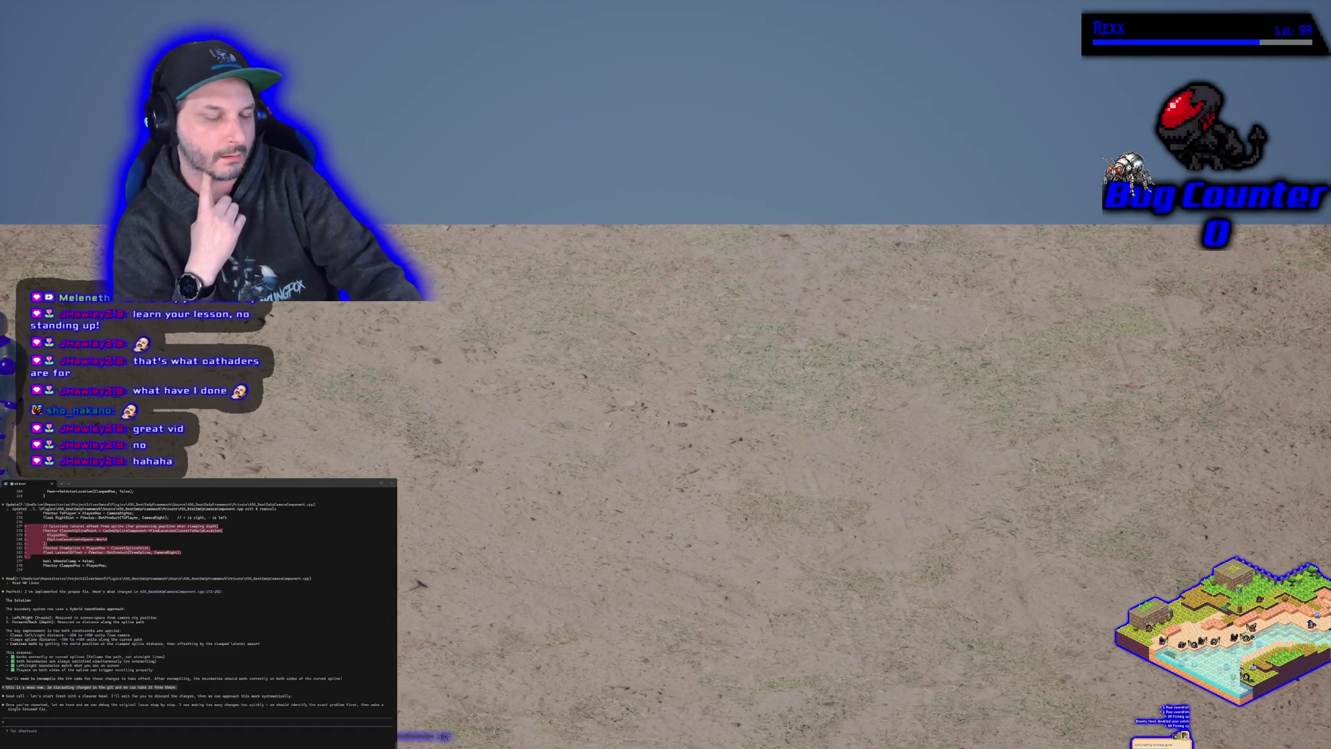
# Step: Stop the running game and return from fullscreen to the full level editor
pyautogui.press('Escape')
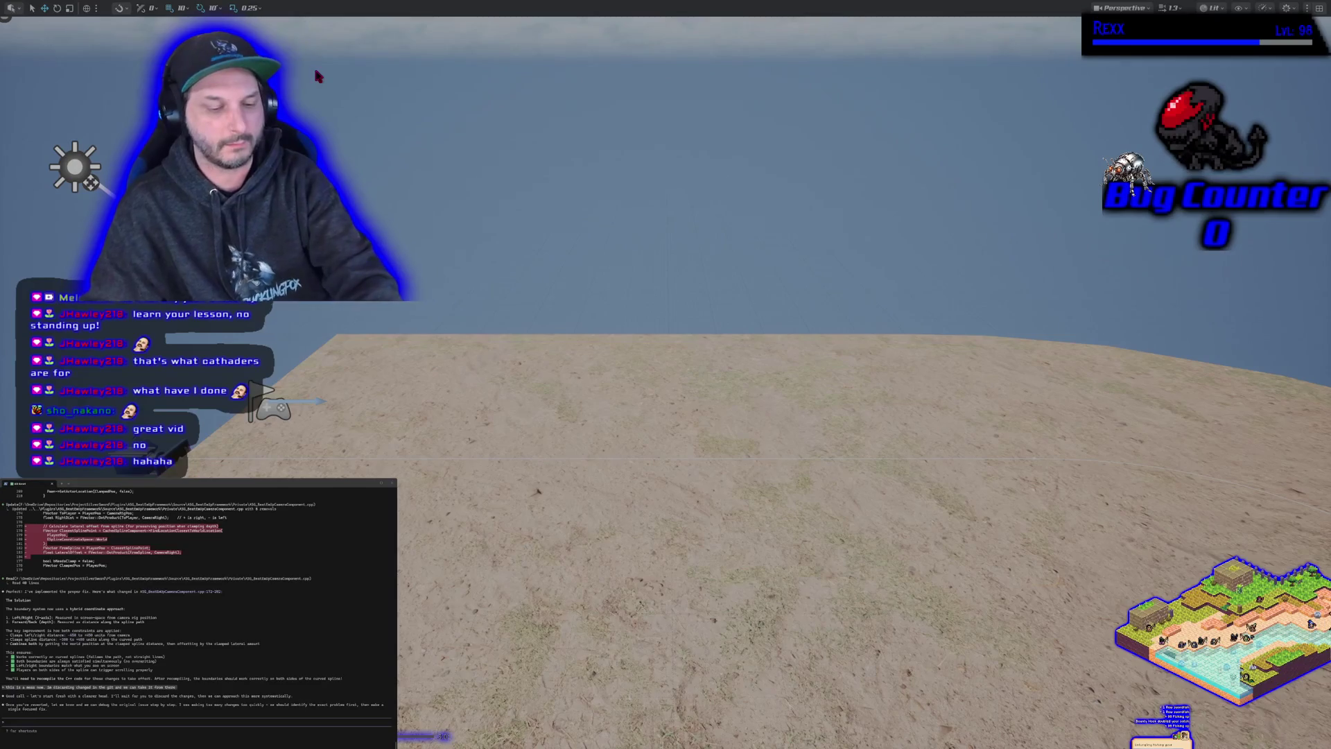
pyautogui.press('F11')
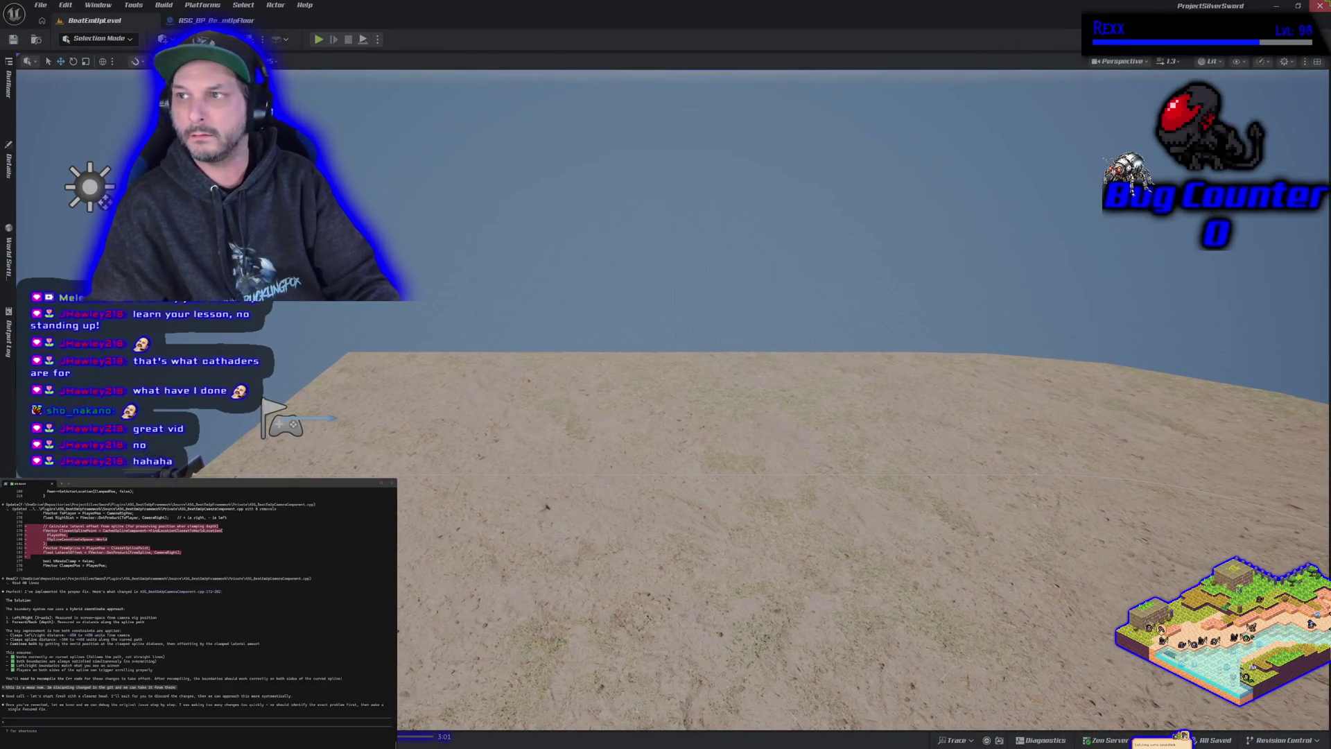
# Step: Check the floor blueprint and Content Drawer filters, then open BP_BeatEmUpCameraRig's camera component
pyautogui.click(215, 20)
pyautogui.hotkey('ctrl', 'space')
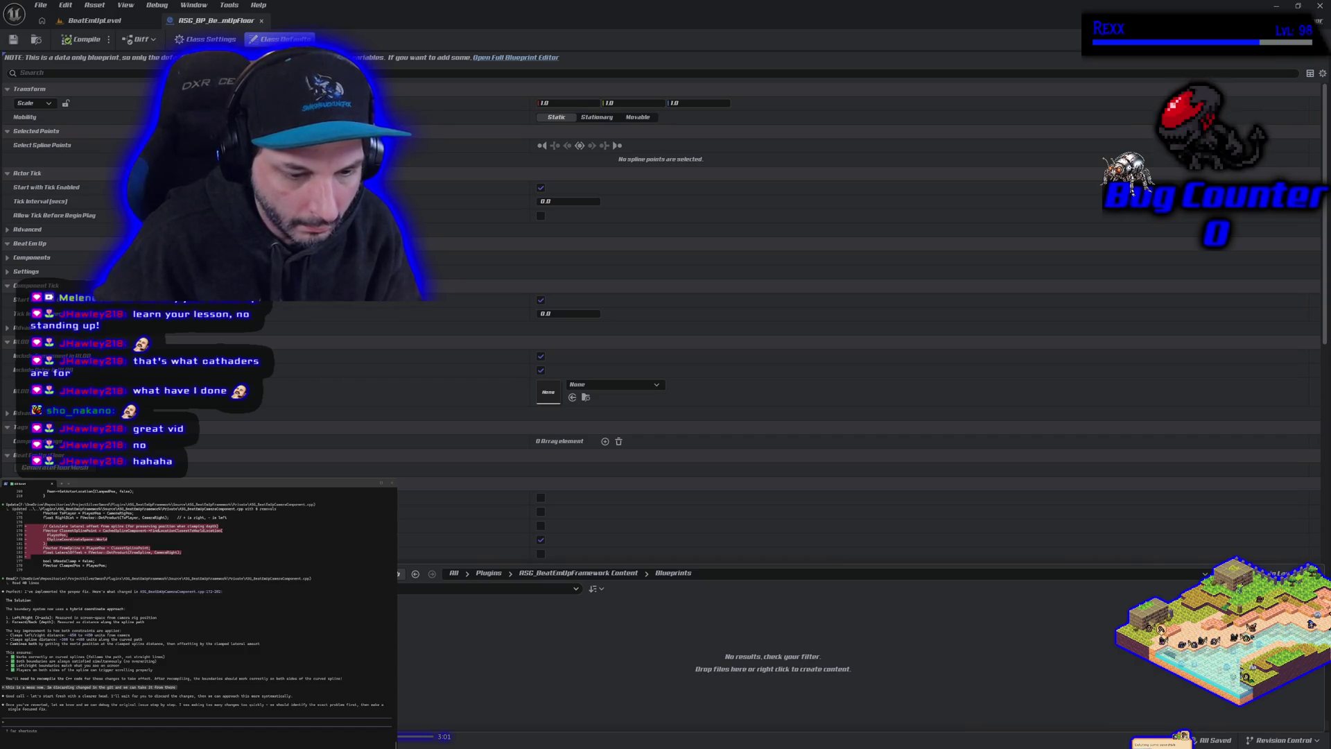
pyautogui.click(239, 588)
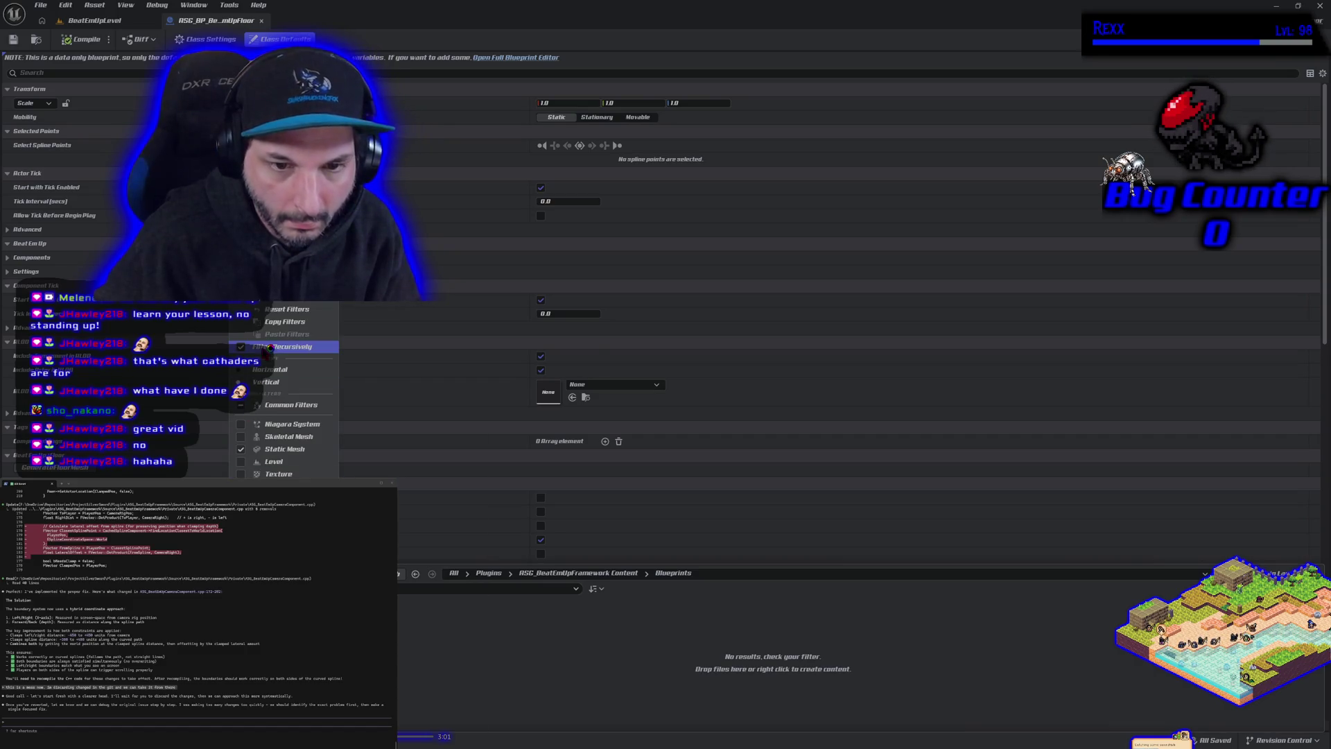
pyautogui.hotkey('ctrl', 'space')
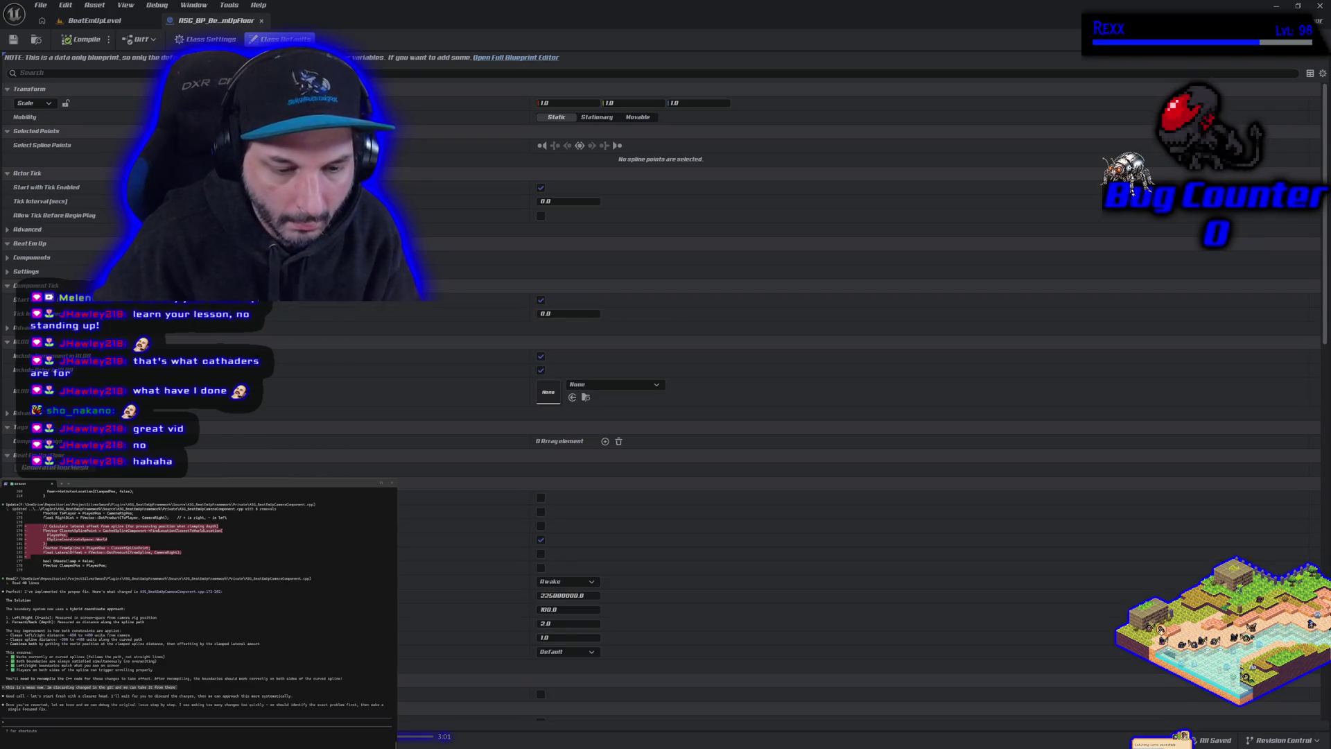
pyautogui.hotkey('ctrl', 'space')
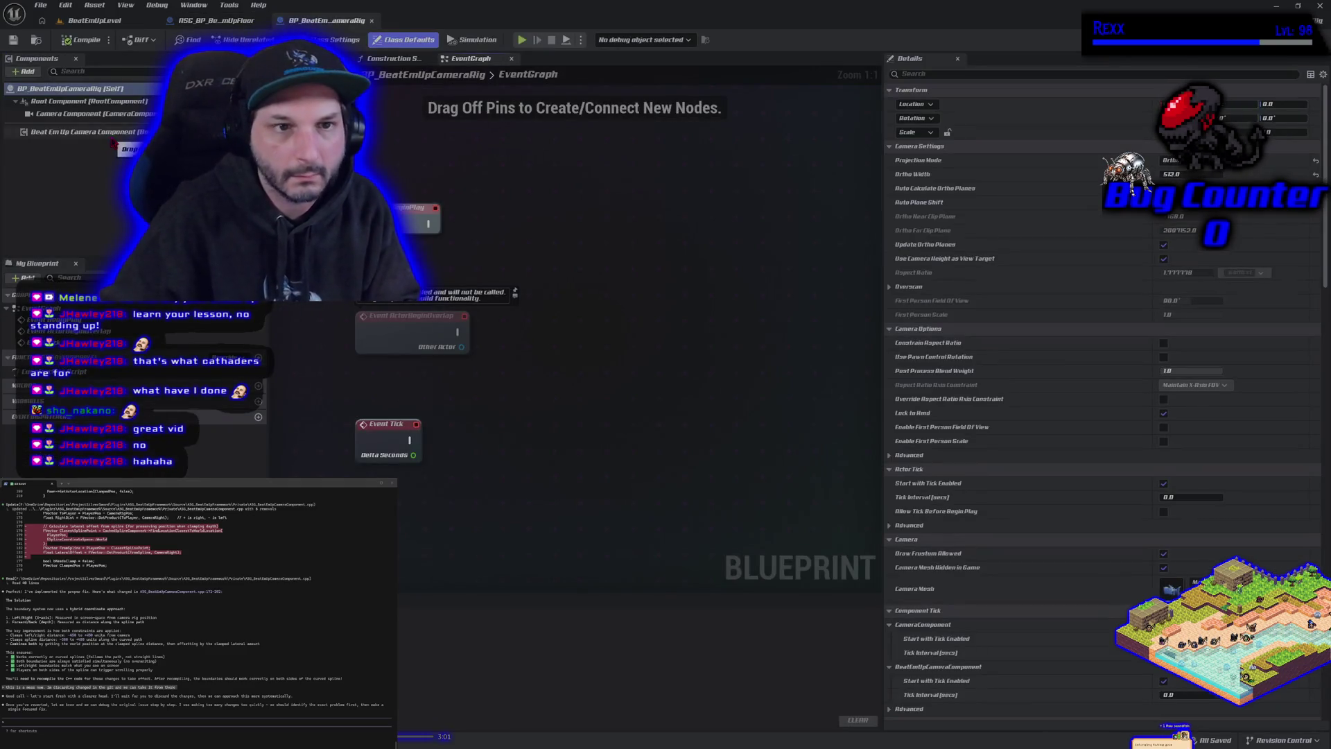
pyautogui.click(111, 135)
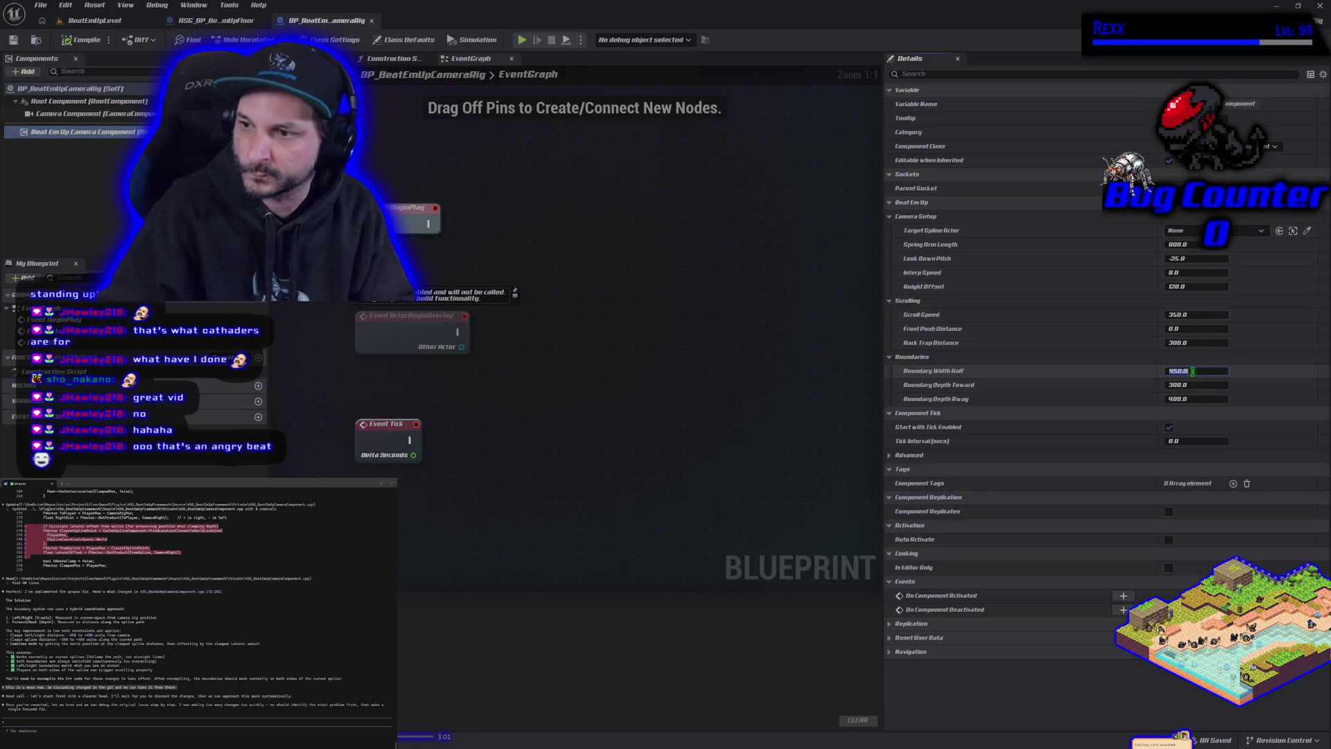
# Step: Change the camera component's Boundary Width Half from 450 to 400, then return to the level
pyautogui.click(1183, 367)
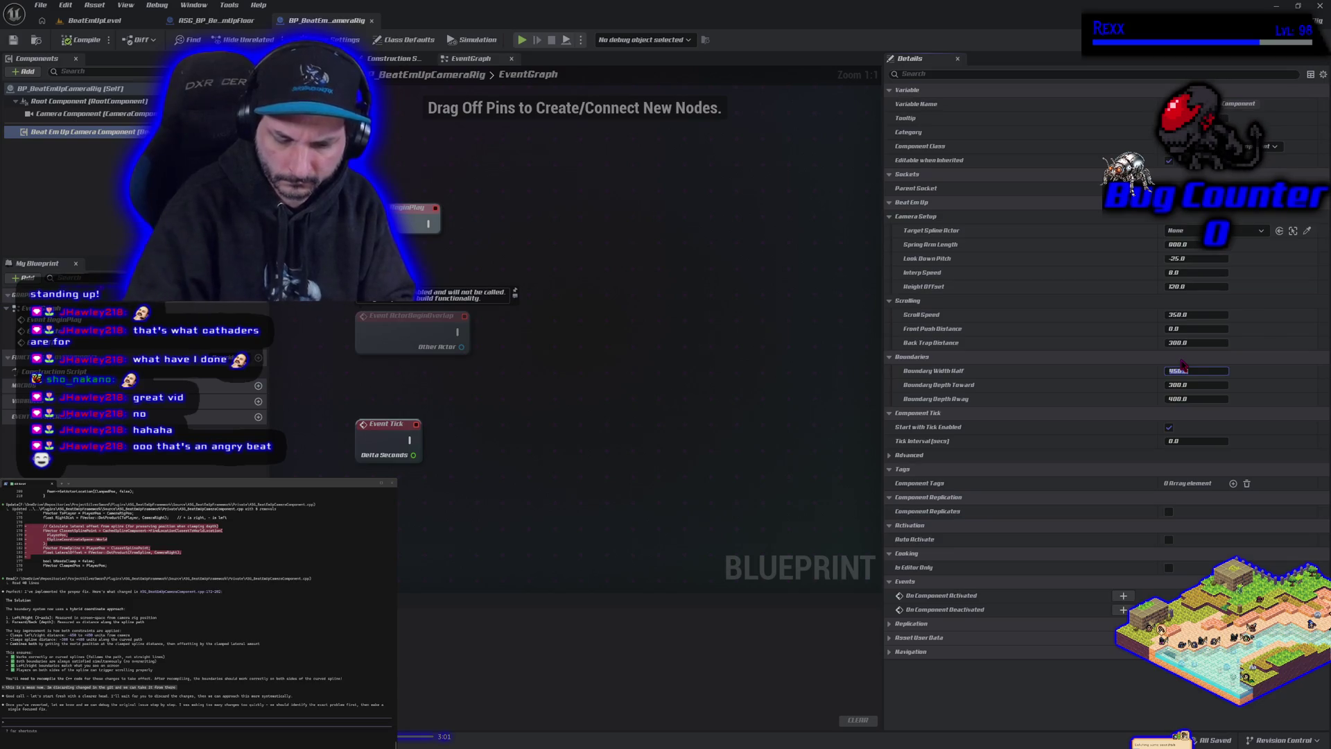
pyautogui.press('Return')
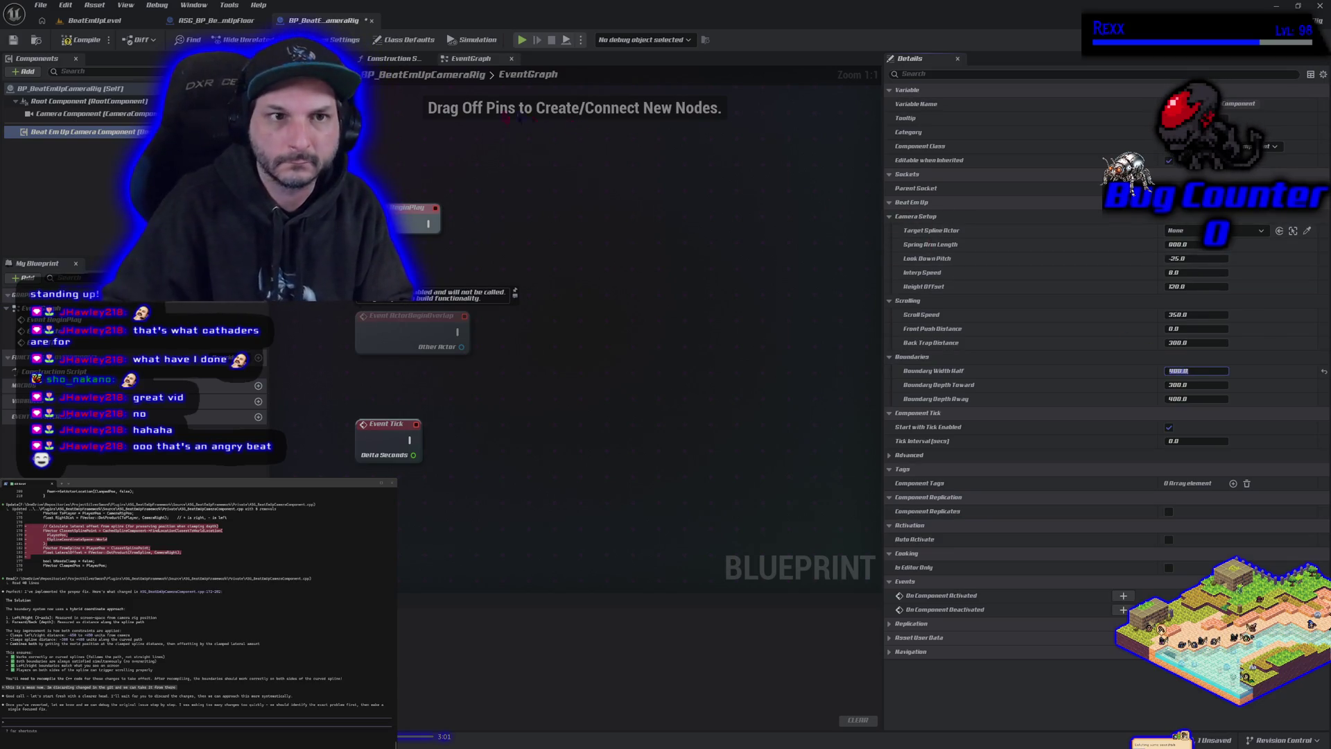
pyautogui.click(94, 20)
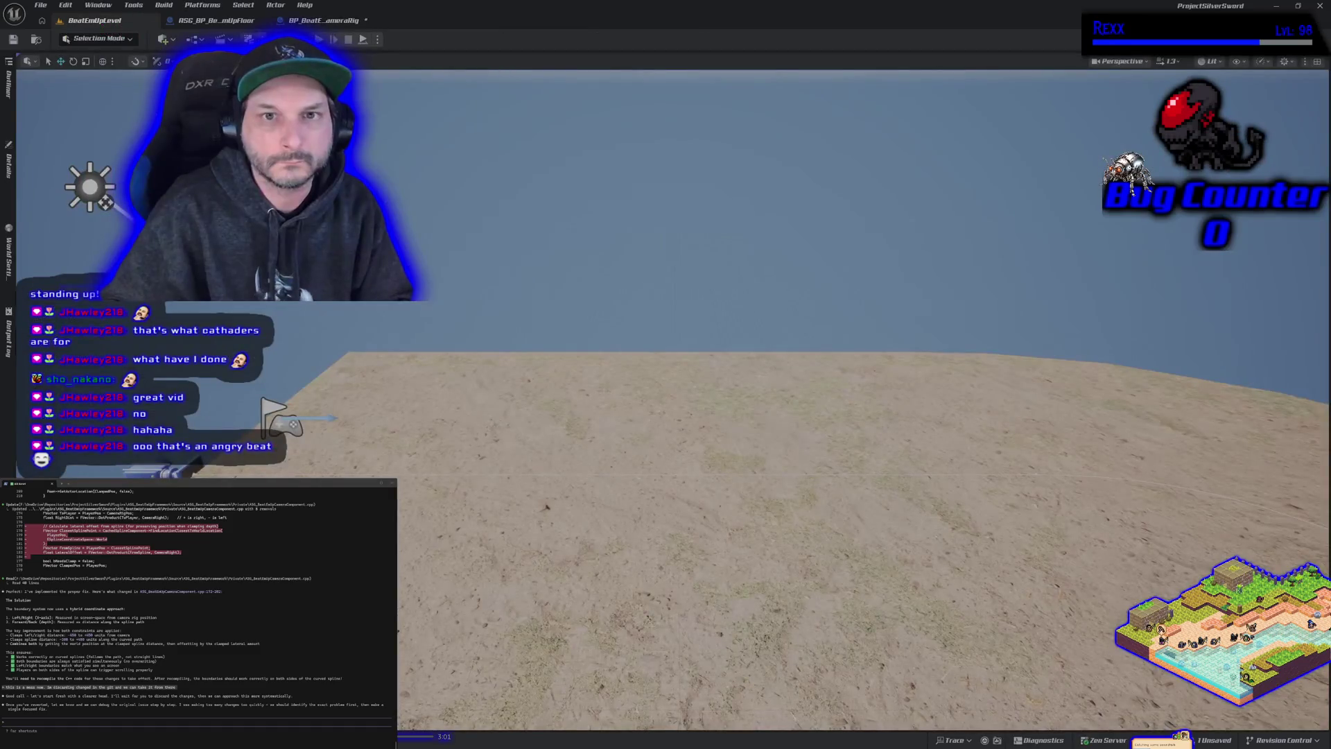
# Step: Play the level fullscreen and run the mannequin right, briefly checking Rider
pyautogui.hotkey('alt', 'p')
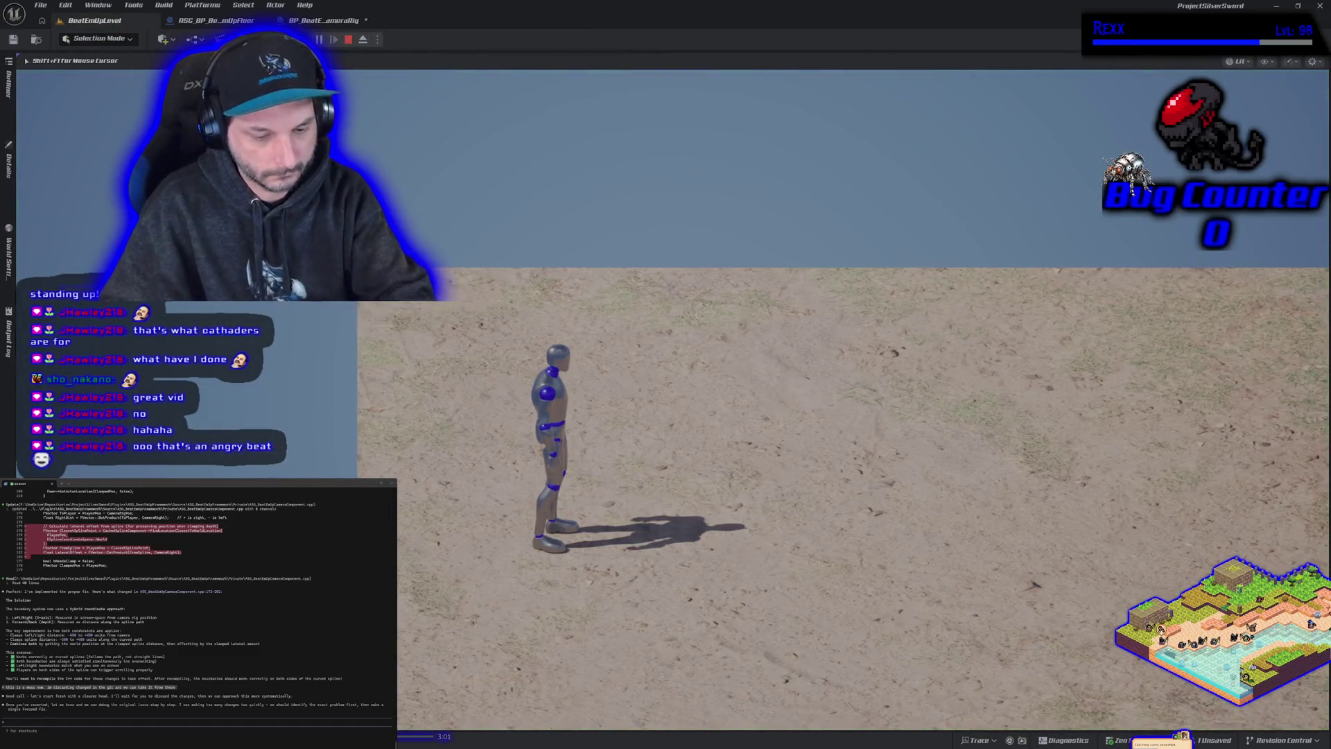
pyautogui.press('F11')
pyautogui.press('d')
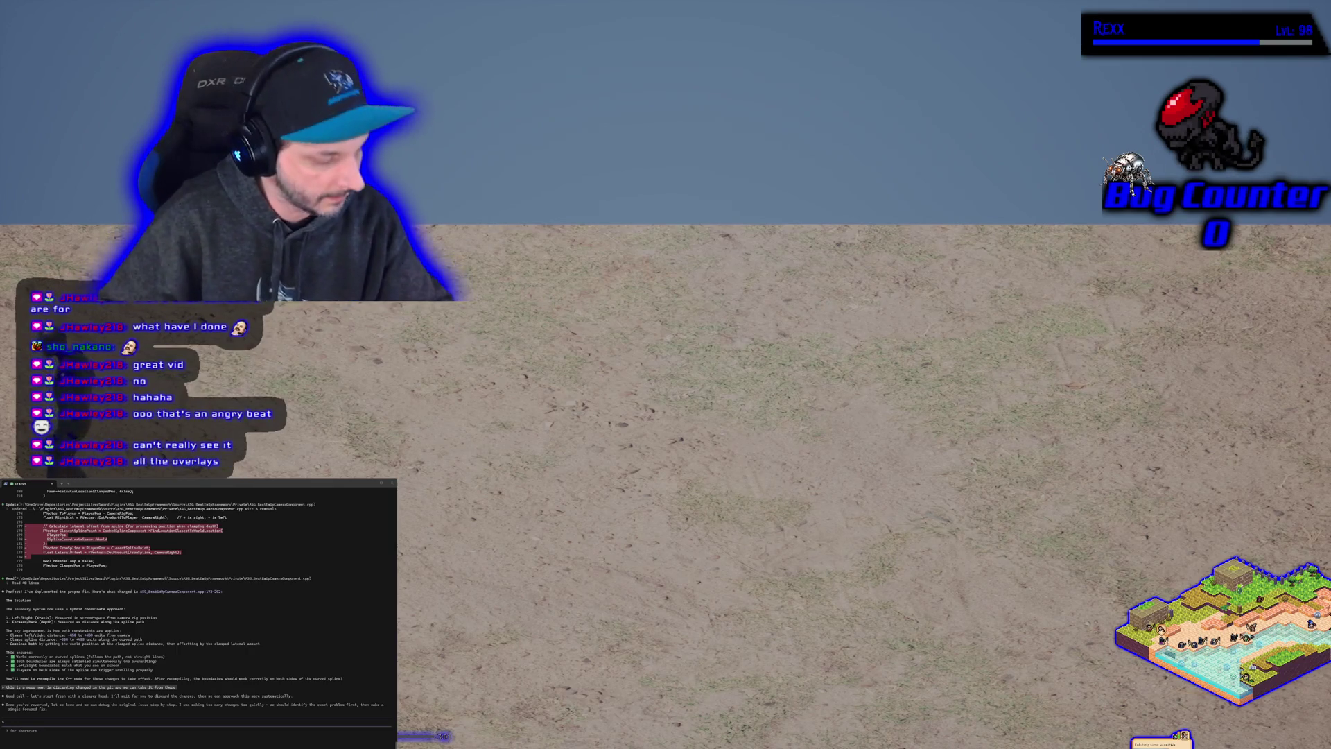
pyautogui.hotkey('alt', 'Tab')
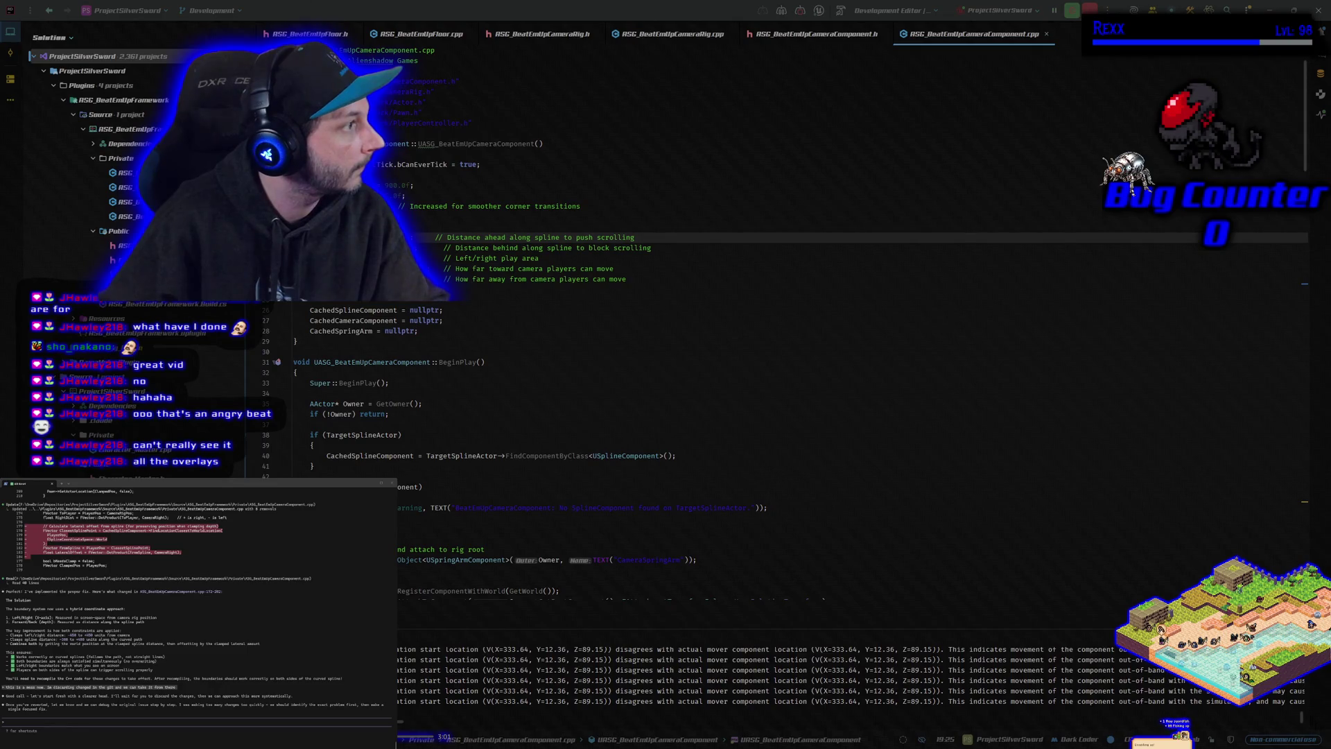
pyautogui.hotkey('alt', 'Tab')
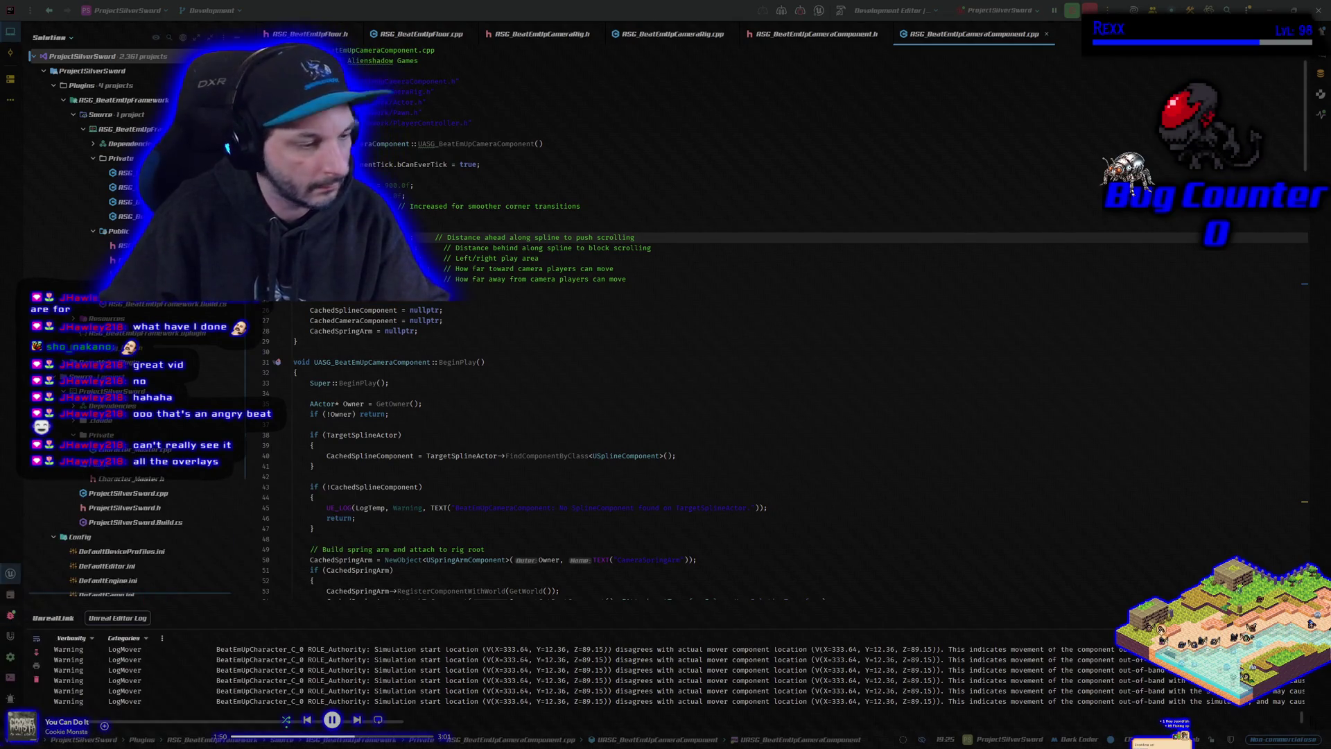
pyautogui.hotkey('alt', 'Tab')
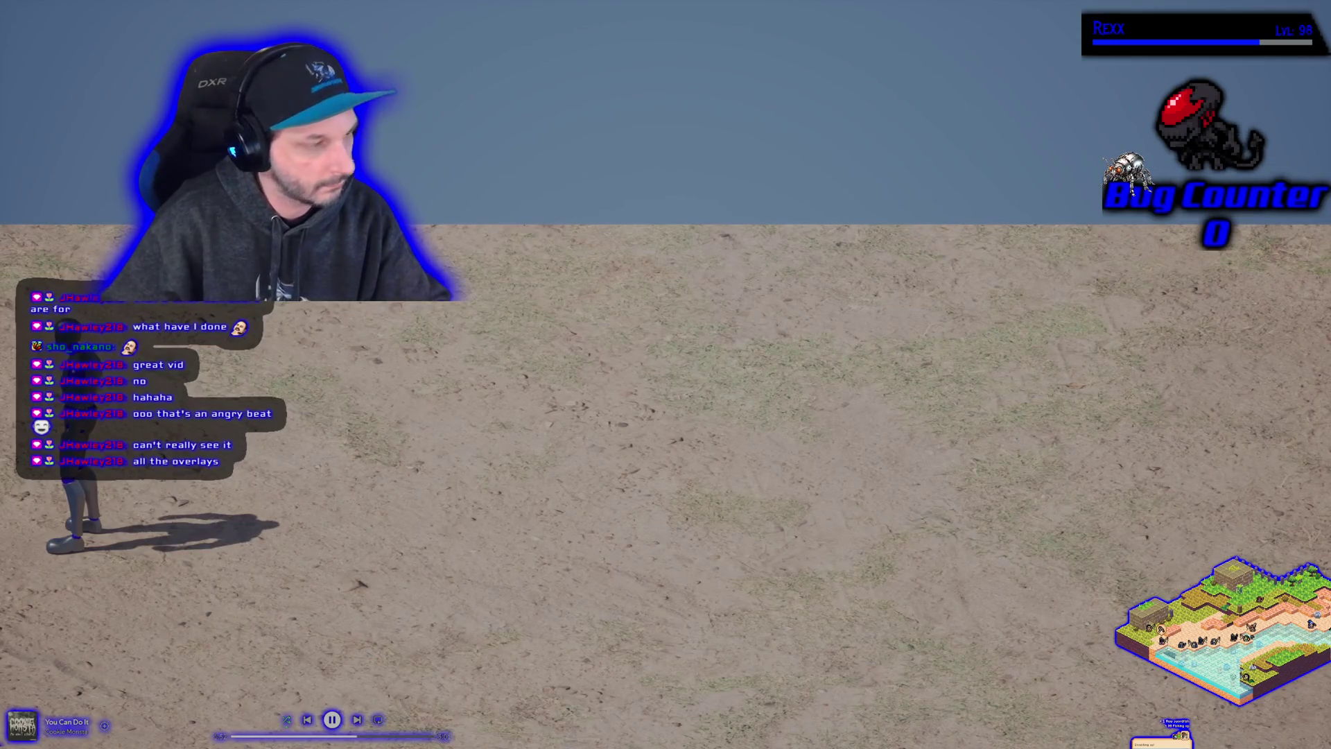
# Step: Run the mannequin repeatedly to the left screen edge to test the boundary, then stop play
pyautogui.press('s')
pyautogui.press('a')
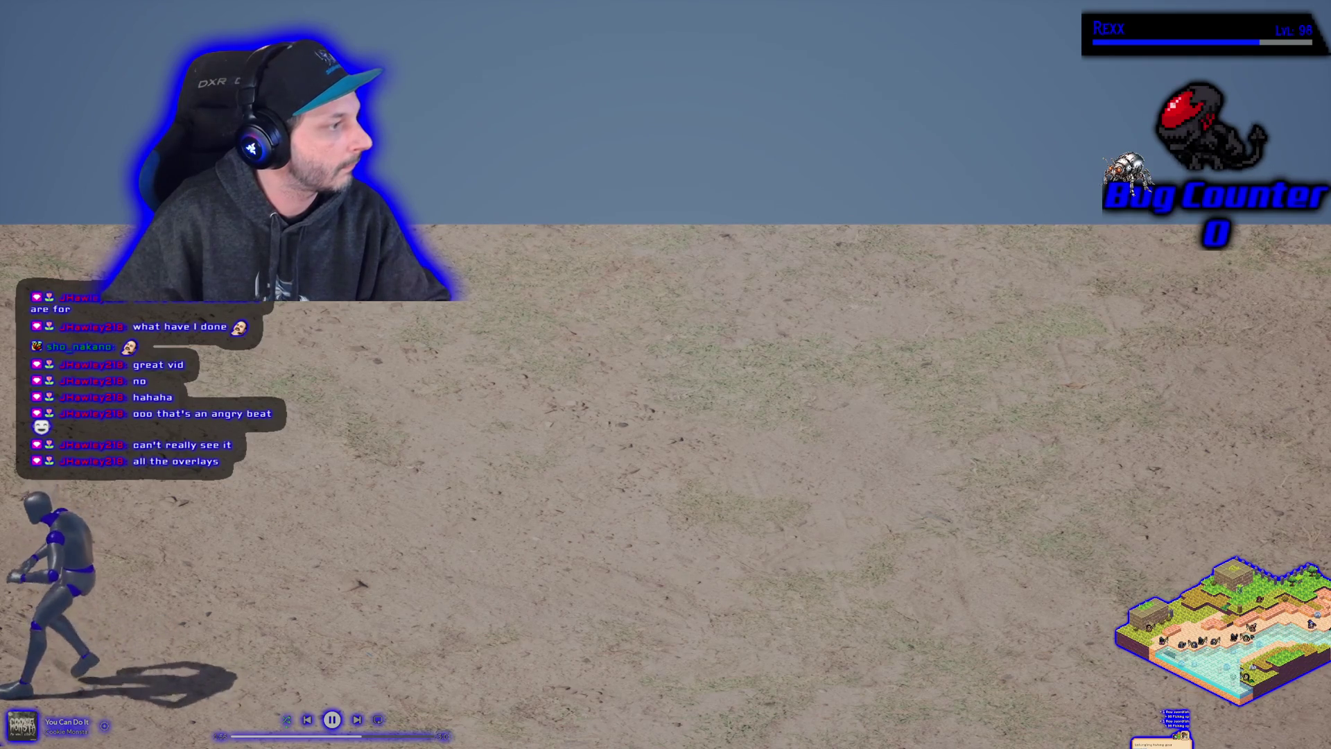
pyautogui.press('d')
pyautogui.press('a')
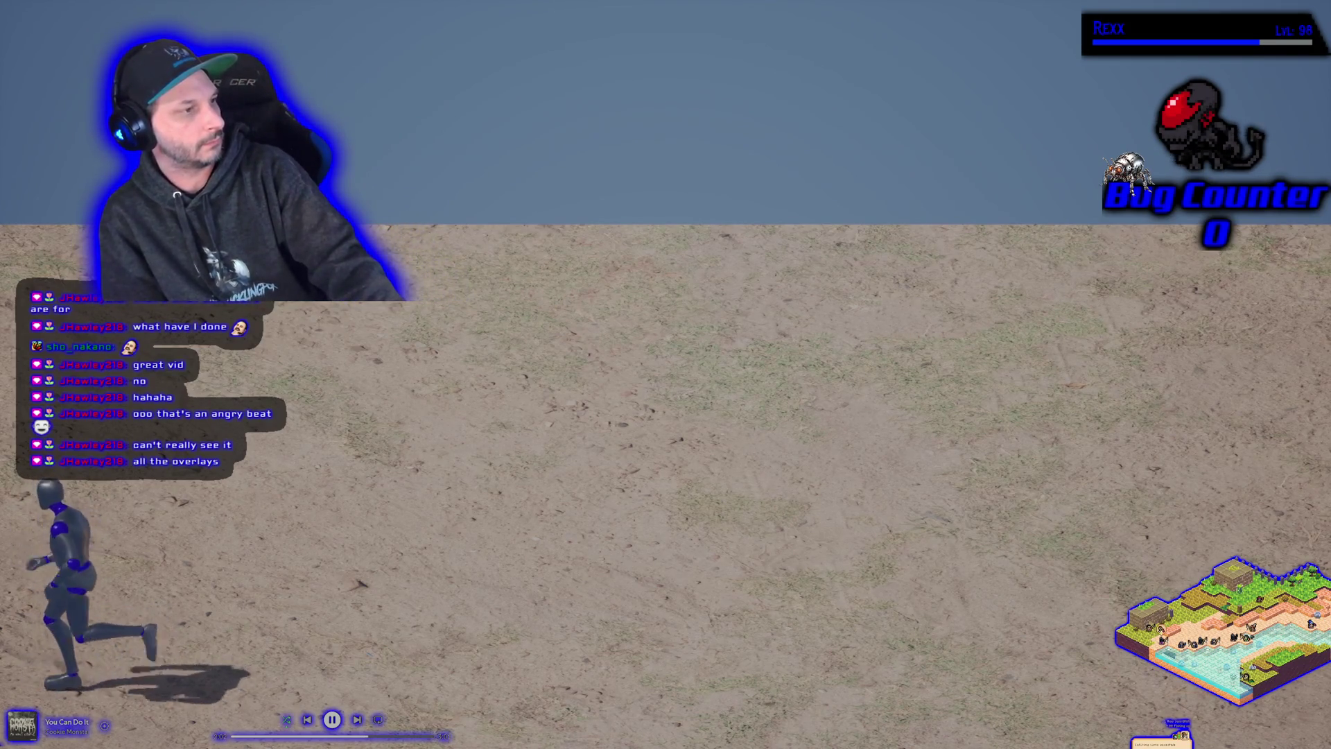
pyautogui.press('d')
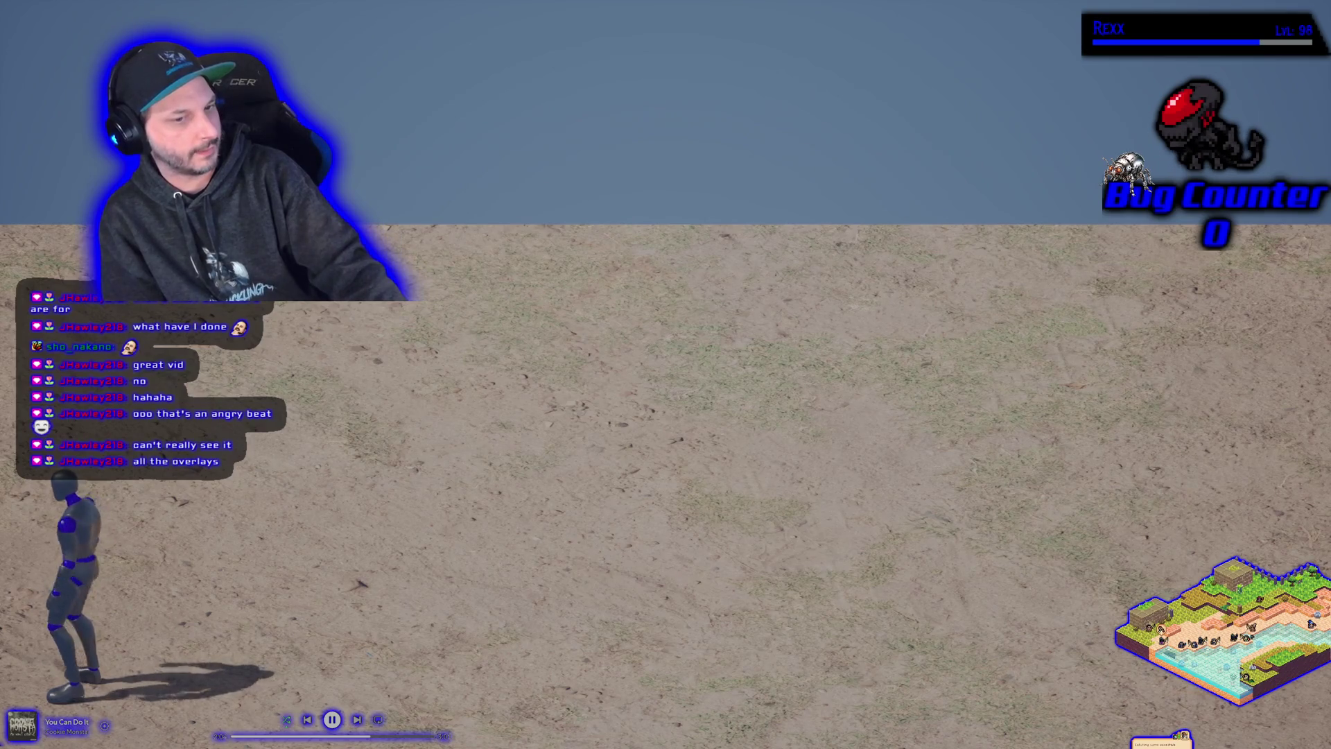
pyautogui.press('a')
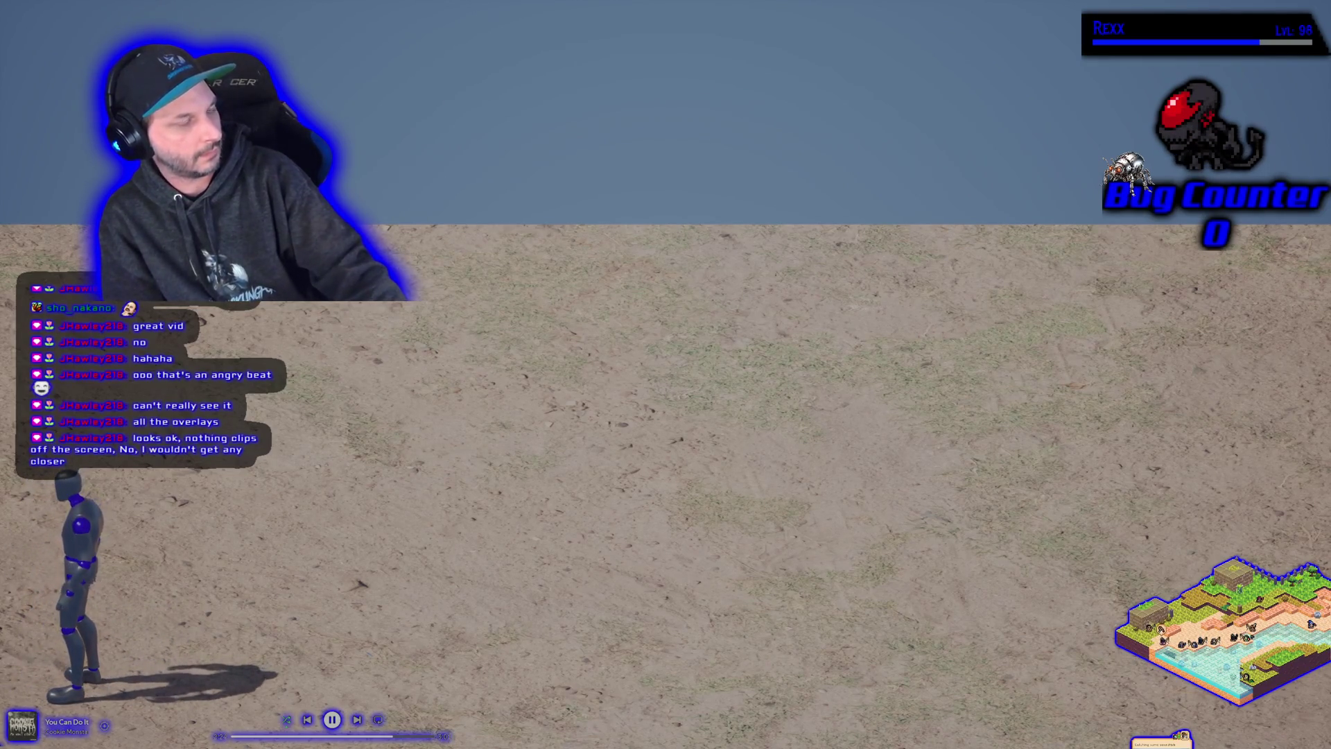
pyautogui.press('Escape')
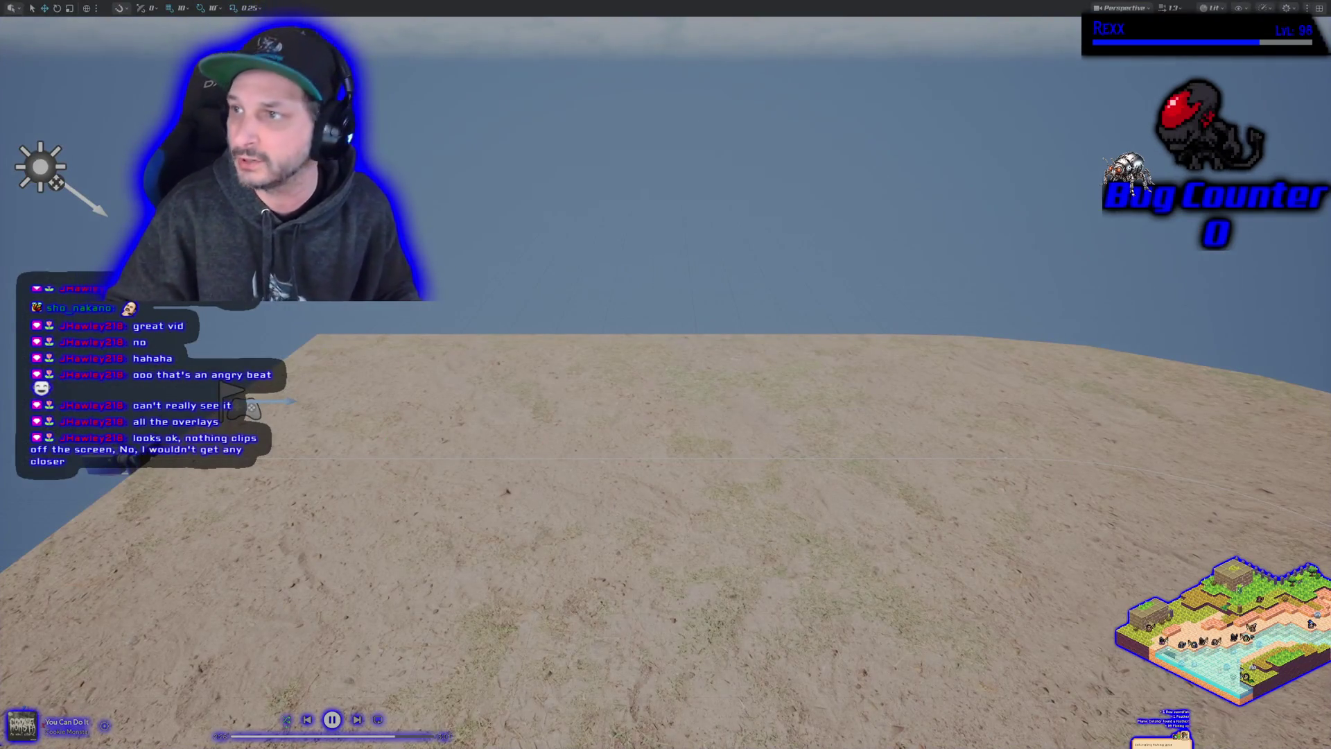
# Step: Save BP_BeatEmUpCameraRig while closing Unreal, landing on the Left/right play area comment in Rider
pyautogui.press('F11')
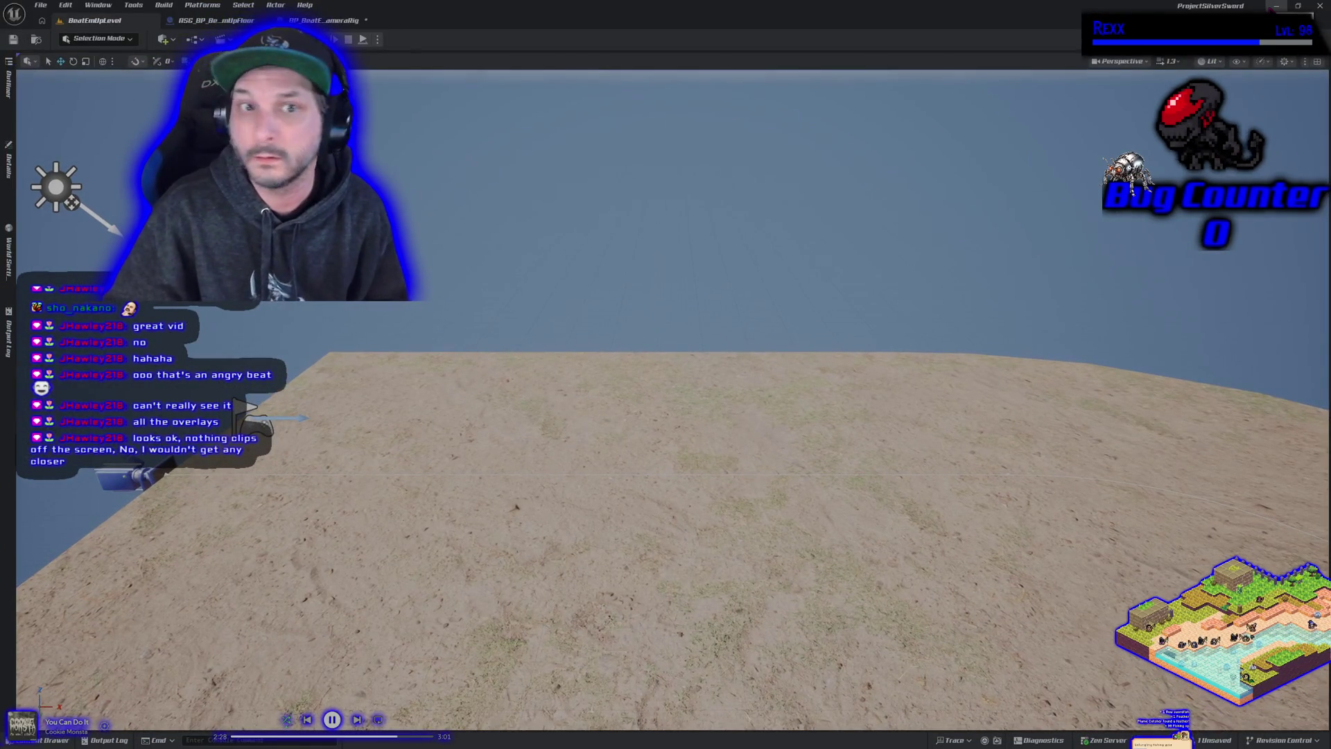
pyautogui.click(334, 23)
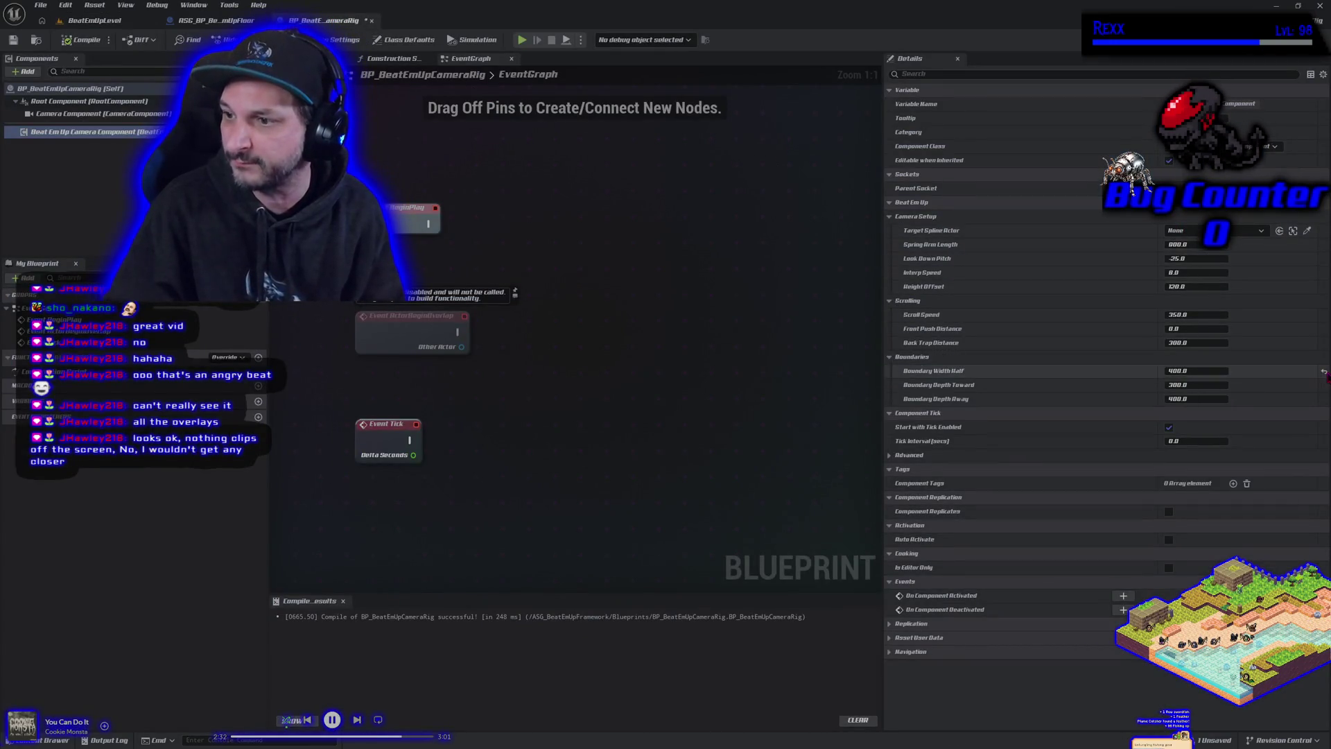
pyautogui.hotkey('ctrl', 'shift', 's')
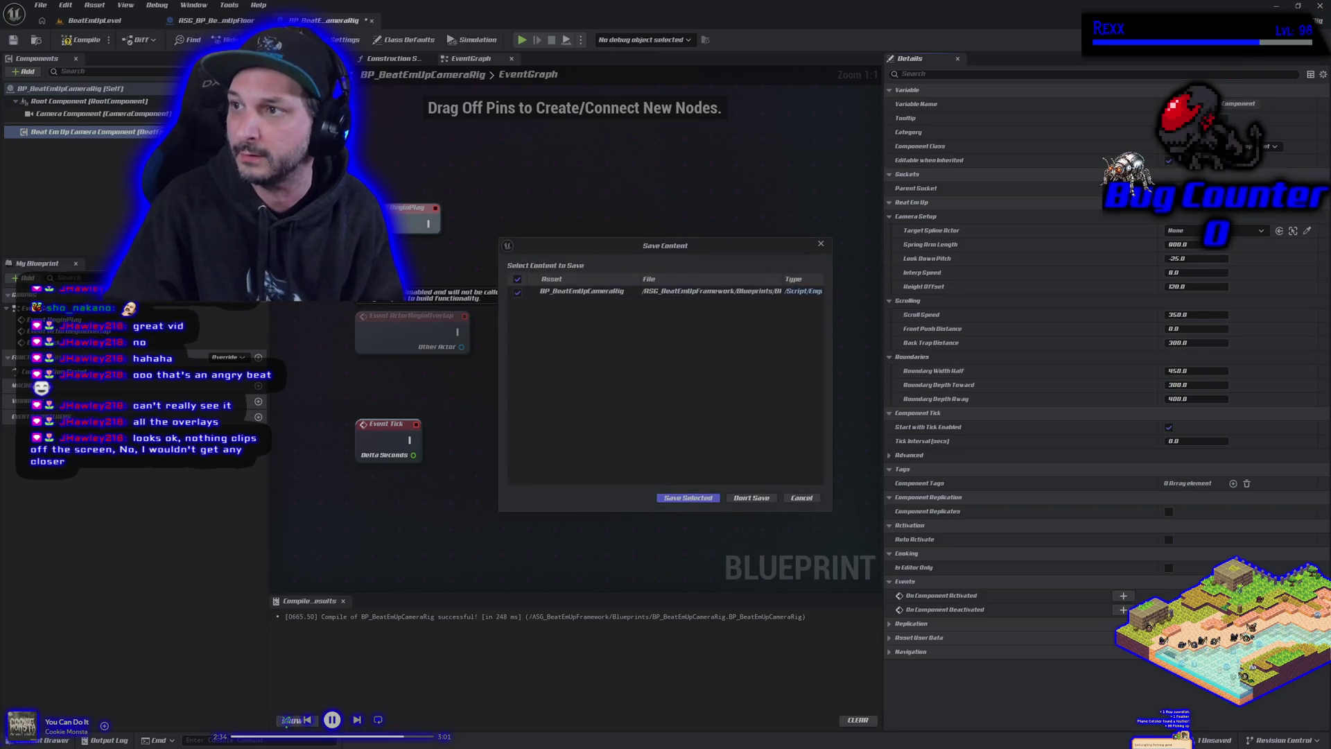
pyautogui.click(686, 497)
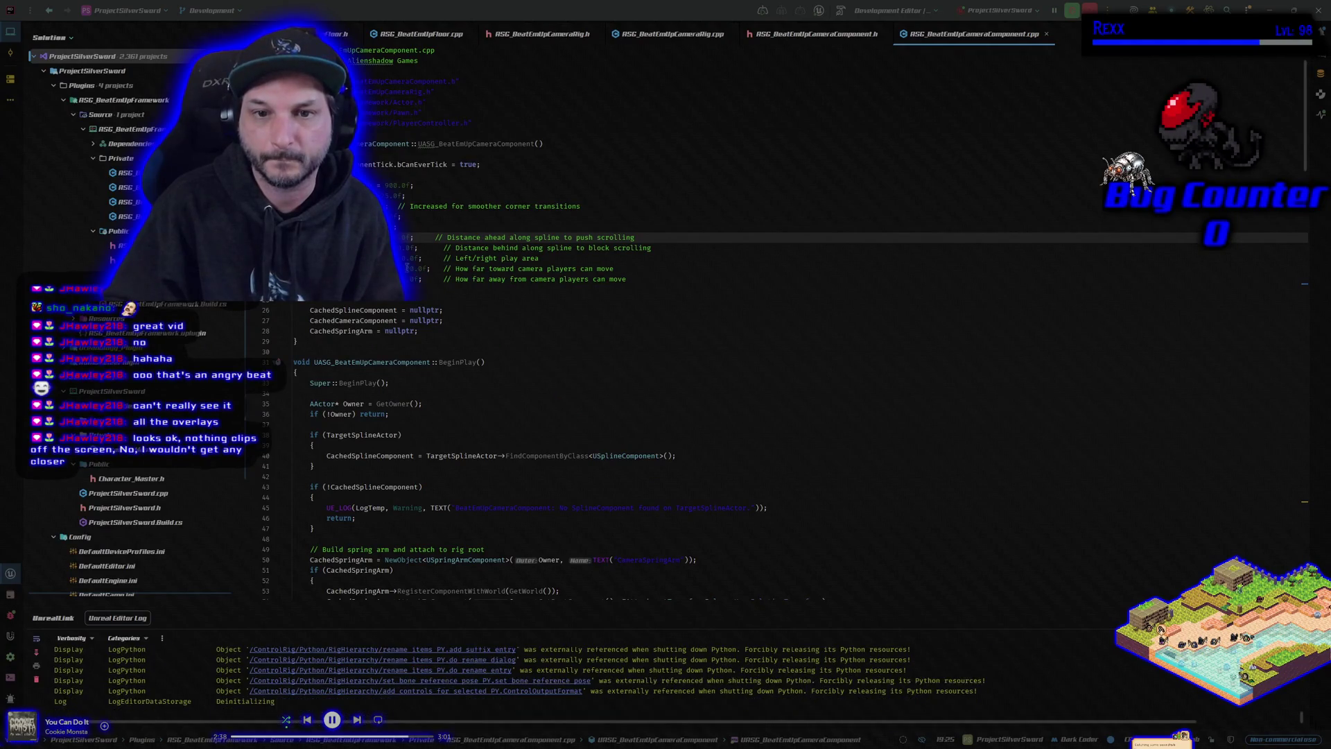
pyautogui.click(403, 258)
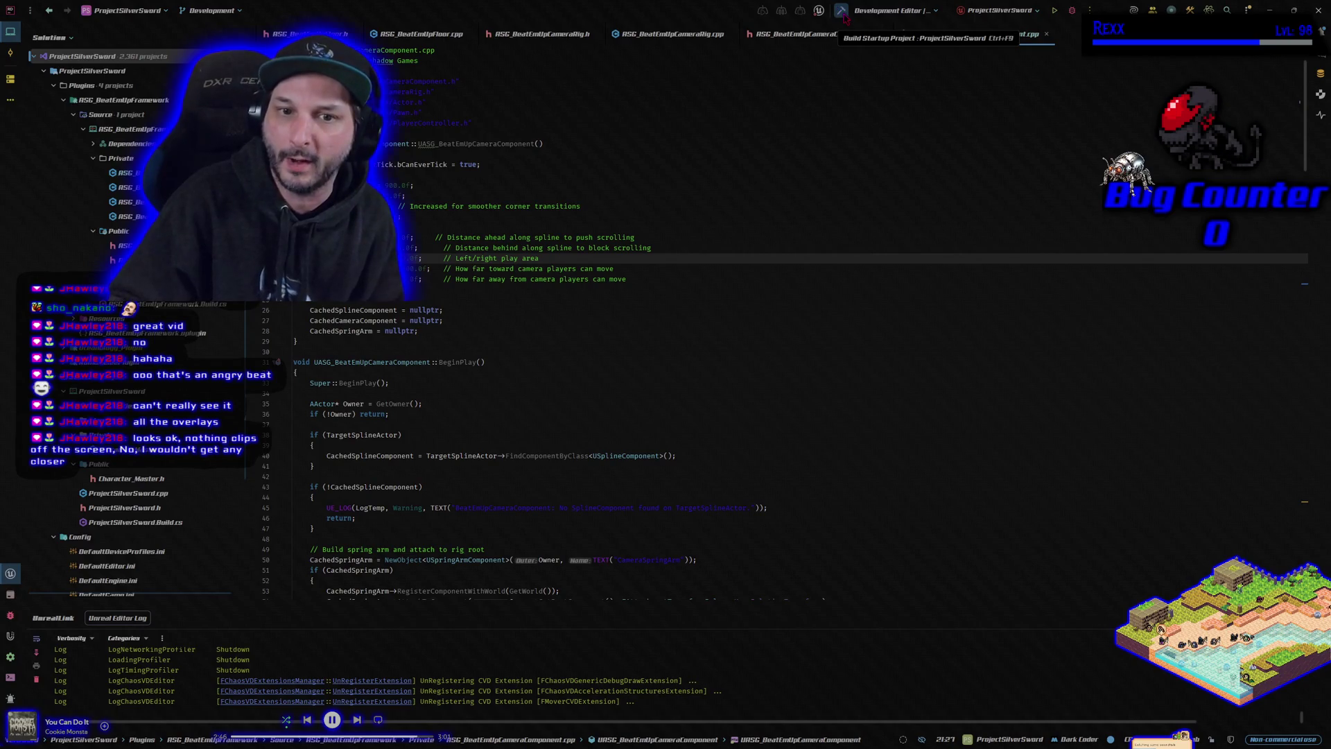
# Step: Build the project in Rider, relaunch it under the debugger, and bring up the camera rig Blueprint
pyautogui.click(842, 11)
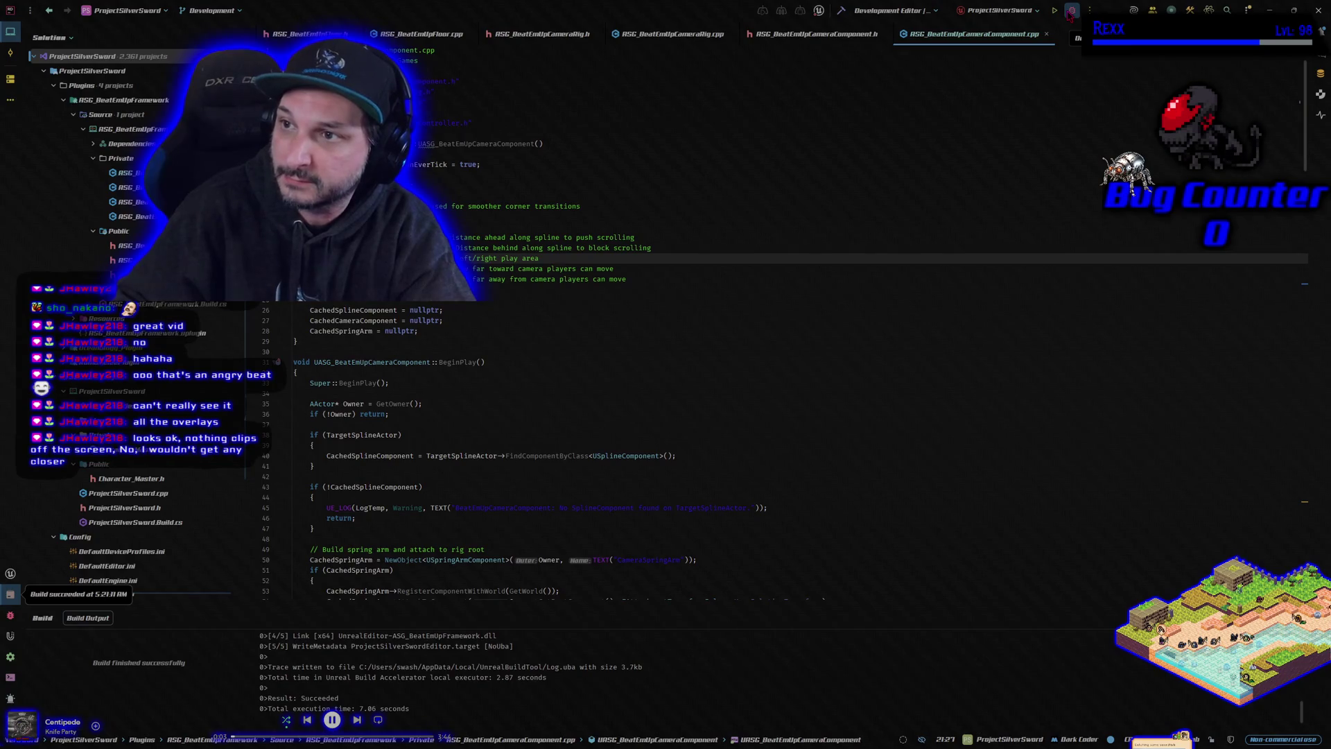
pyautogui.click(1071, 11)
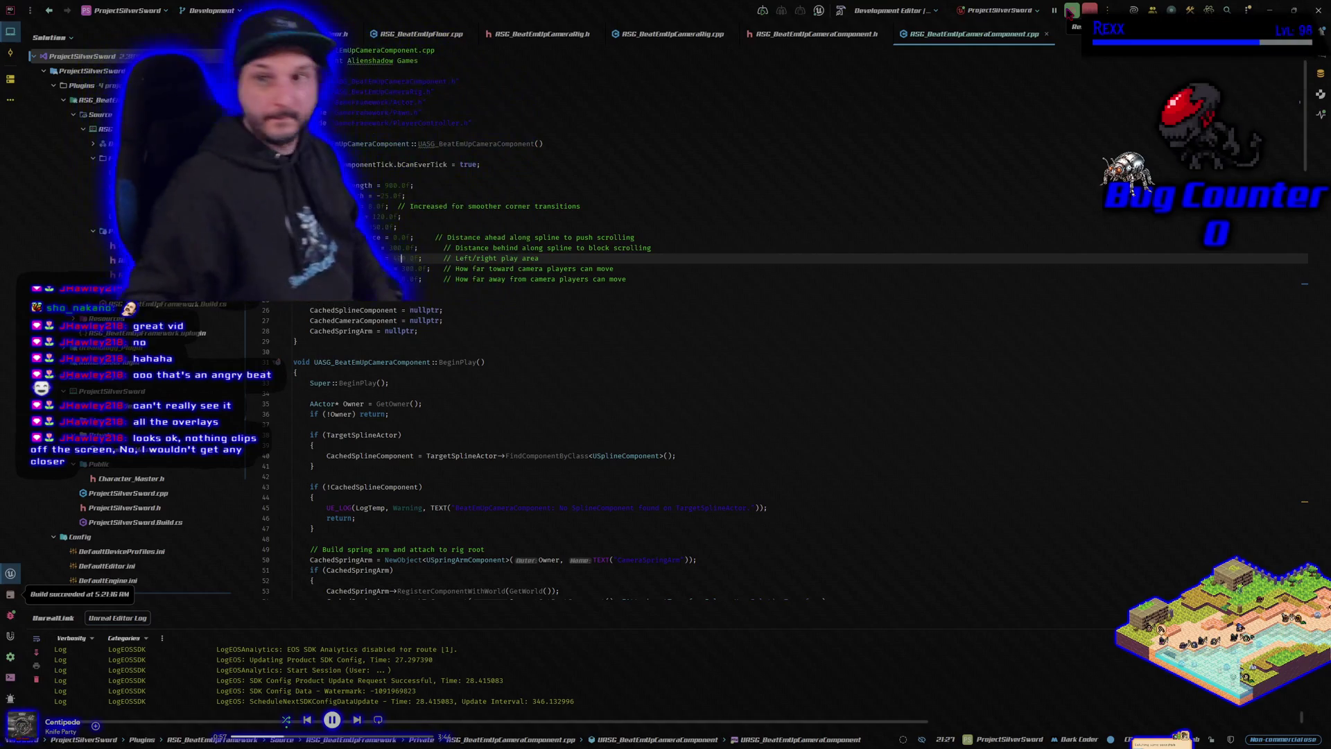
pyautogui.hotkey('alt', 'Tab')
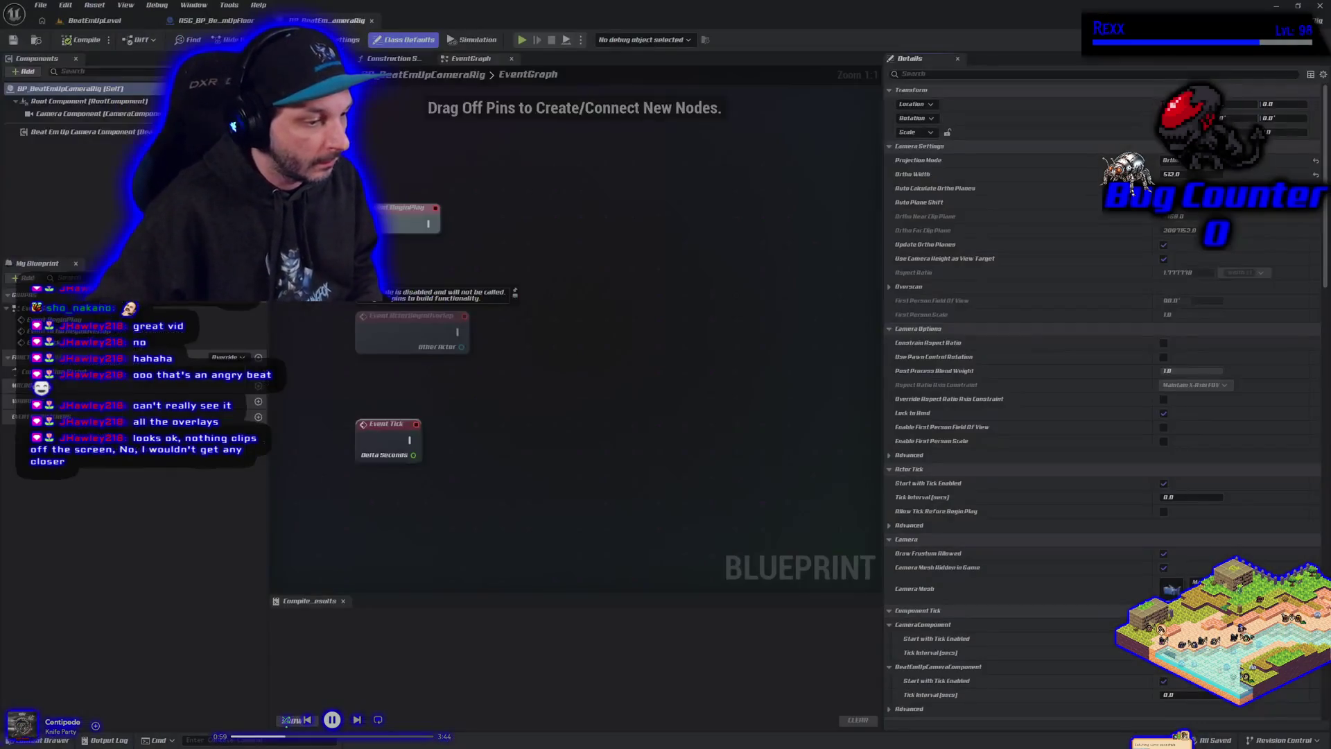
# Step: Play the level and run the mannequin left, right and past the far edge, jumping
pyautogui.hotkey('ctrl', 'Tab')
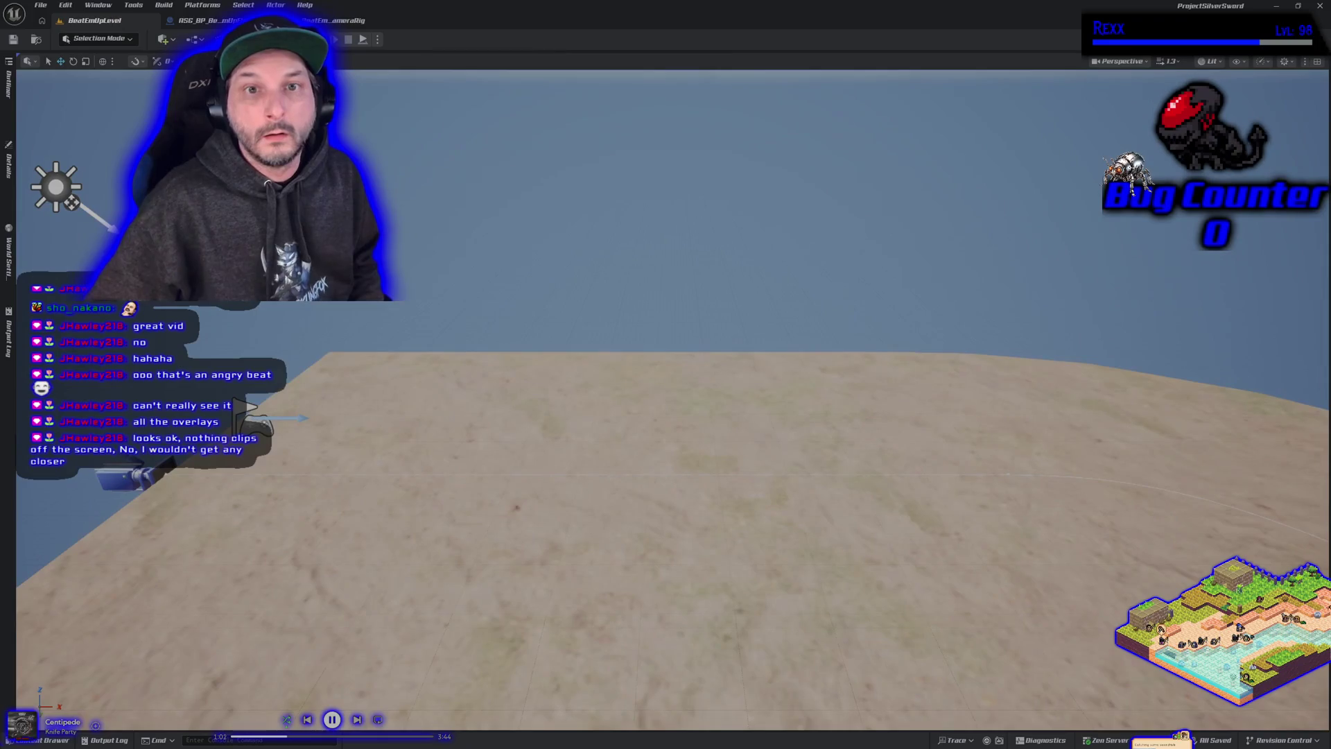
pyautogui.hotkey('alt', 'p')
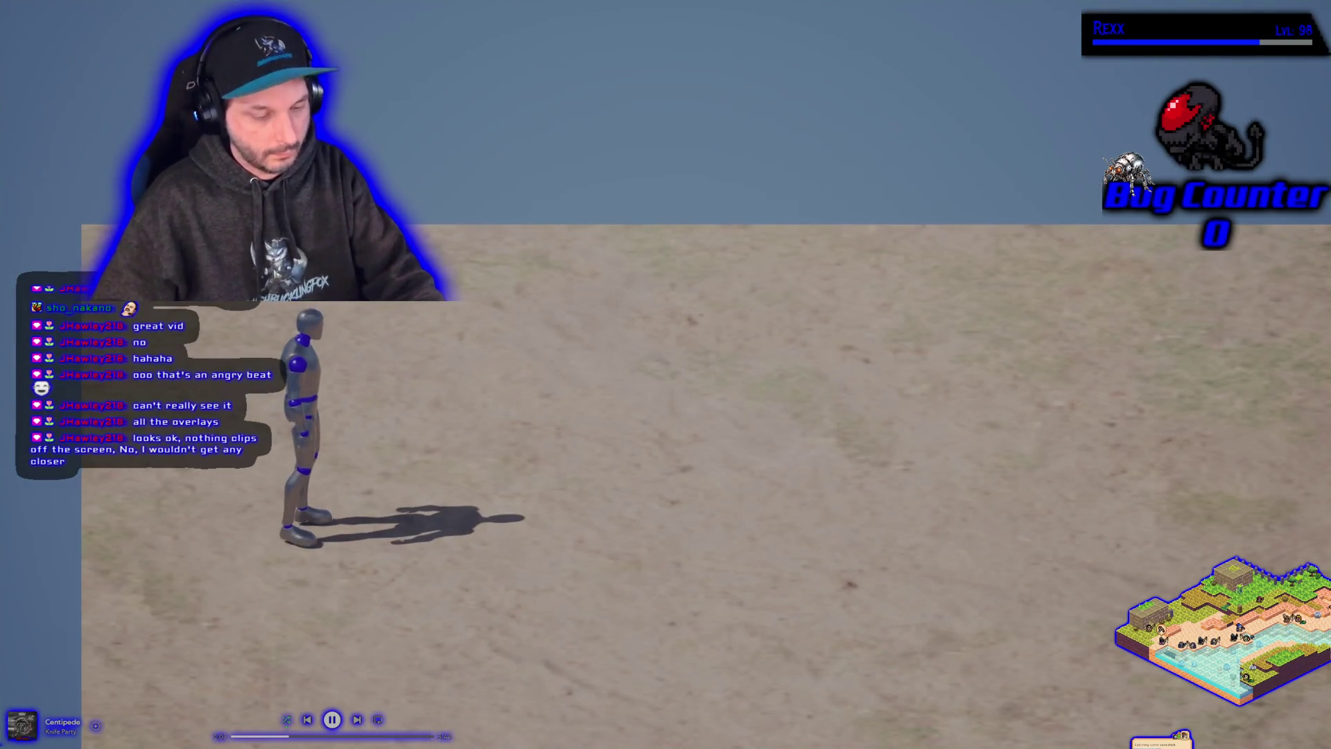
pyautogui.press('a')
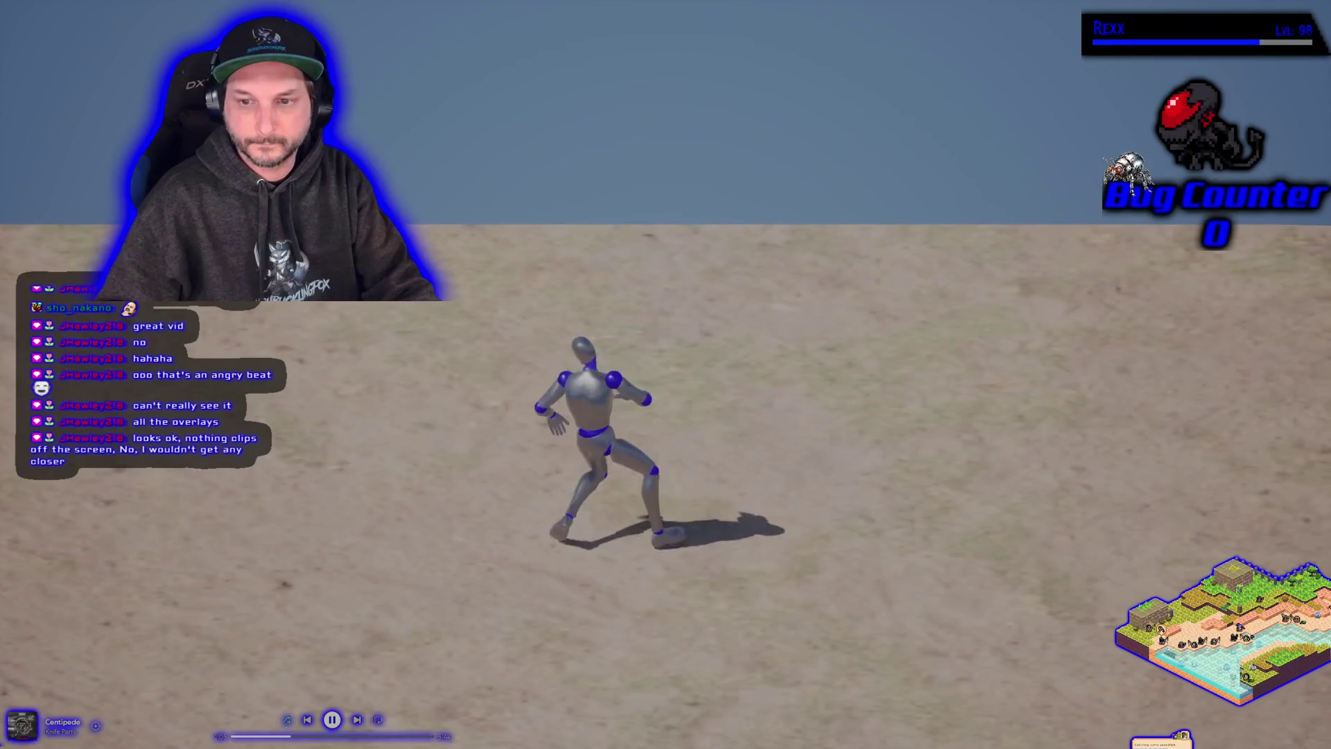
pyautogui.press('a')
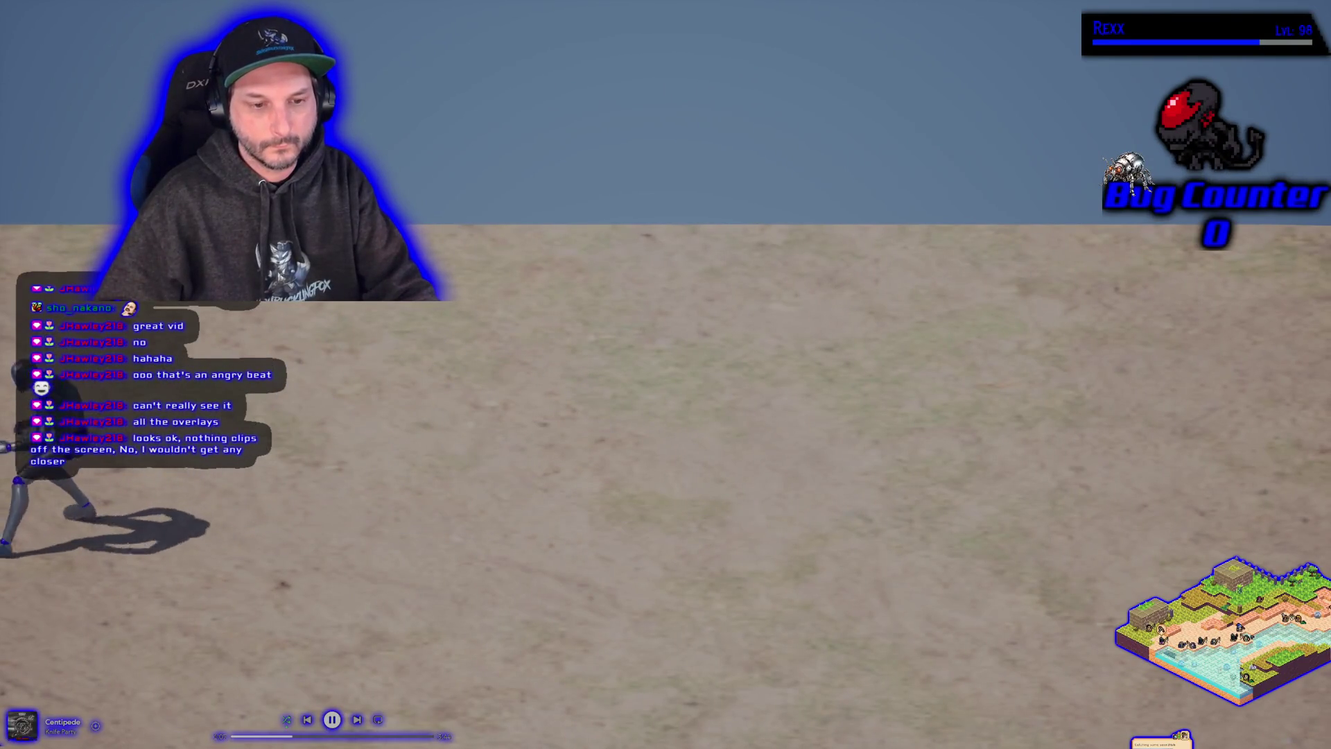
pyautogui.press('s')
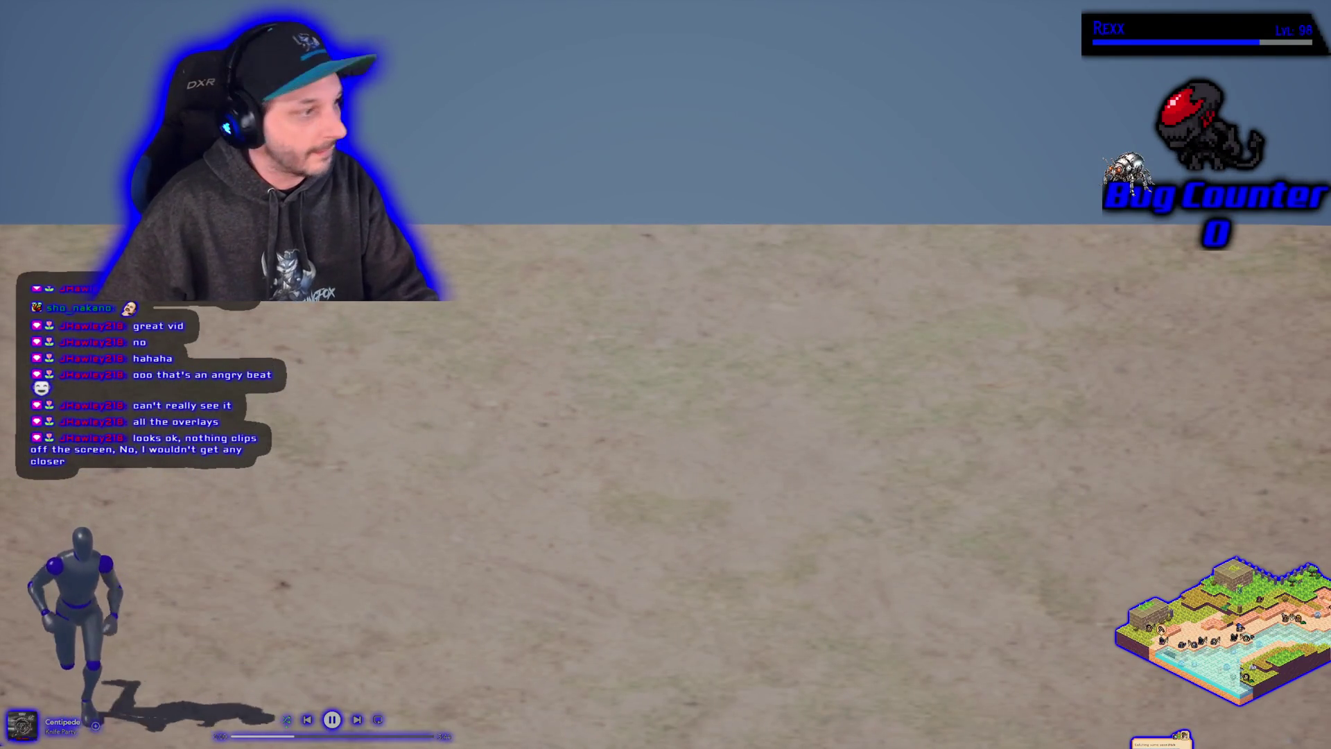
pyautogui.press('d')
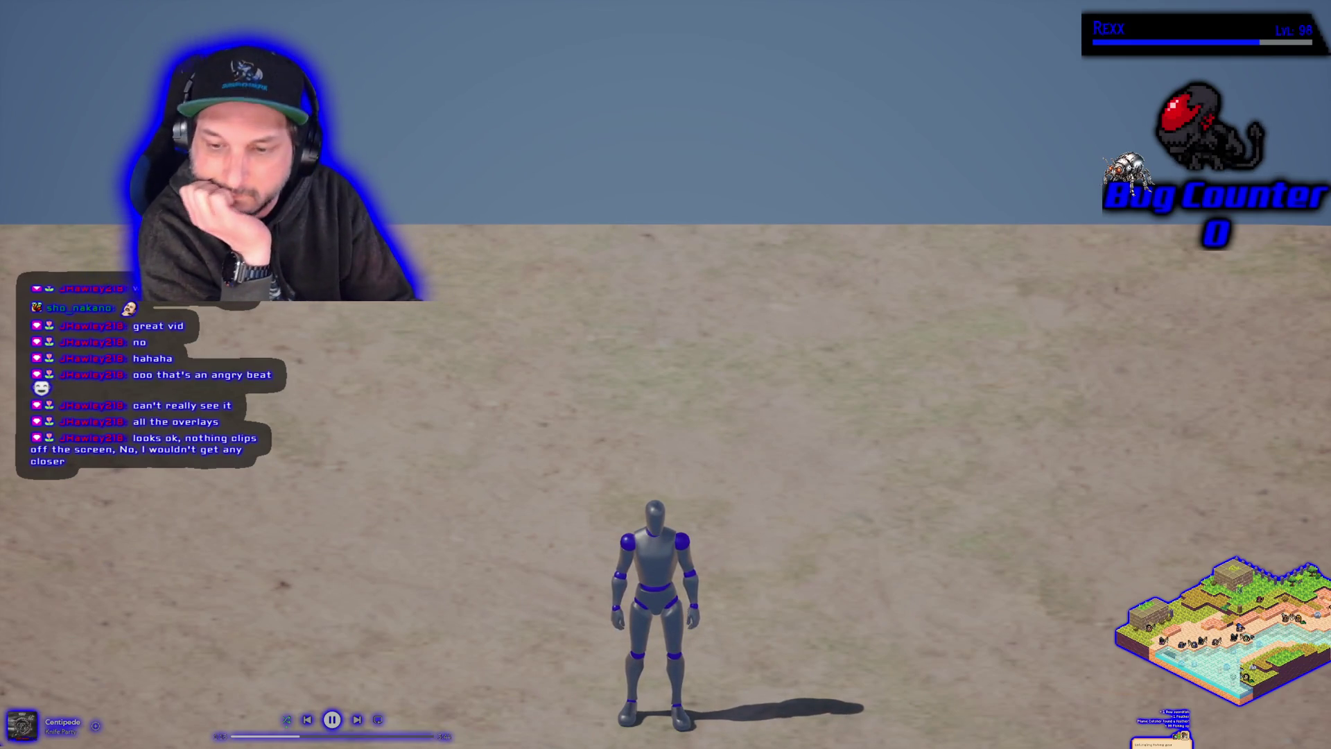
pyautogui.press('d')
pyautogui.press('w')
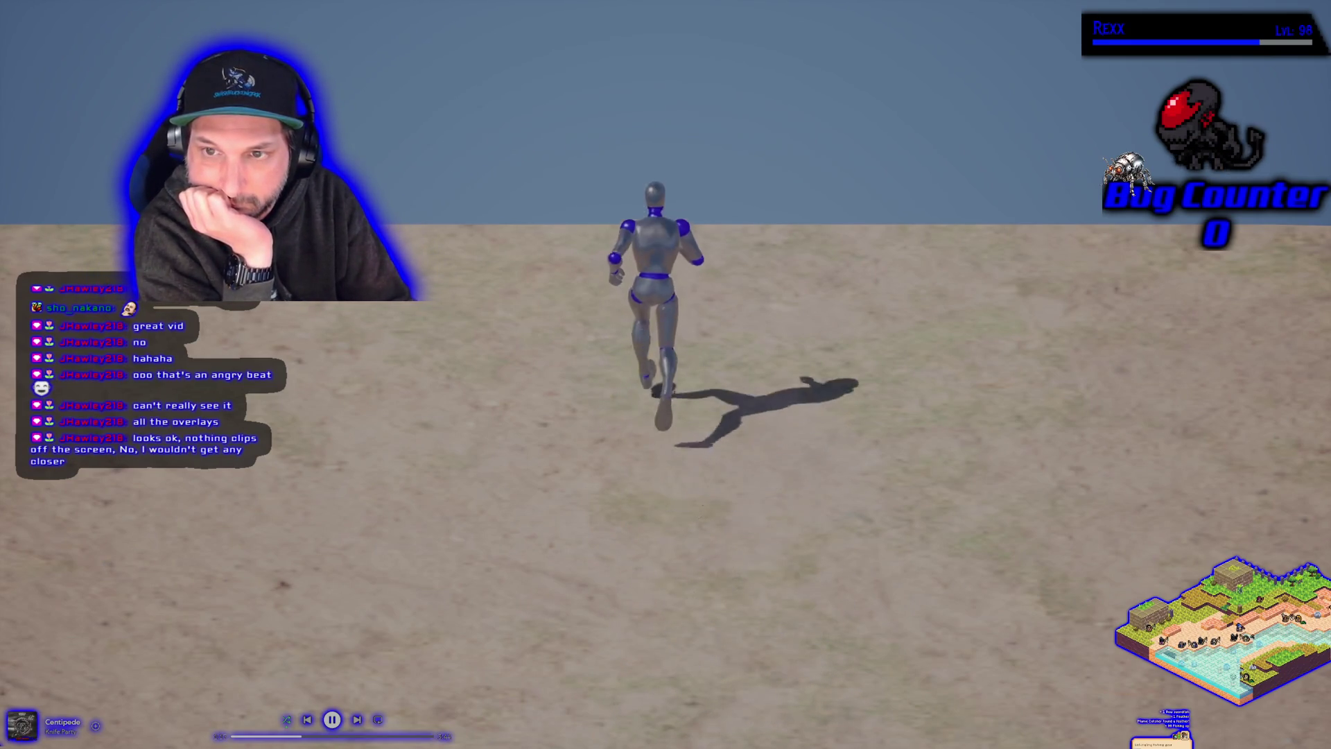
pyautogui.press('space')
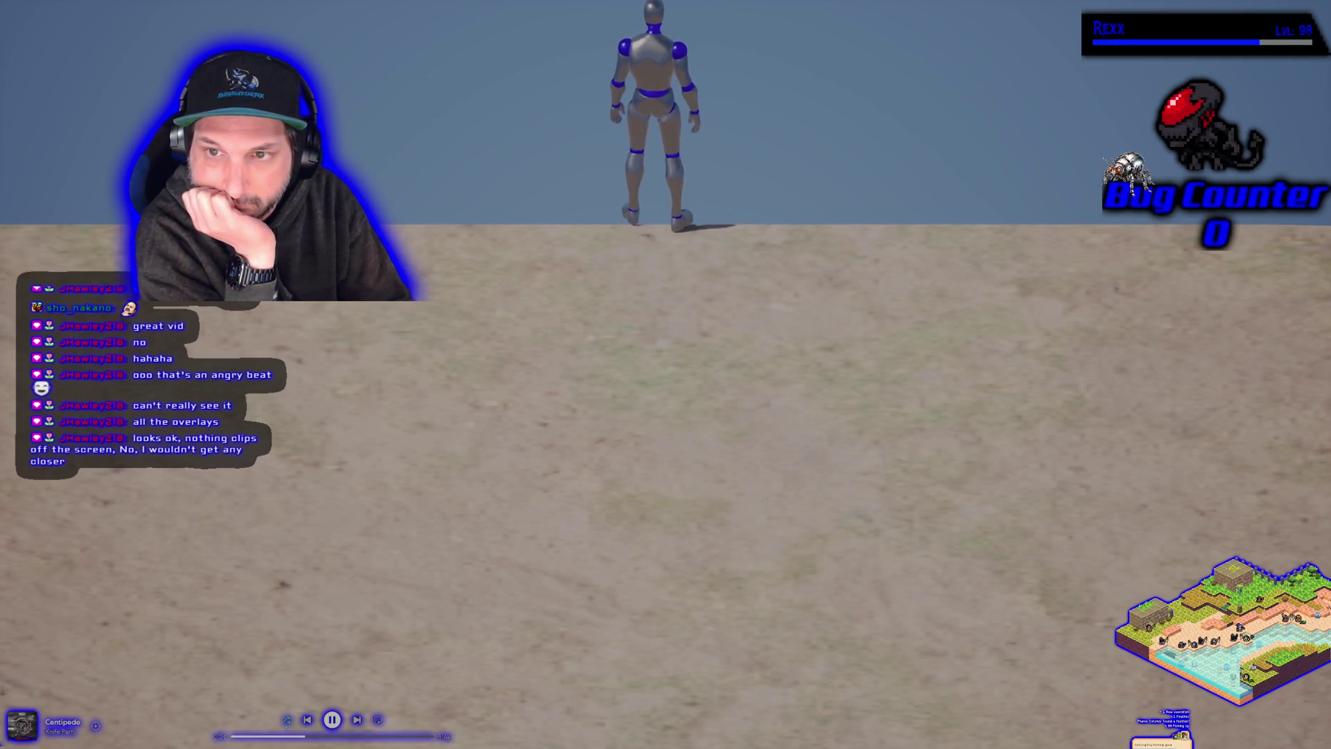
pyautogui.press('space')
pyautogui.press('space')
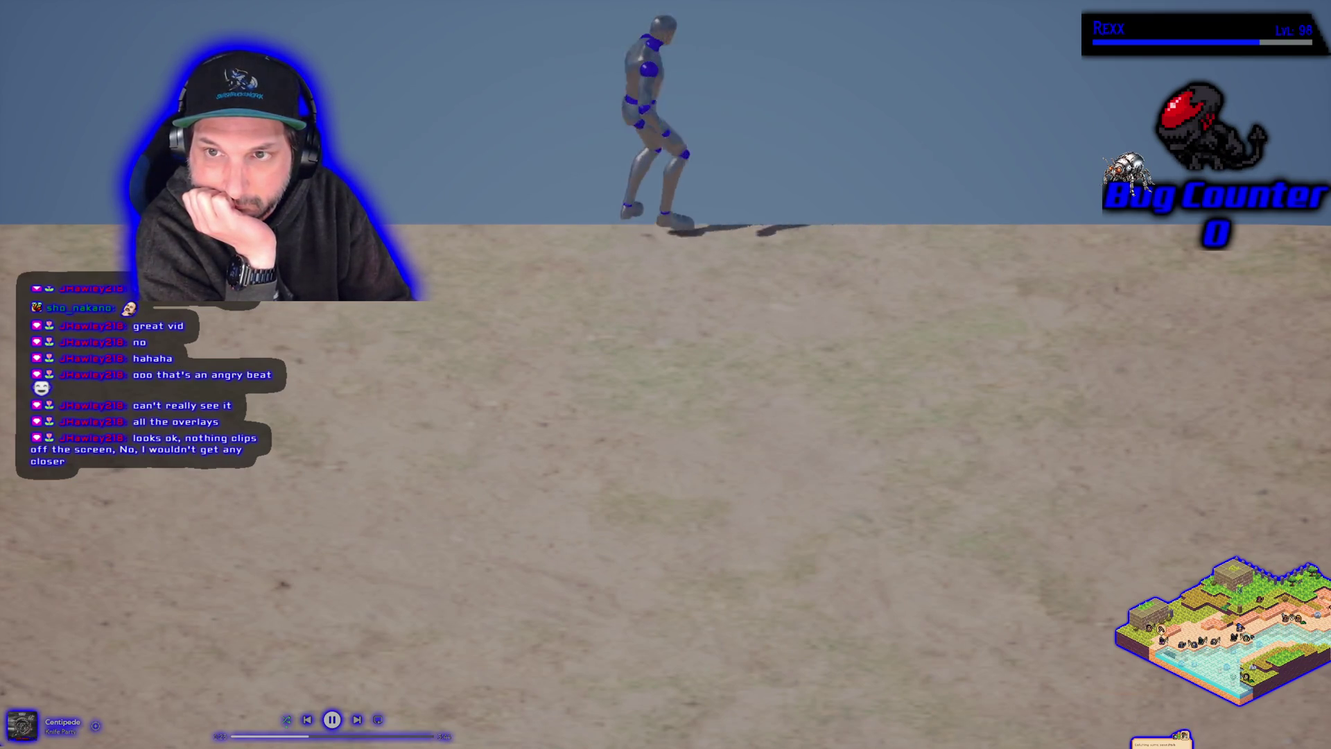
# Step: Keep running the mannequin around the sand floor, then stop the play session
pyautogui.press('s')
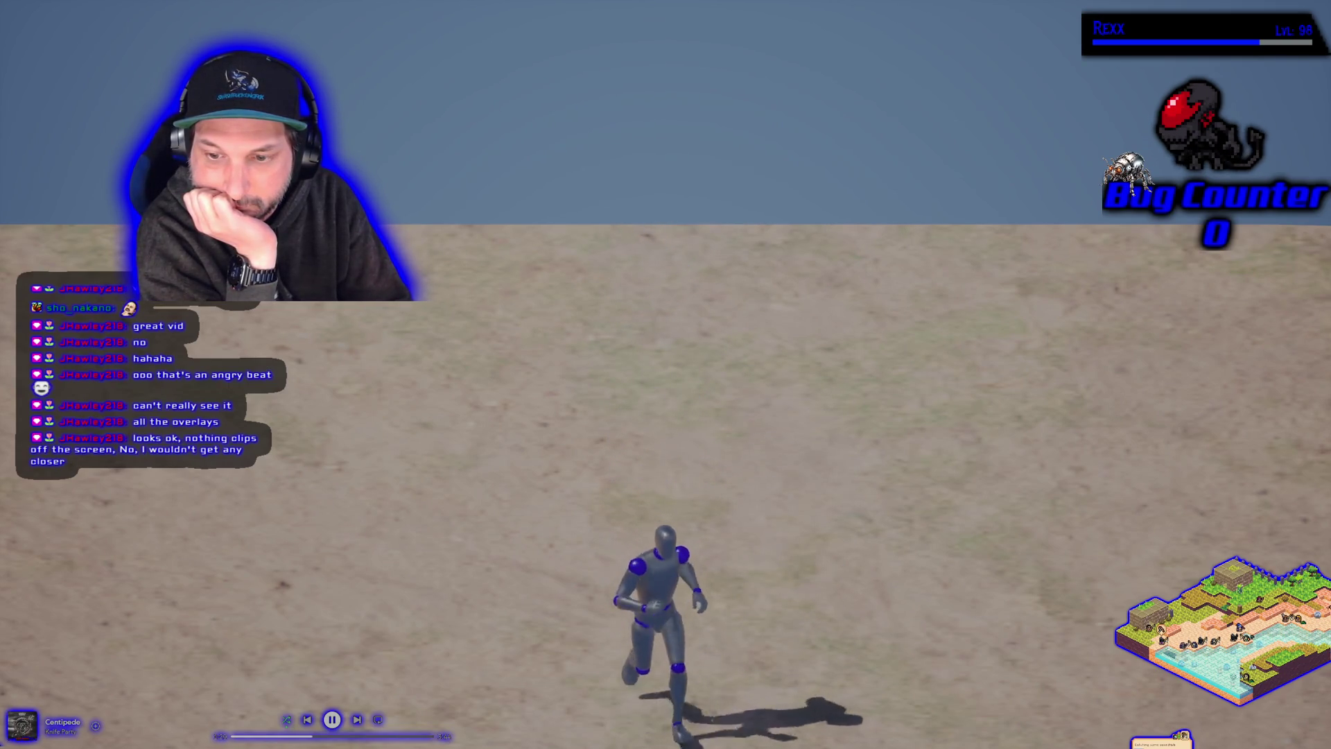
pyautogui.press('w')
pyautogui.press('a')
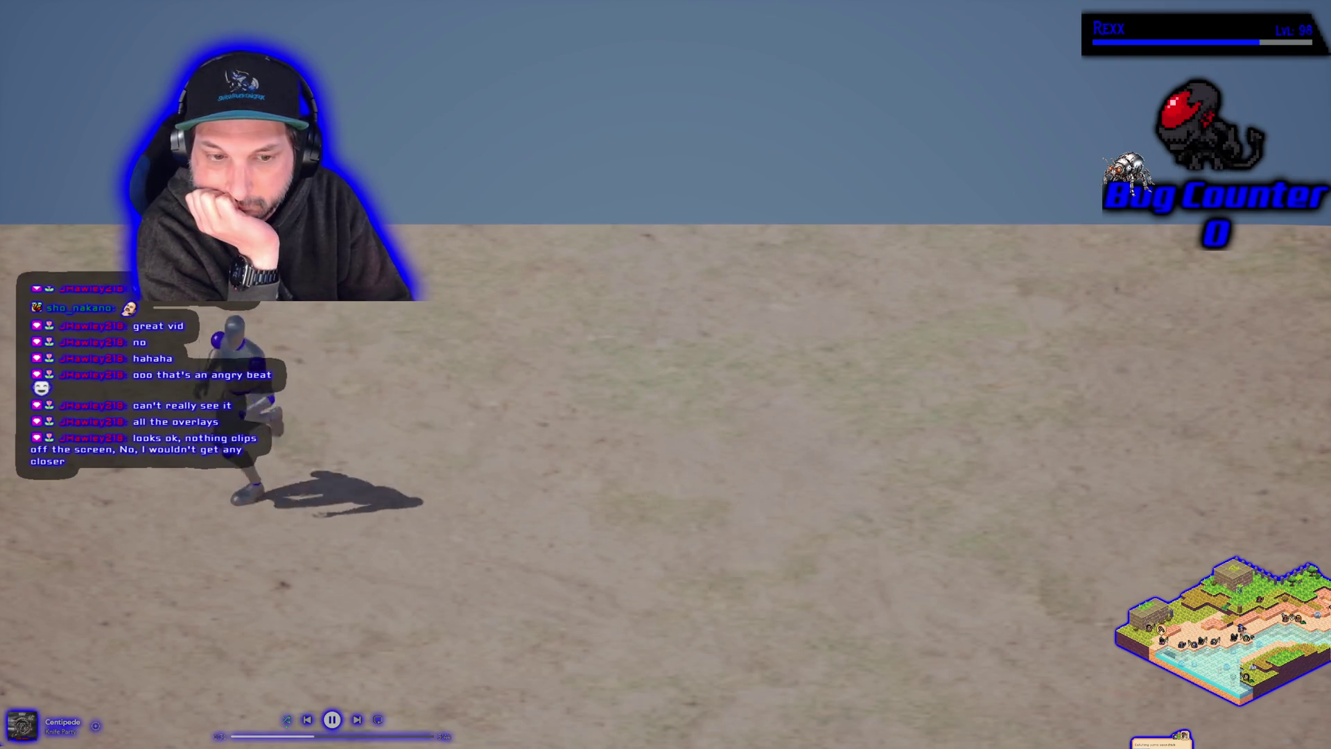
pyautogui.press('s')
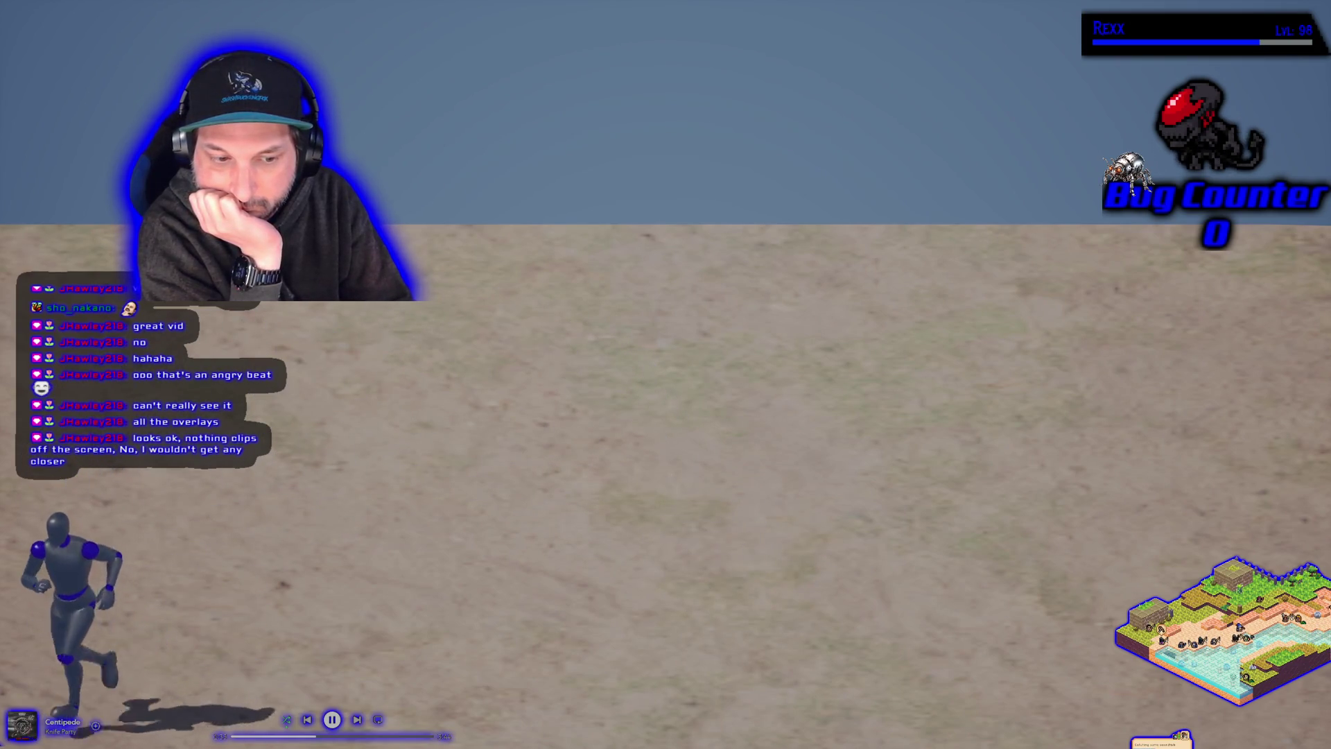
pyautogui.press('w')
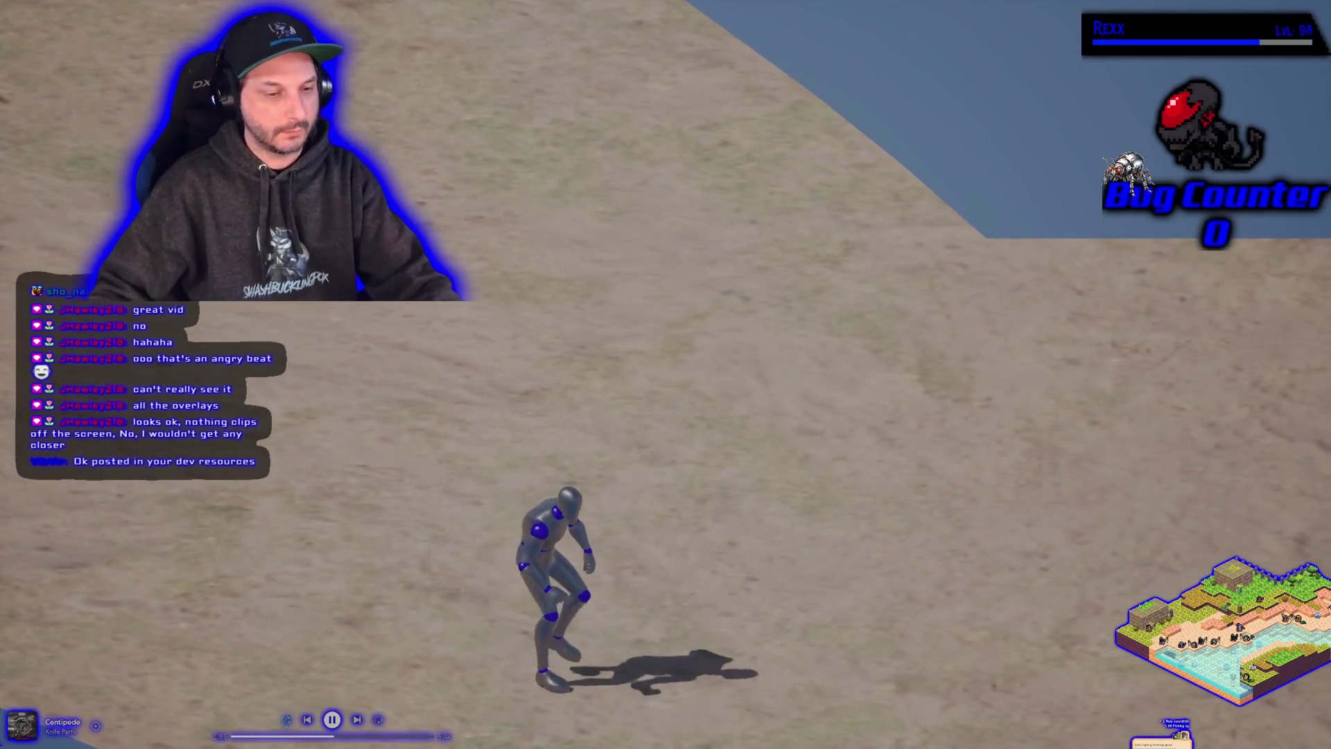
pyautogui.press('Escape')
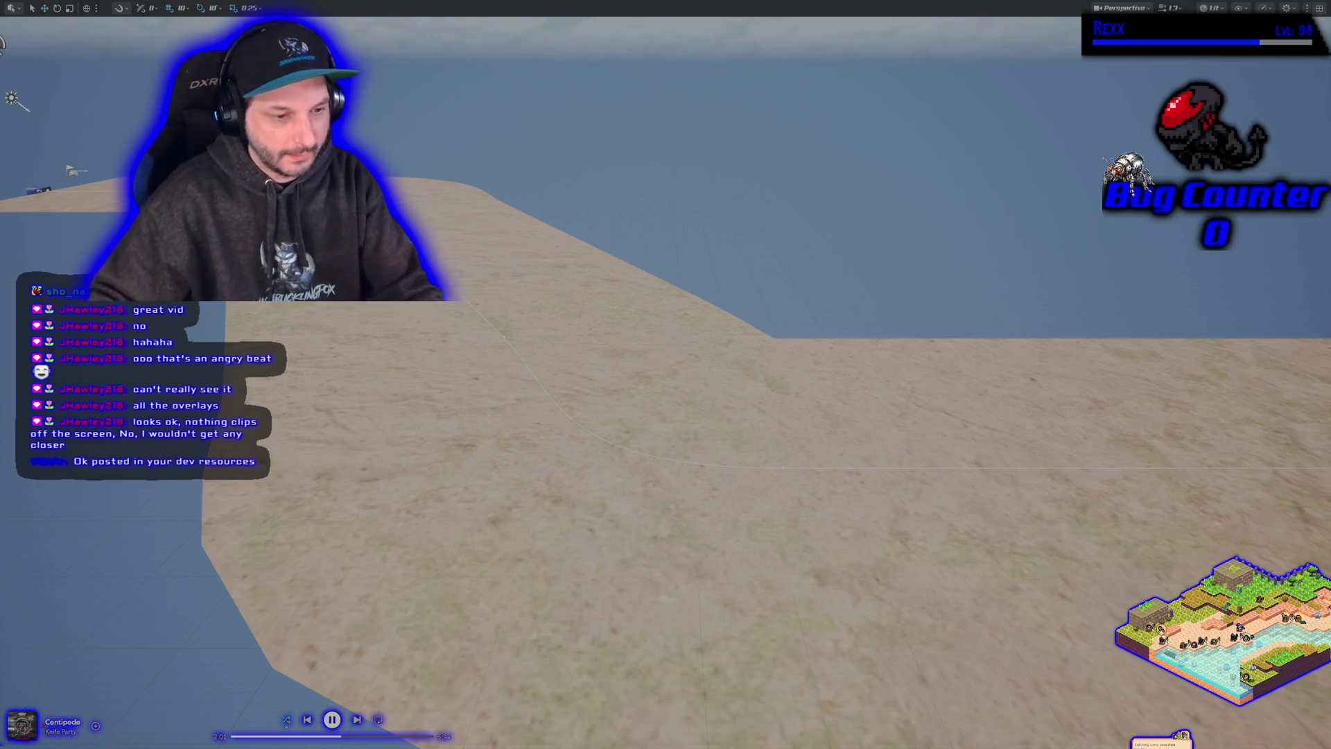
# Step: Orbit the viewport over the zig-zag sand road and restore the editor interface
pyautogui.moveTo(651, 450); pyautogui.dragTo(651, 590)
pyautogui.moveTo(666, 374); pyautogui.dragTo(666, 485)
pyautogui.moveTo(635, 432)
pyautogui.mouseDown()
pyautogui.moveTo(635, 385)
pyautogui.moveTo(635, 433)
pyautogui.mouseUp()
pyautogui.moveTo(897, 238); pyautogui.dragTo(896, 291)
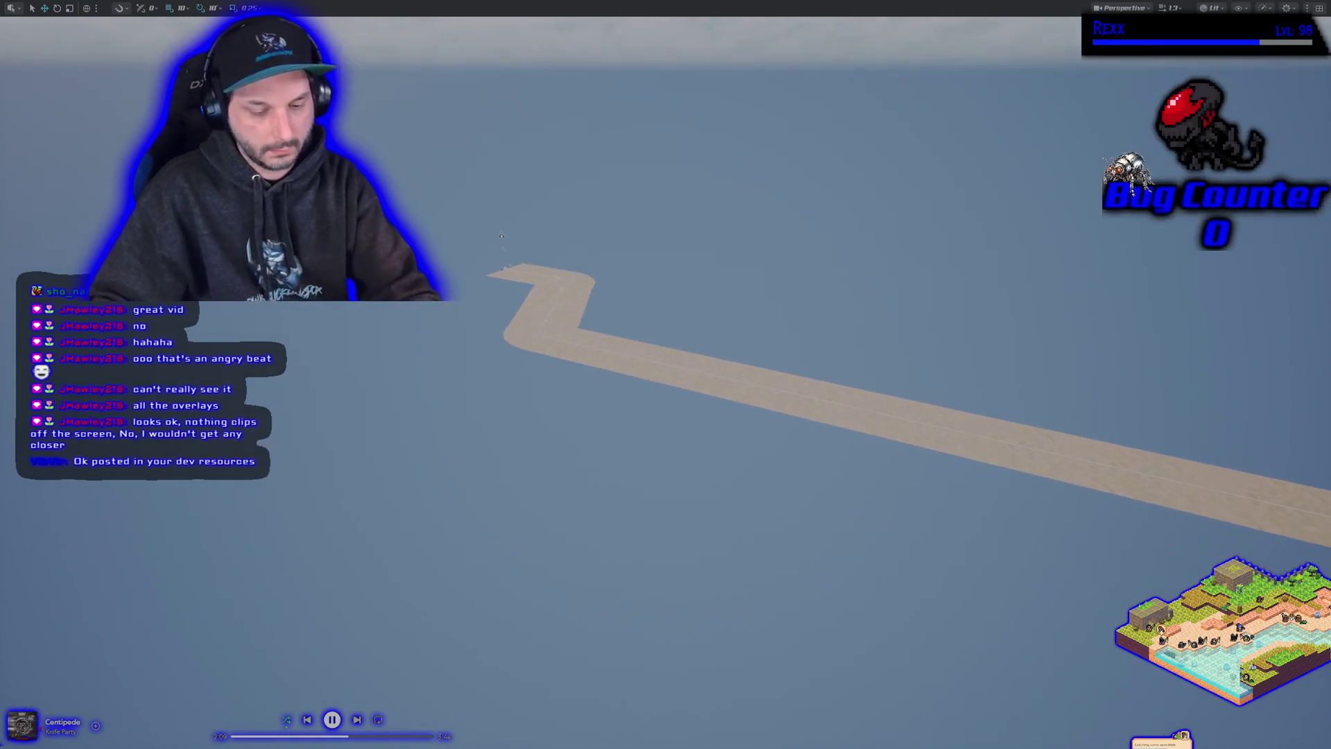
pyautogui.press('F11')
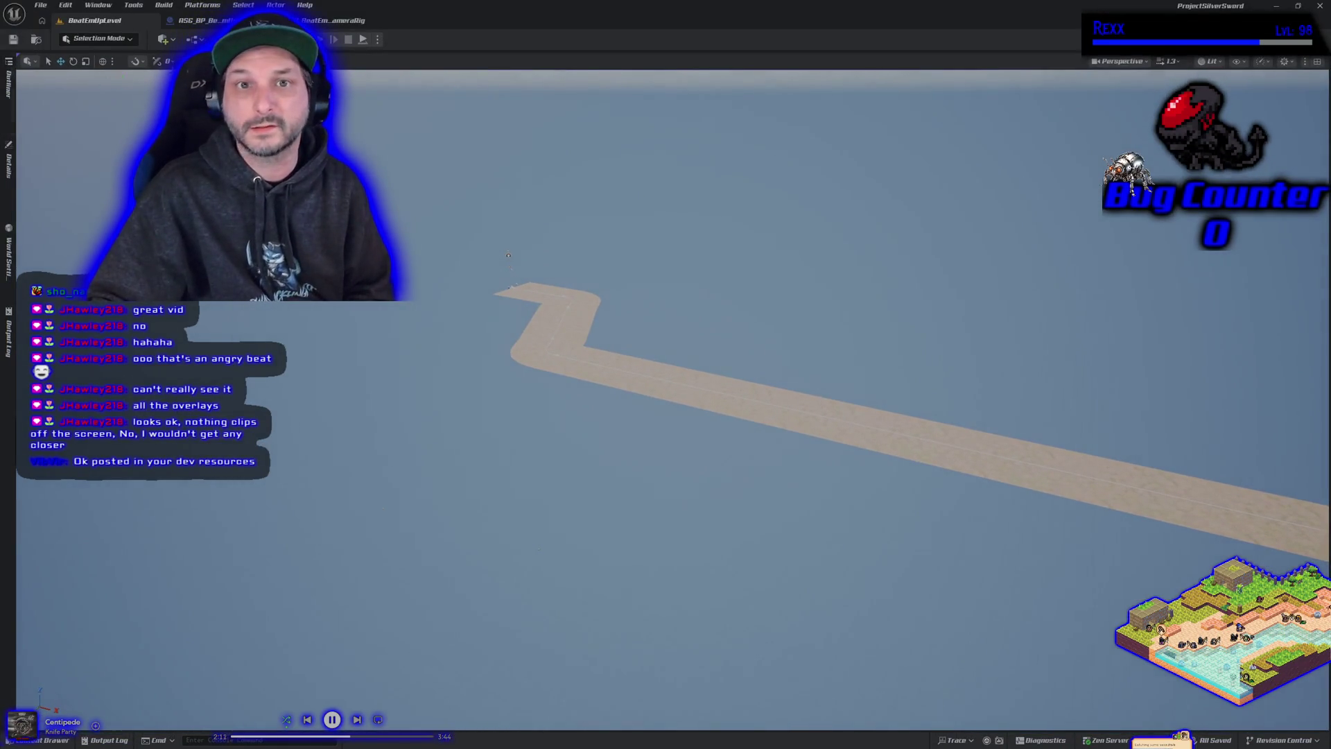
# Step: Confirm the camera component's Boundary Width Half is 400.0, then close Unreal Editor
pyautogui.click(331, 19)
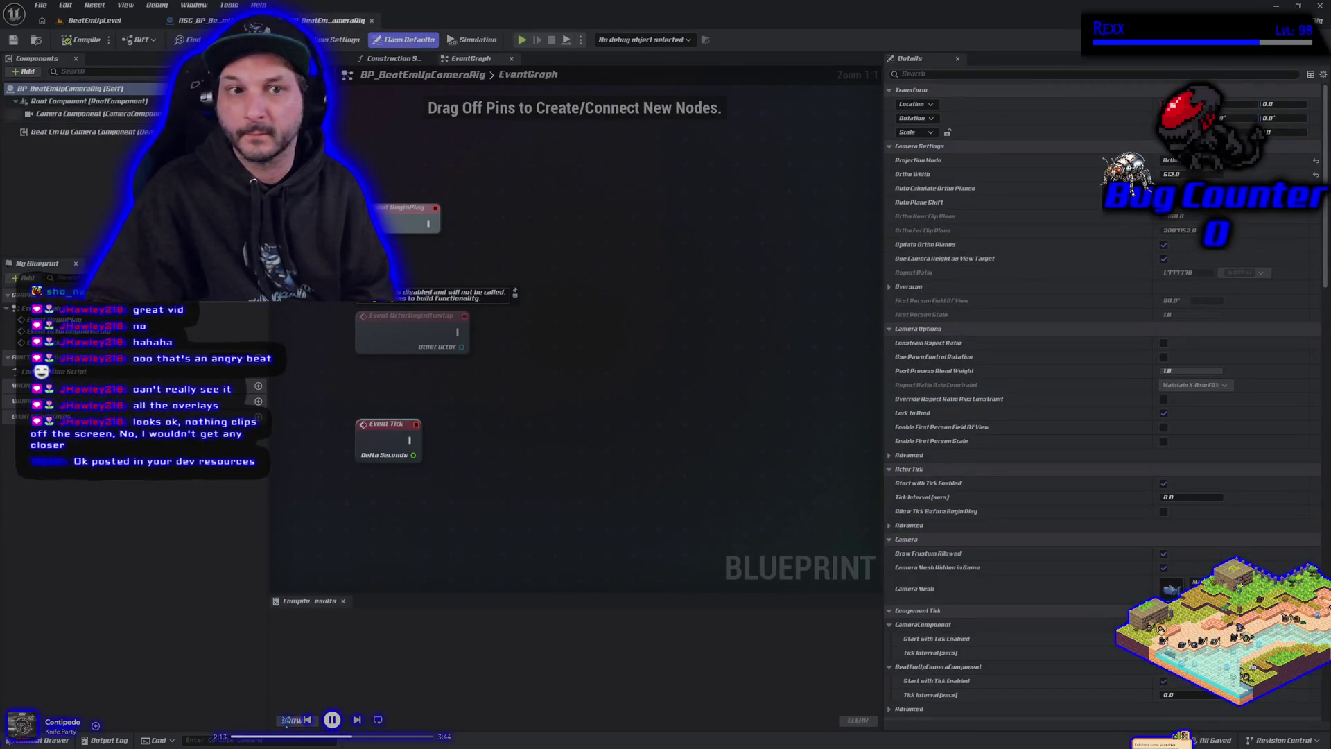
pyautogui.click(90, 132)
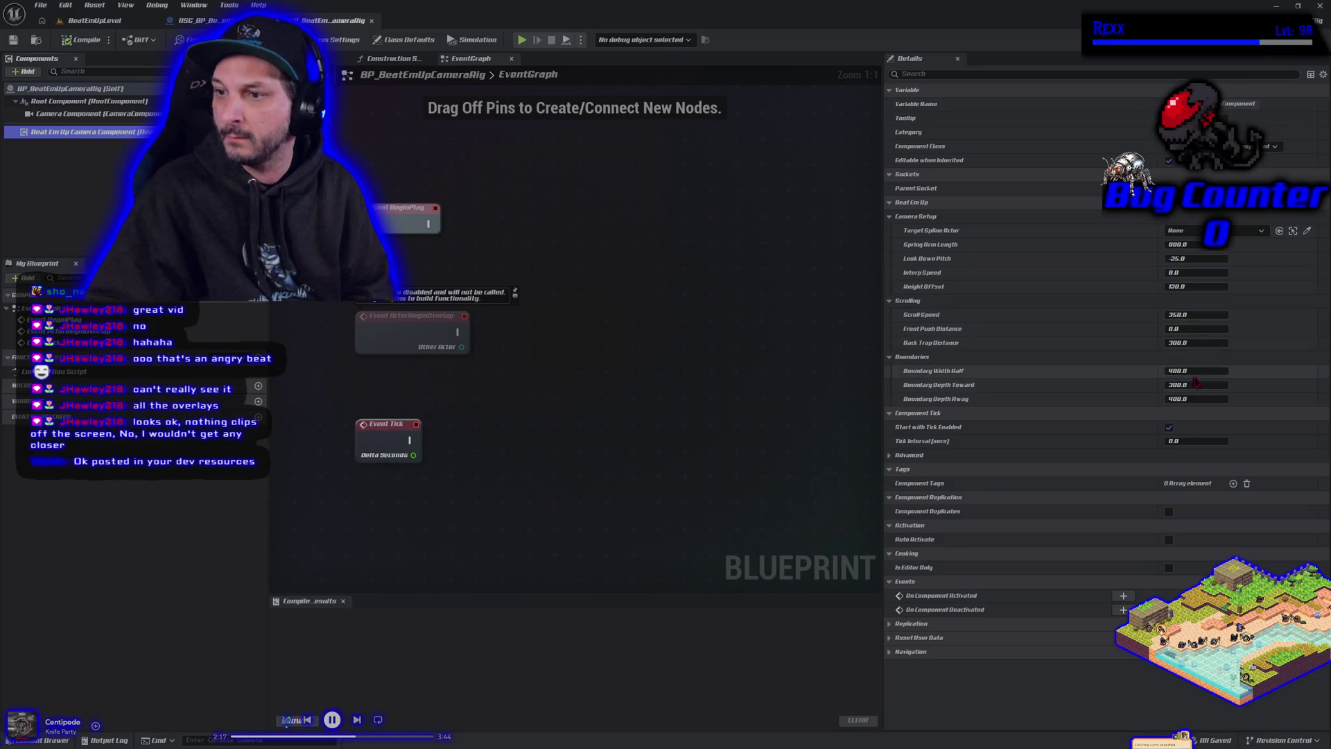
pyautogui.click(1320, 6)
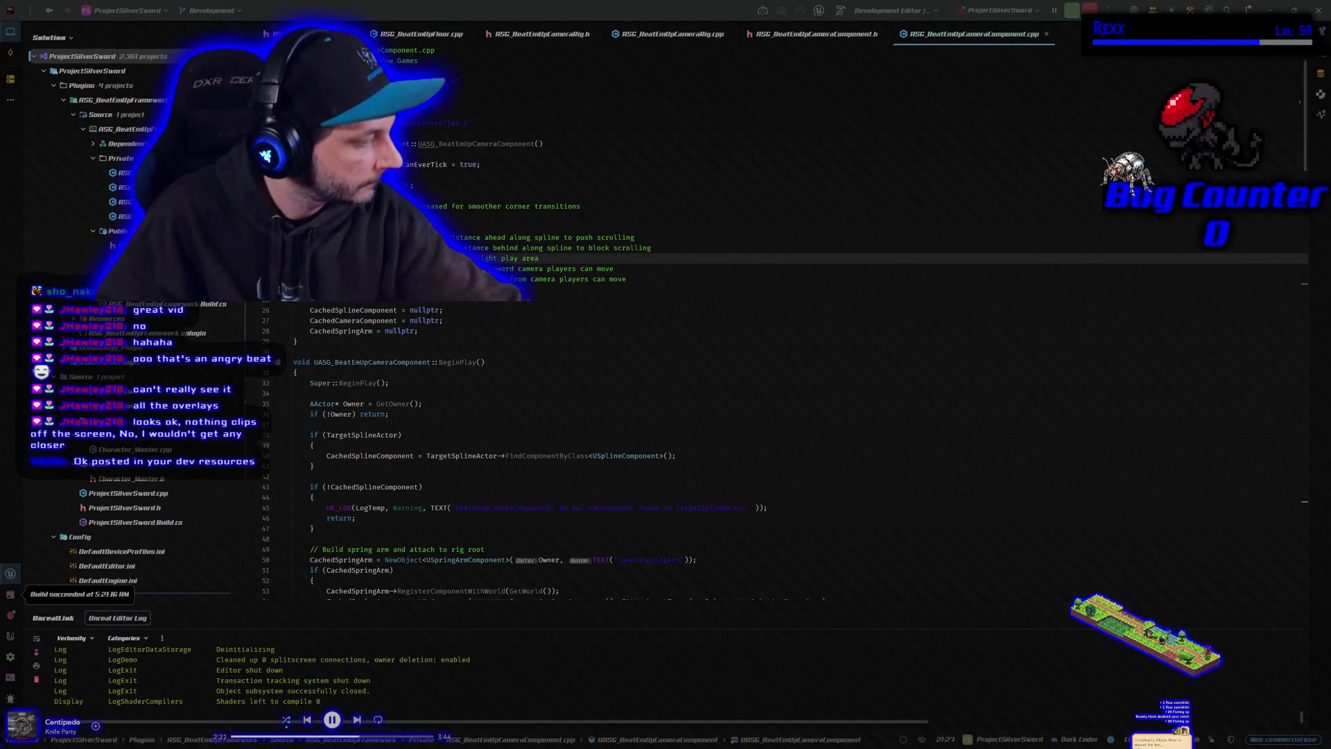
# Step: Commit the 2 changed files to Development with summary 'Boundary Width half set to default at 400'
pyautogui.hotkey('alt', 'Tab')
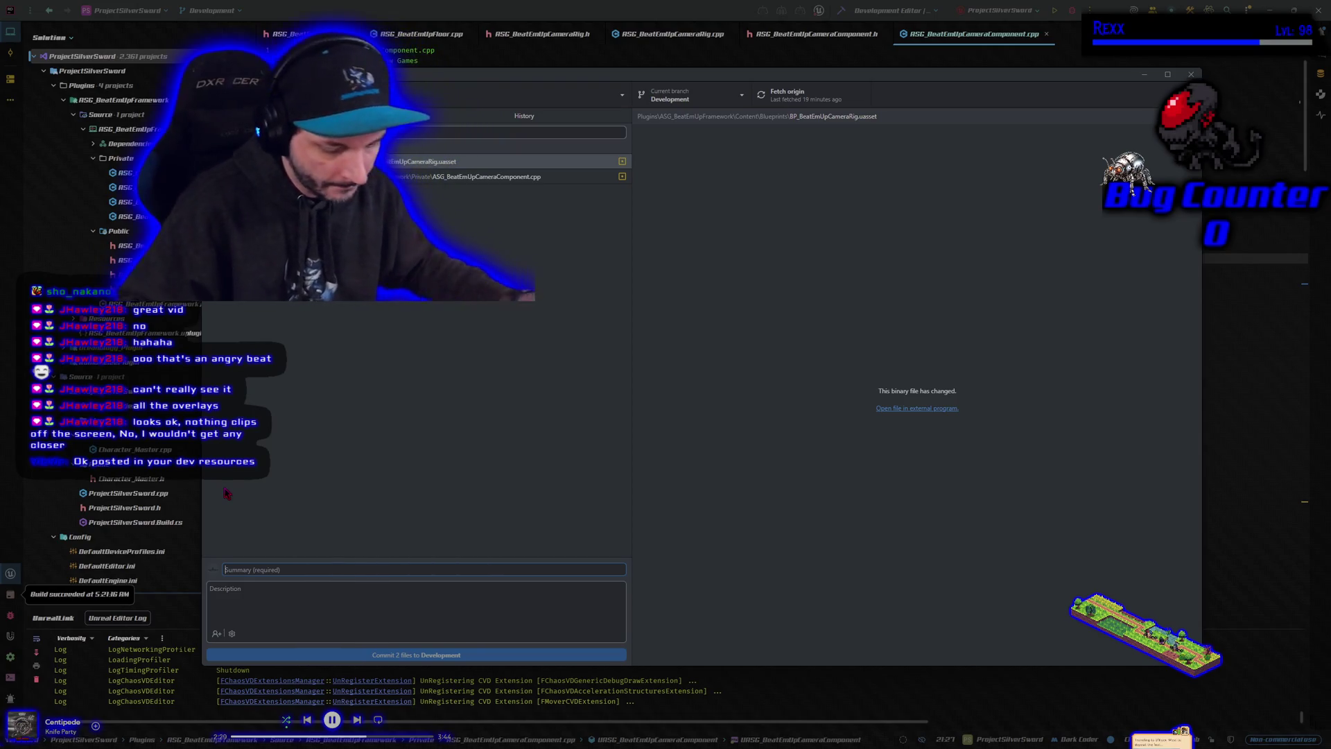
pyautogui.write('Boundary')
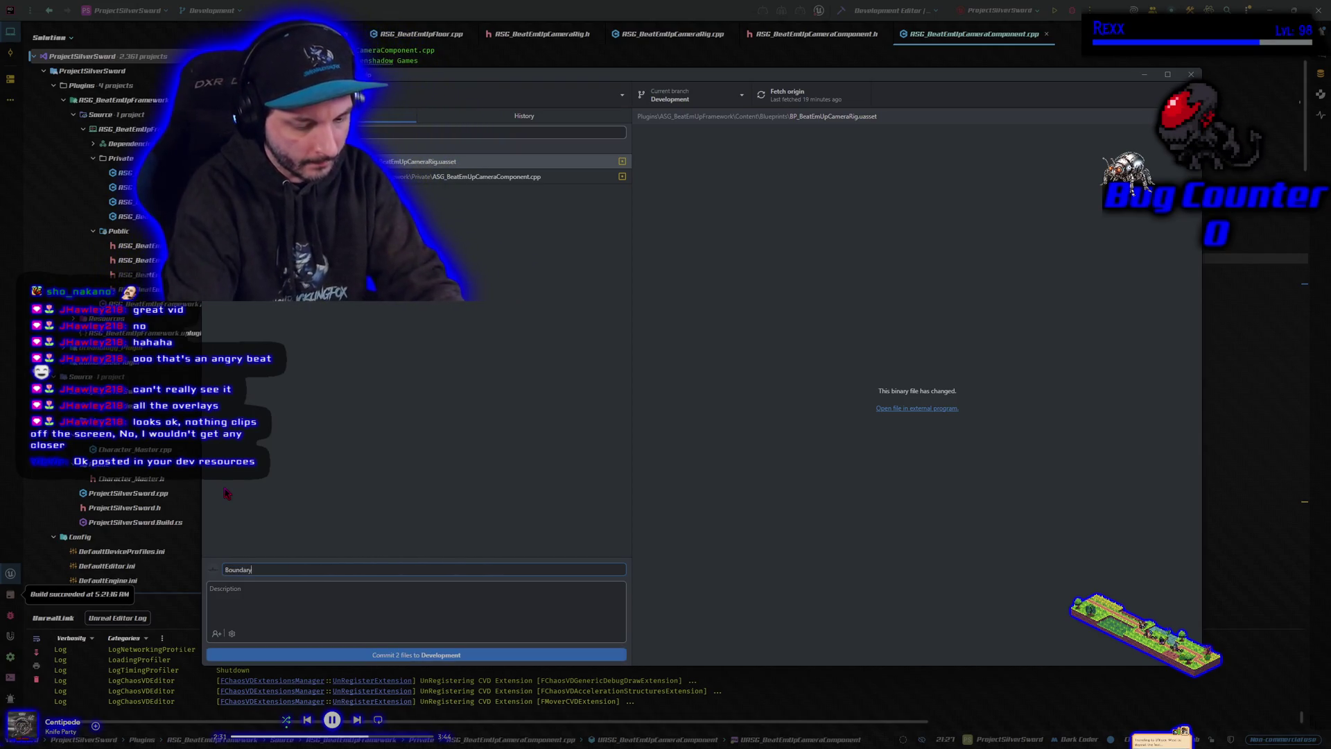
pyautogui.write(' Wid')
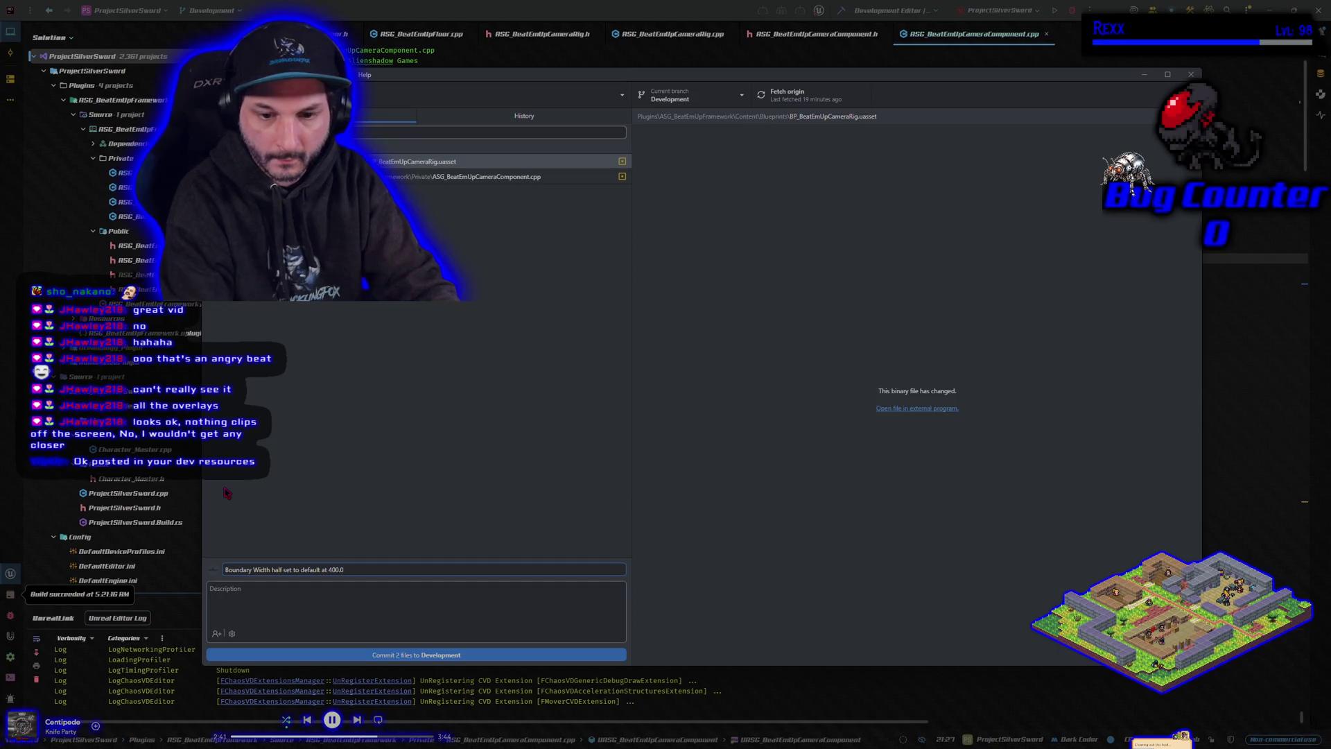
pyautogui.press('BackSpace')
pyautogui.press('BackSpace')
pyautogui.press('BackSpace')
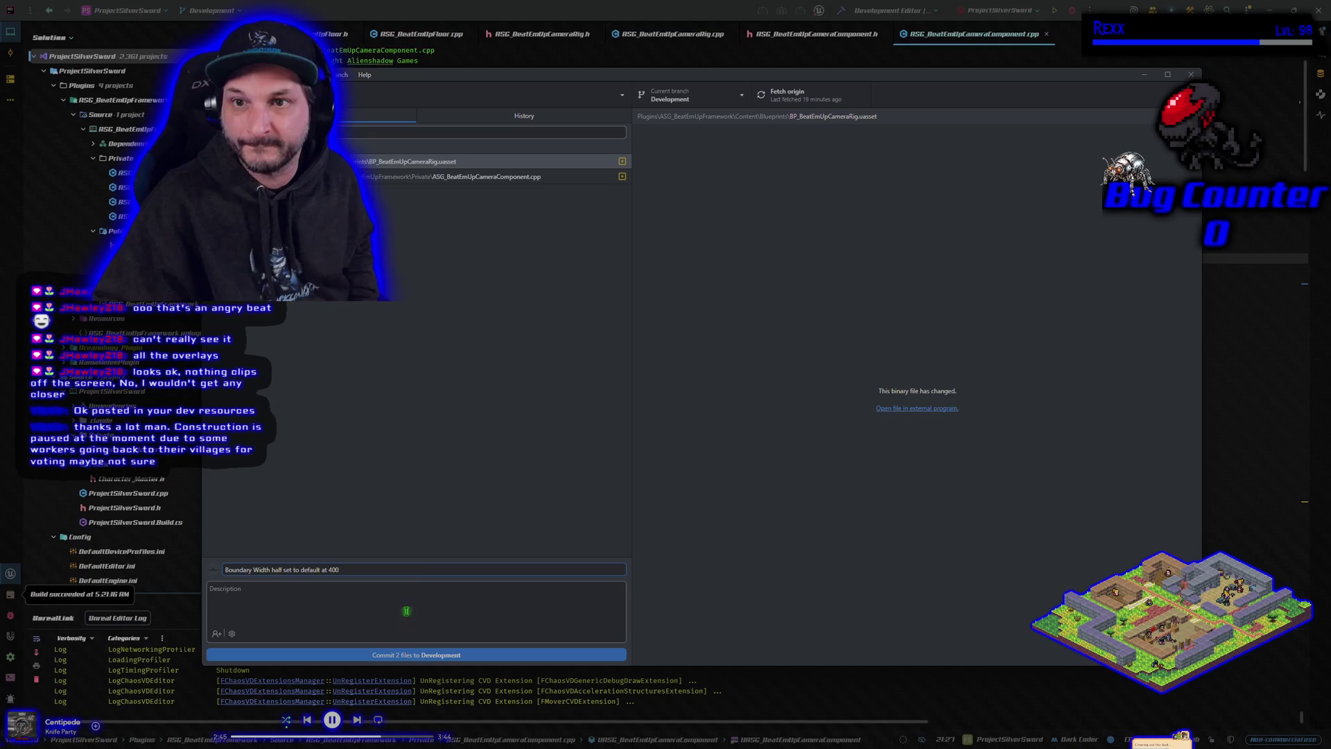
pyautogui.click(393, 655)
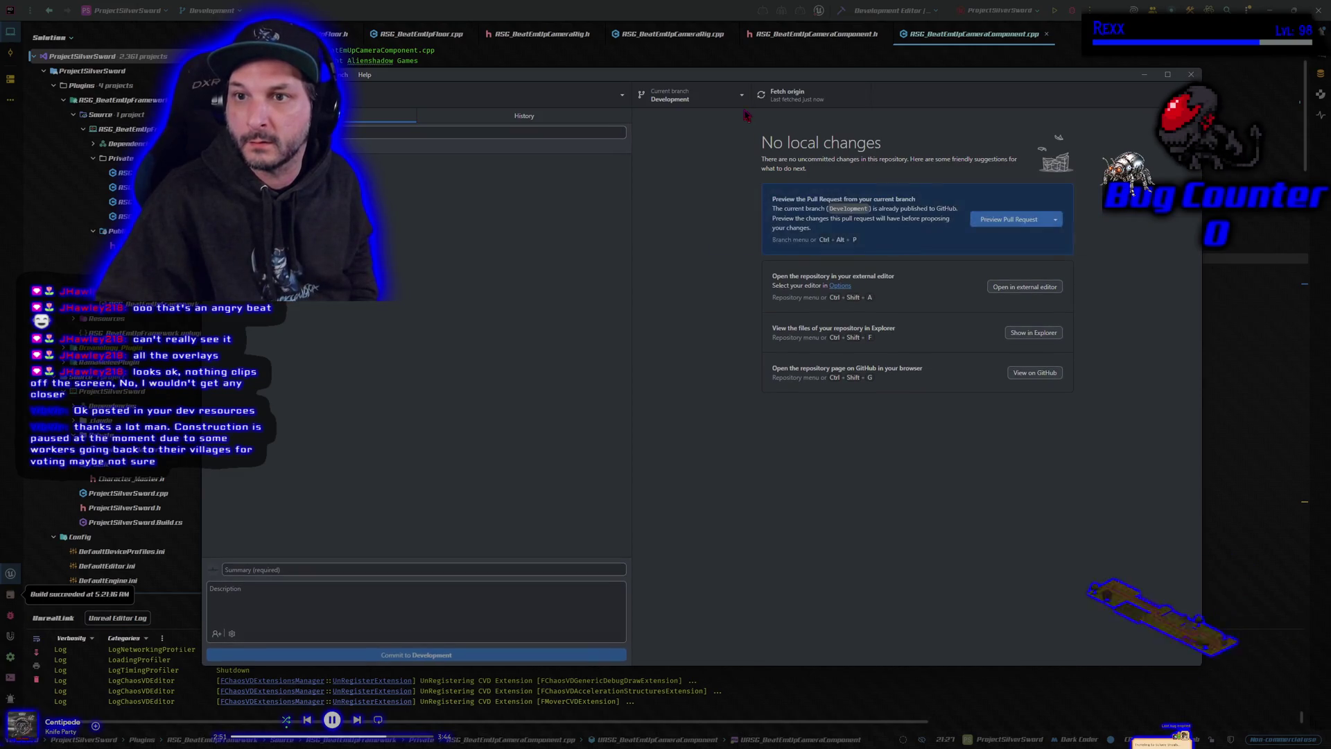
# Step: Switch to main and merge Development into it with a merge commit
pyautogui.click(690, 95)
pyautogui.click(710, 172)
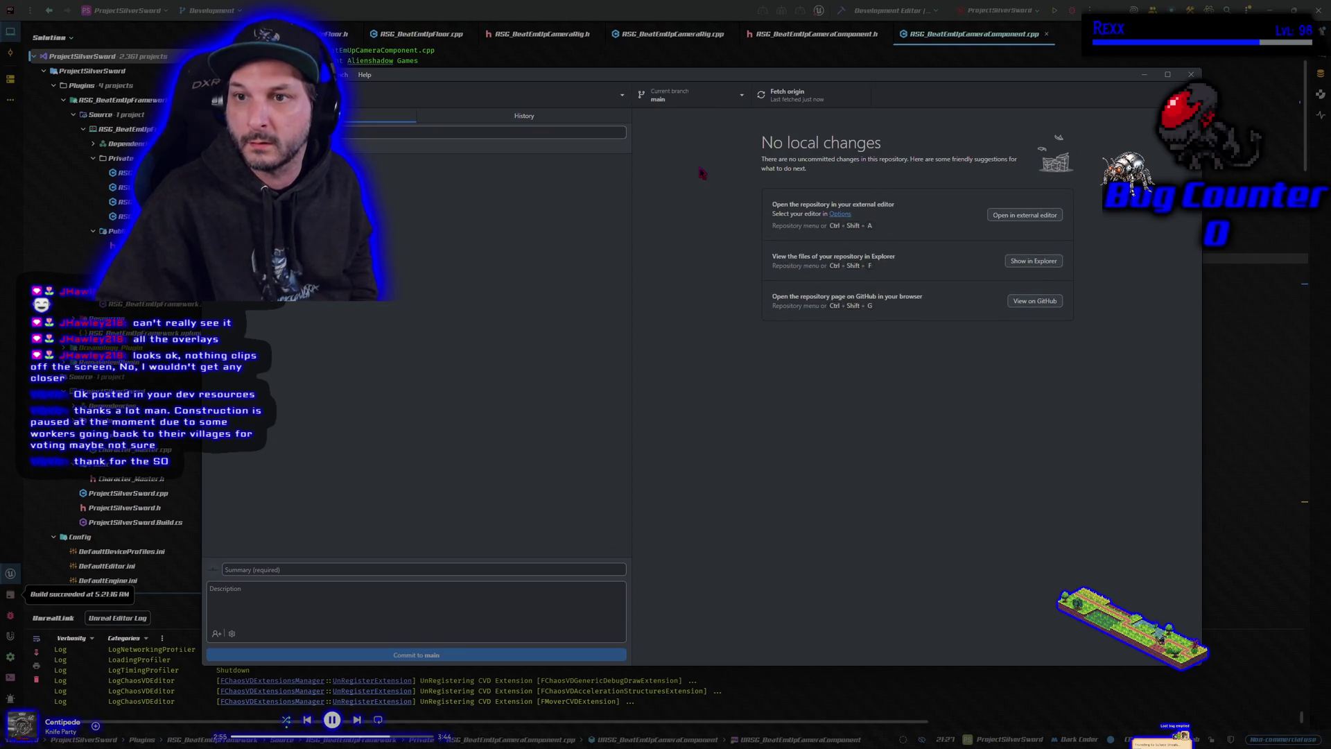
pyautogui.click(308, 74)
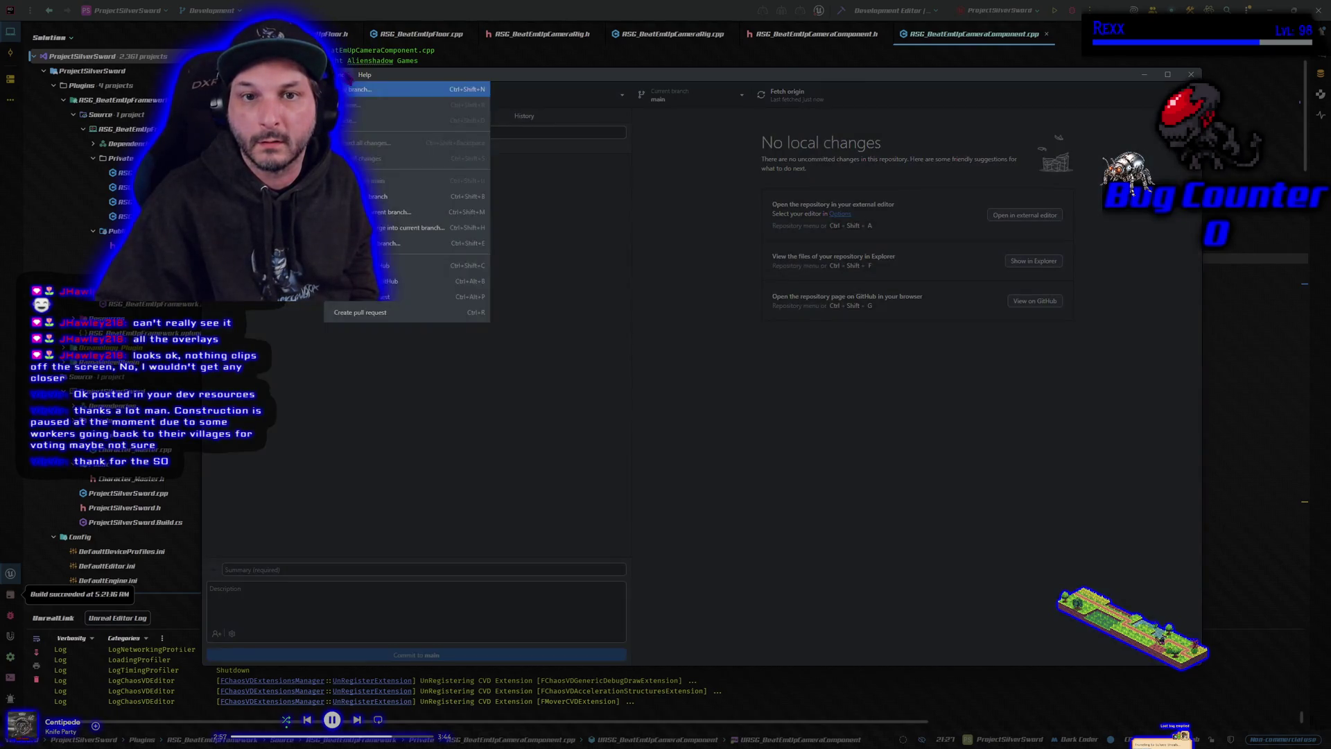
pyautogui.click(387, 218)
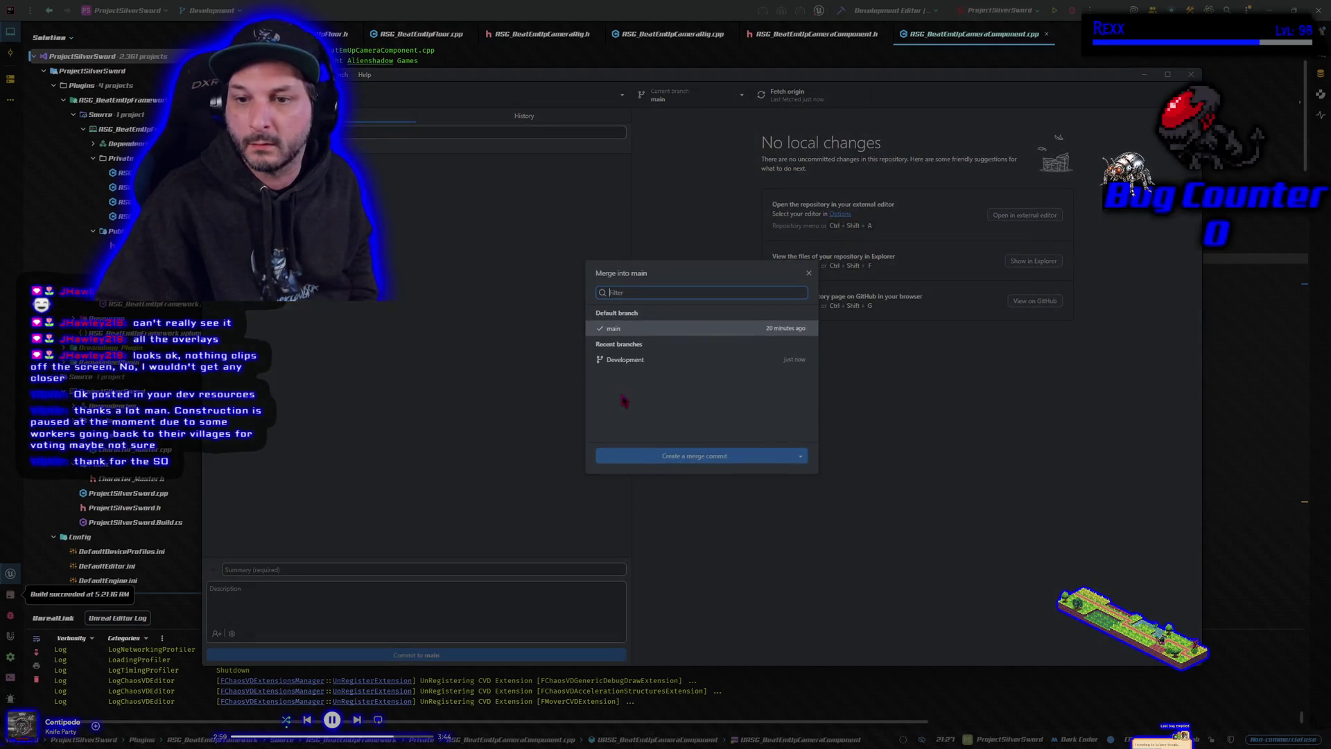
pyautogui.click(642, 349)
pyautogui.click(674, 465)
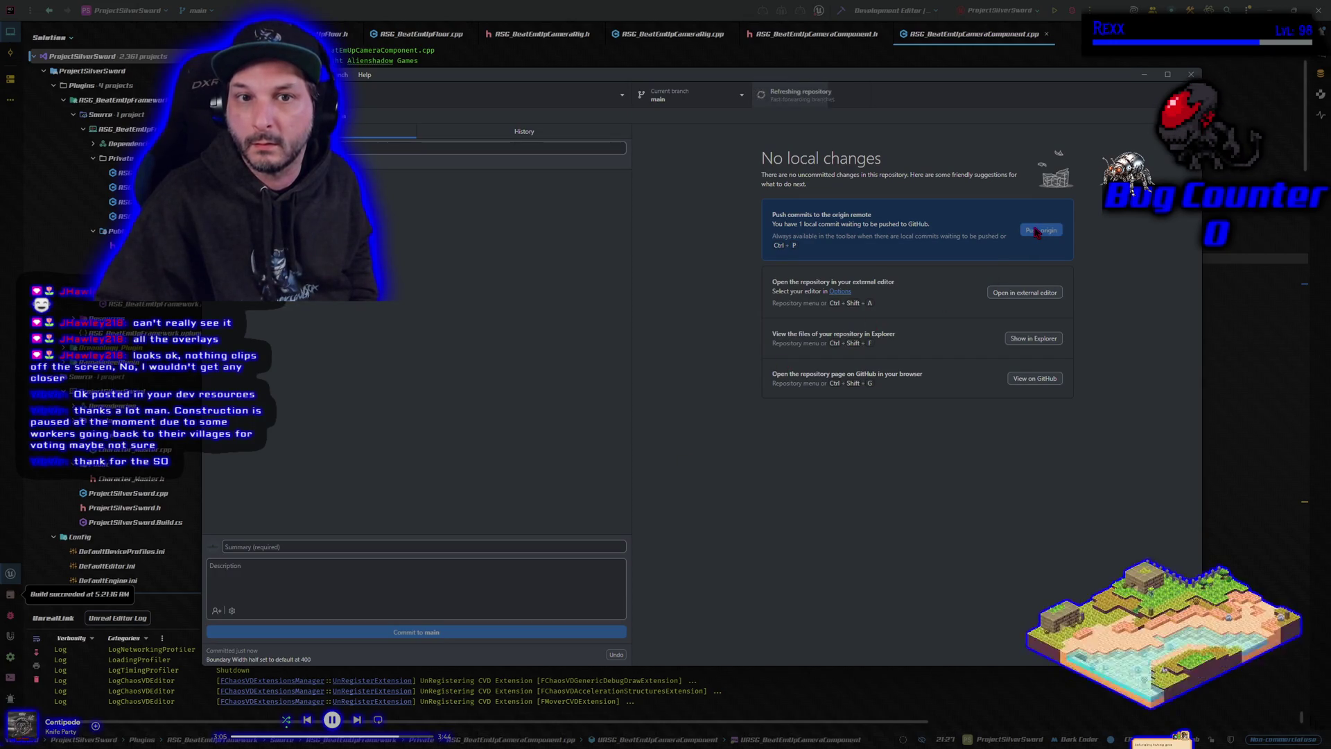
# Step: Switch the current branch back to Development and close GitHub Desktop
pyautogui.click(671, 99)
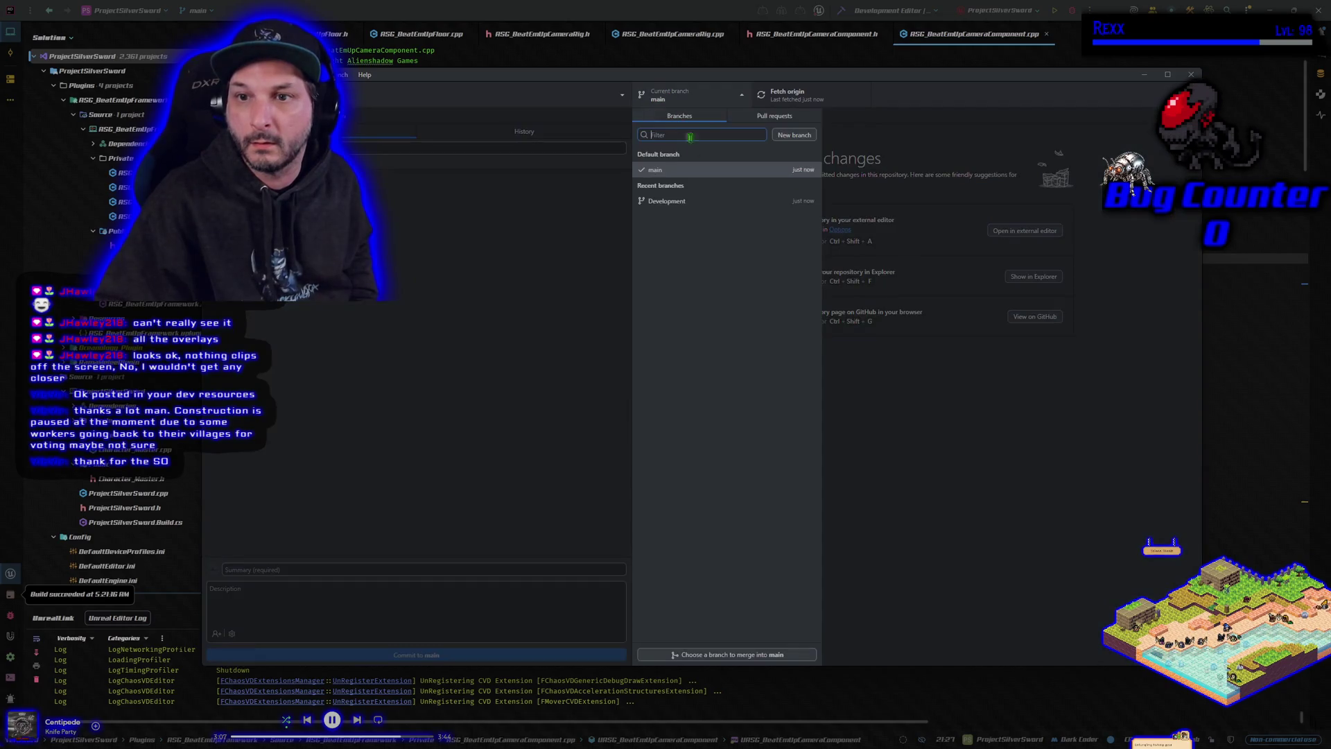
pyautogui.click(706, 201)
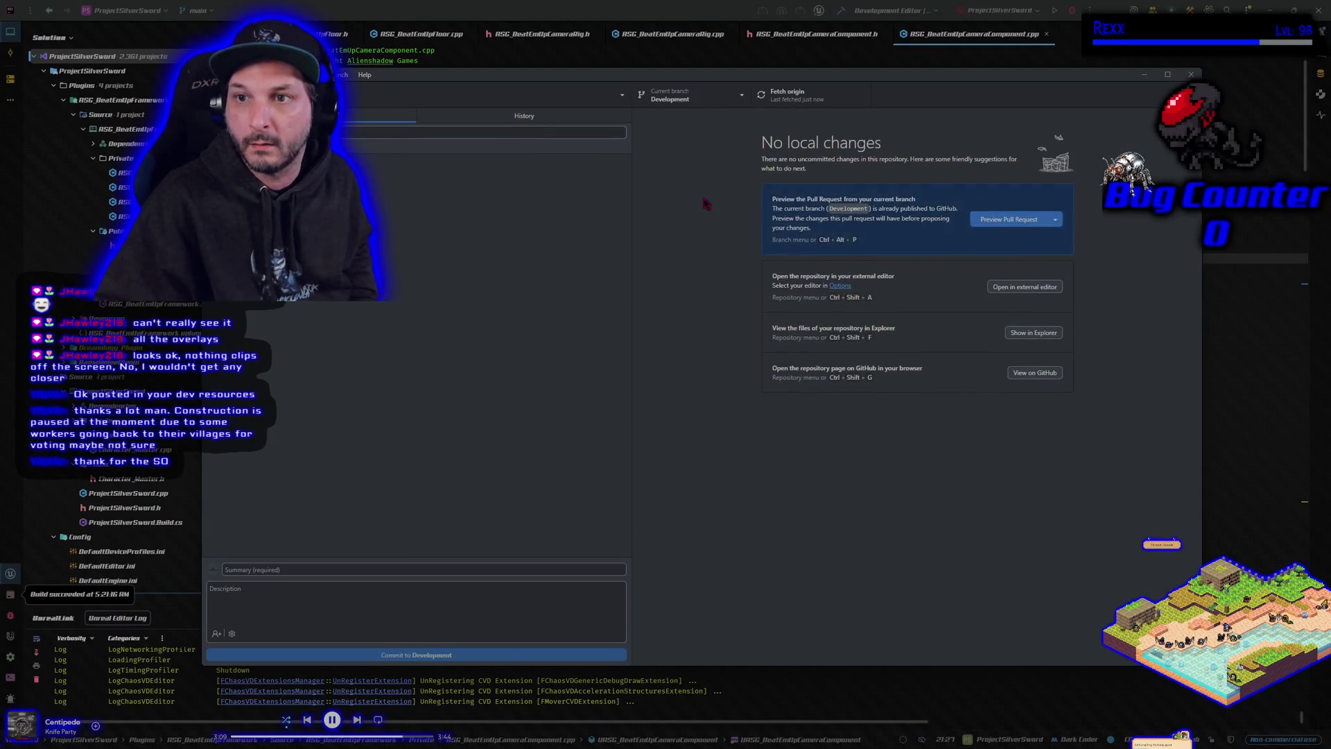
pyautogui.hotkey('alt', 'F4')
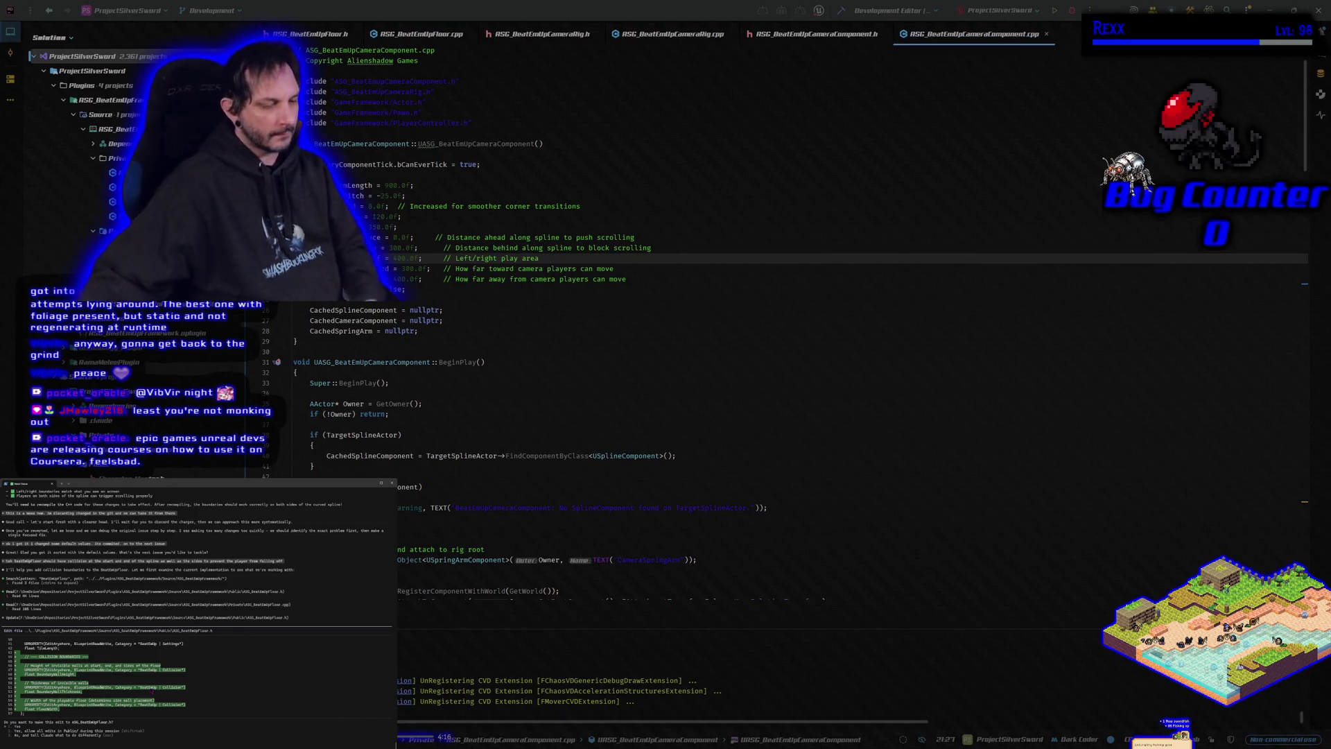
# Step: Approve the assistant's boundary-property edits to the header and ASG_BeatEmUpFloor.cpp
pyautogui.press('Return')
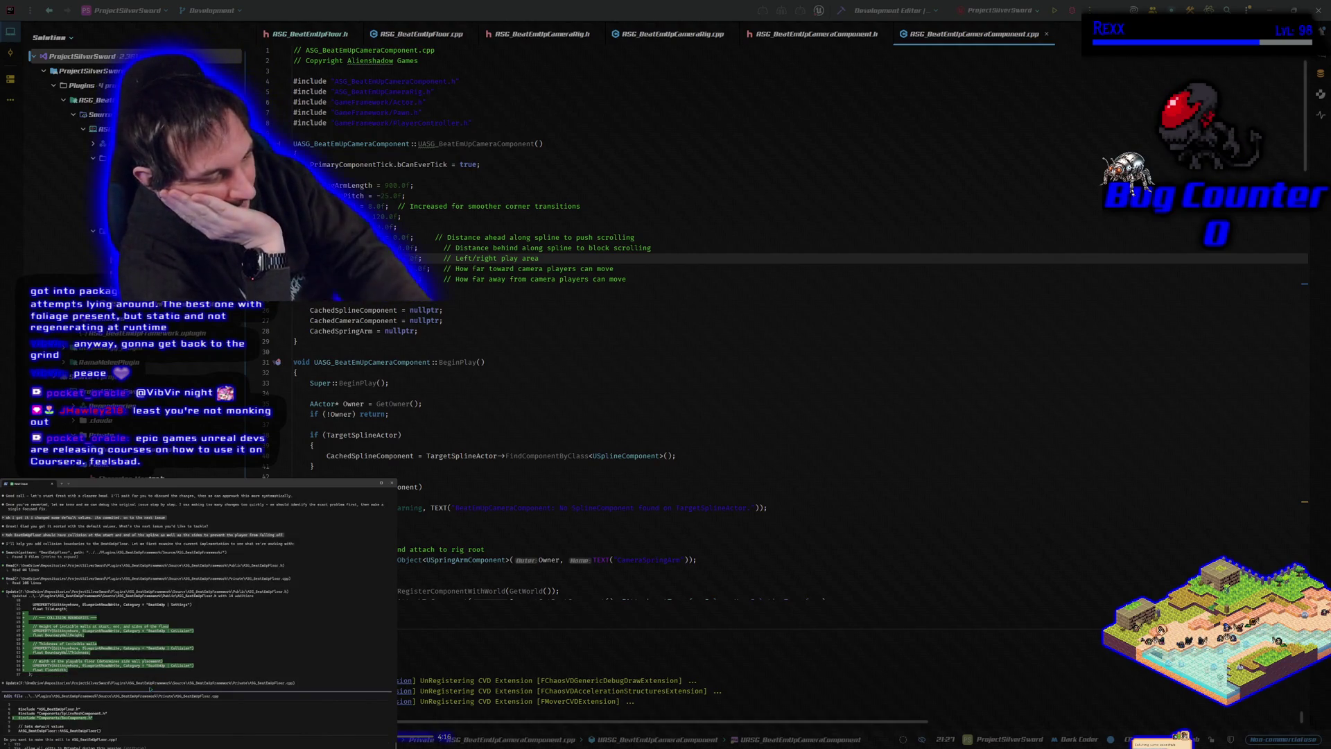
pyautogui.press('Return')
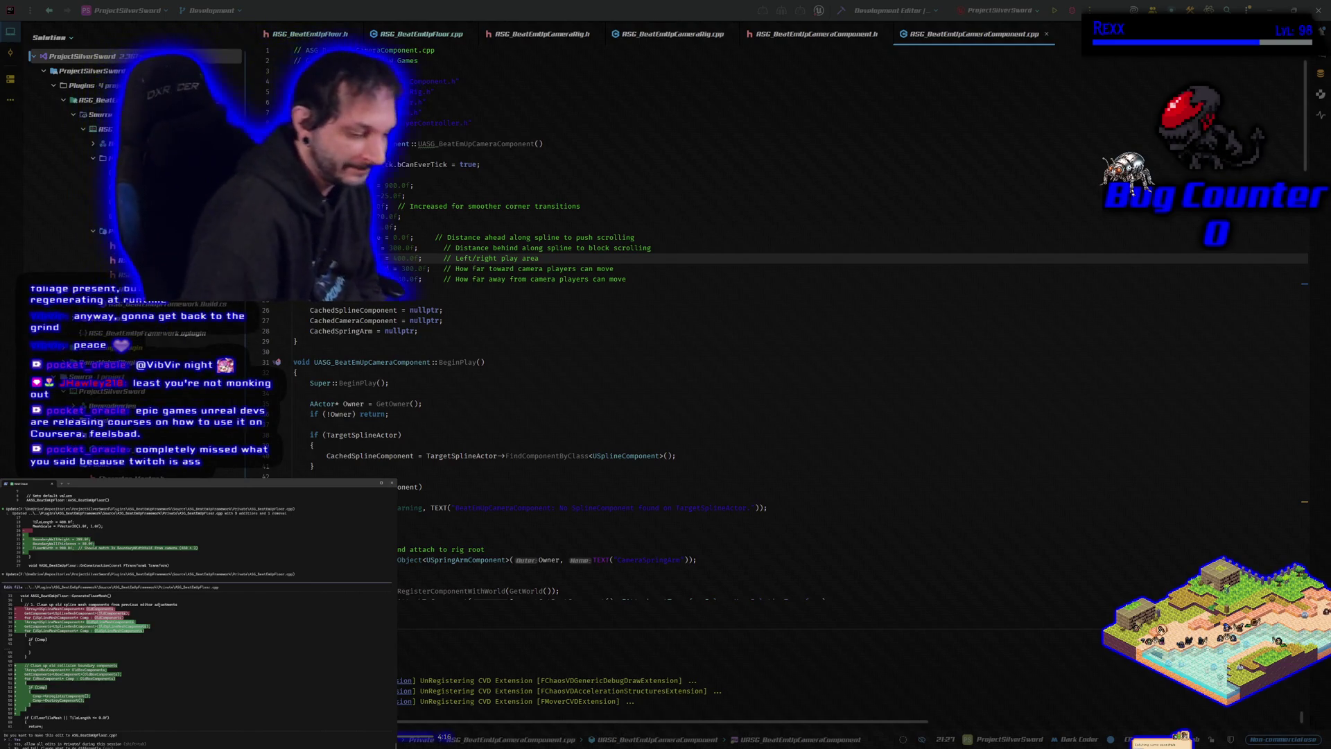
# Step: Review and approve each collision-boundary edit to ASG_BeatEmUpFloor.cpp and ASG_BeatEmUpFloor.h
pyautogui.press('Return')
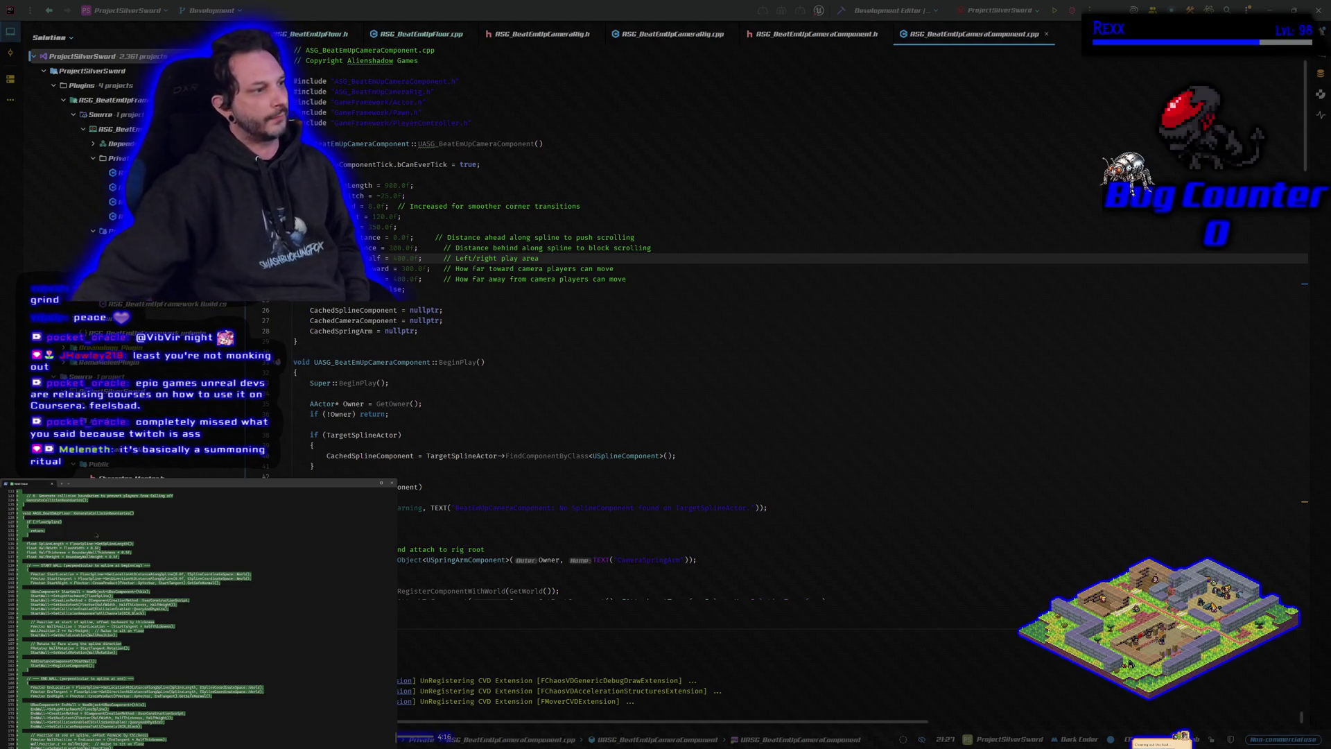
pyautogui.scroll(-8, 219, 614)
pyautogui.scroll(-1, 267, 652)
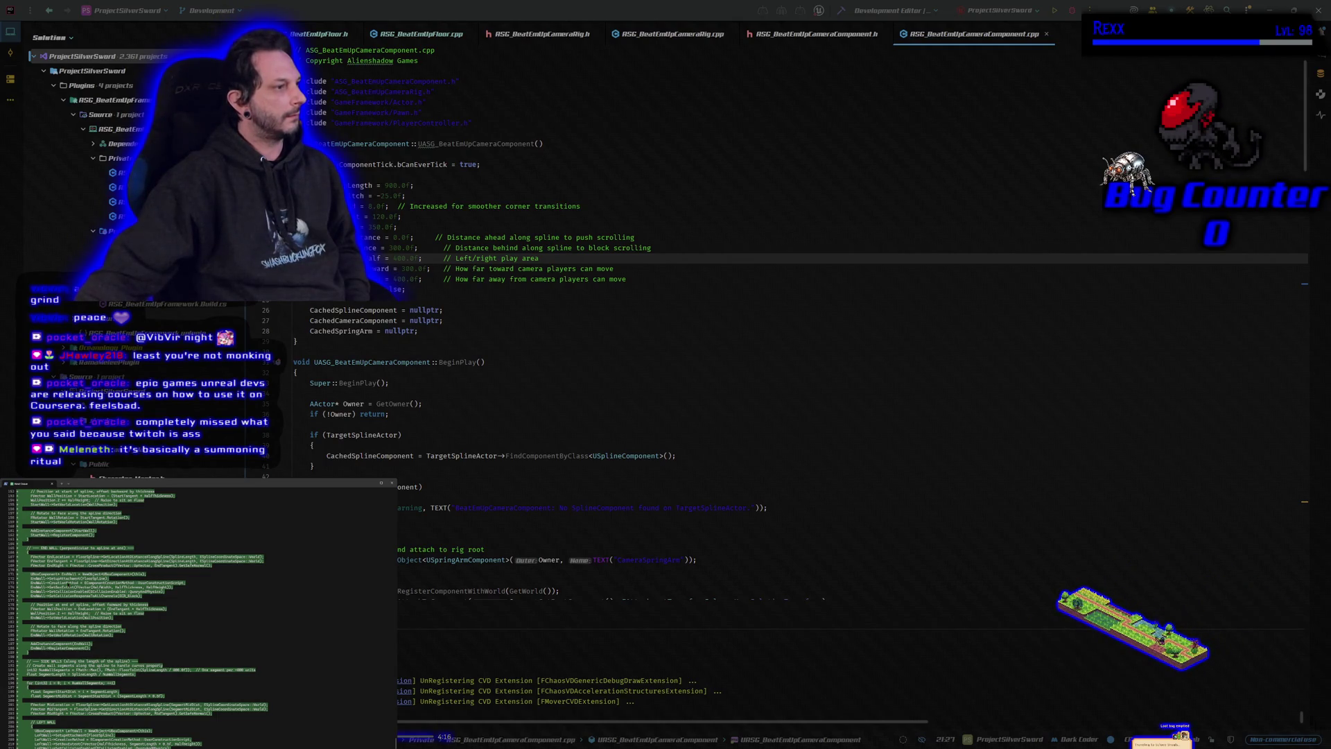
pyautogui.scroll(-5, 144, 617)
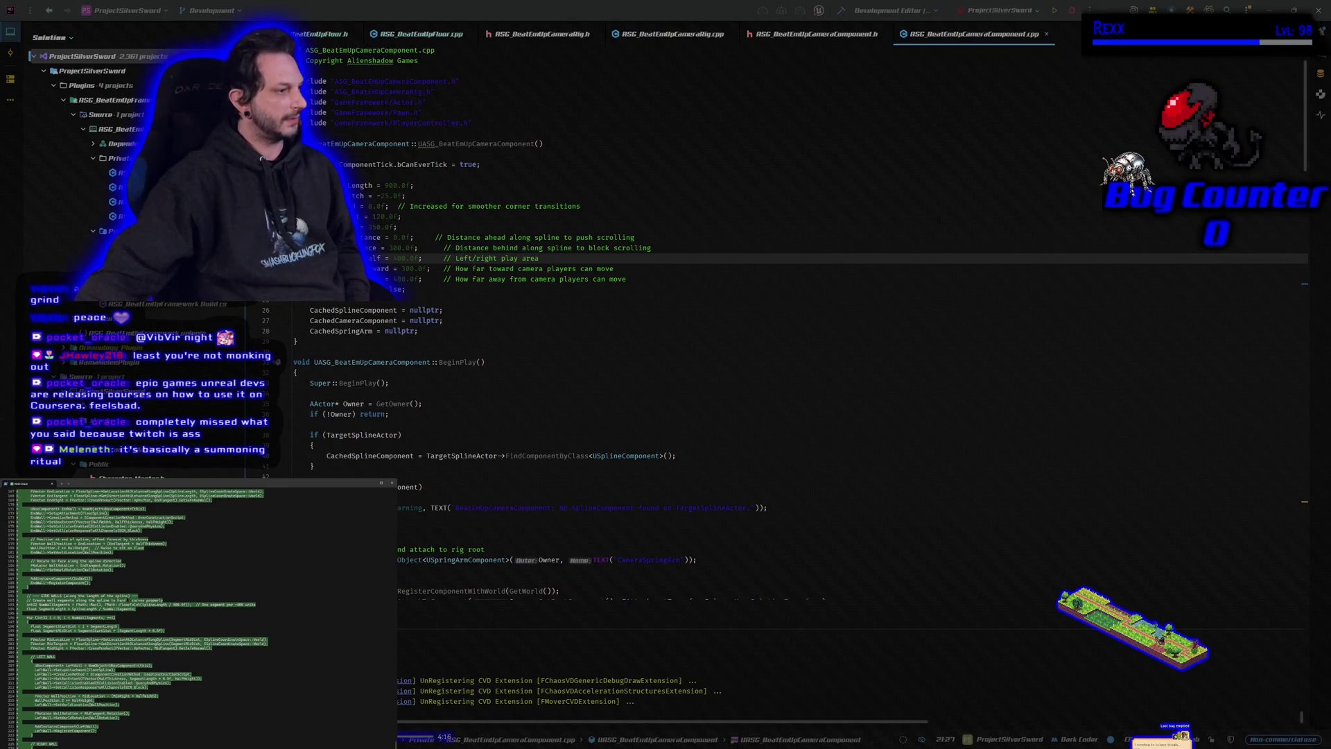
pyautogui.scroll(-5, 145, 617)
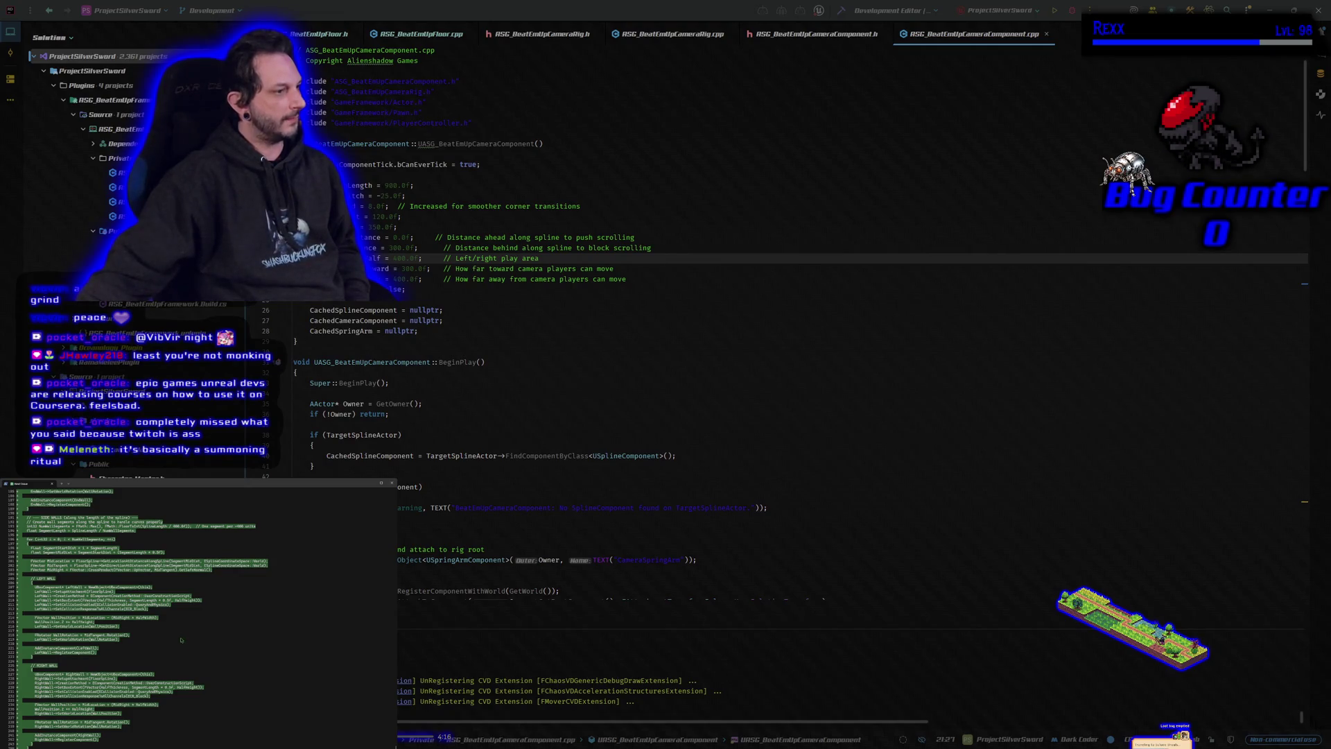
pyautogui.scroll(-2, 186, 650)
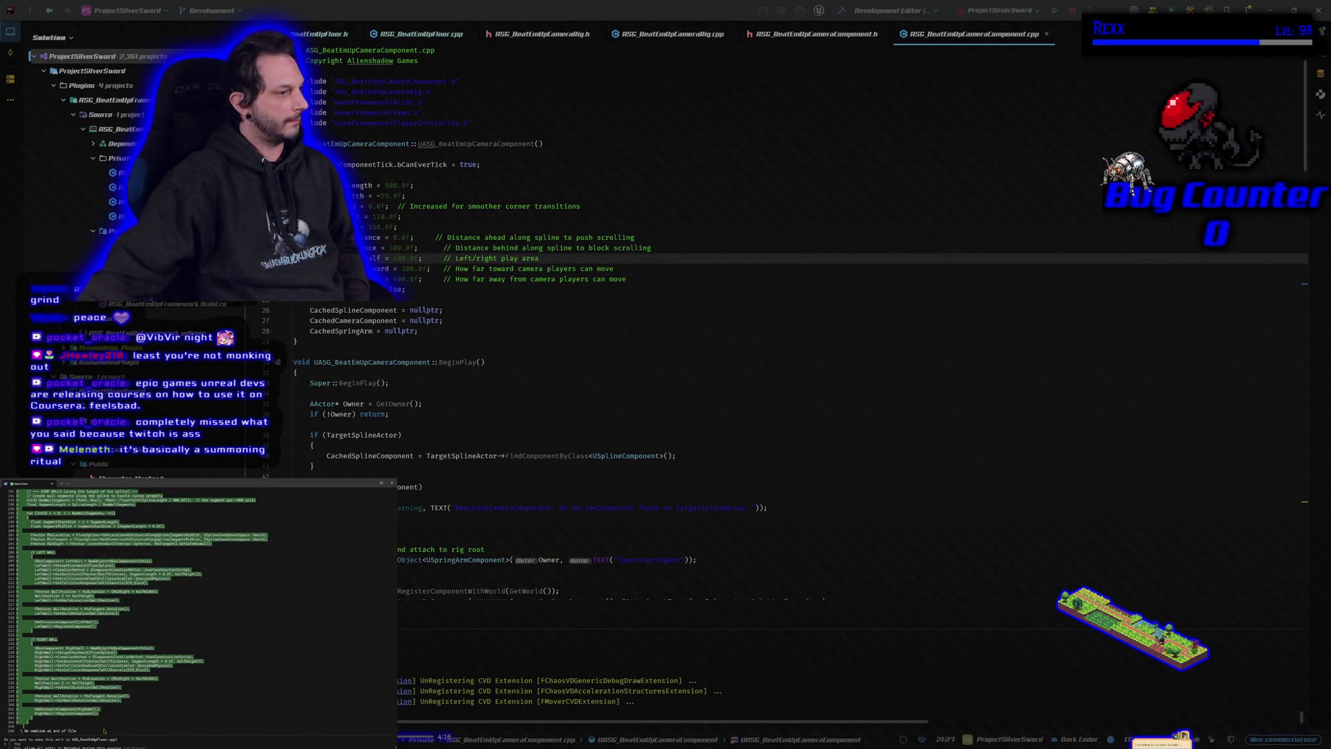
pyautogui.press('Return')
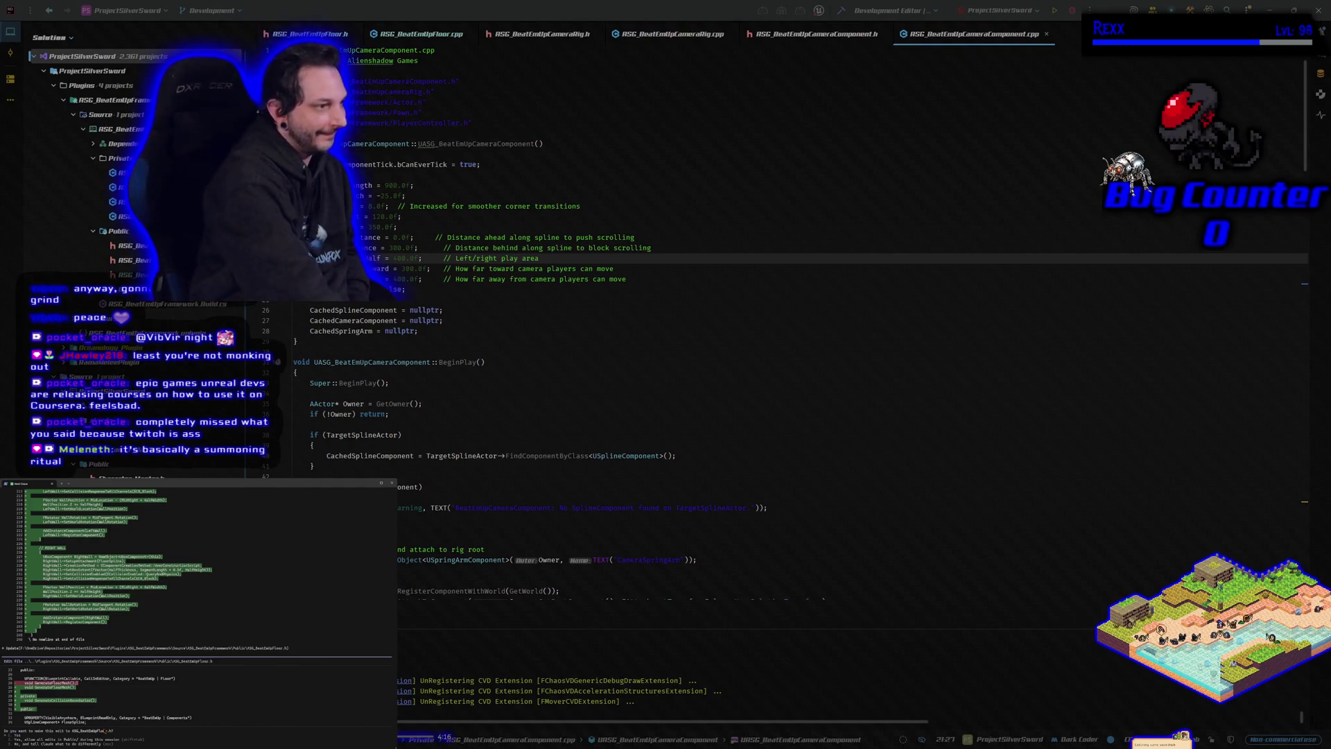
pyautogui.press('Return')
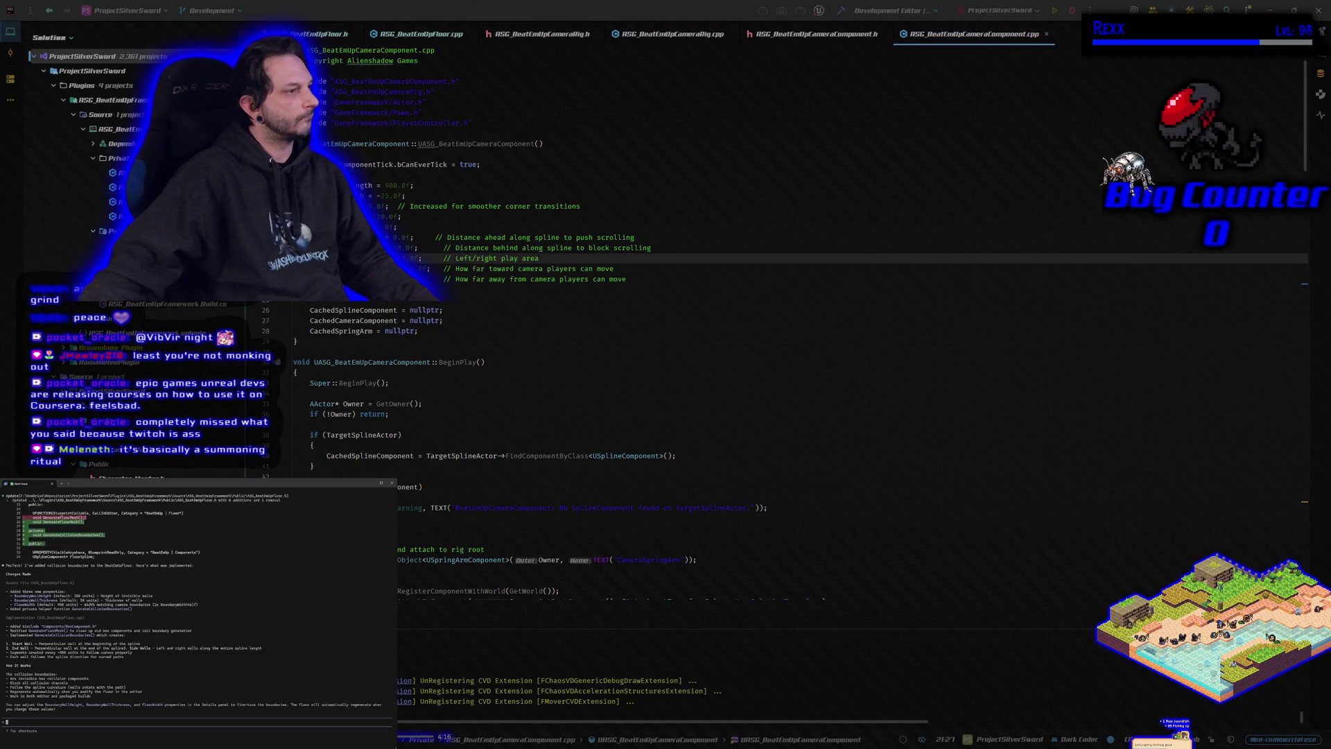
# Step: Rebuild the project with Ctrl+Shift+B and launch ProjectSilverSword in the Unreal Editor
pyautogui.hotkey('ctrl', 'shift', 'b')
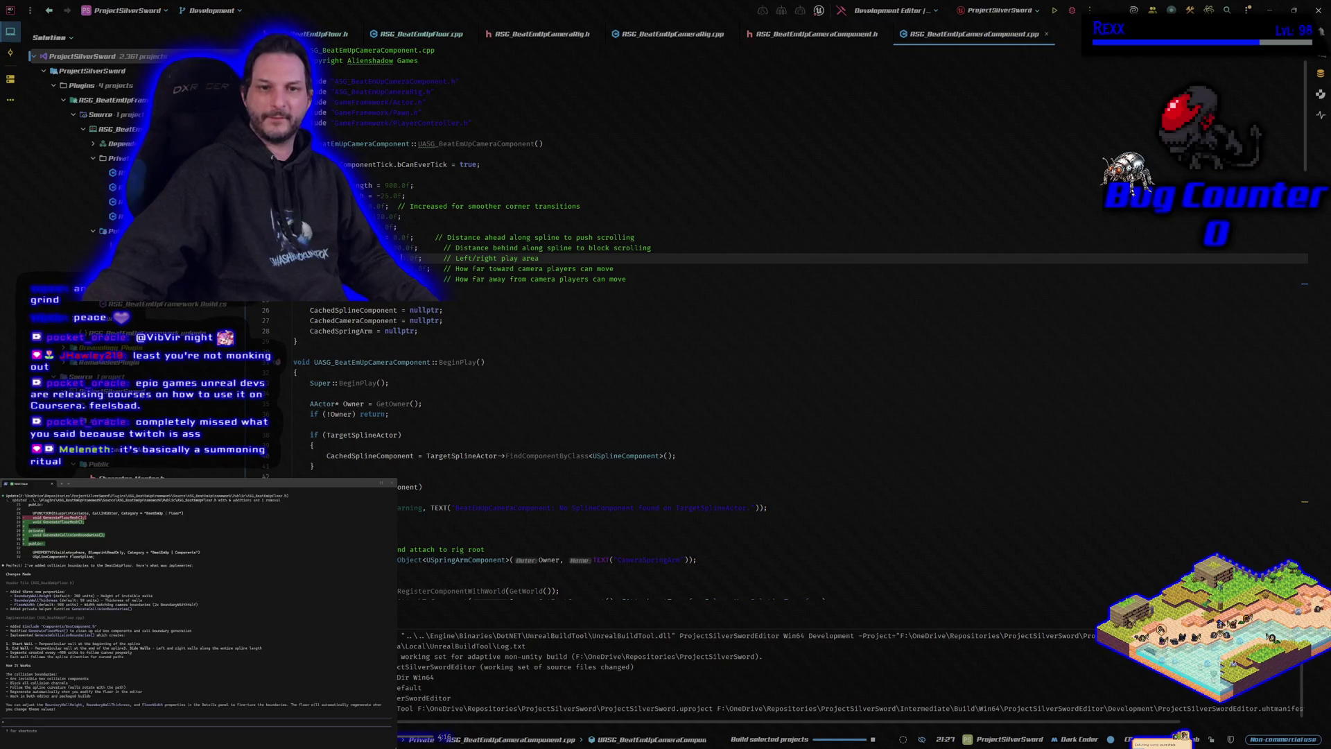
pyautogui.moveTo(402, 258)
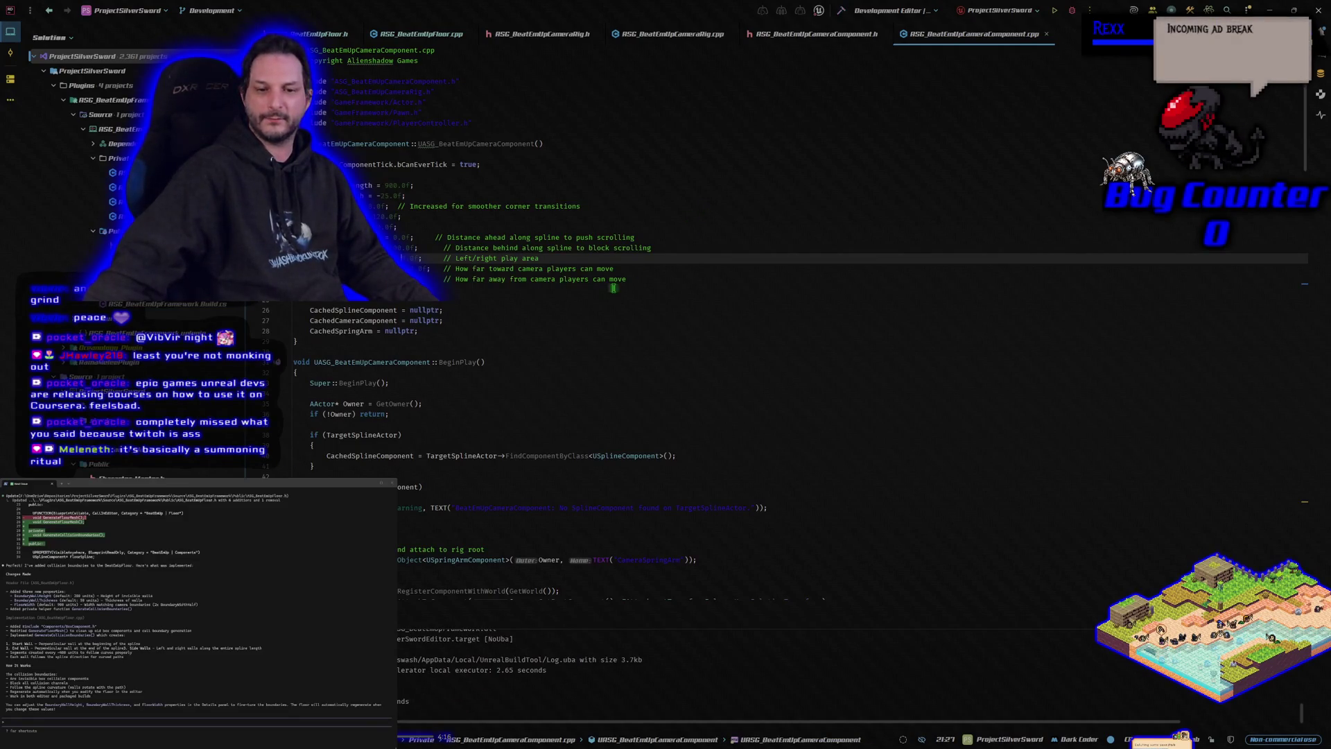
pyautogui.click(1071, 13)
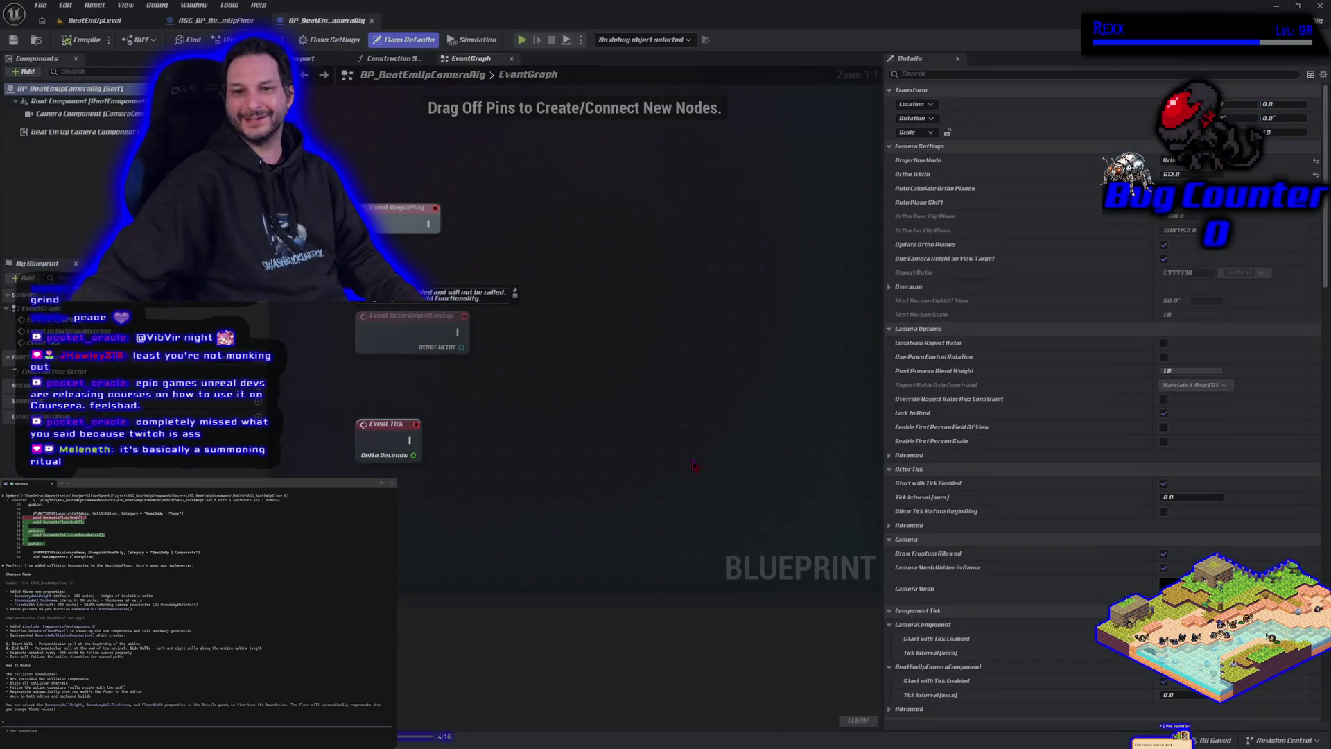
# Step: Inspect the new collision walls along the floor in BeatEmUpLevel, then close the Unreal Editor
pyautogui.rightClick(686, 460)
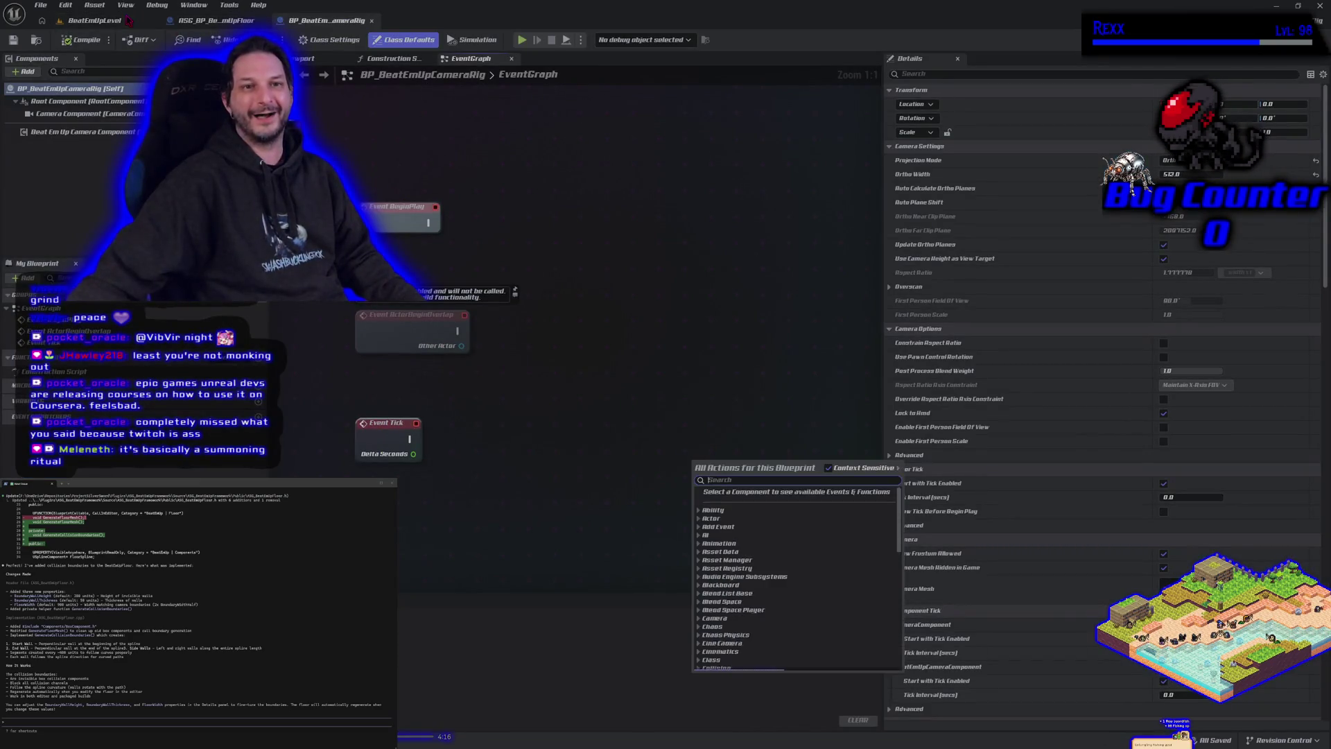
pyautogui.click(94, 20)
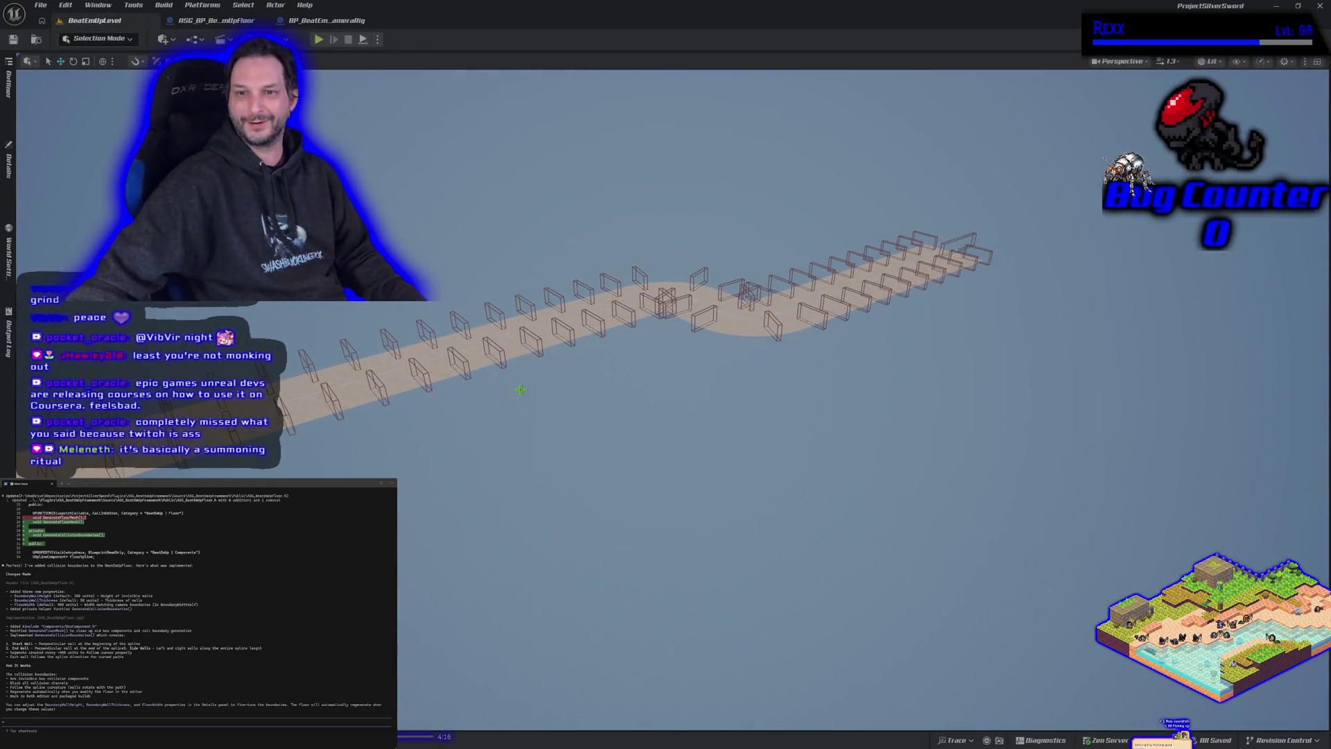
pyautogui.moveTo(706, 415); pyautogui.dragTo(521, 281)
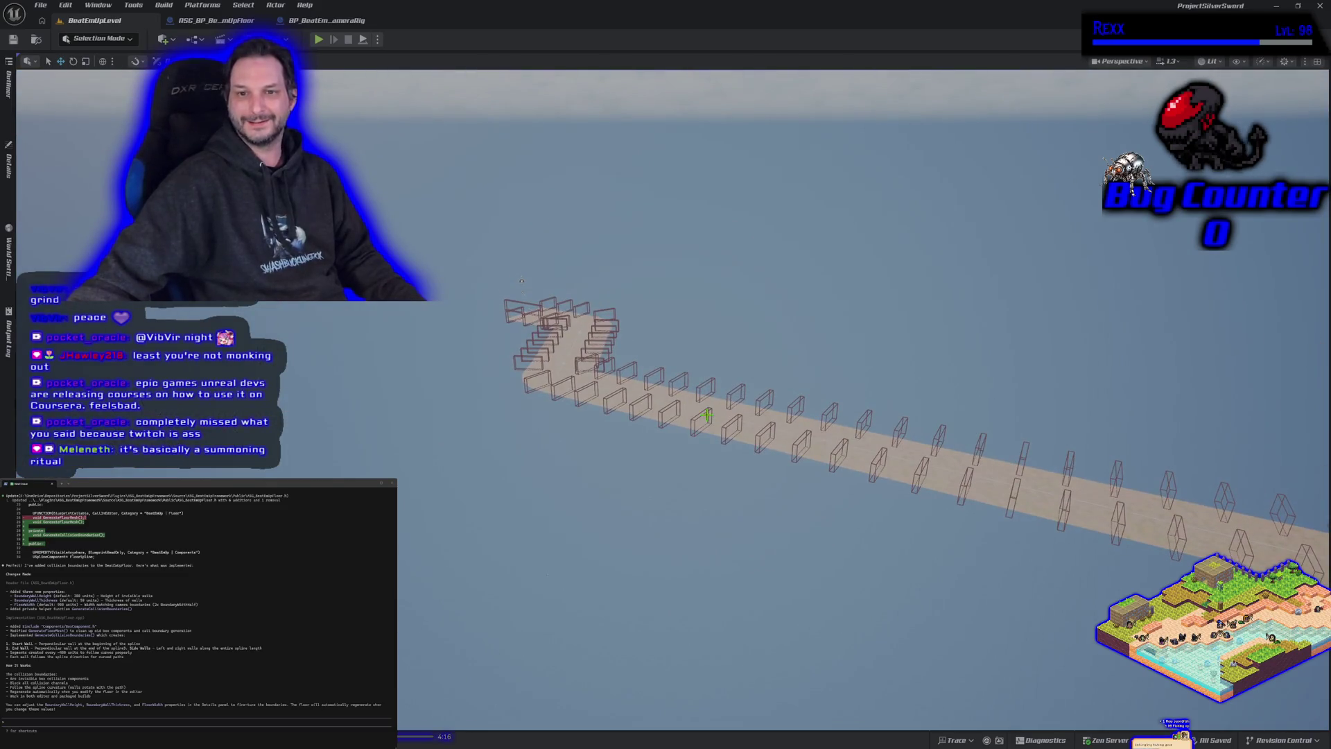
pyautogui.scroll(5, 756, 523)
pyautogui.scroll(5, 726, 520)
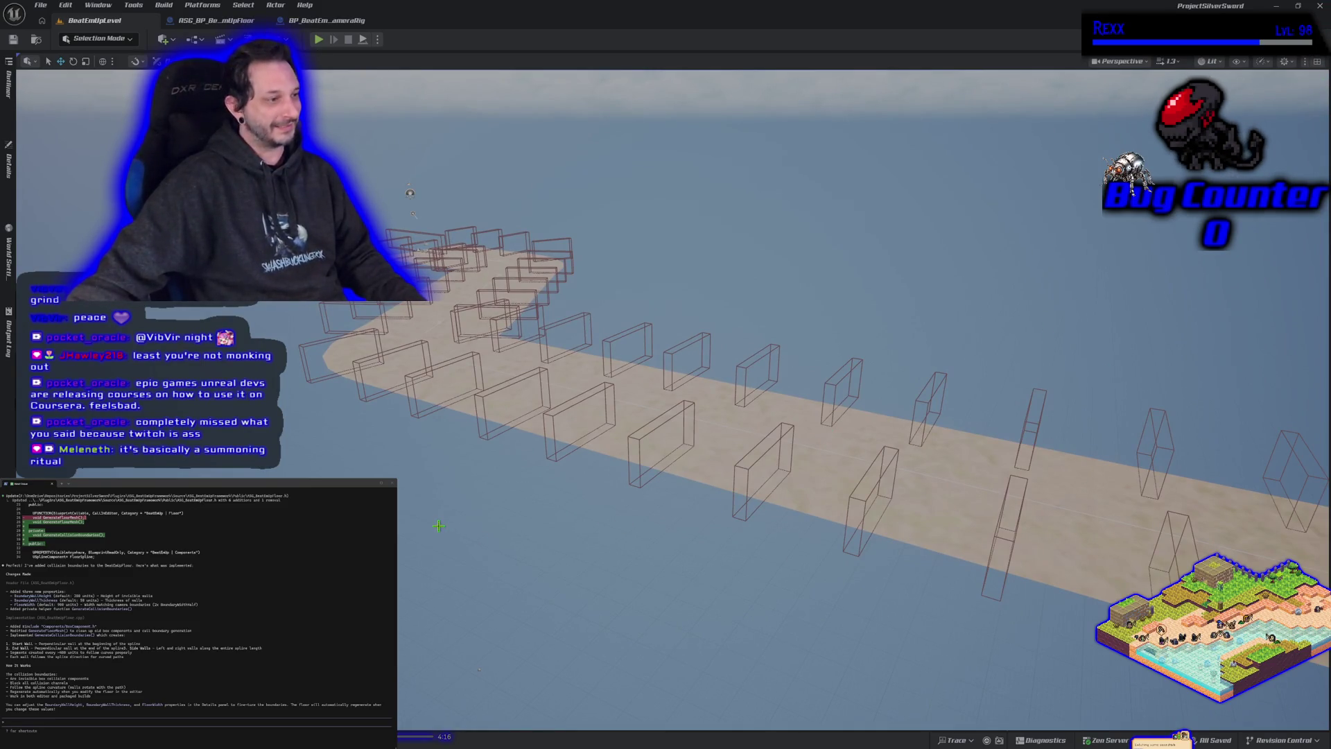
pyautogui.click(1318, 7)
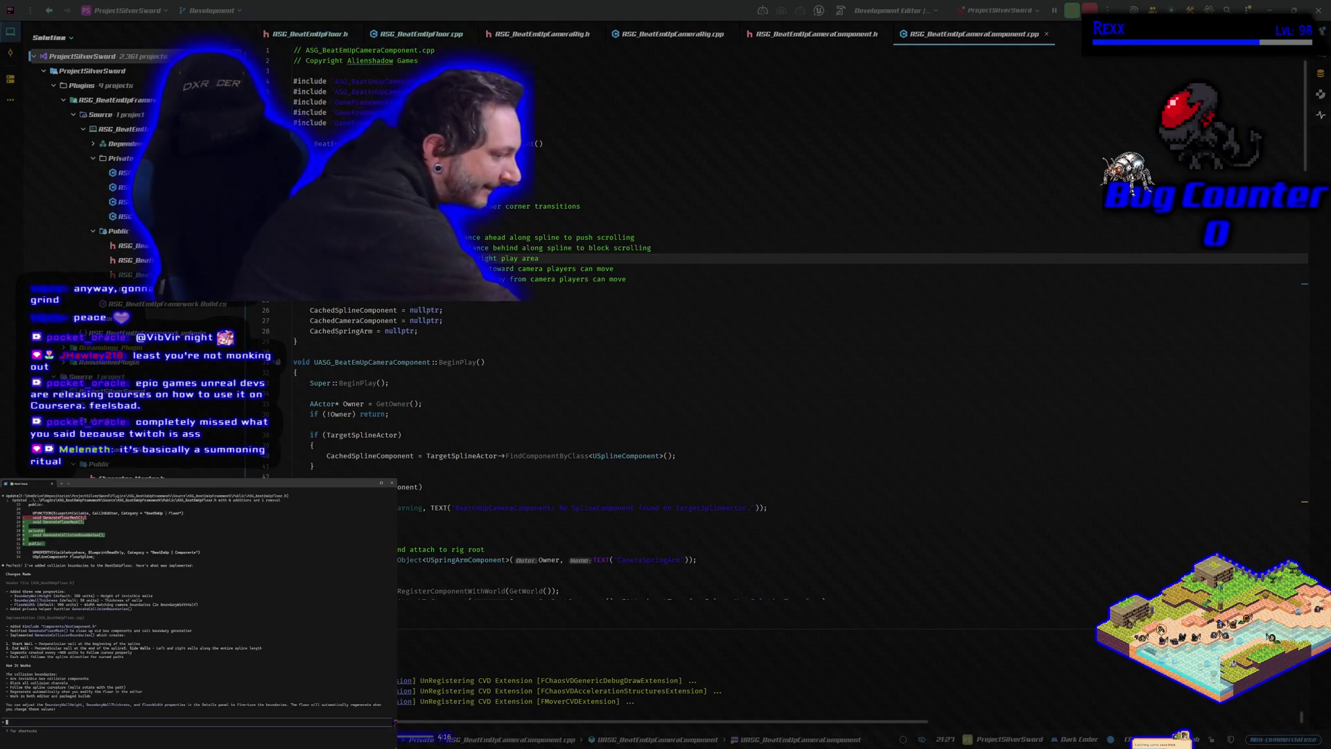
# Step: Discard the changes to ASG_BeatEmUpFloor.cpp in GitHub Desktop
pyautogui.hotkey('alt', 'Tab')
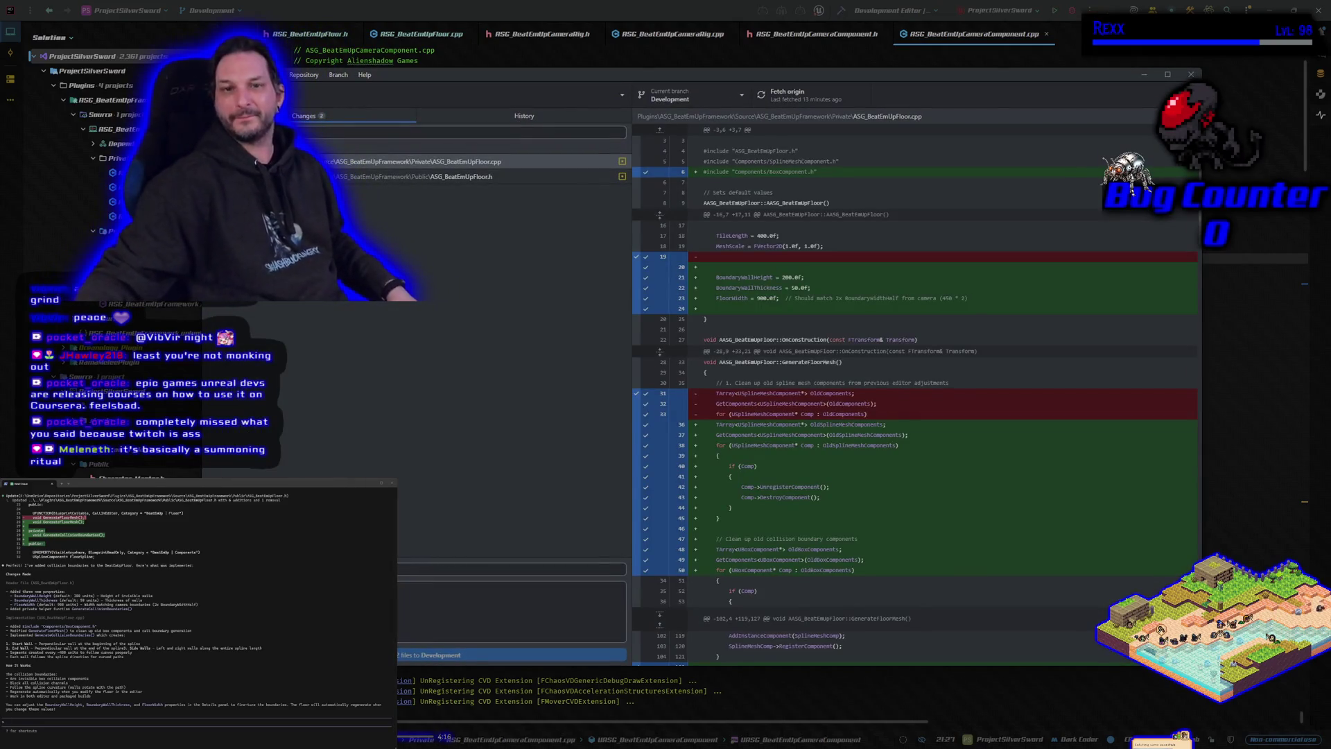
pyautogui.scroll(-1, 729, 446)
pyautogui.scroll(1, 729, 447)
pyautogui.click(415, 161)
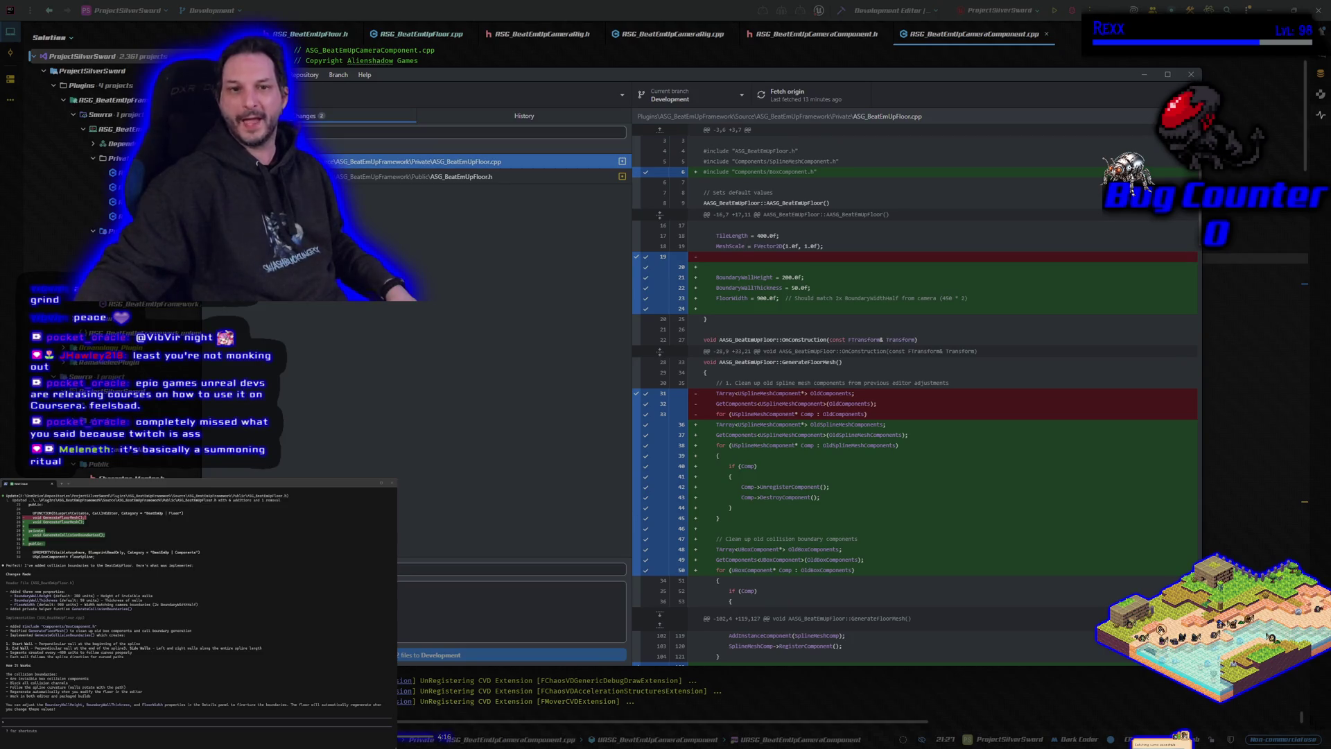
pyautogui.rightClick(253, 161)
pyautogui.click(326, 172)
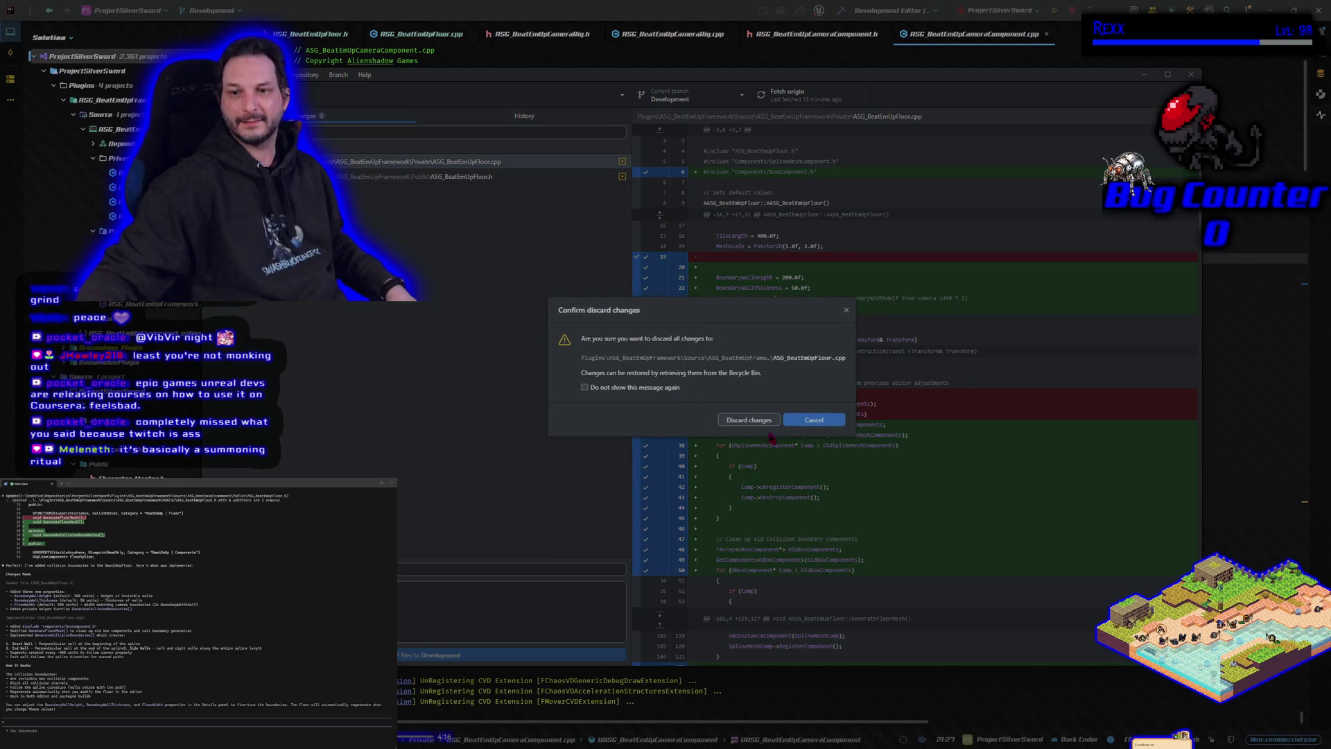
pyautogui.click(748, 420)
# Step: Discard the changes to the ASG_BeatEmUpFloor.h header
pyautogui.rightClick(324, 165)
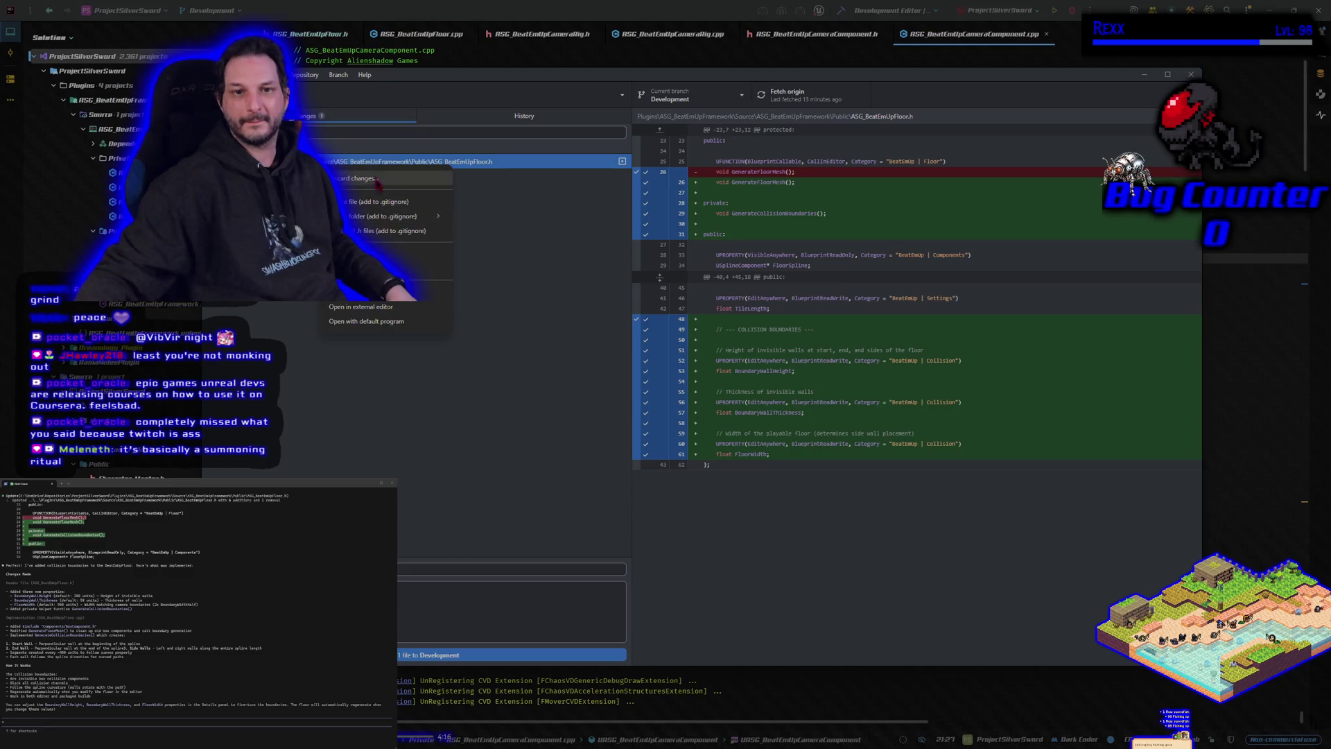
pyautogui.click(378, 180)
pyautogui.click(748, 420)
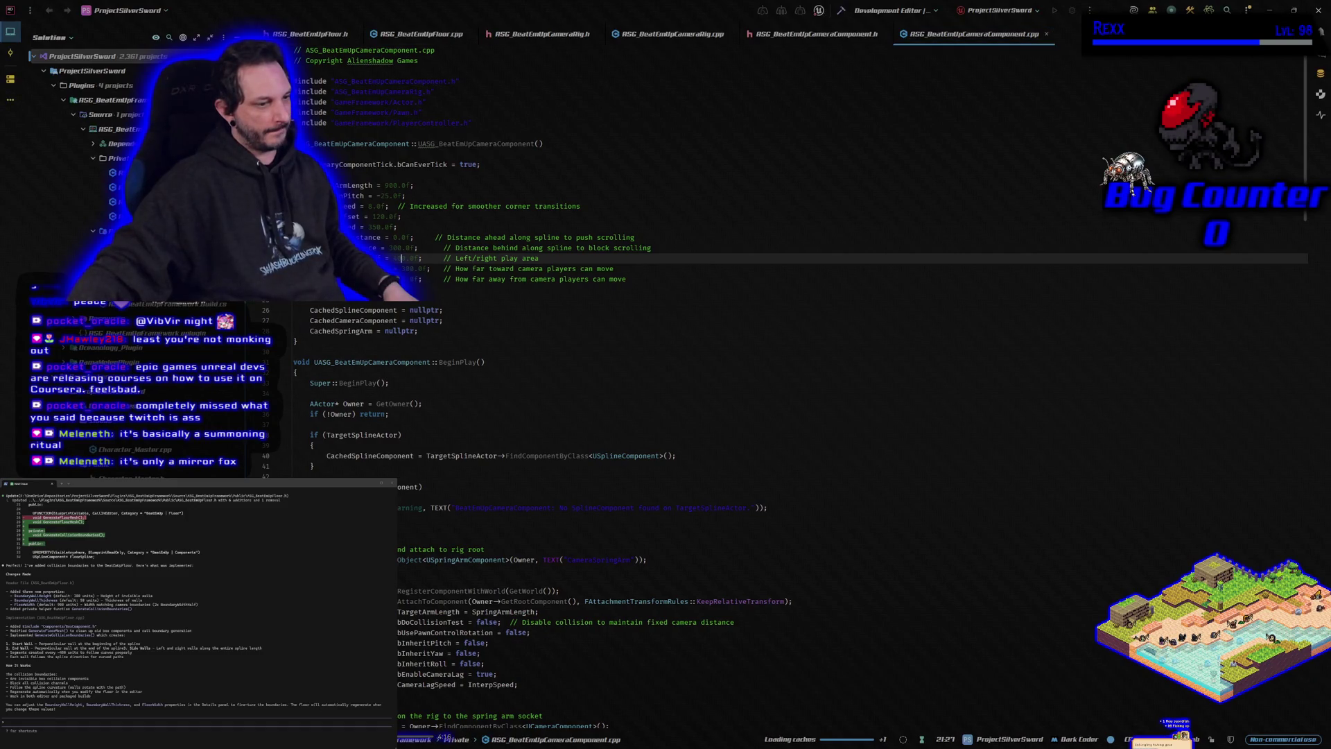
# Step: Tell the Claude terminal assistant its changes were wrong and were discarded in git
pyautogui.scroll(-2, 694, 346)
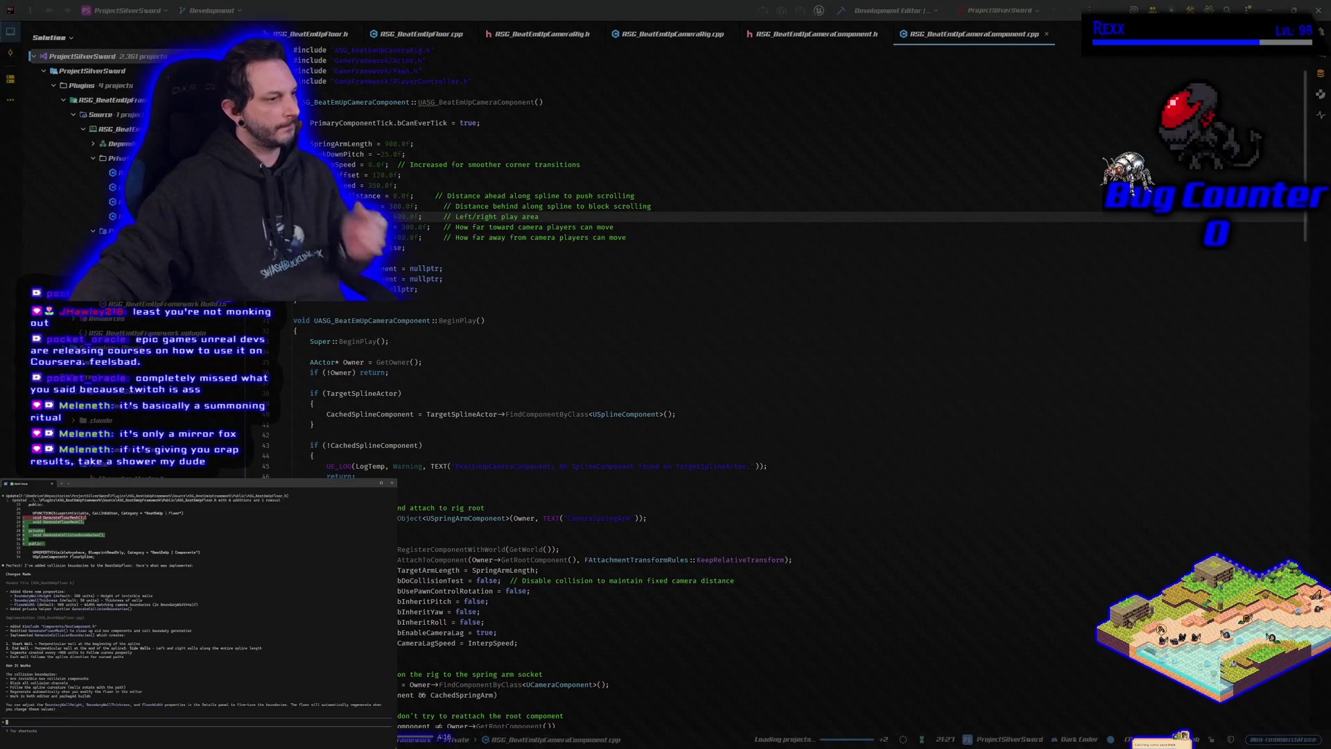
pyautogui.write('that was all wrong i discarded cha')
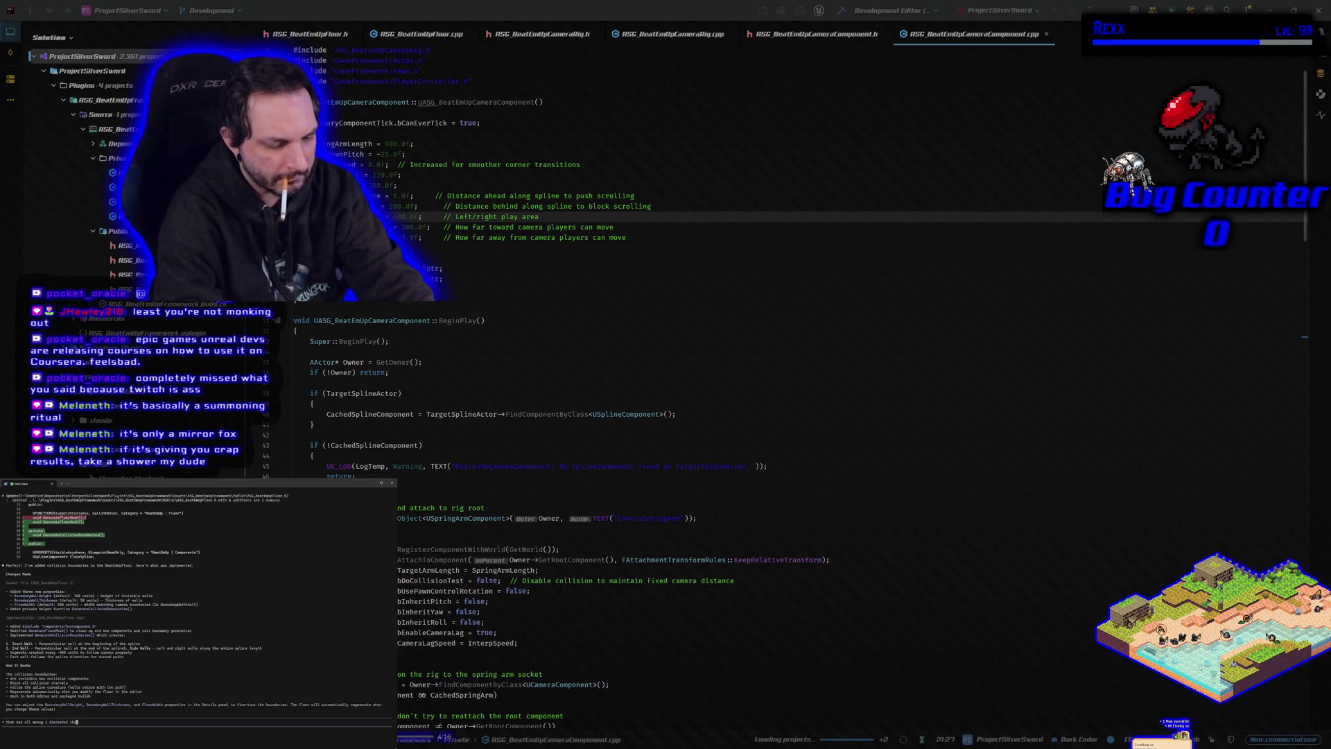
pyautogui.write('nged in gitthub desktop')
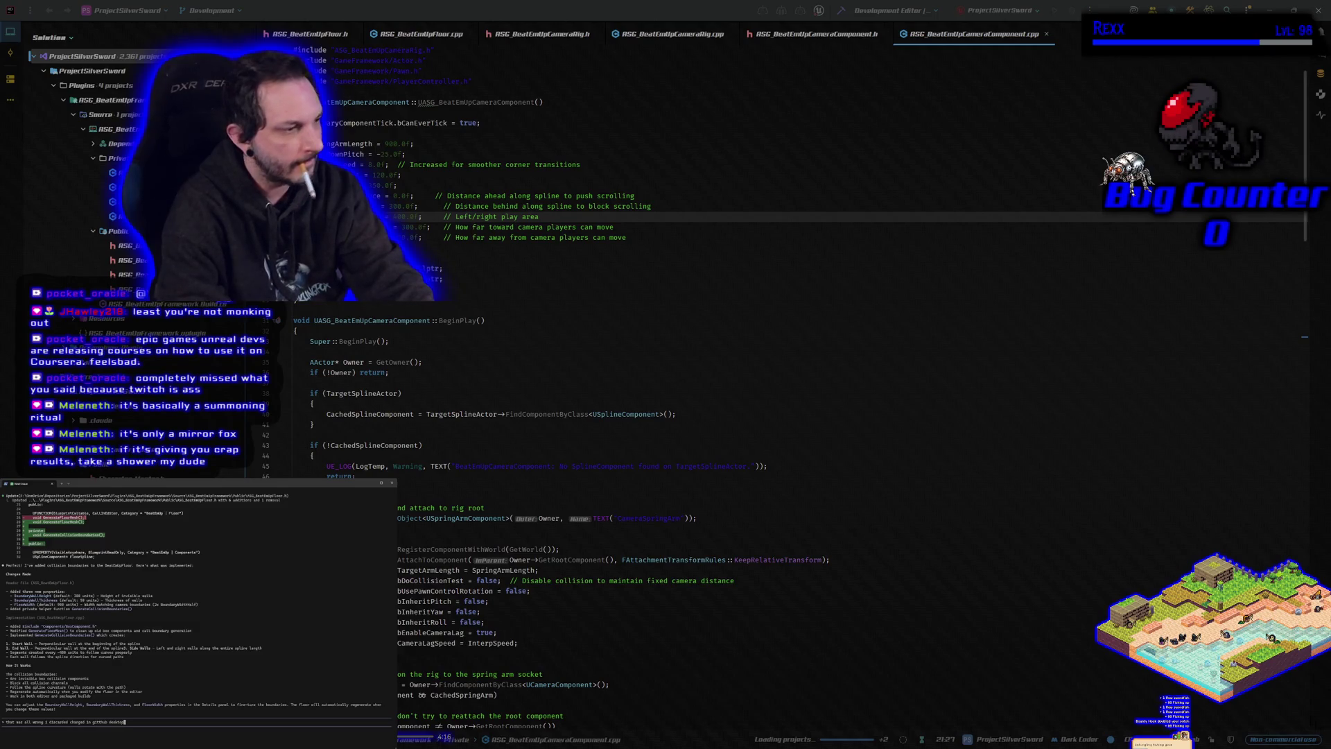
pyautogui.press('Return')
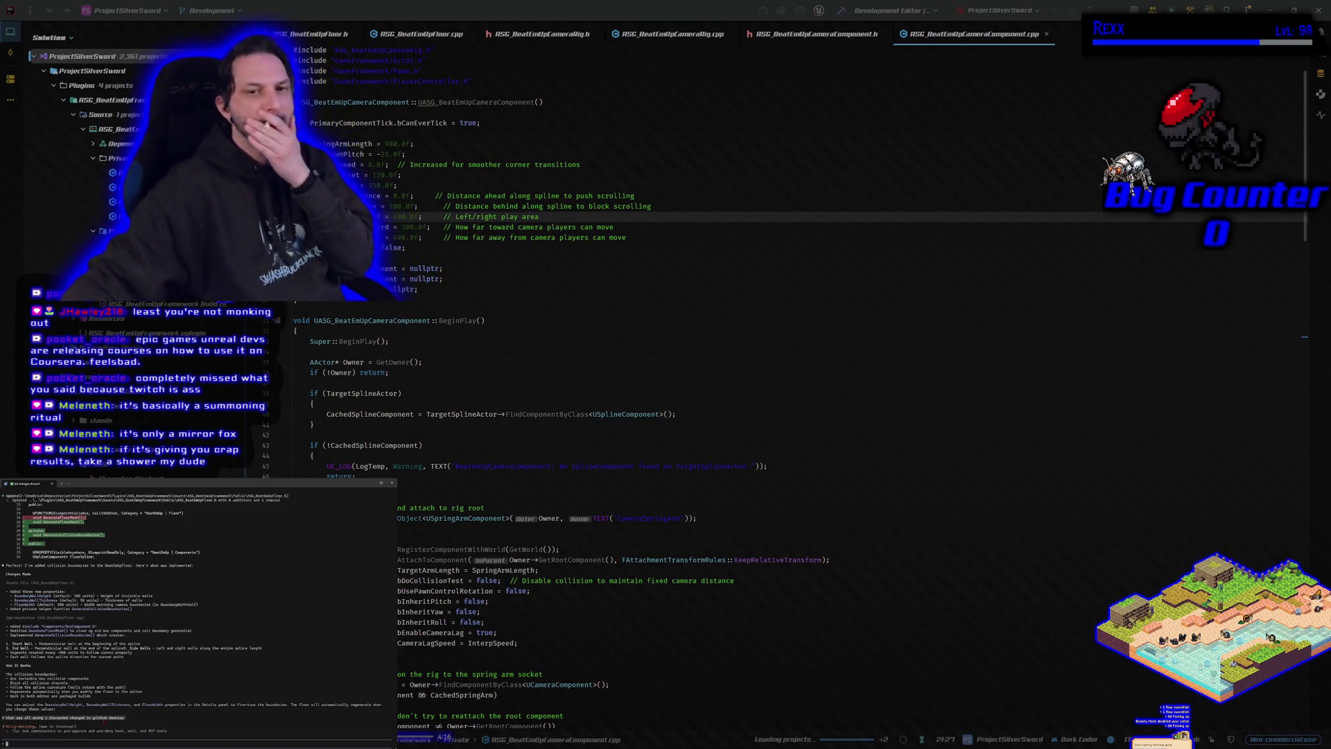
pyautogui.click(603, 17)
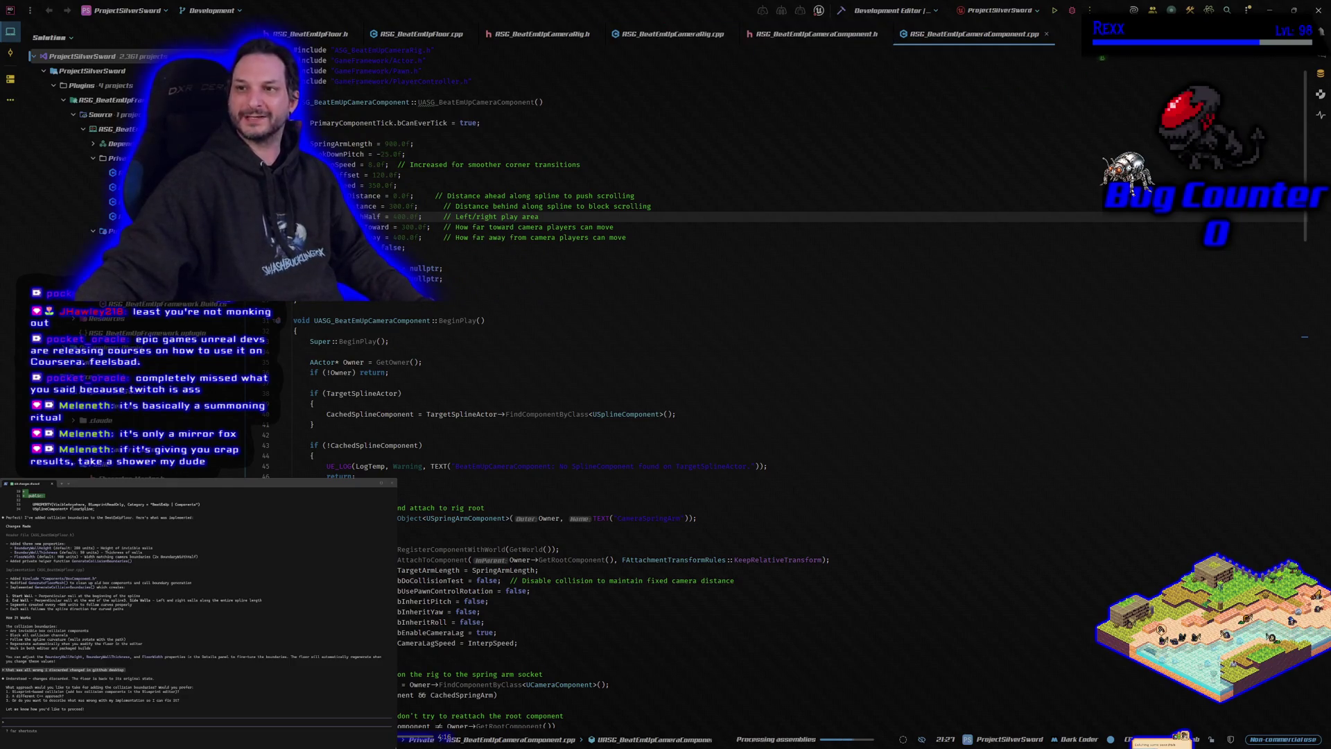
# Step: Start a project build from Rider and return to Unreal's BeatEmUpLevel viewport
pyautogui.click(1072, 11)
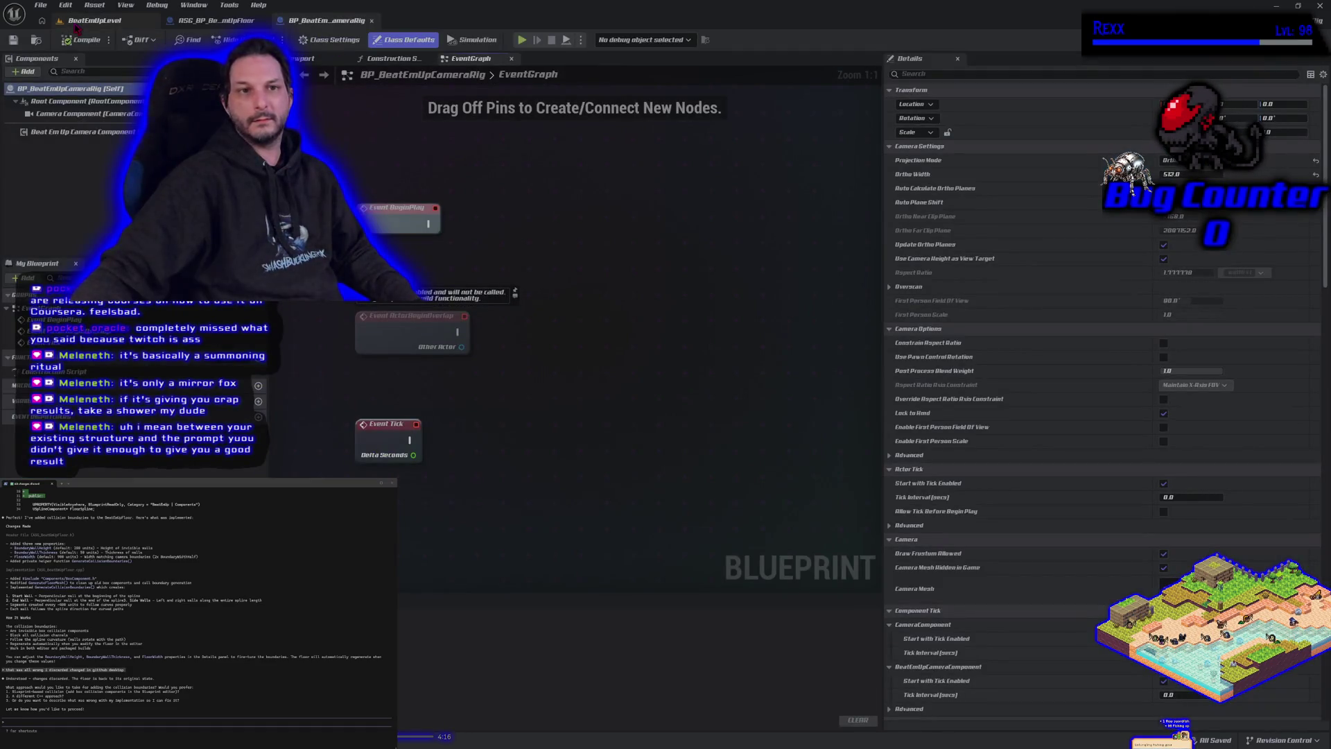
pyautogui.click(76, 26)
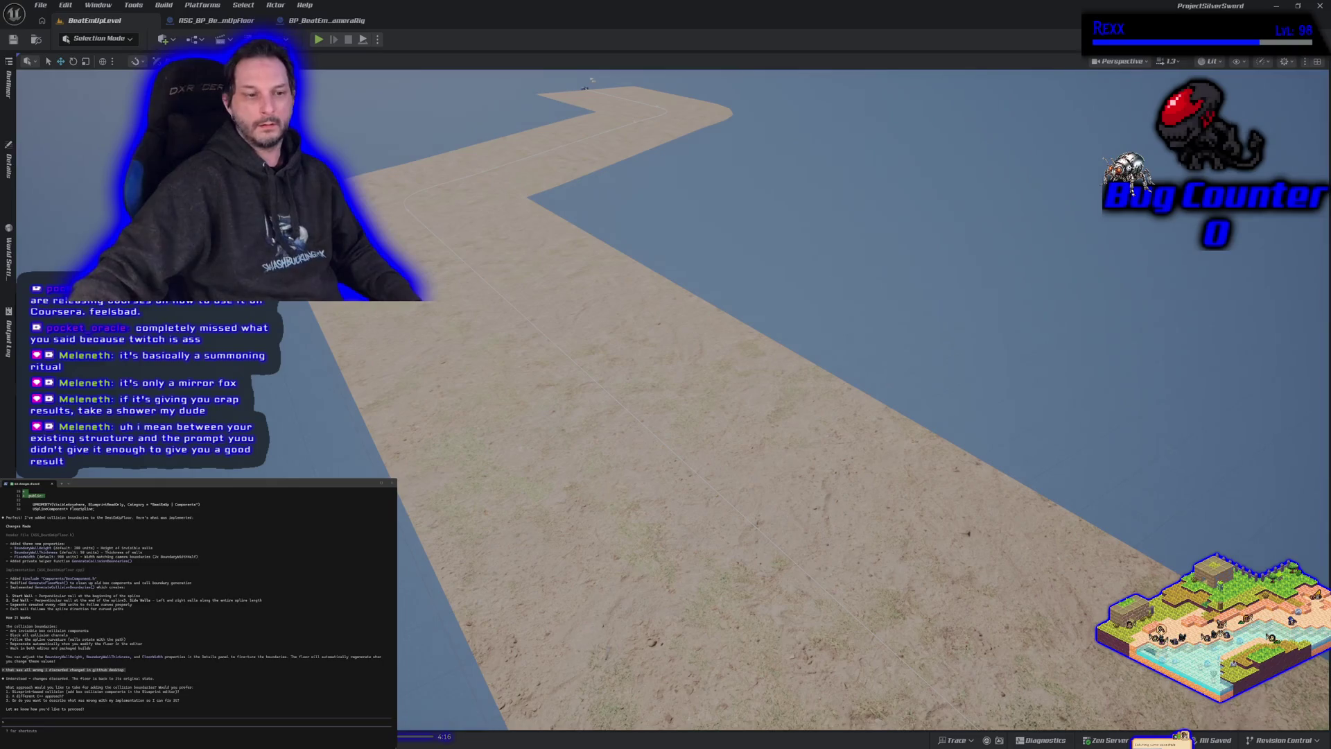
# Step: Play the level full-screen, running the mannequin across the sand with A, W and D, then stop
pyautogui.click(318, 40)
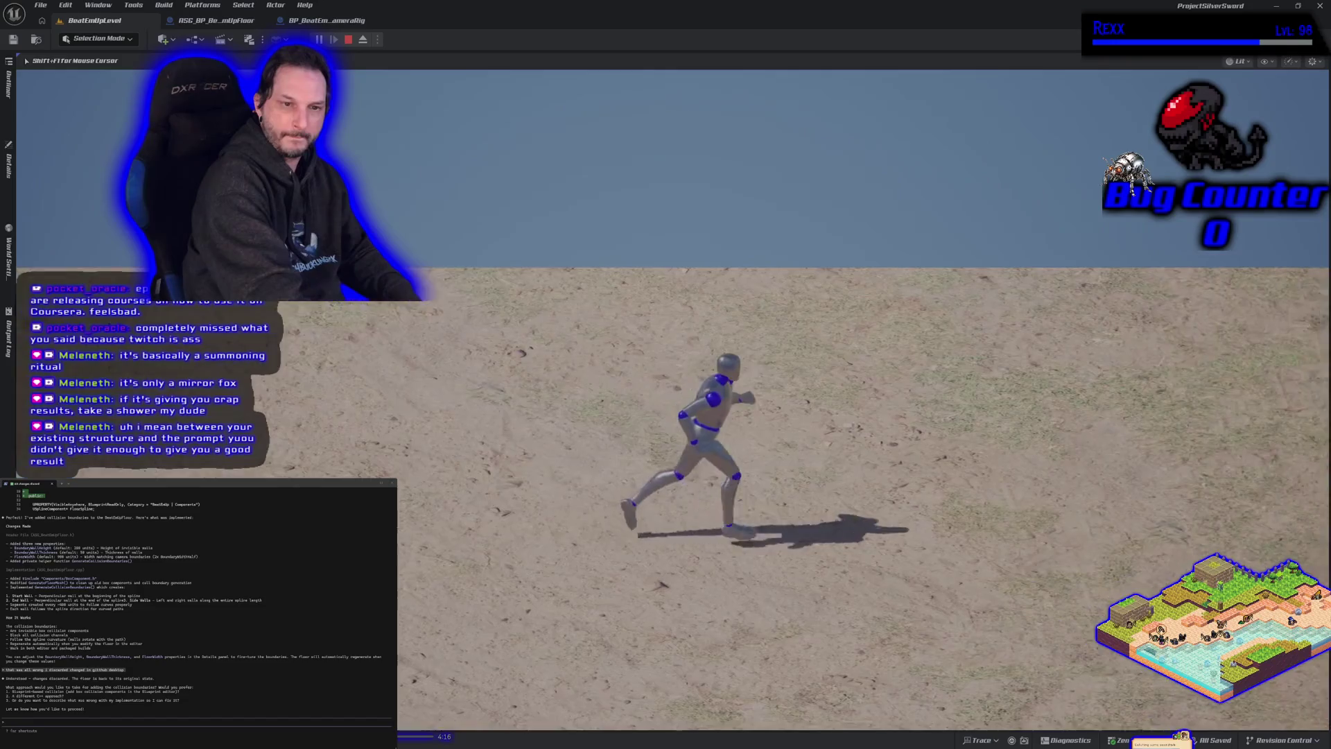
pyautogui.press('a')
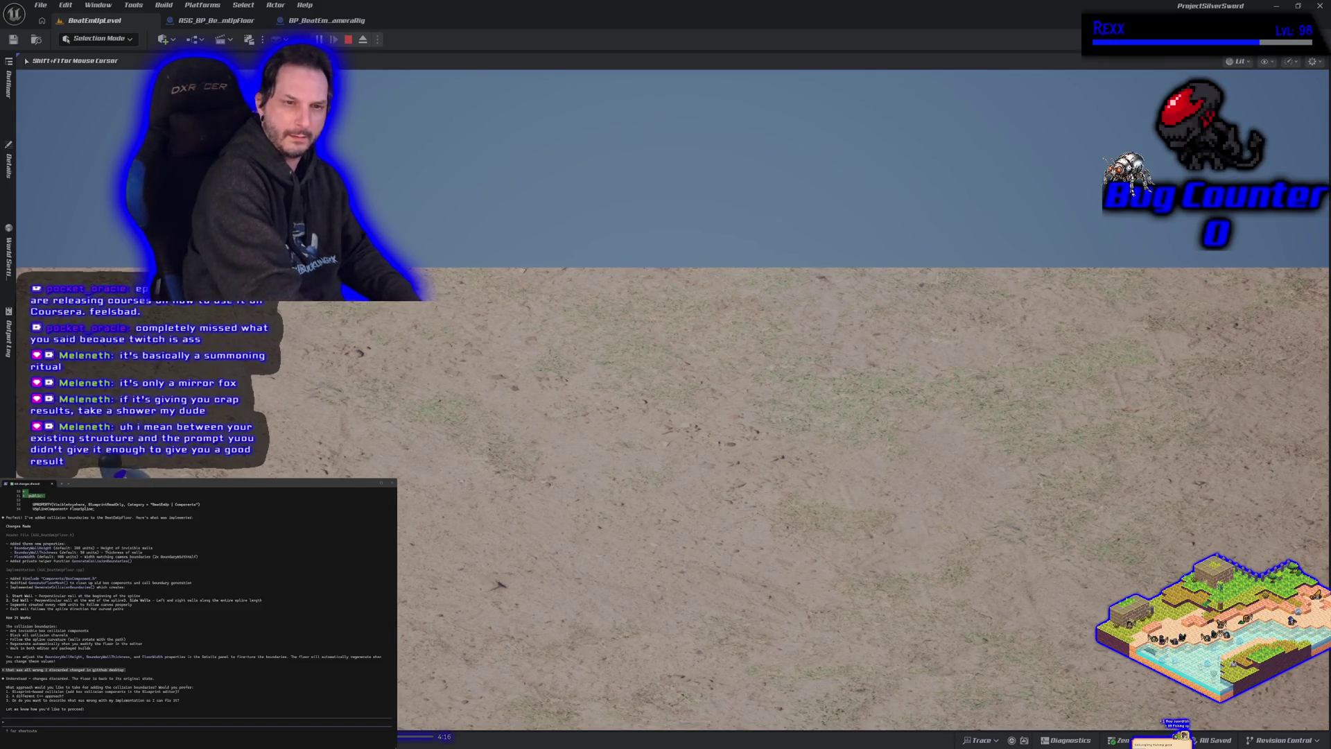
pyautogui.press('F11')
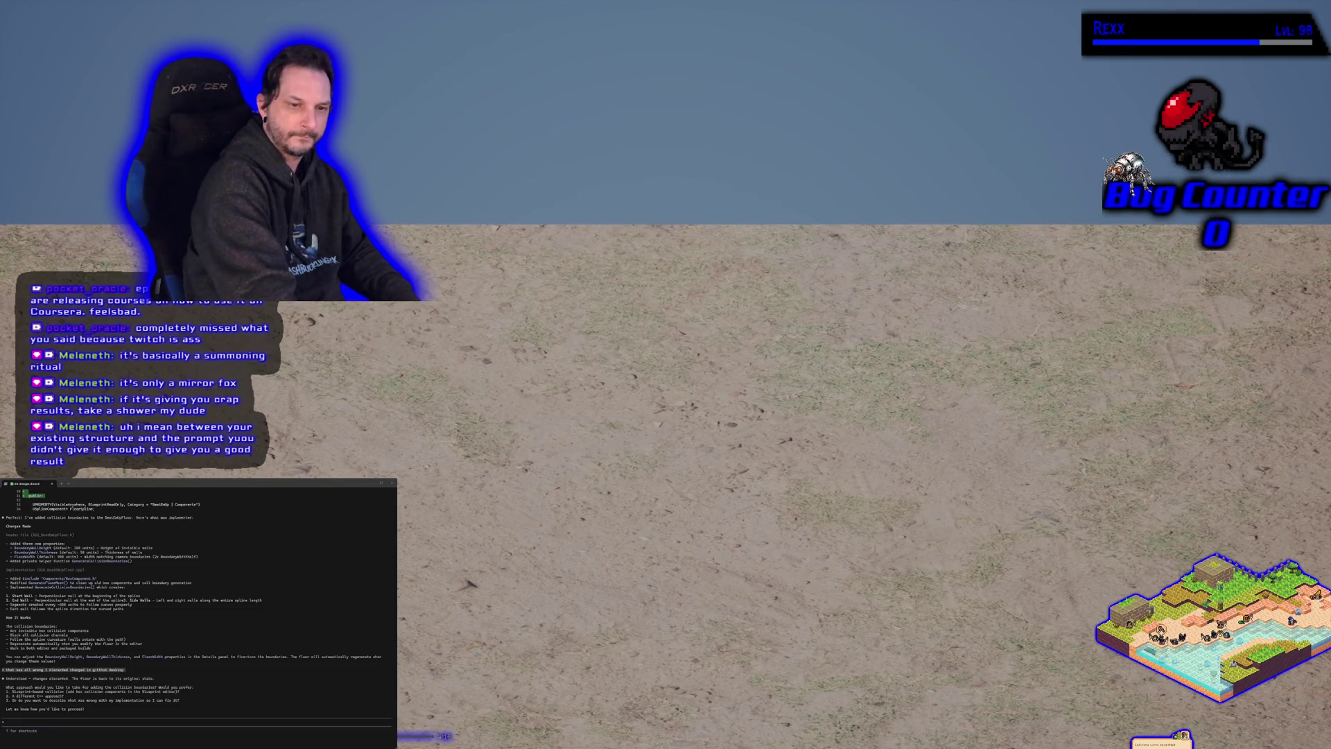
pyautogui.press('d')
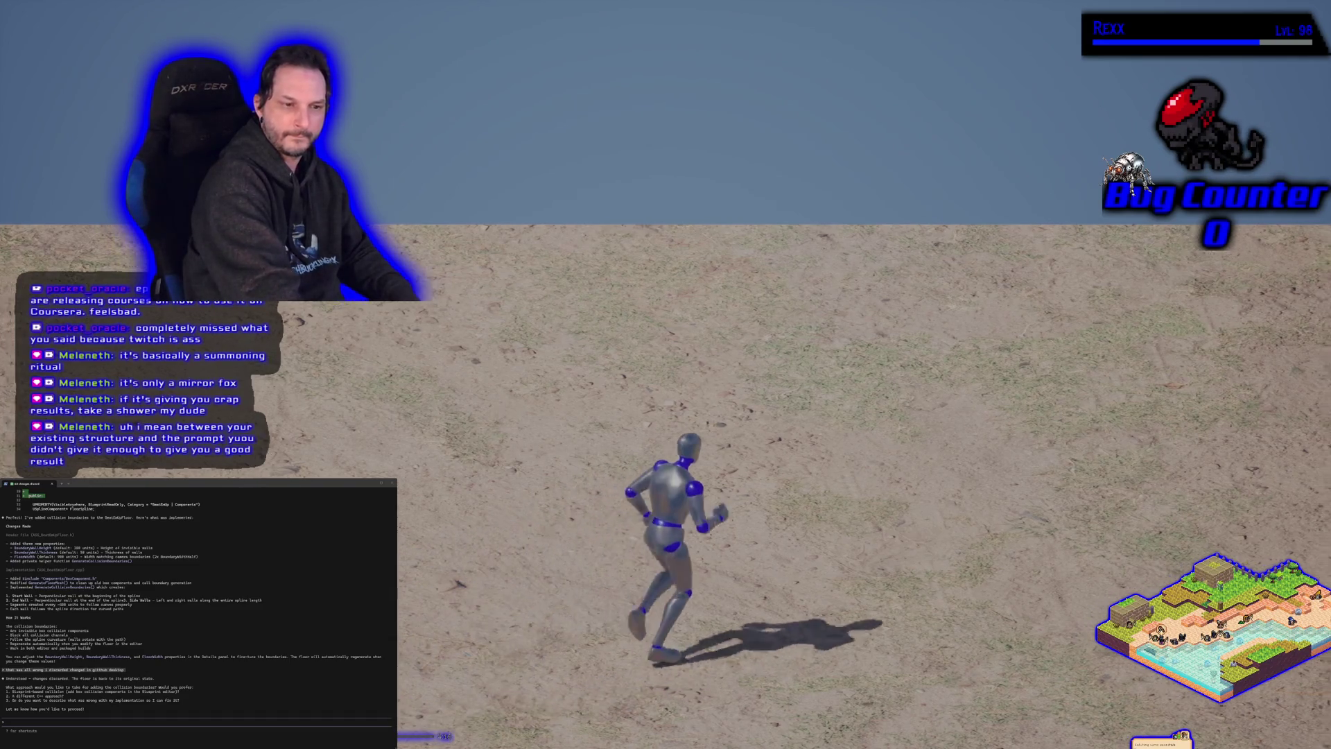
pyautogui.press('w')
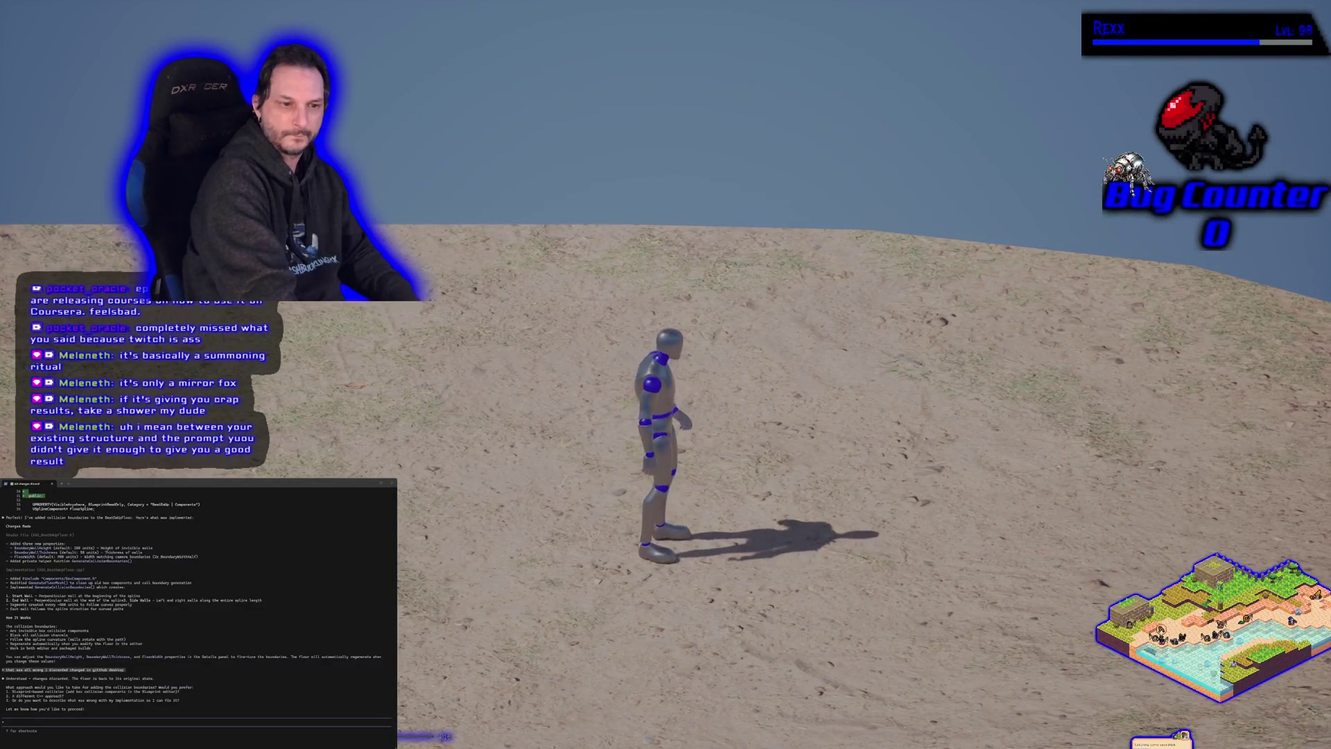
pyautogui.press('d')
pyautogui.press('a')
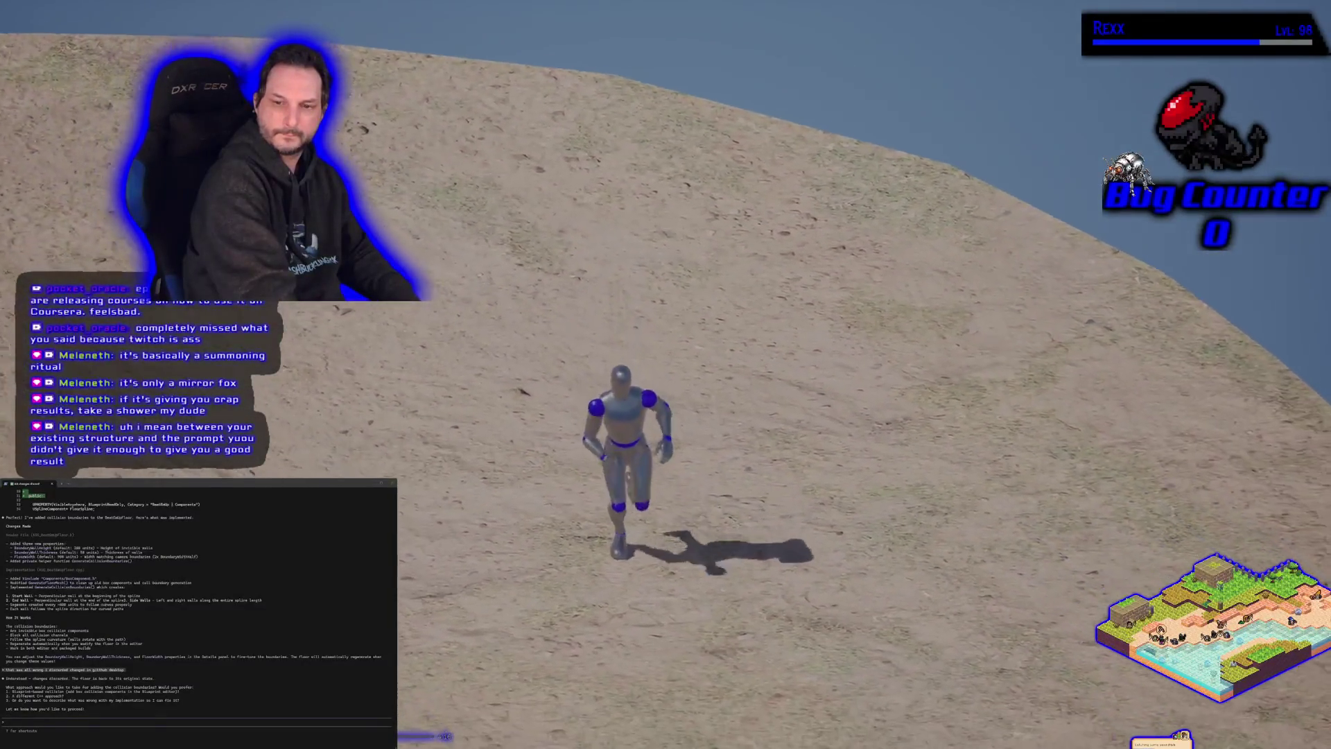
pyautogui.press('a')
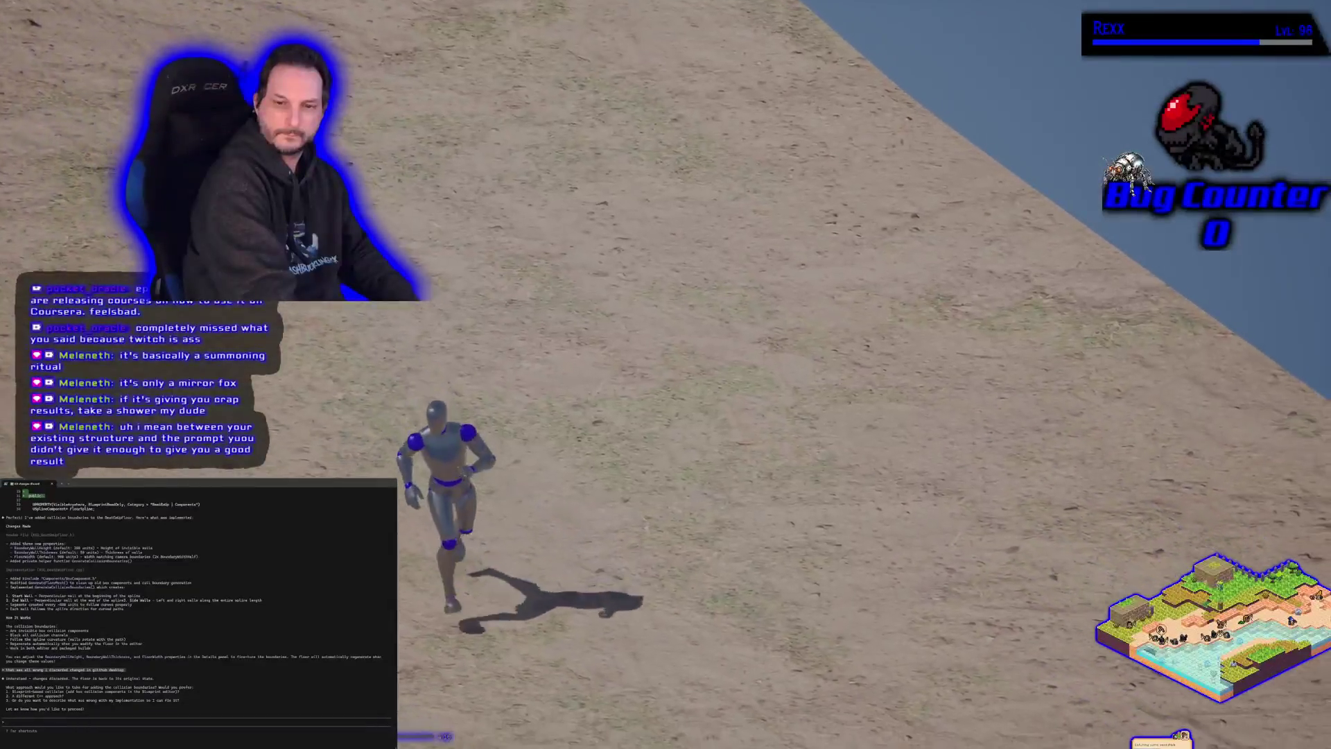
pyautogui.press('d')
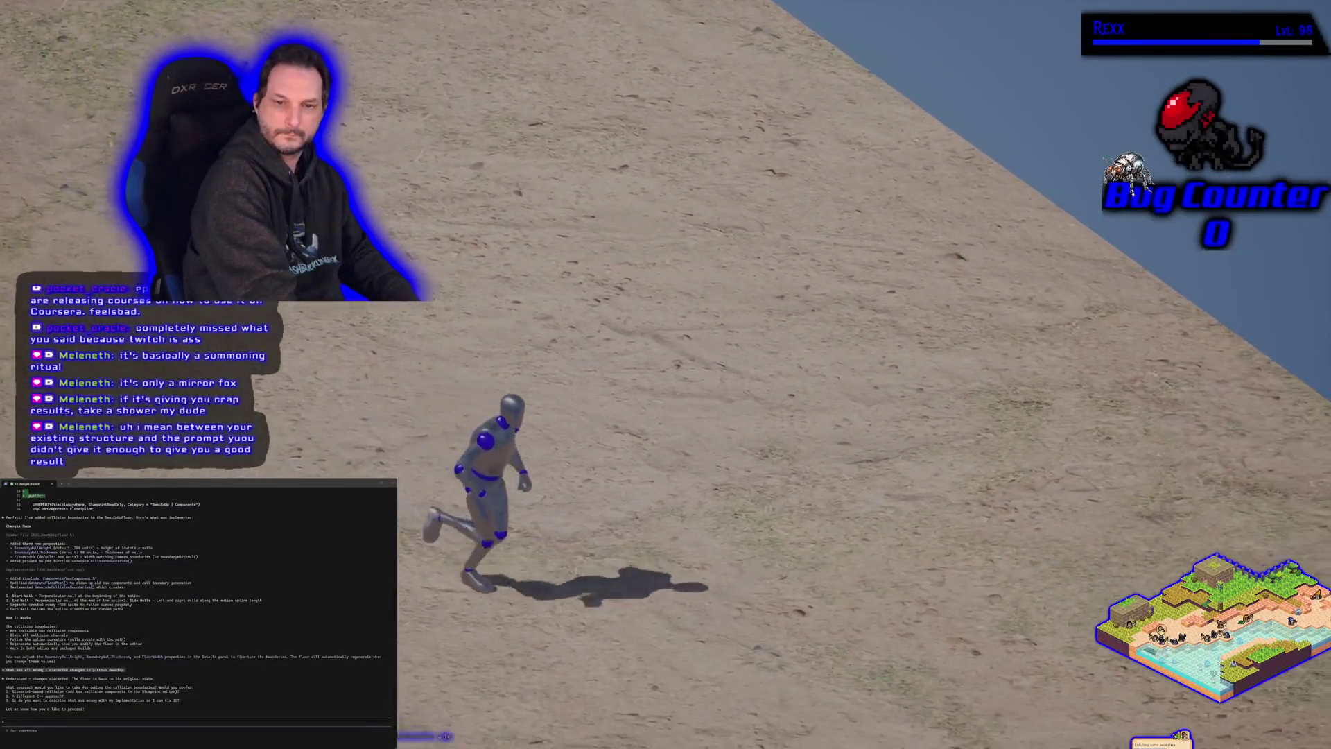
pyautogui.press('d')
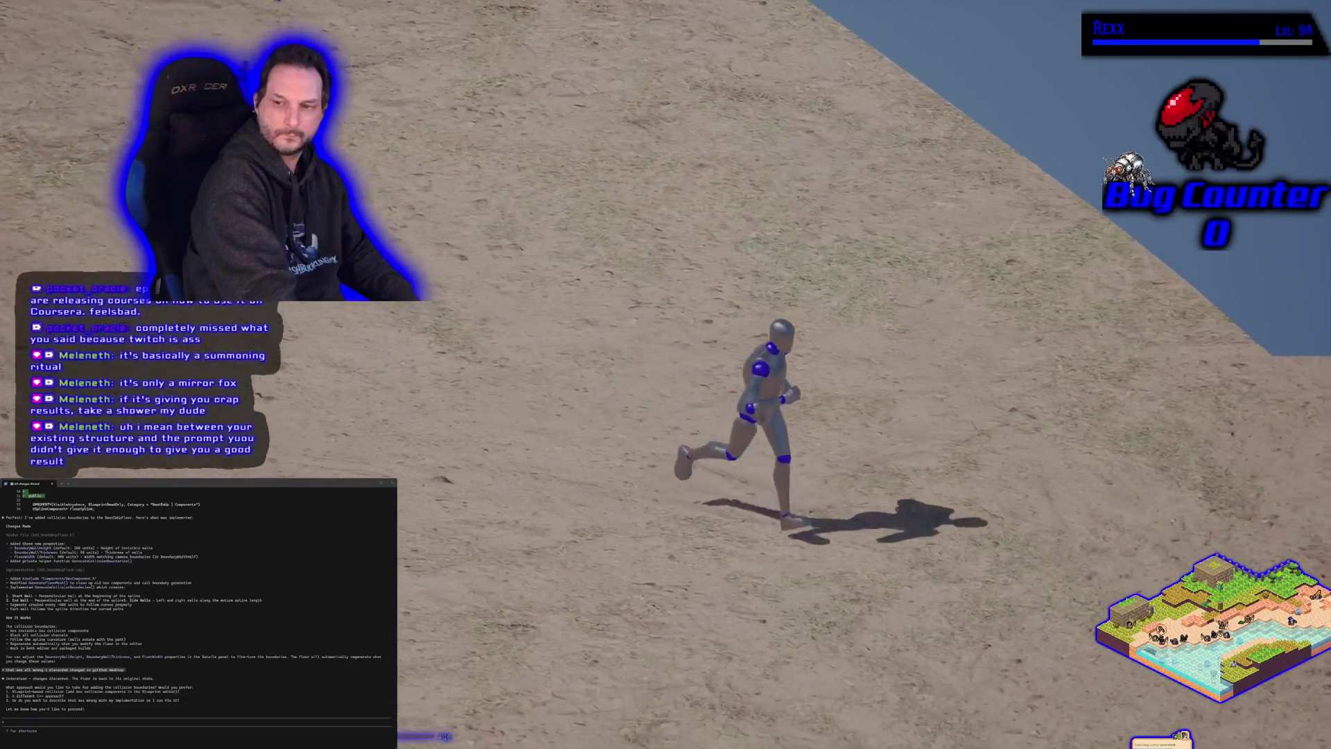
pyautogui.press('d')
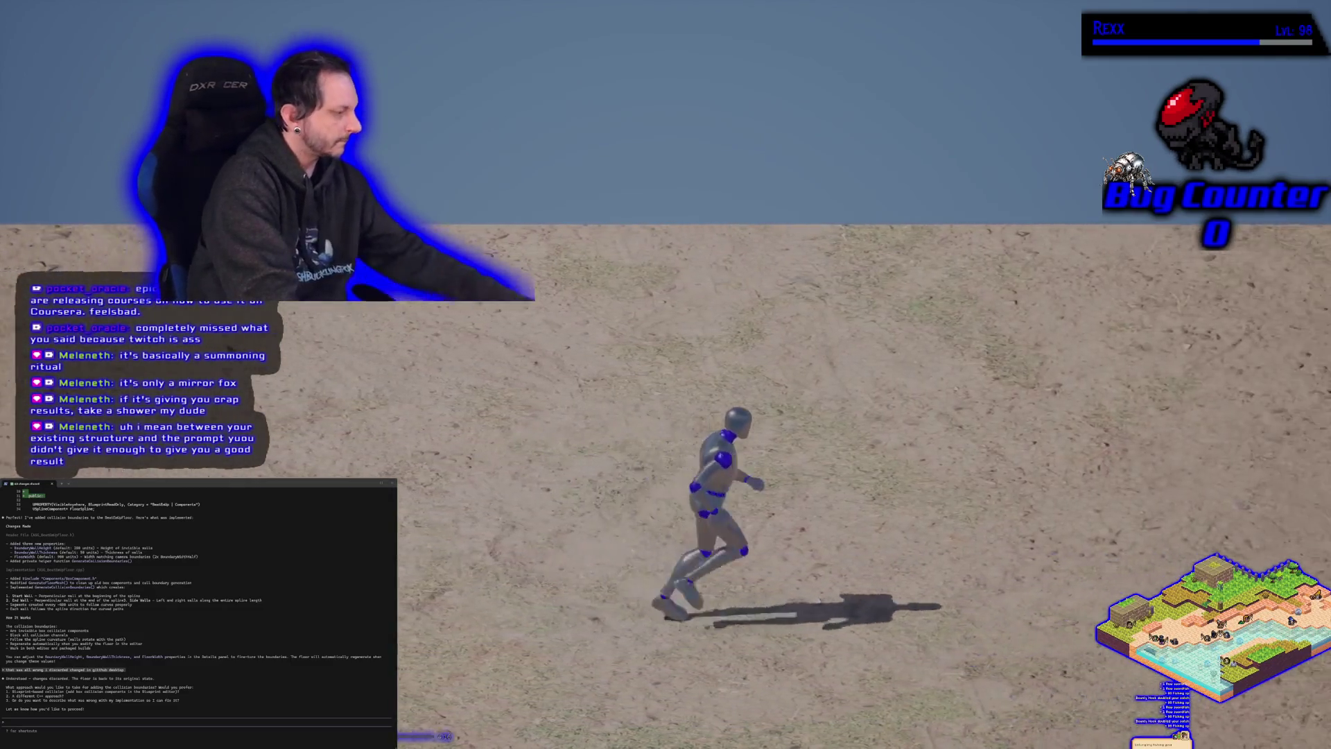
pyautogui.press('Escape')
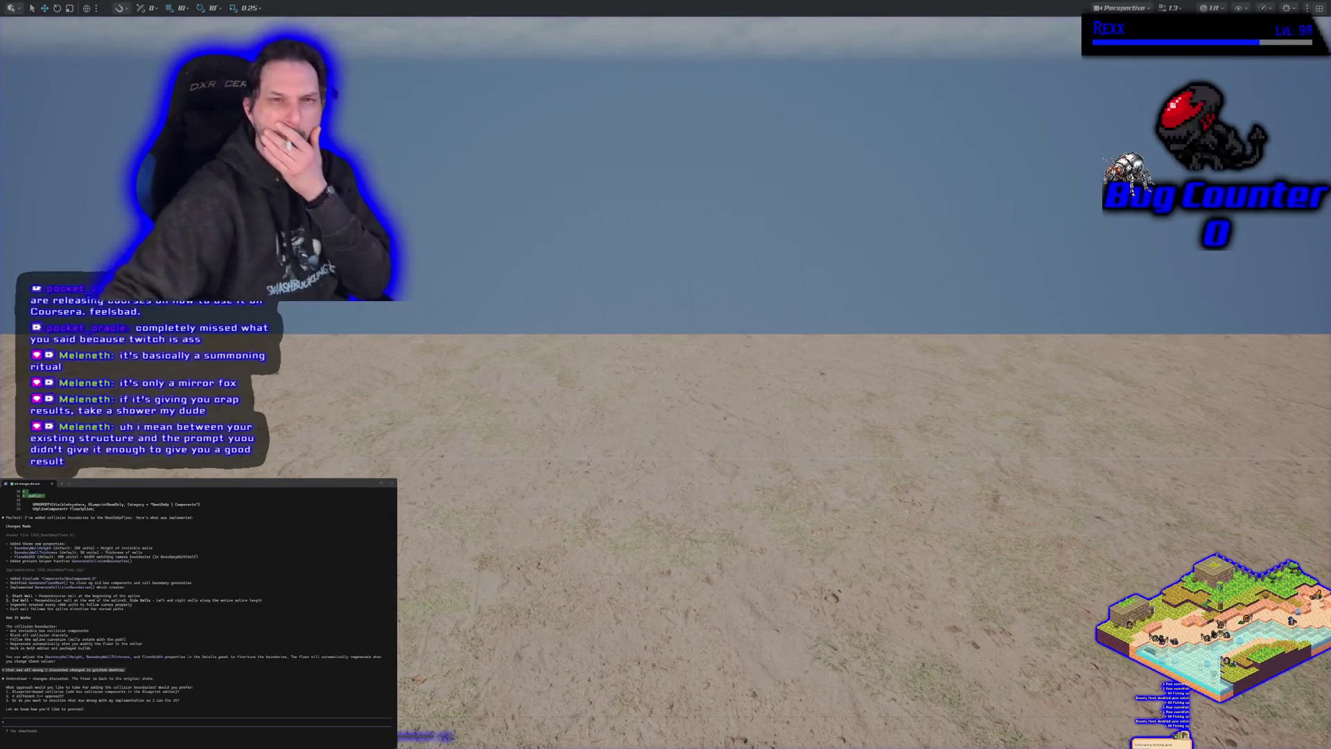
# Step: Restore the editor UI, clear the Content Drawer's Static Mesh filter, and show the floor Blueprint
pyautogui.moveTo(637, 234)
pyautogui.mouseDown()
pyautogui.moveTo(637, 249)
pyautogui.moveTo(637, 234)
pyautogui.mouseUp()
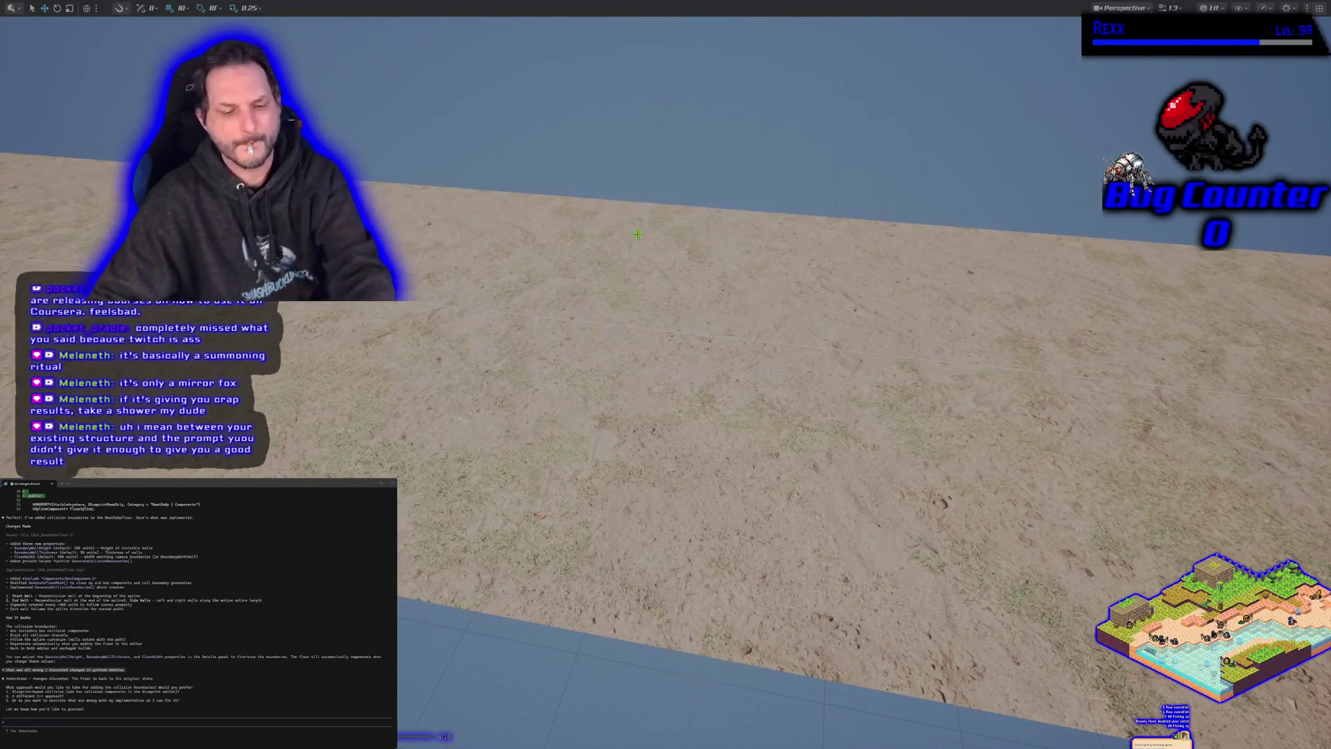
pyautogui.press('F11')
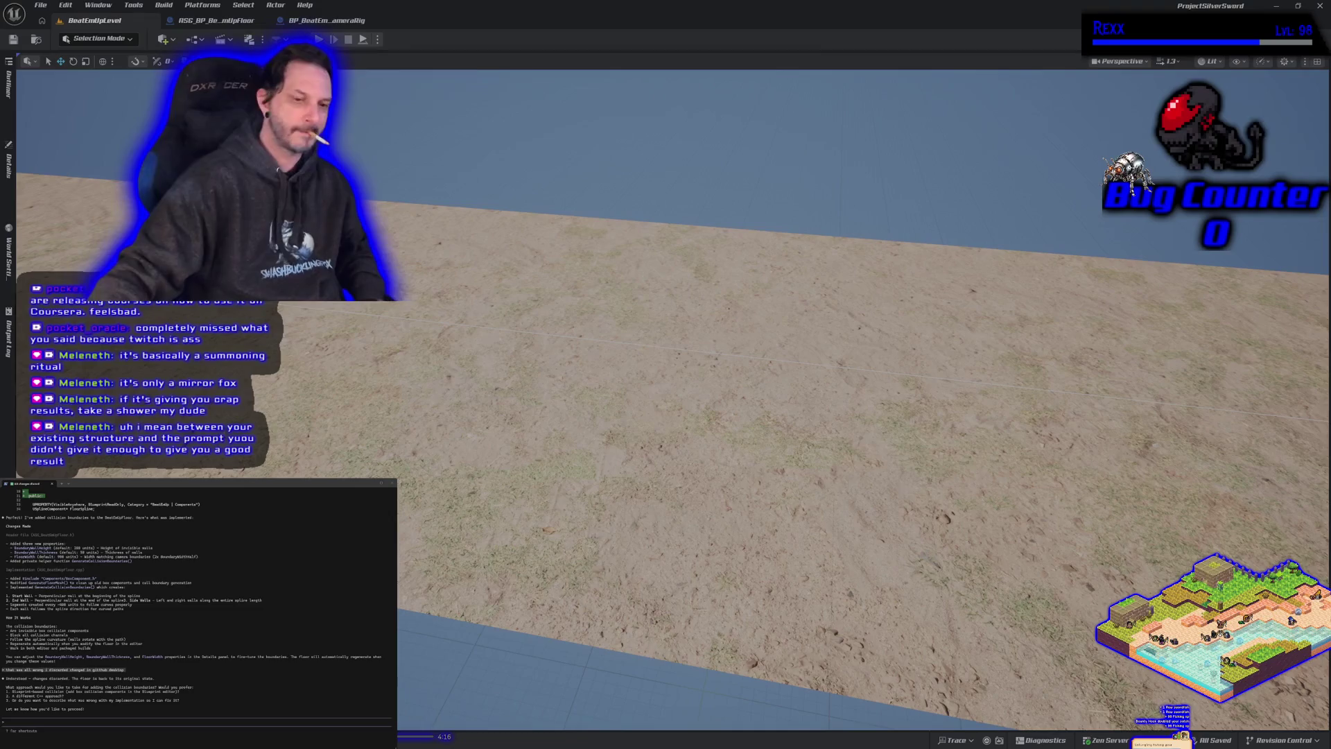
pyautogui.hotkey('ctrl', 'space')
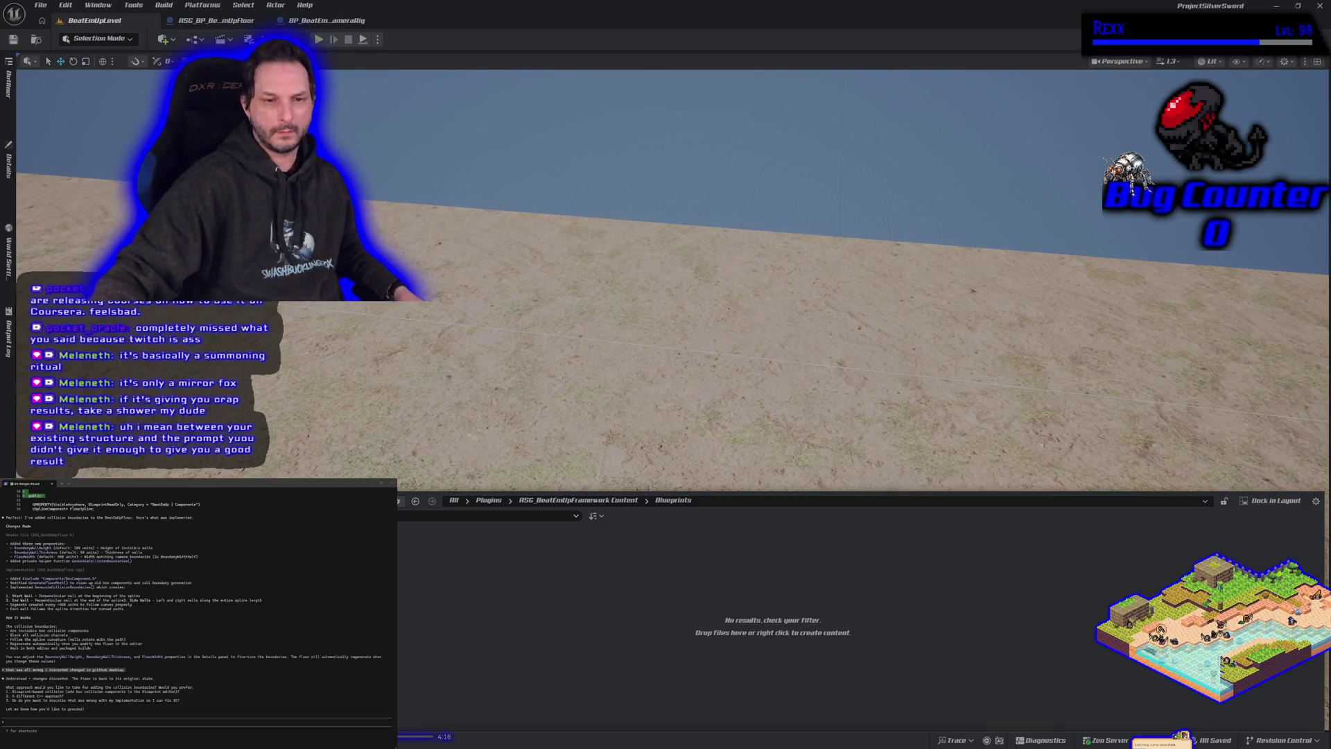
pyautogui.click(249, 500)
pyautogui.click(239, 516)
pyautogui.click(239, 516)
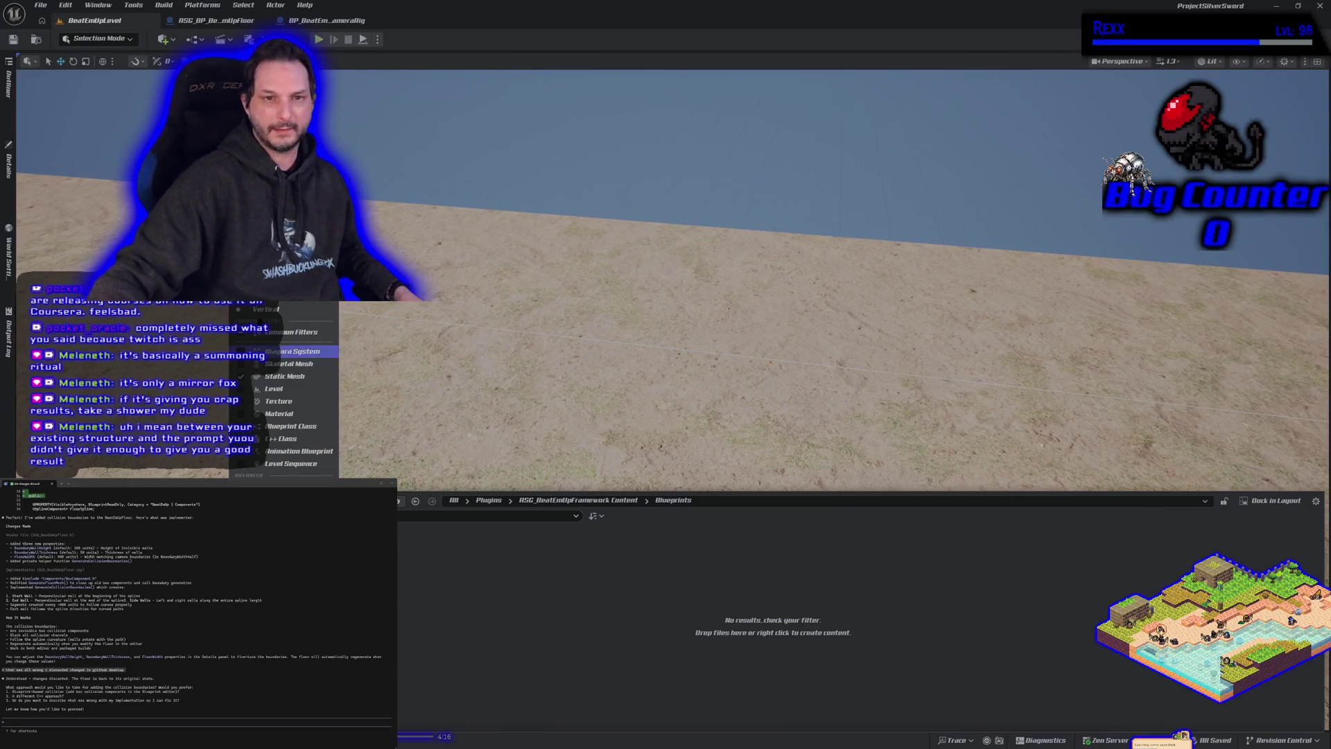
pyautogui.click(284, 376)
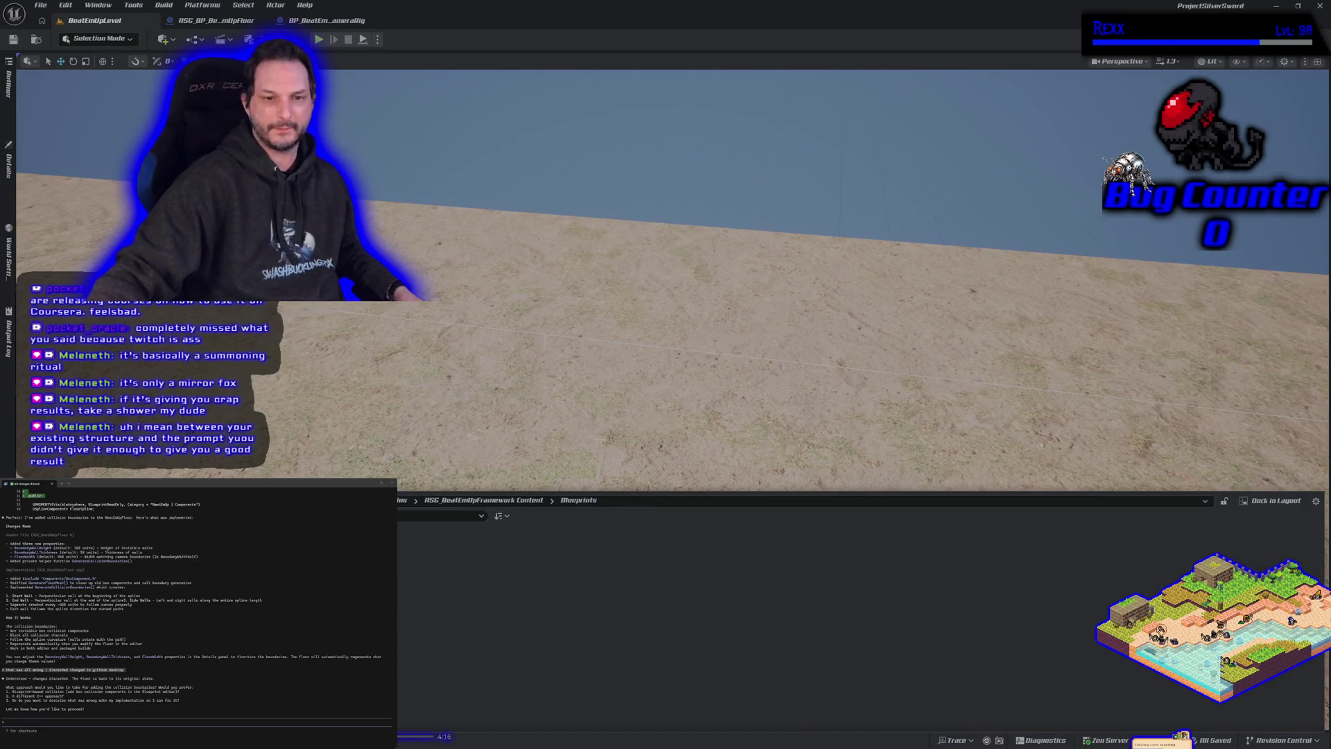
pyautogui.click(239, 515)
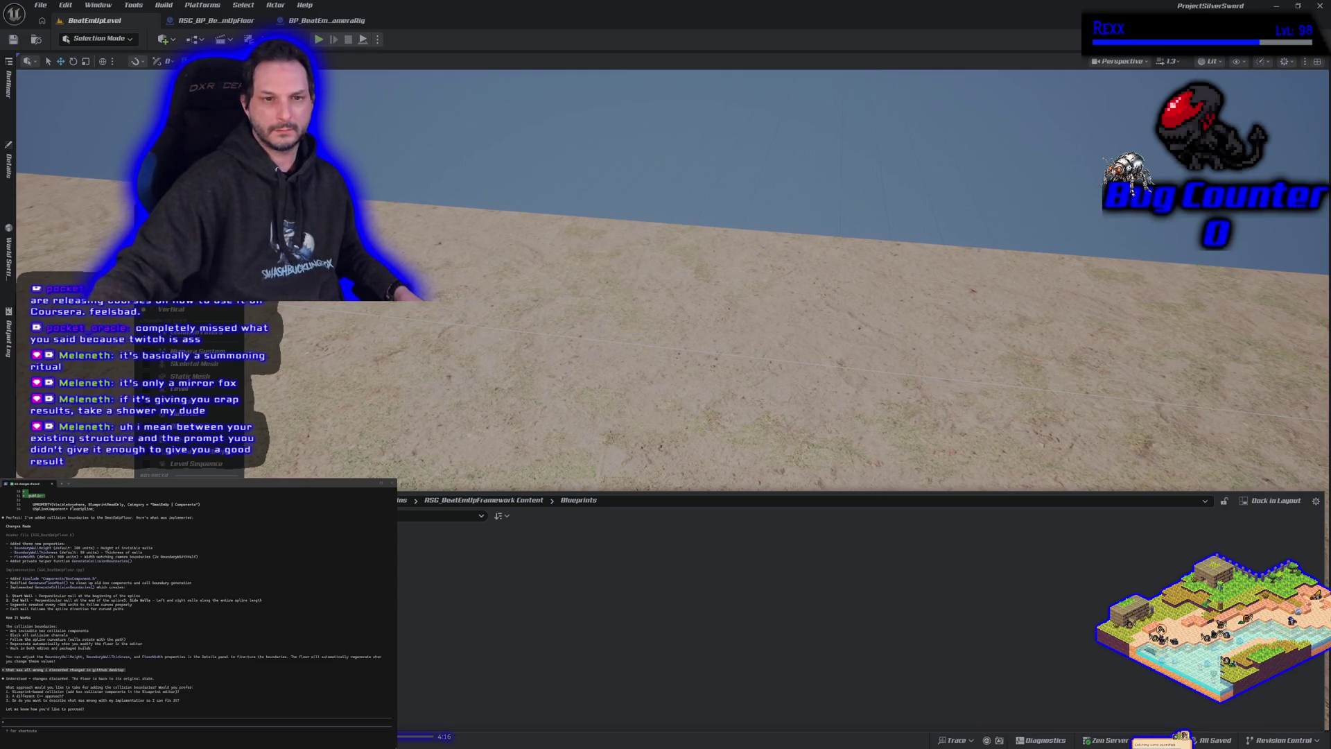
pyautogui.press('Escape')
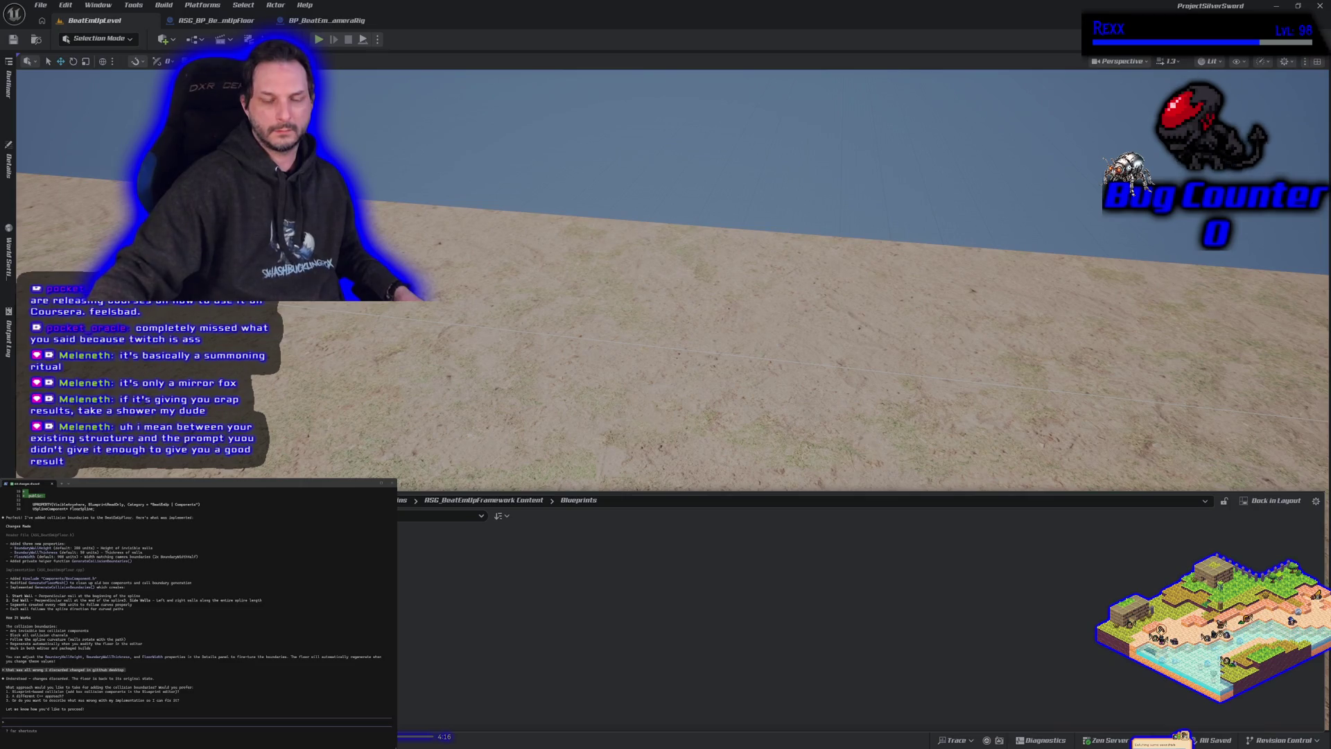
pyautogui.click(216, 21)
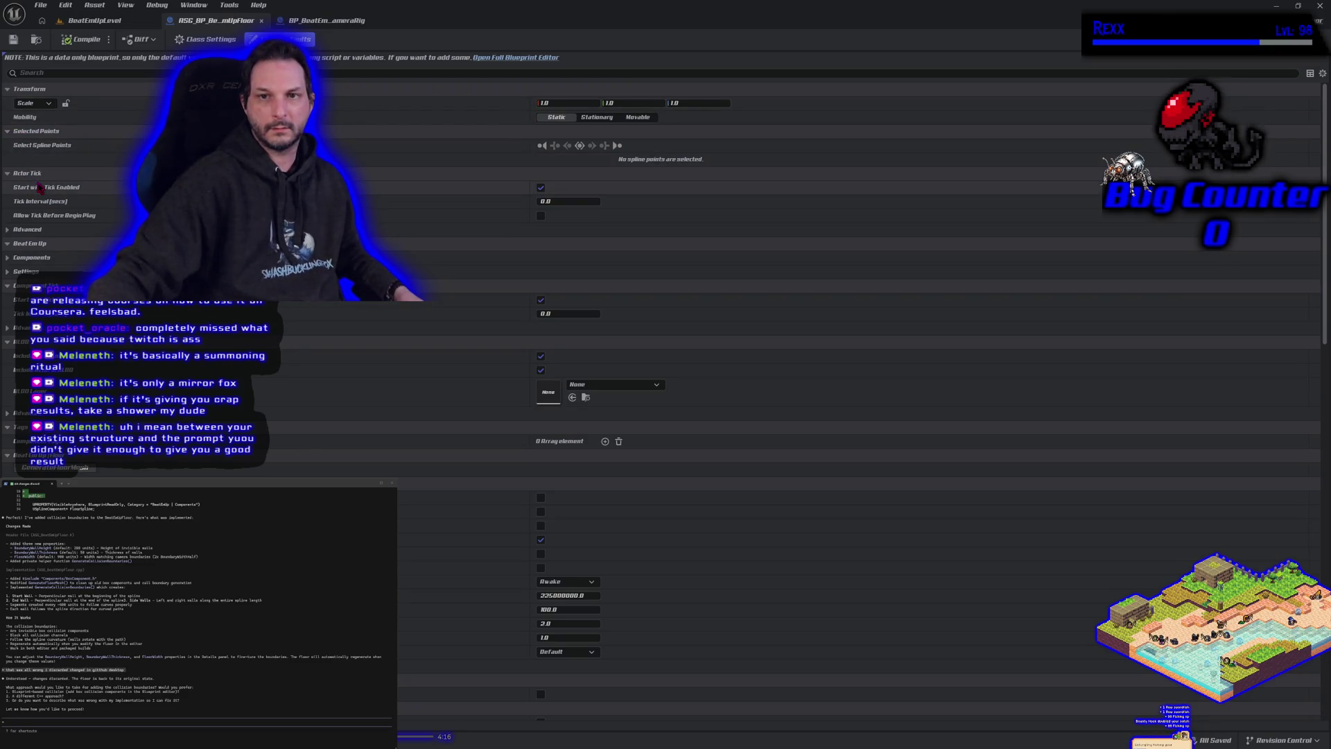
# Step: Locate the floor Blueprint's Plane mesh among the engine's basic shapes
pyautogui.click(13, 260)
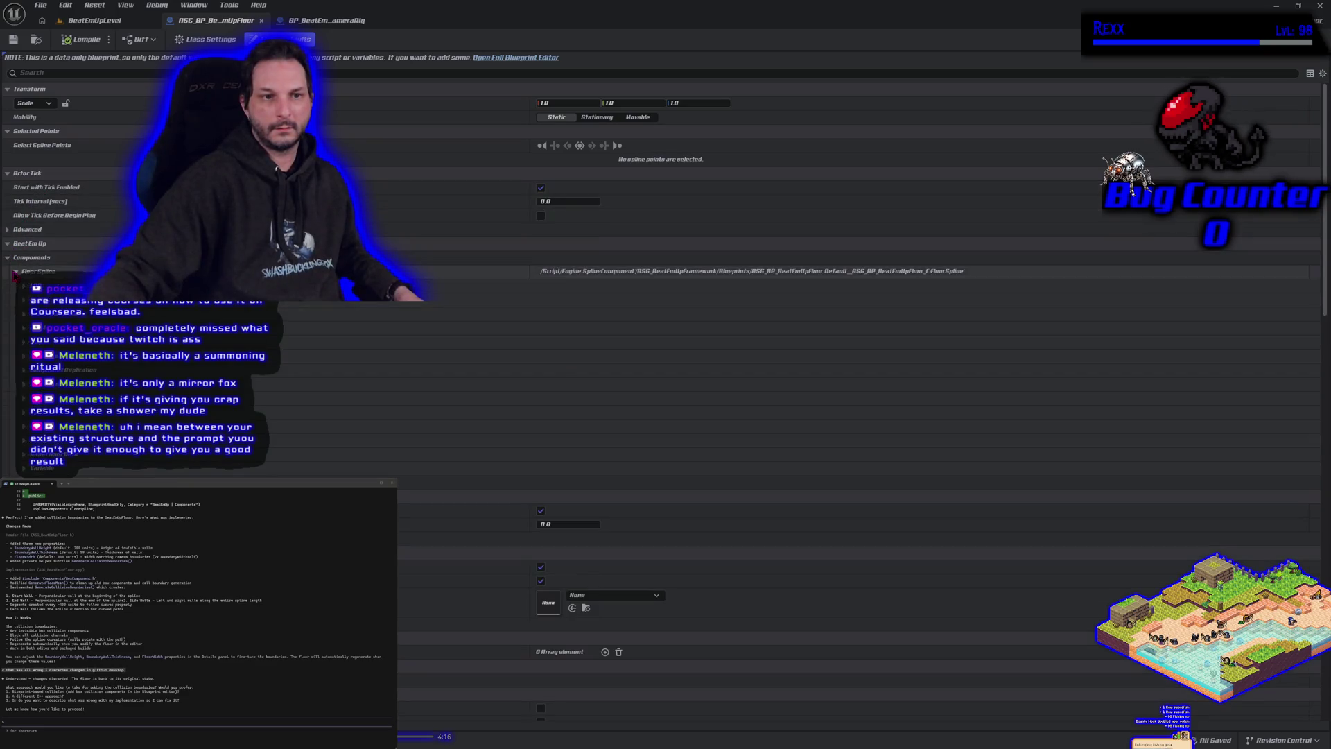
pyautogui.click(9, 260)
pyautogui.click(8, 271)
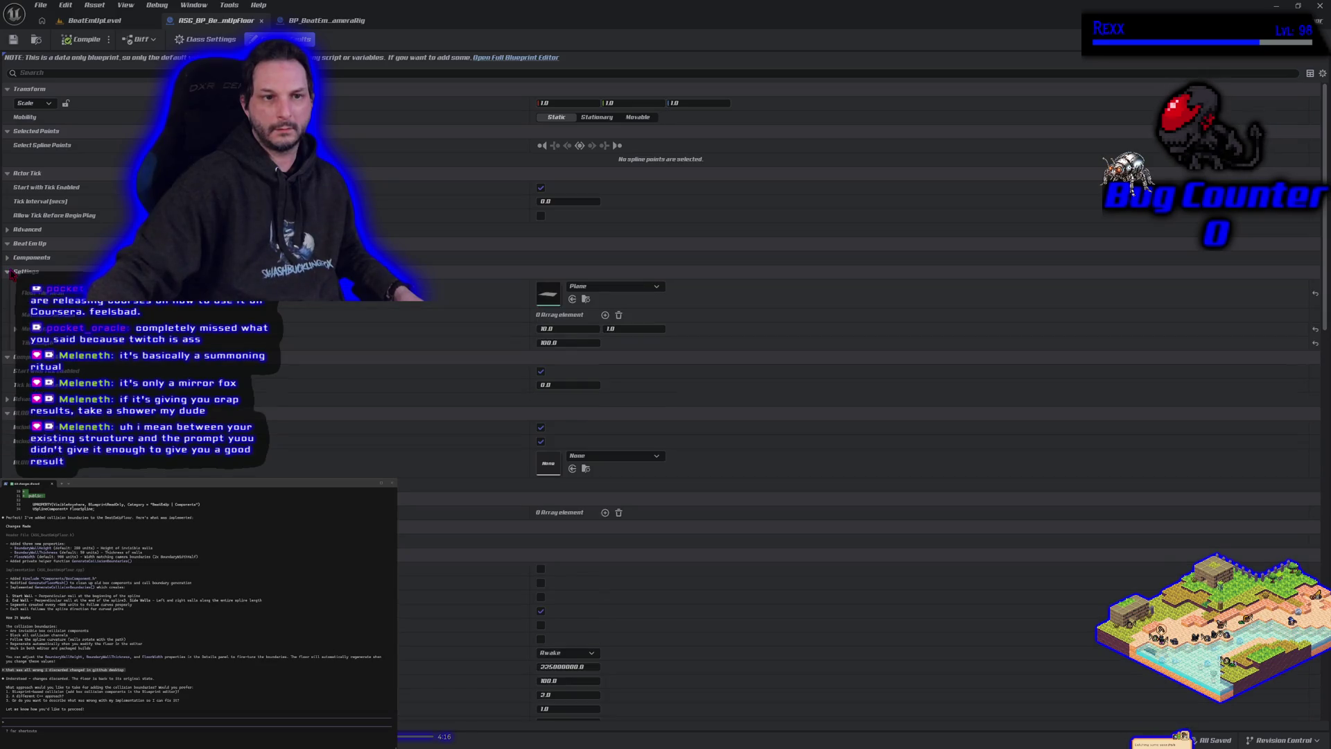
pyautogui.click(585, 299)
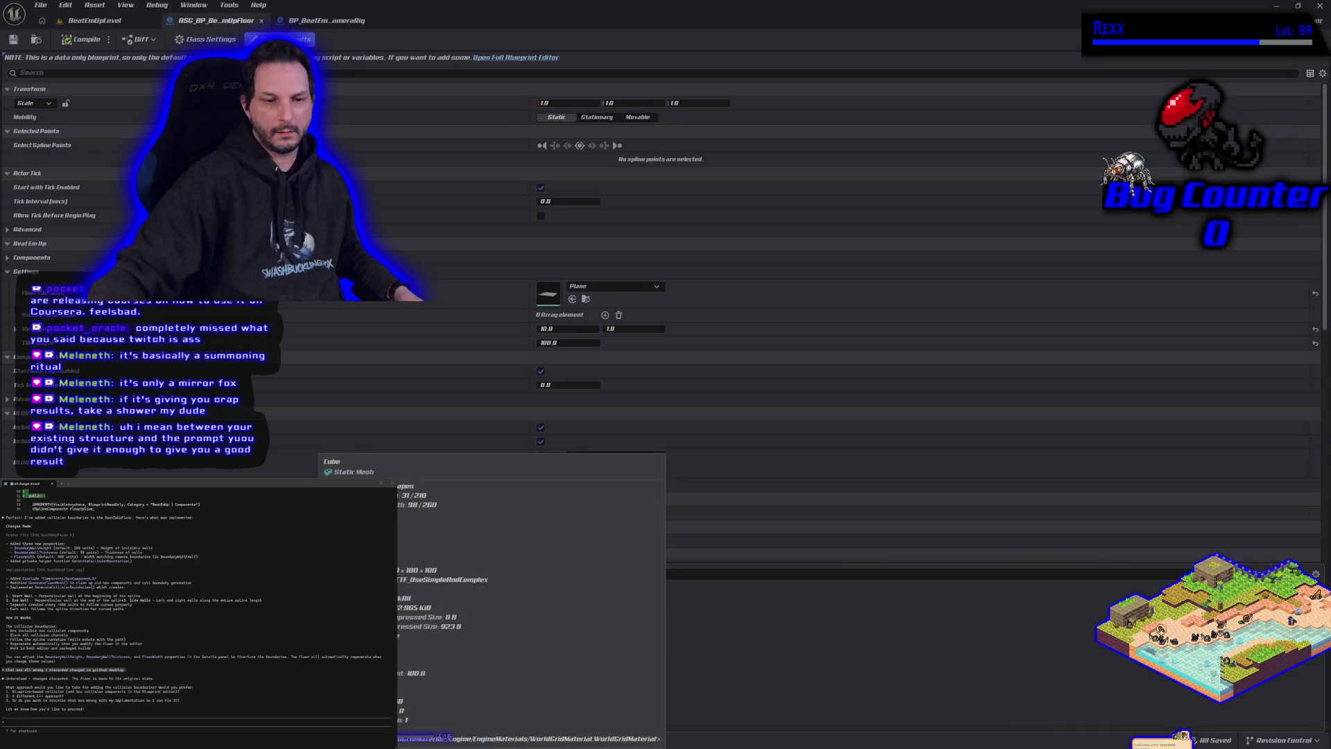
# Step: Create a new Meshes folder in the project content
pyautogui.rightClick(104, 374)
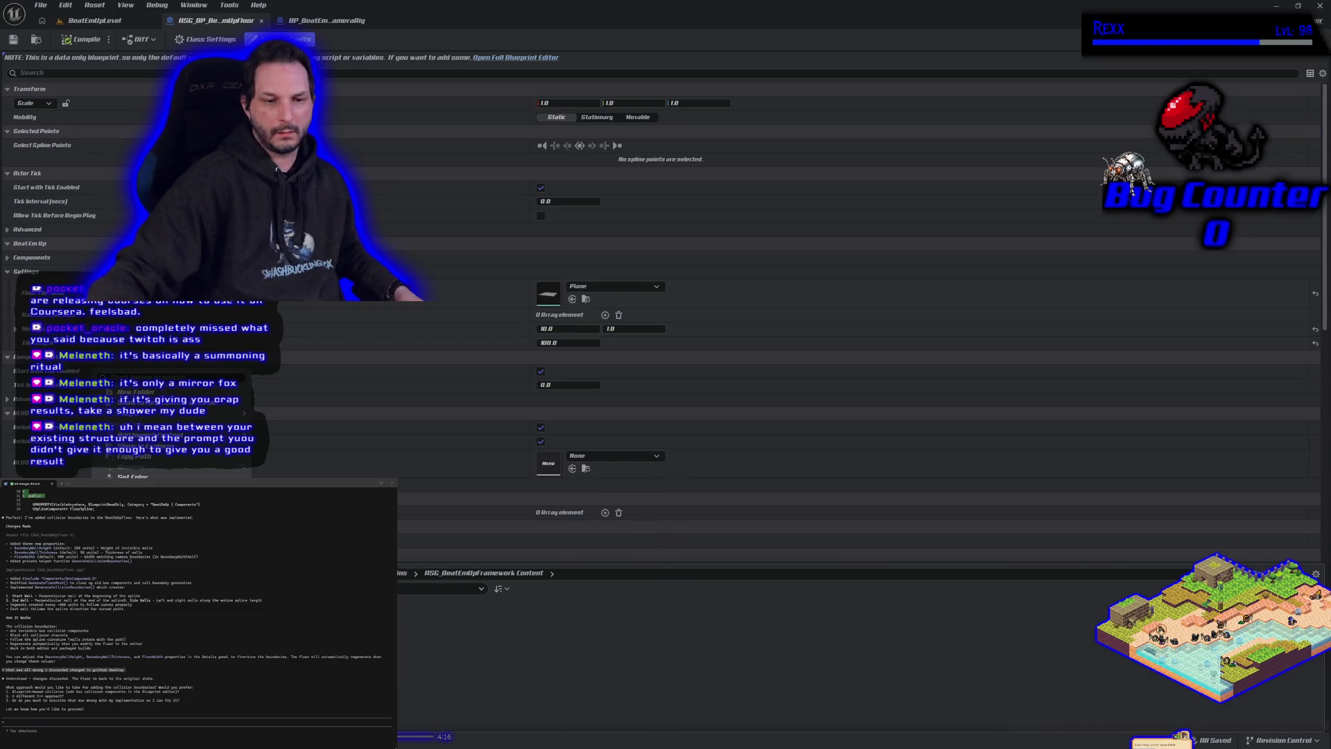
pyautogui.click(135, 392)
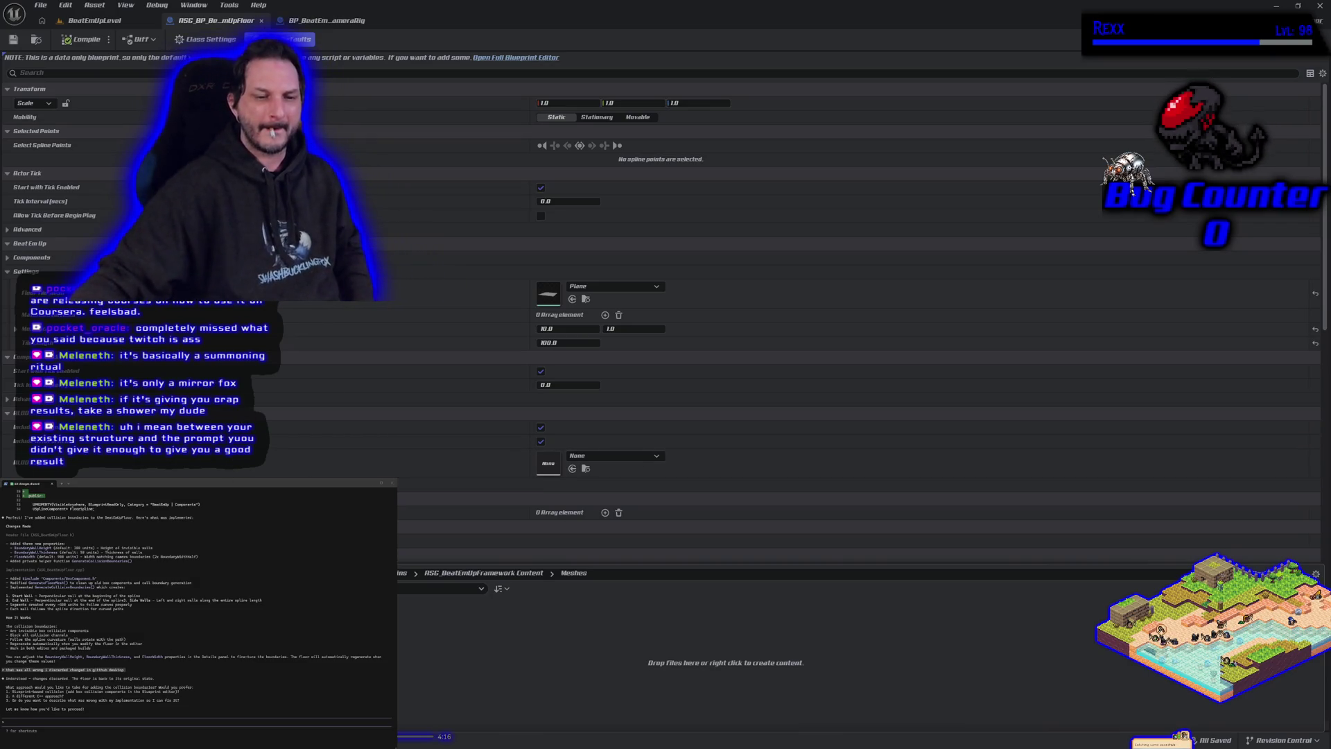
pyautogui.click(540, 351)
# Step: Copy Plane into the Meshes folder, save it, and open it in the Static Mesh Editor
pyautogui.hotkey('ctrl', 'space')
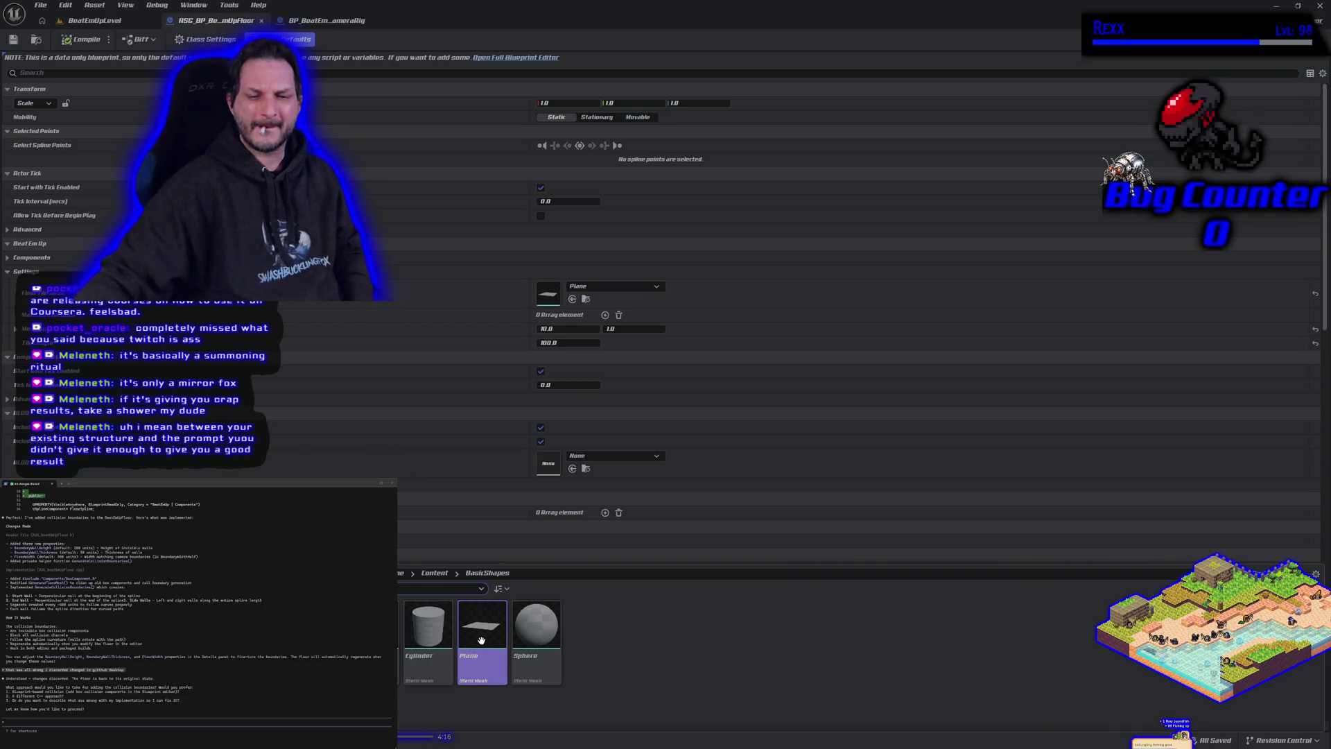
pyautogui.moveTo(481, 639); pyautogui.dragTo(600, 294)
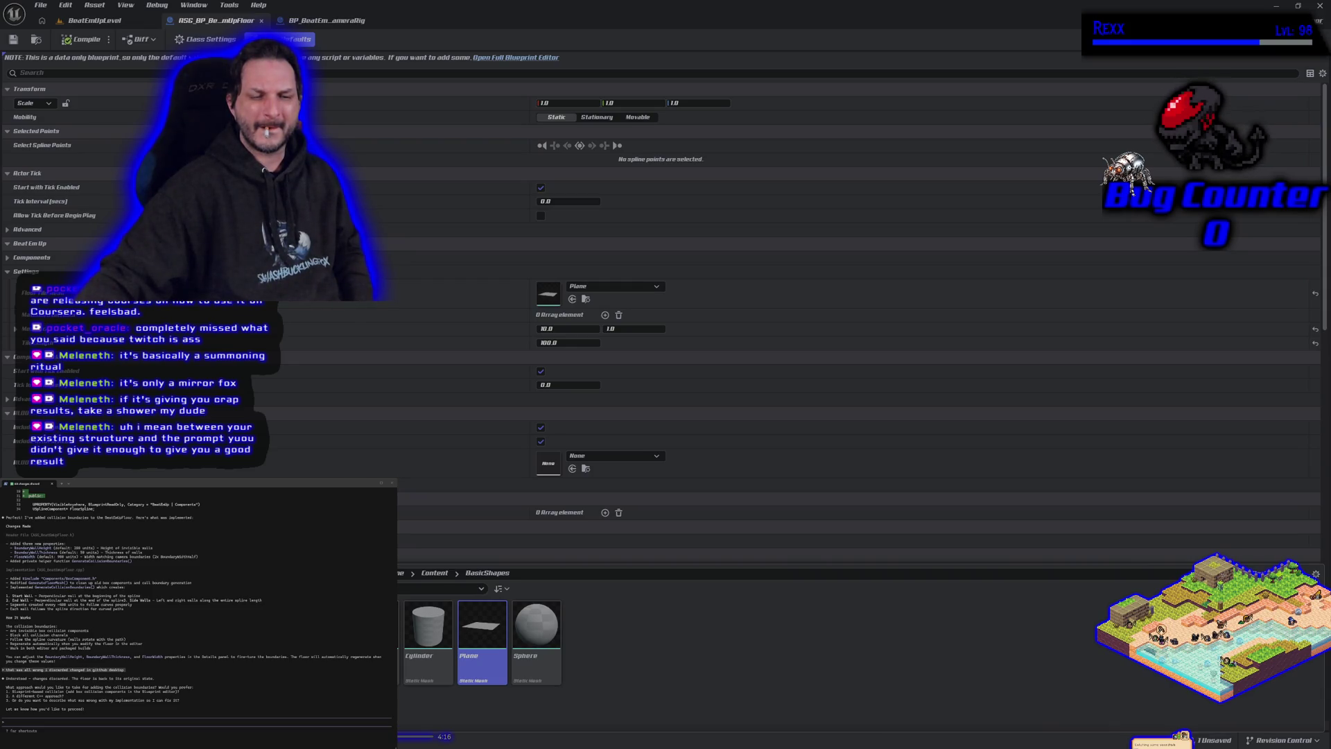
pyautogui.hotkey('alt', 'Left')
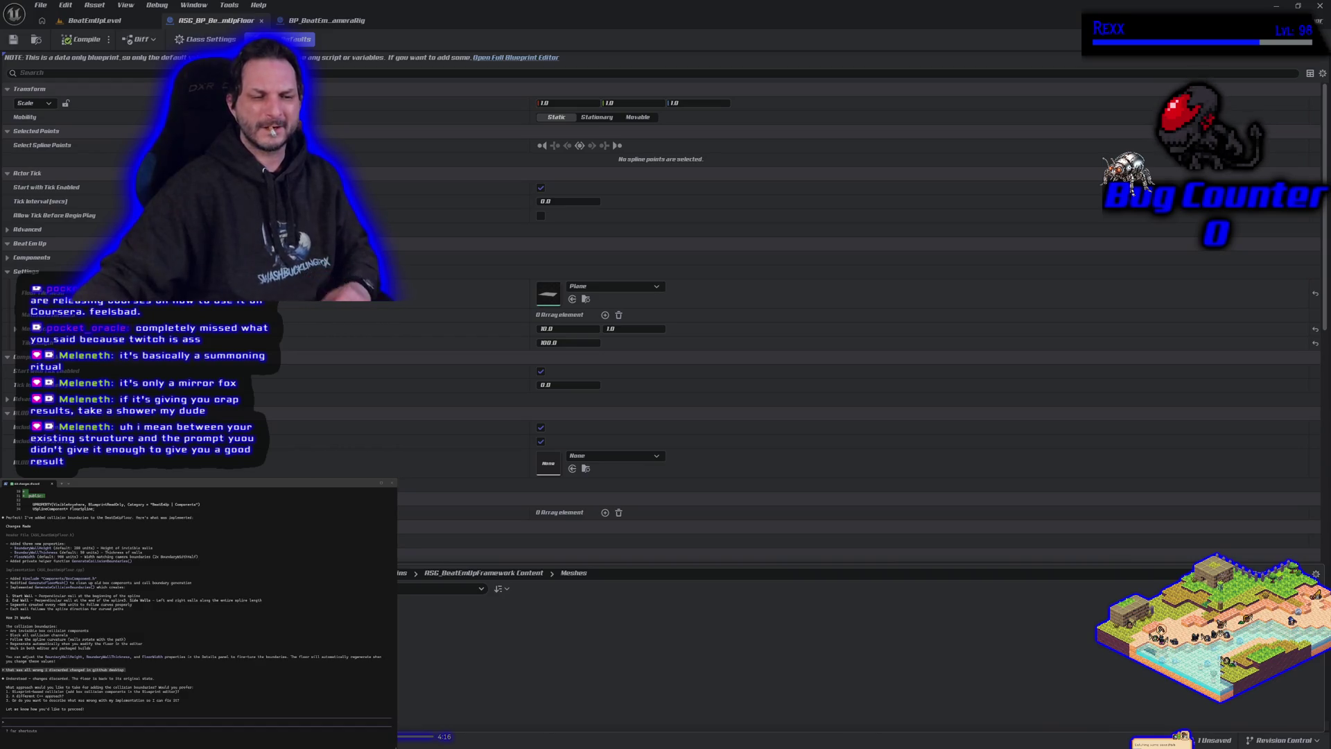
pyautogui.hotkey('ctrl', 'shift', 's')
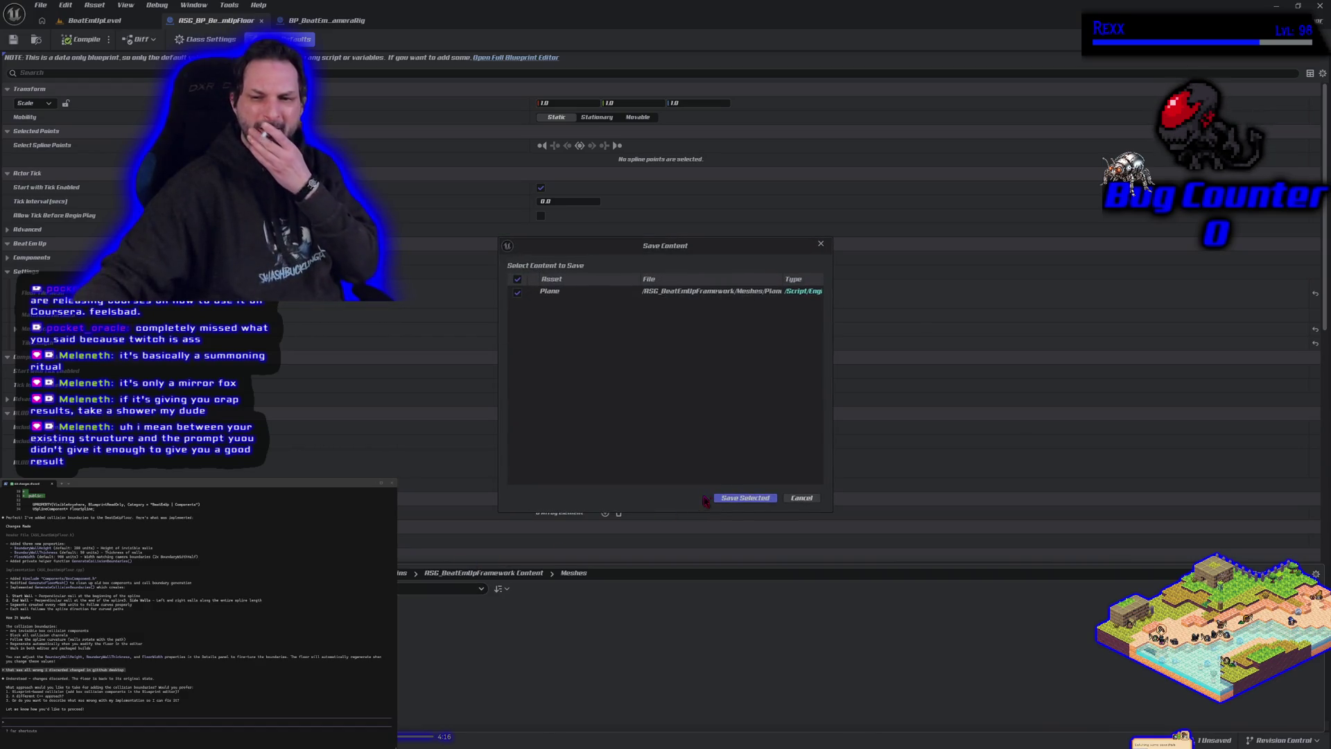
pyautogui.click(728, 493)
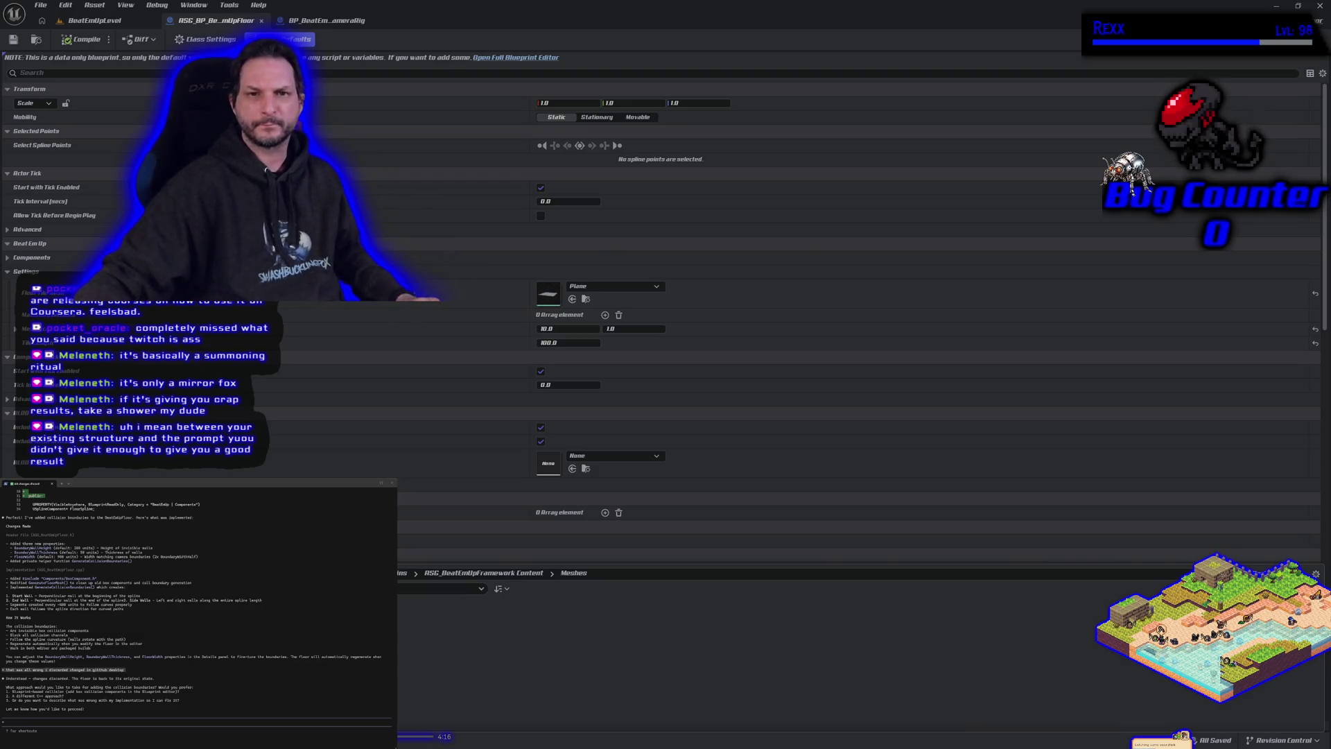
pyautogui.hotkey('ctrl', 'space')
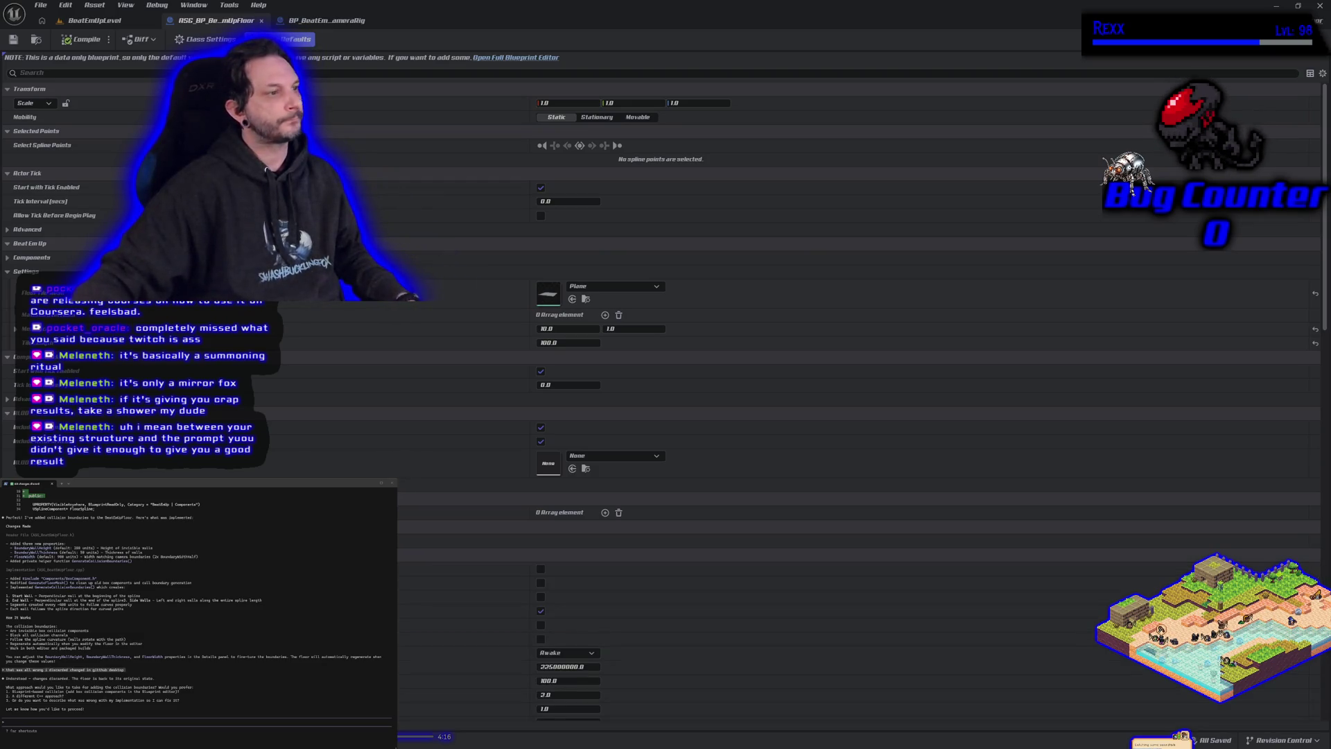
pyautogui.doubleClick(548, 293)
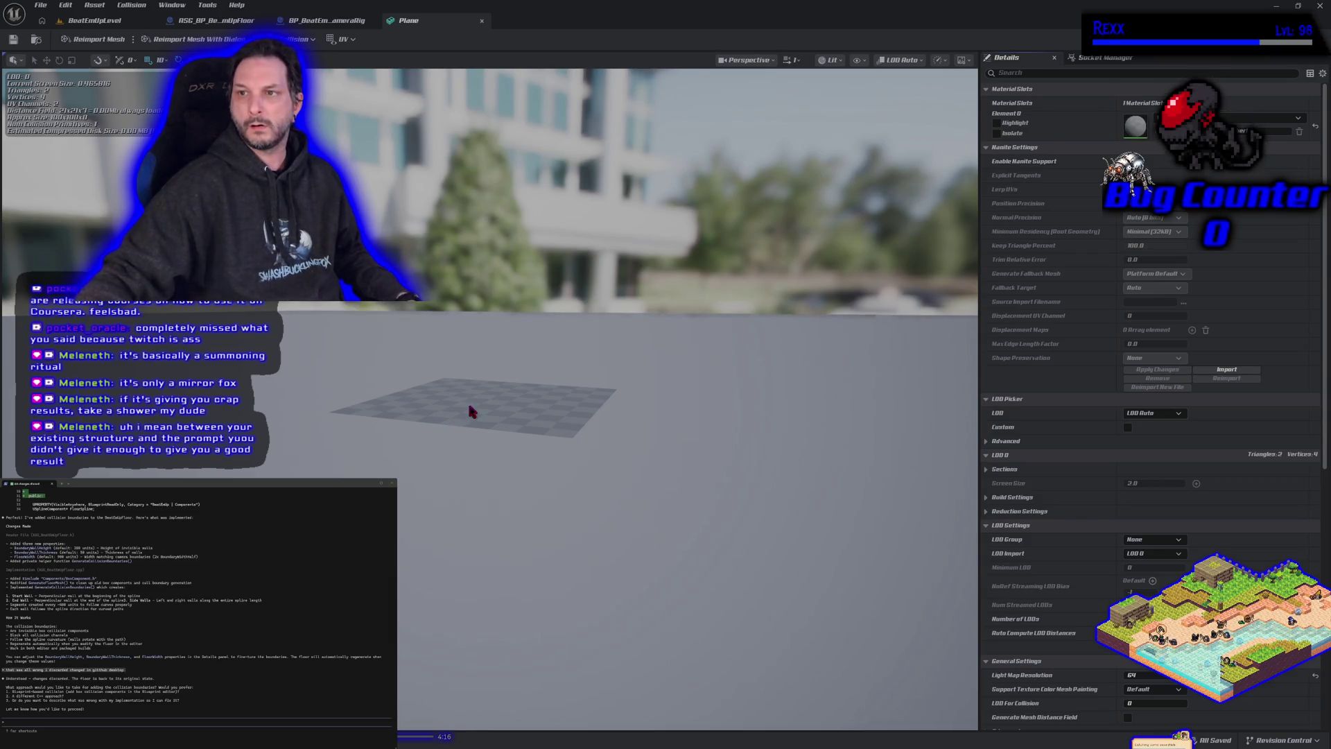
# Step: Expand the Plane's collision Primitives and Boxes lists, then check the Preview Scene and Collision menus
pyautogui.scroll(-6, 1010, 521)
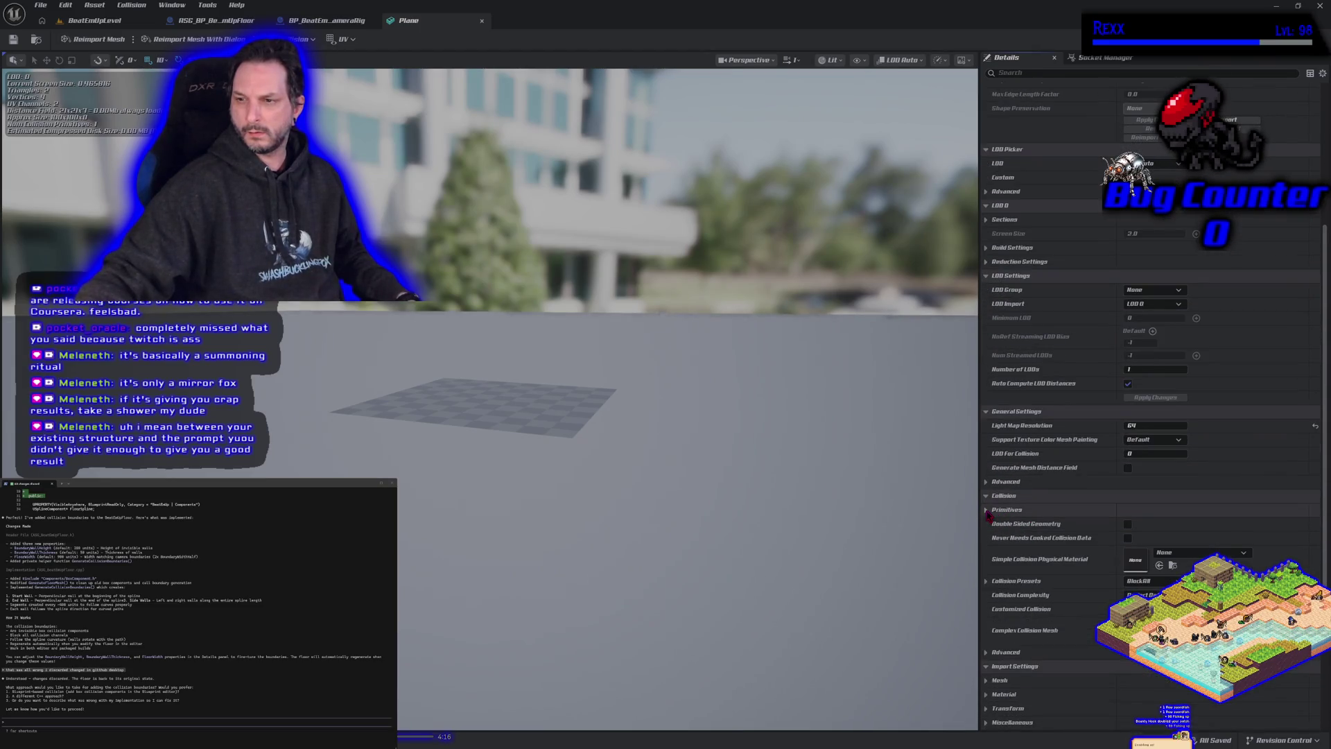
pyautogui.click(987, 511)
pyautogui.click(994, 538)
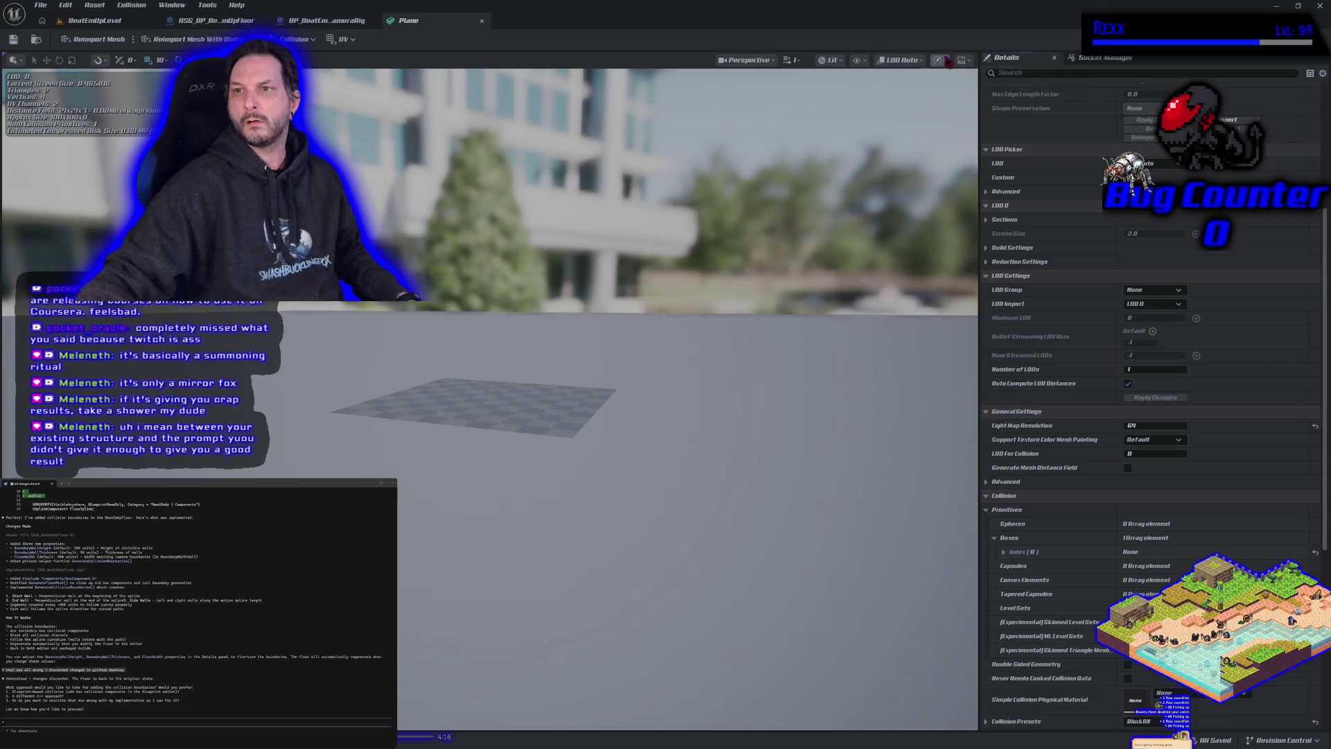
pyautogui.click(971, 61)
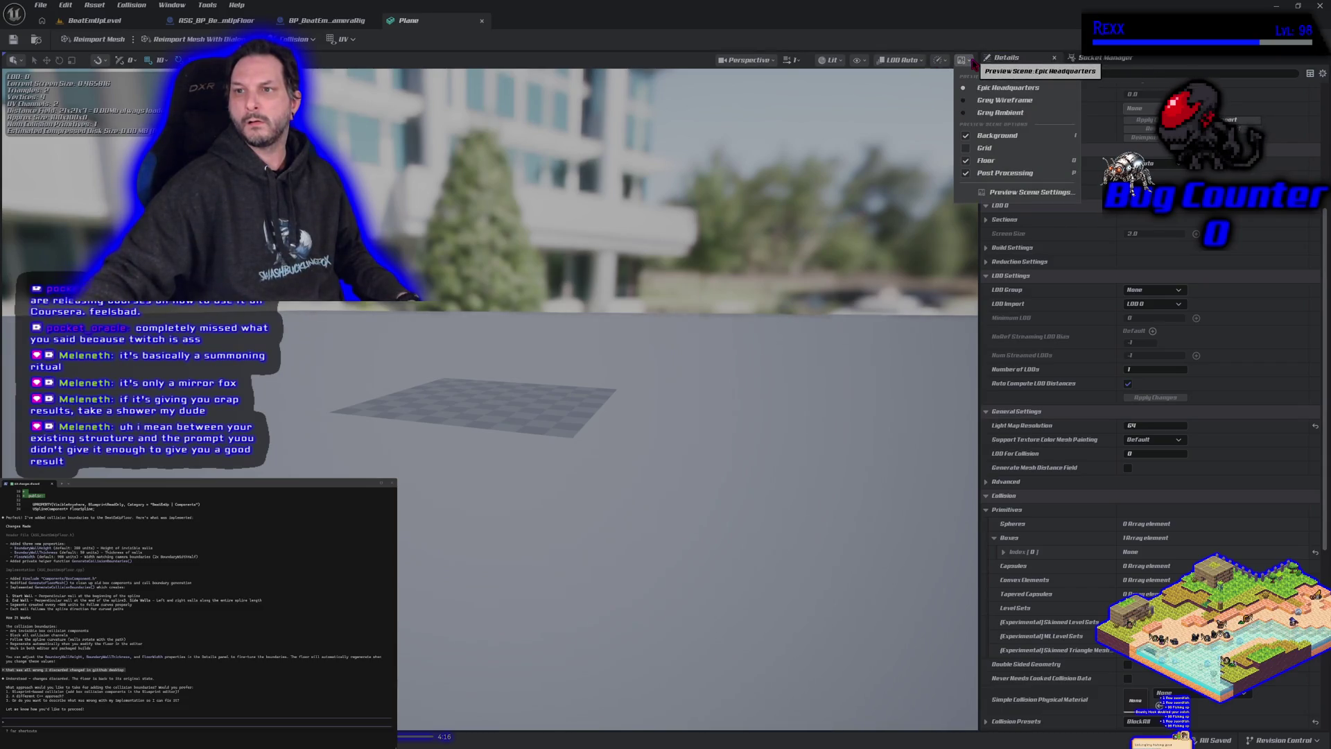
pyautogui.click(972, 62)
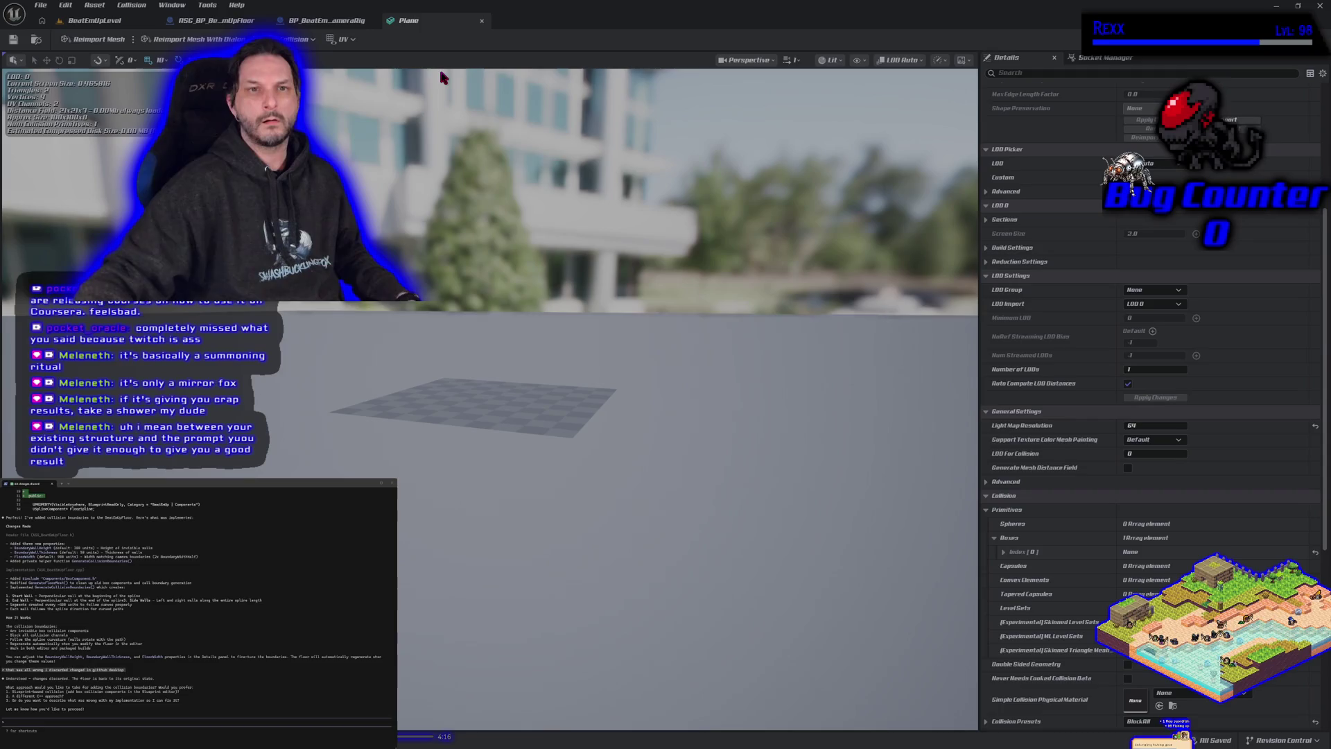
pyautogui.click(306, 46)
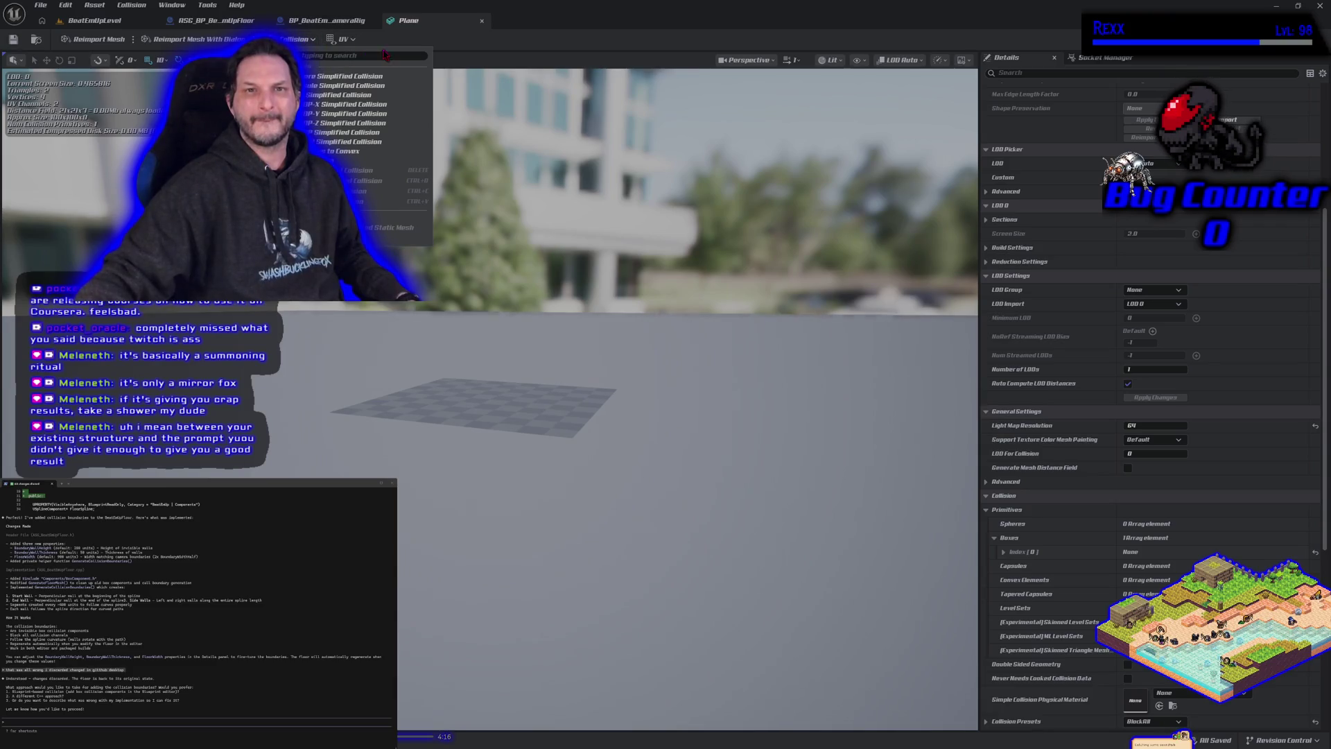
# Step: Show the Plane's Simple Collision and Complex Collision in the viewport
pyautogui.click(864, 61)
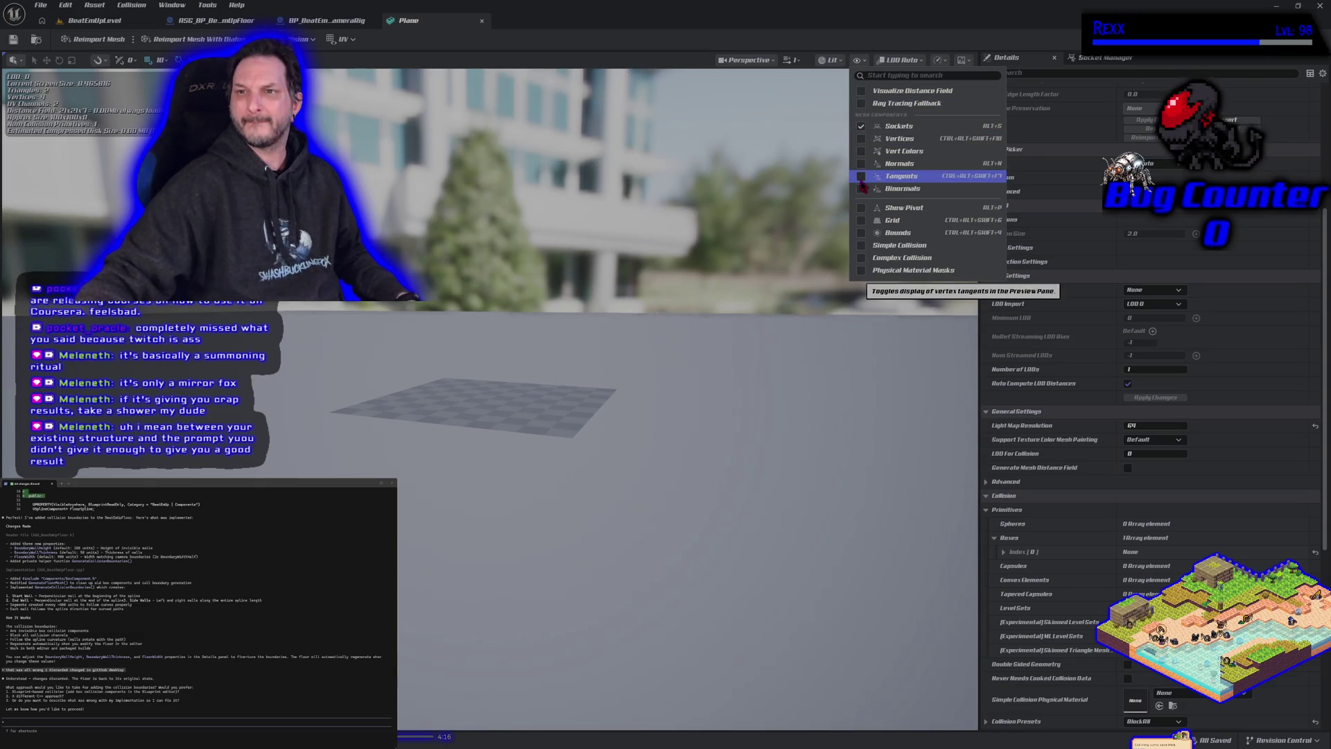
pyautogui.click(861, 258)
pyautogui.click(862, 247)
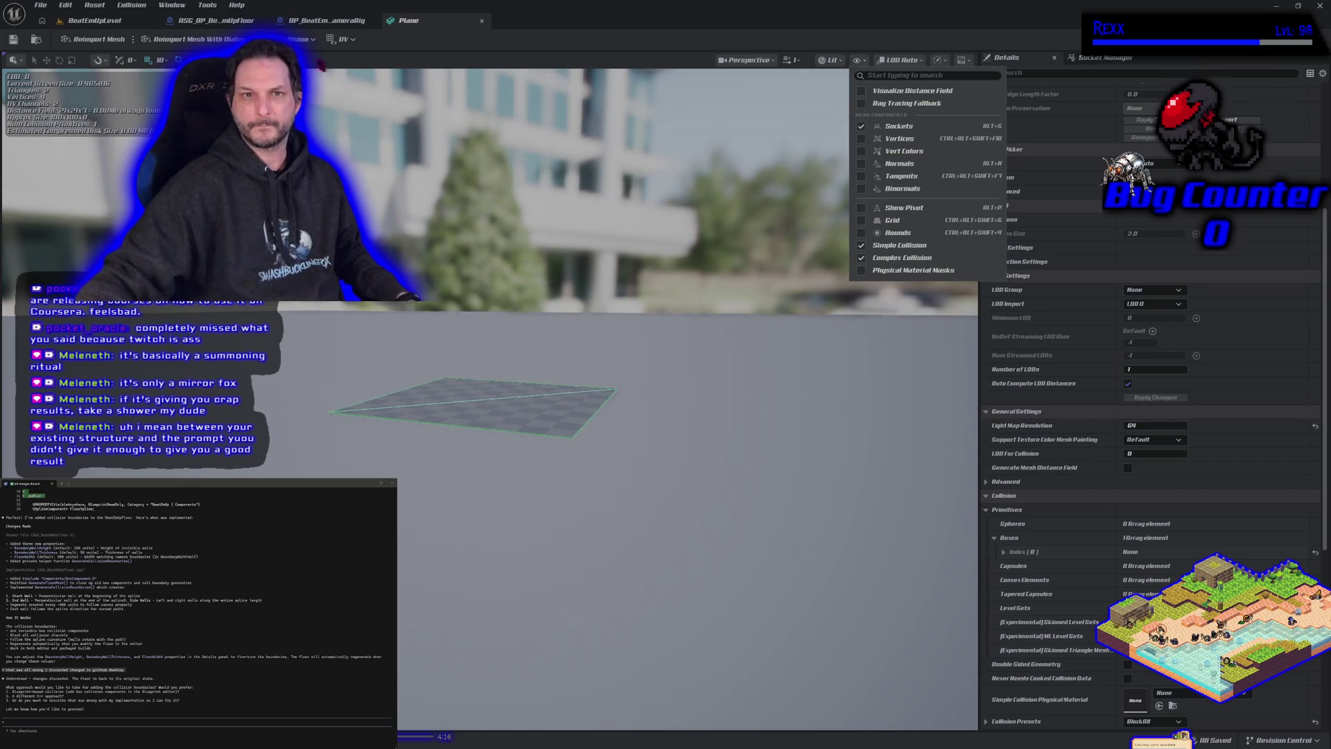
# Step: Expand Boxes Index [0] to confirm its extents of X 100, Y 100, Z 0
pyautogui.click(309, 40)
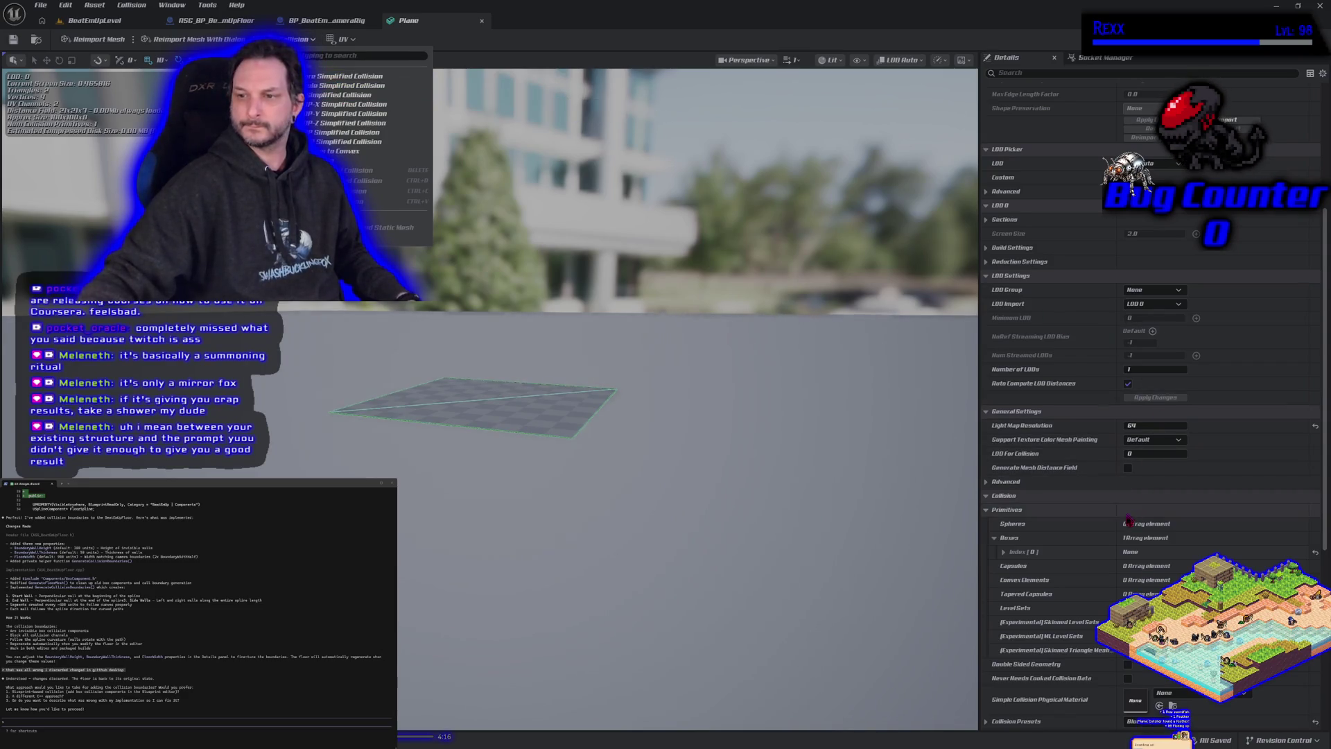
pyautogui.click(1004, 552)
pyautogui.click(1004, 552)
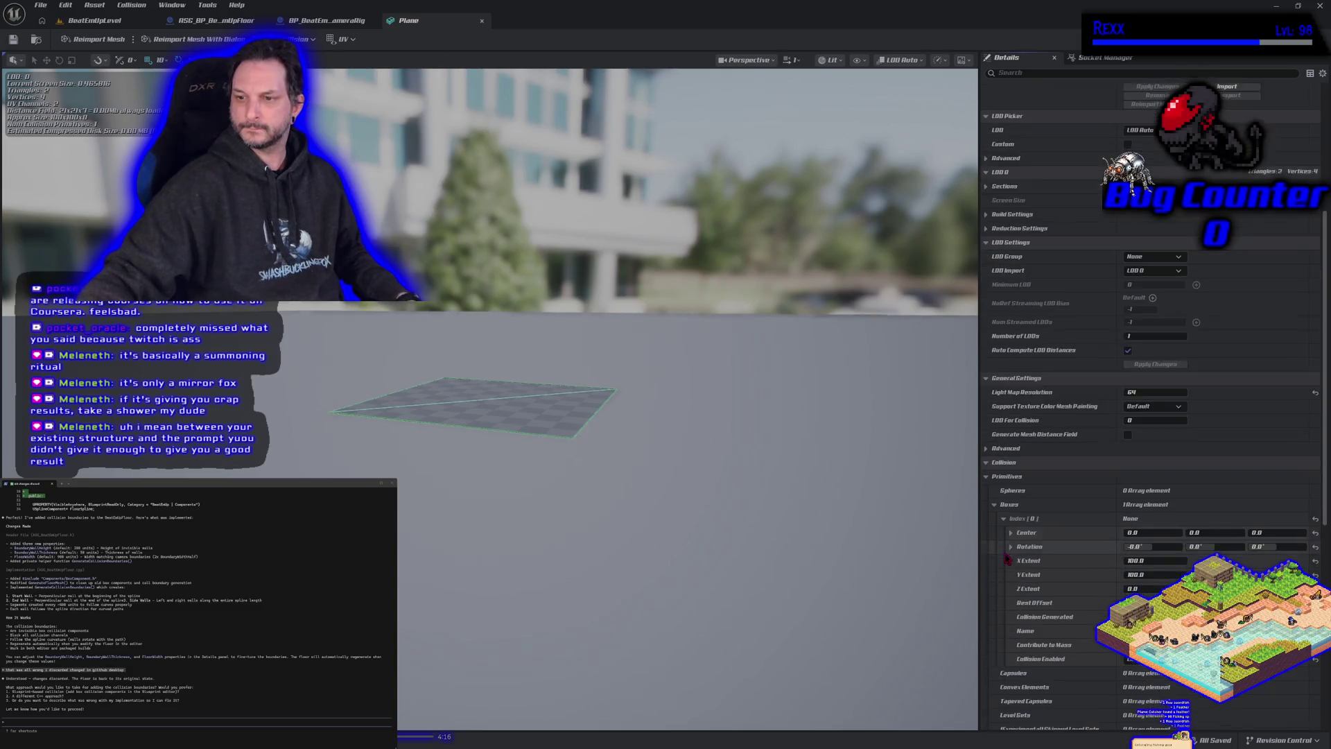
pyautogui.scroll(-3, 995, 555)
pyautogui.scroll(-2, 991, 554)
pyautogui.scroll(-2, 992, 551)
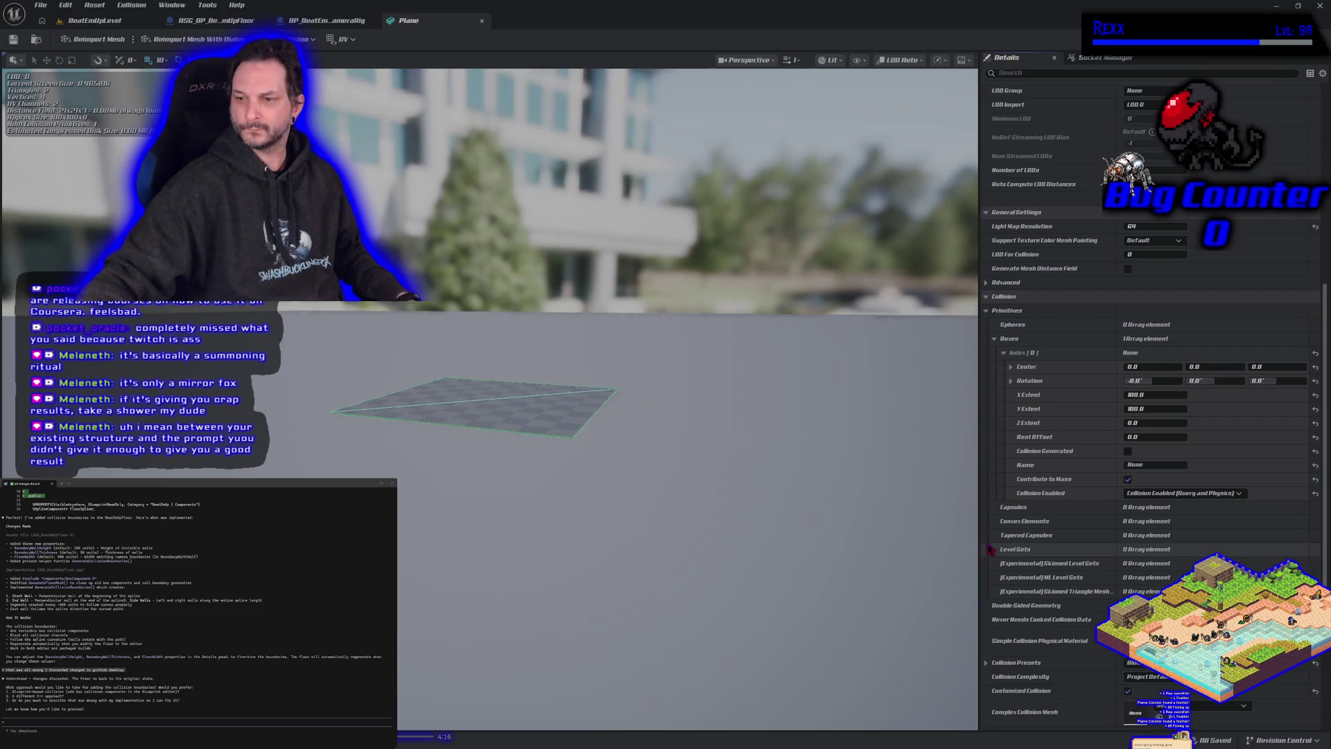
pyautogui.scroll(-2, 990, 549)
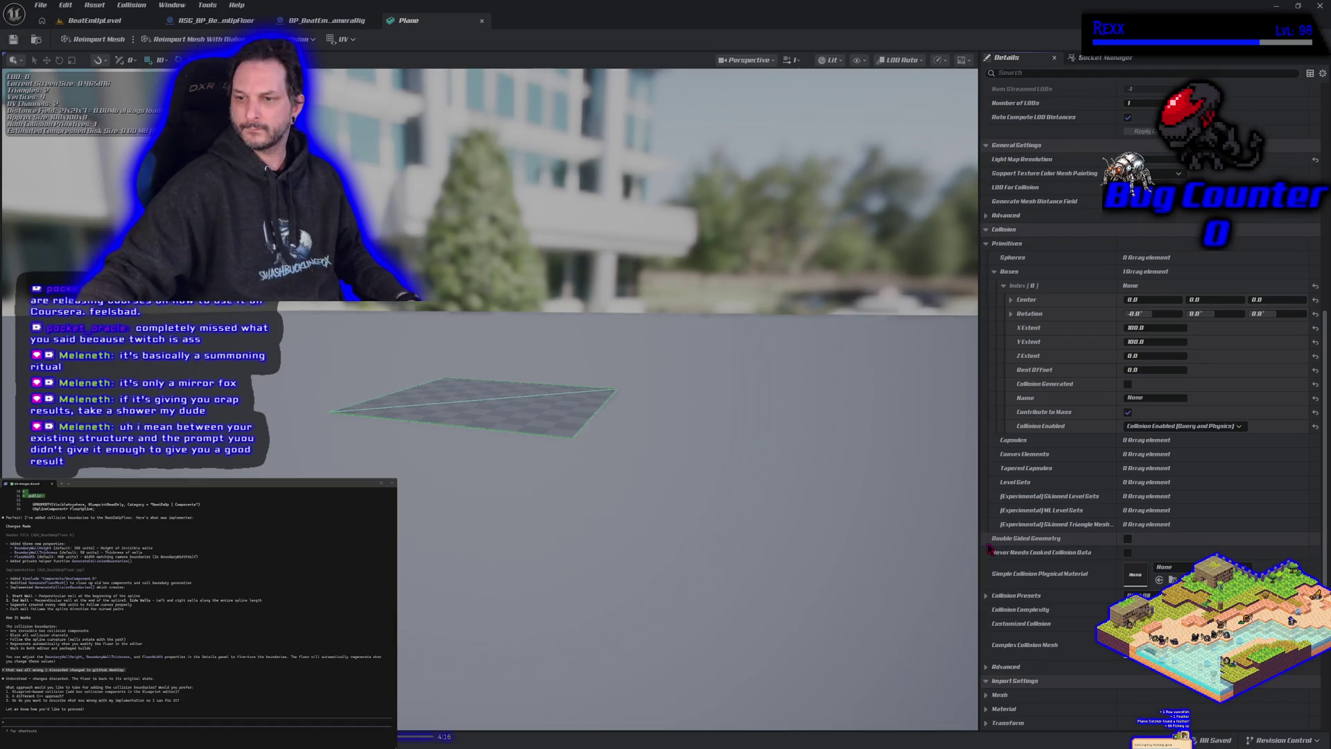
pyautogui.scroll(4, 990, 548)
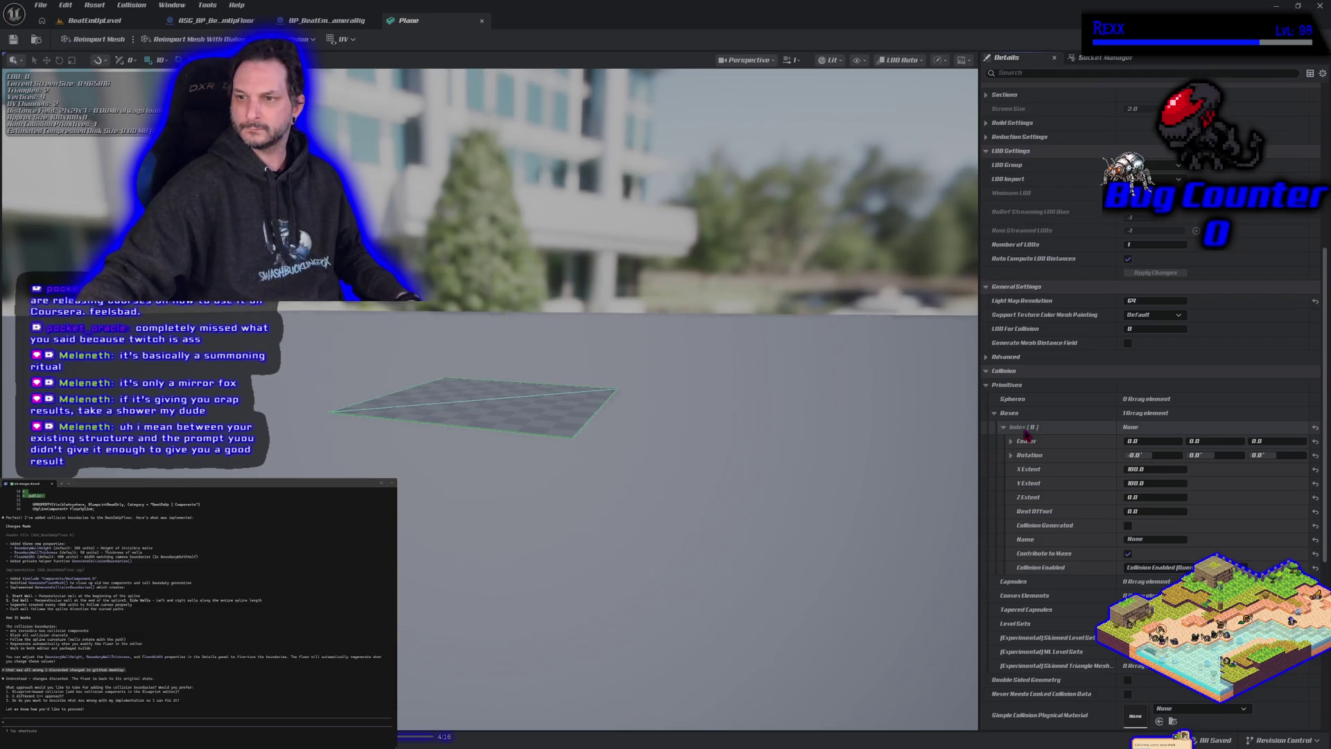
pyautogui.click(319, 40)
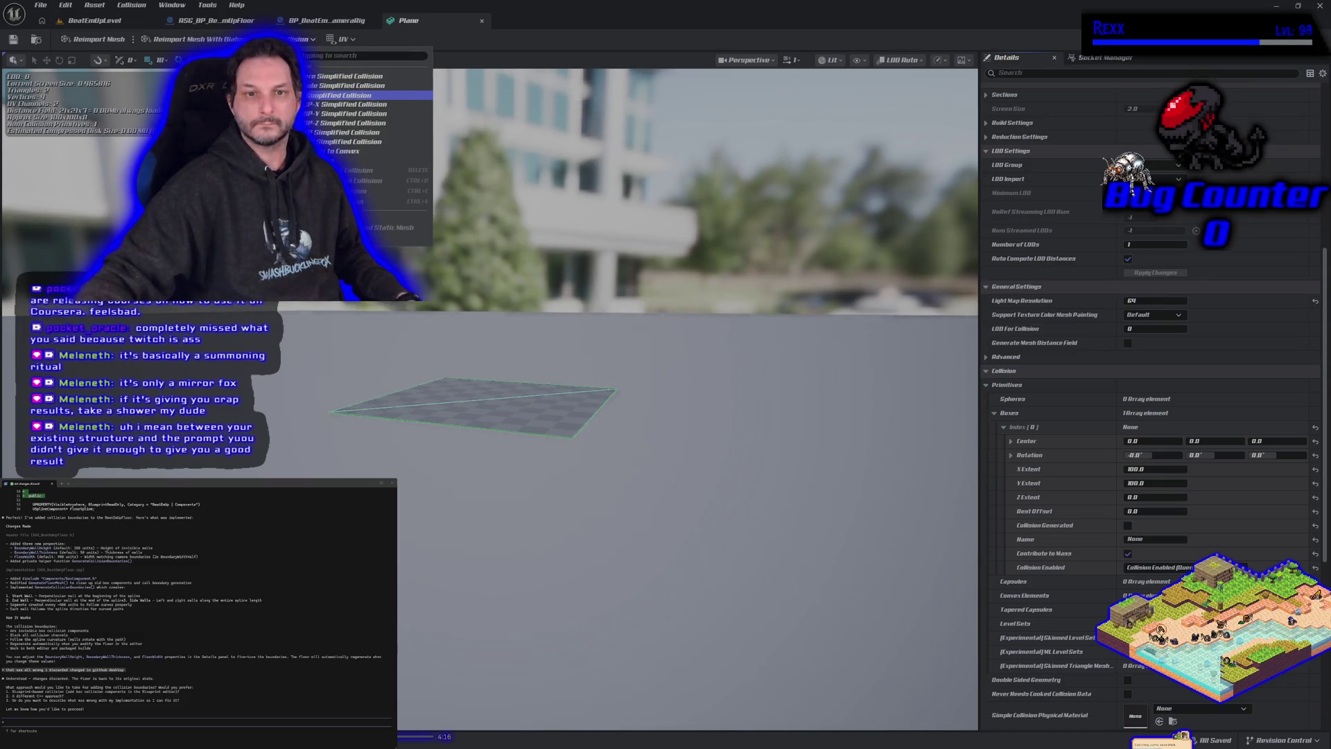
pyautogui.click(347, 95)
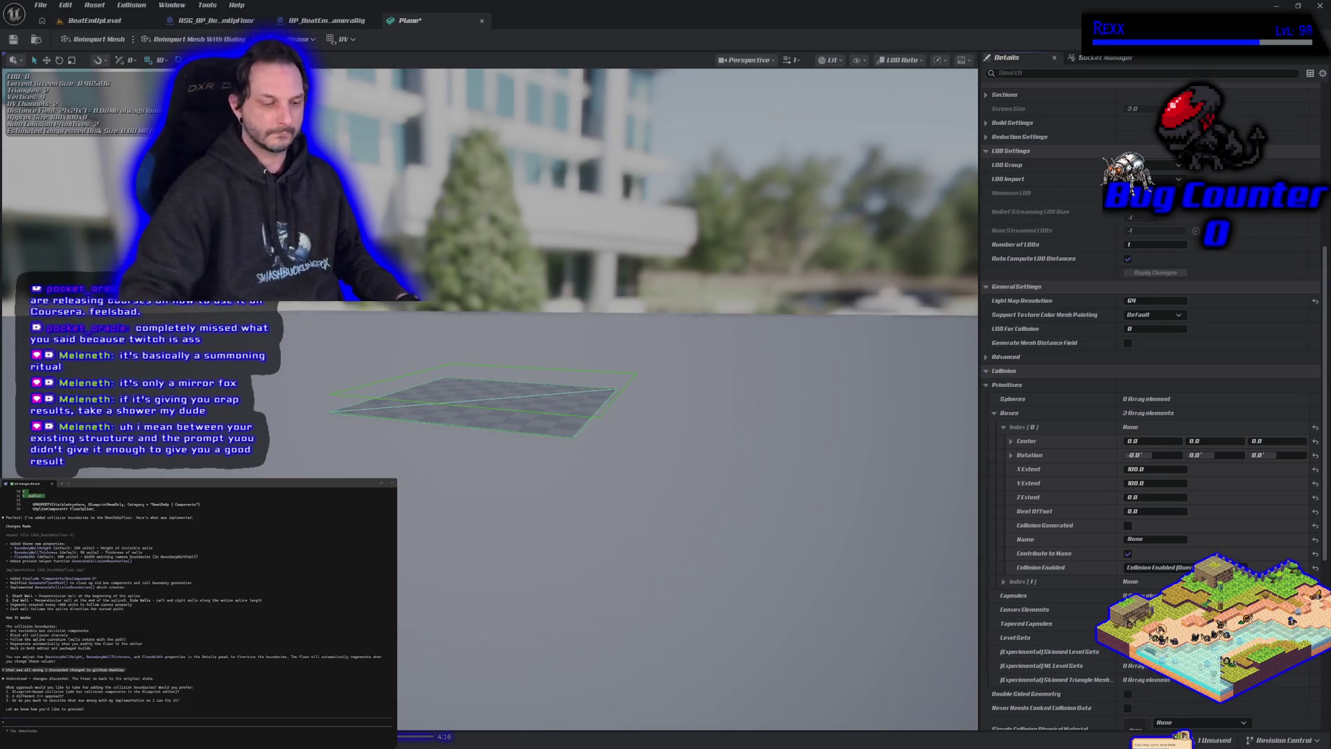
pyautogui.hotkey('ctrl', 'z')
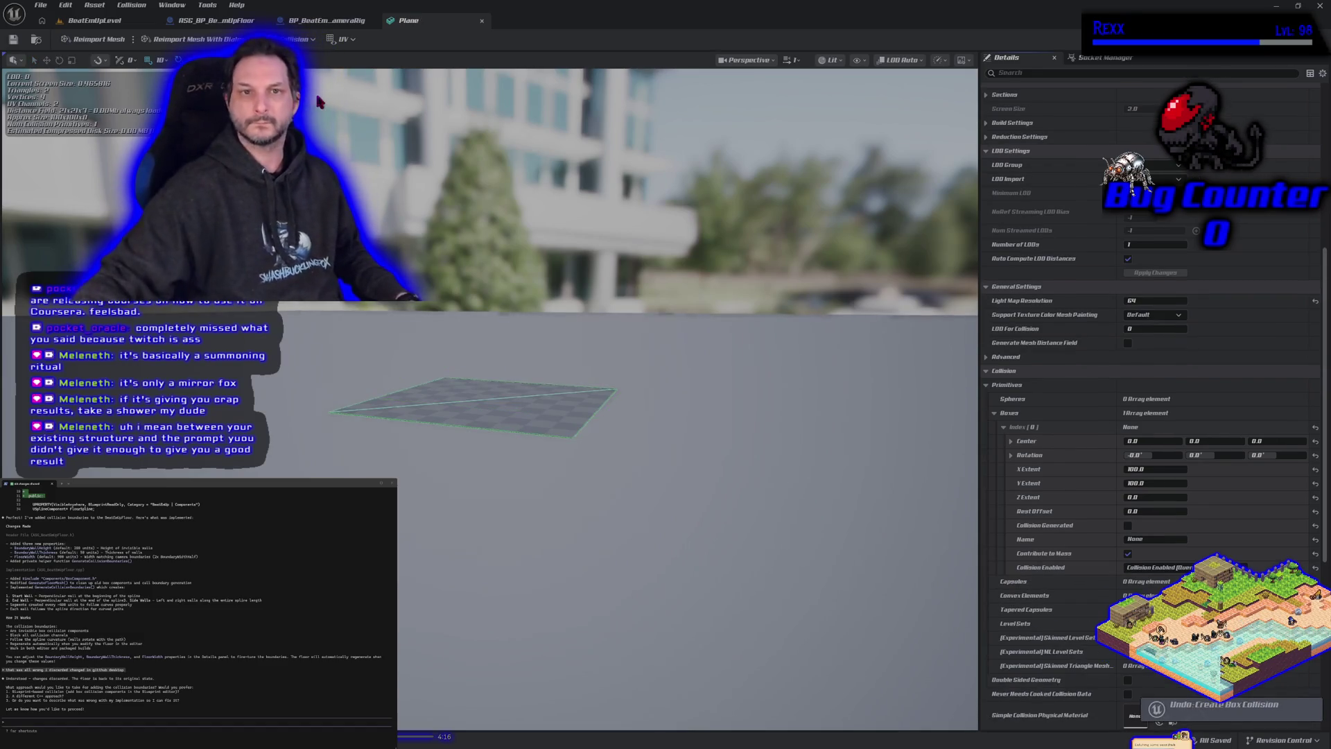
pyautogui.click(296, 39)
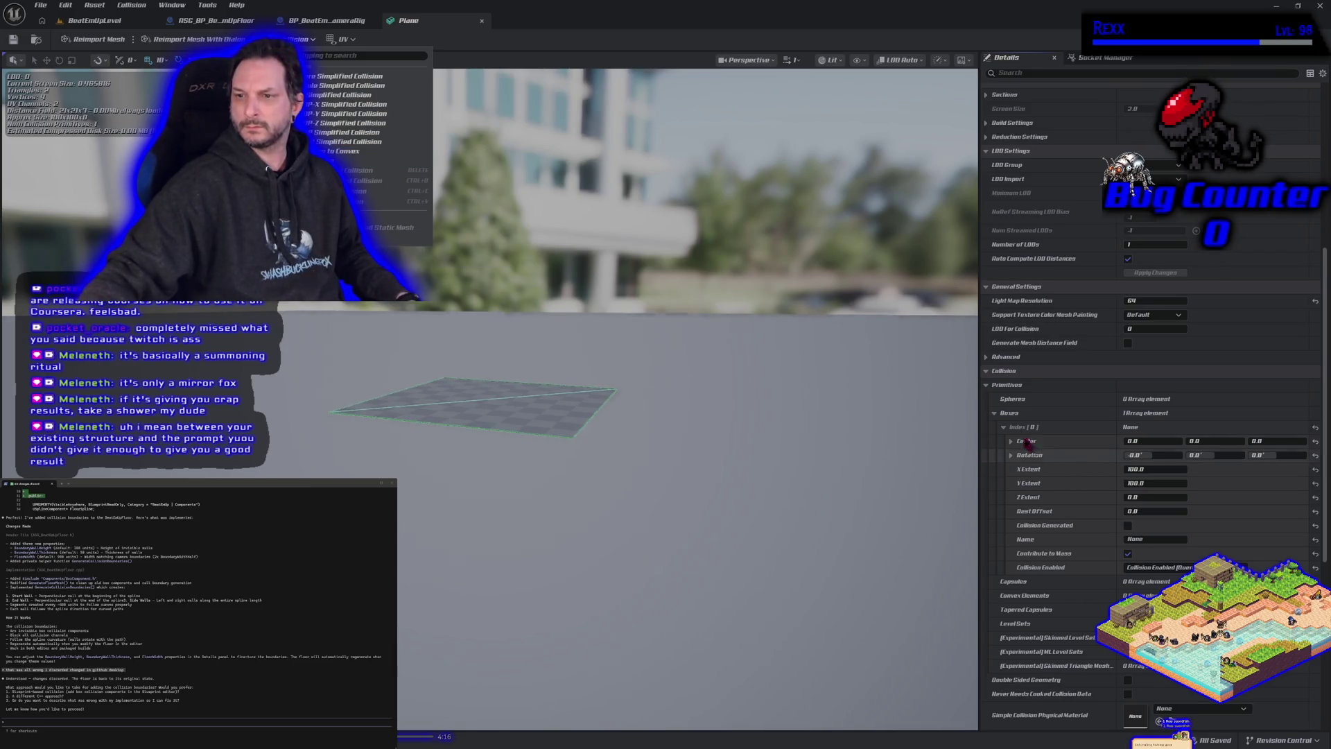
pyautogui.click(1019, 412)
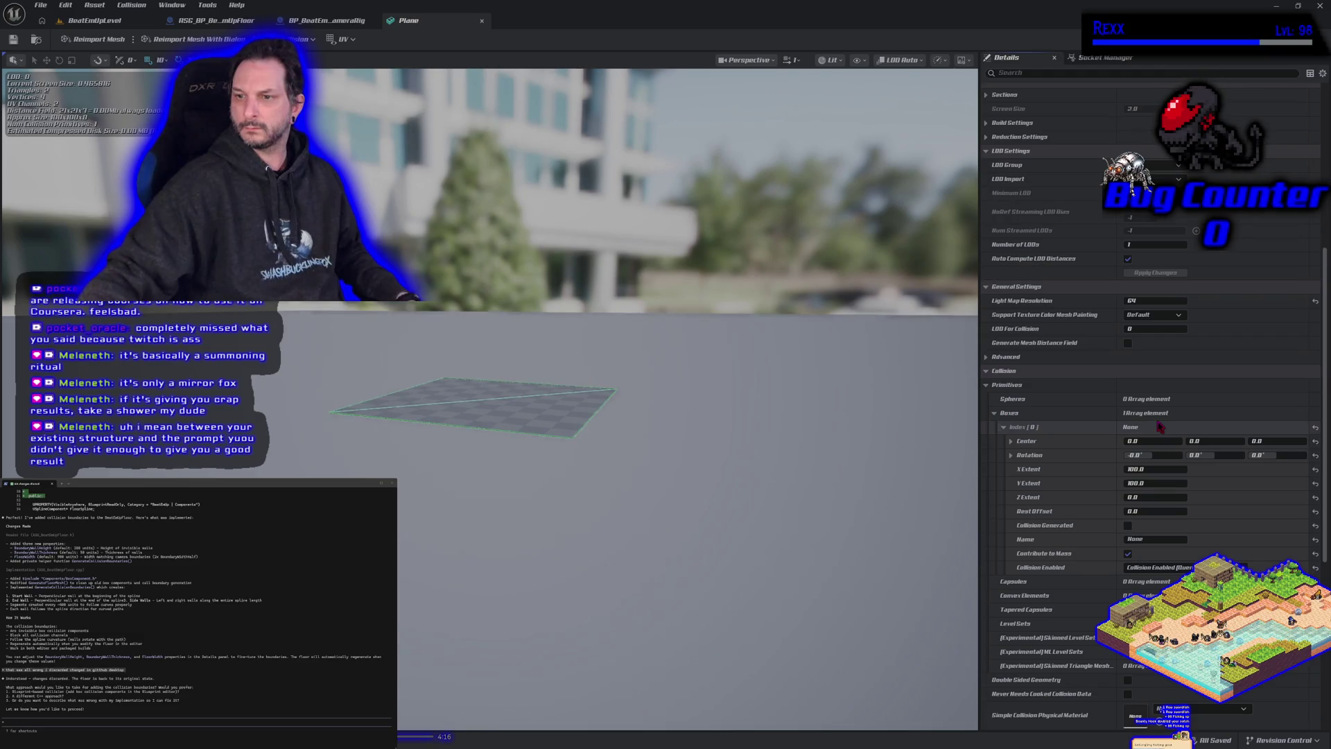
pyautogui.click(1004, 428)
pyautogui.click(1004, 427)
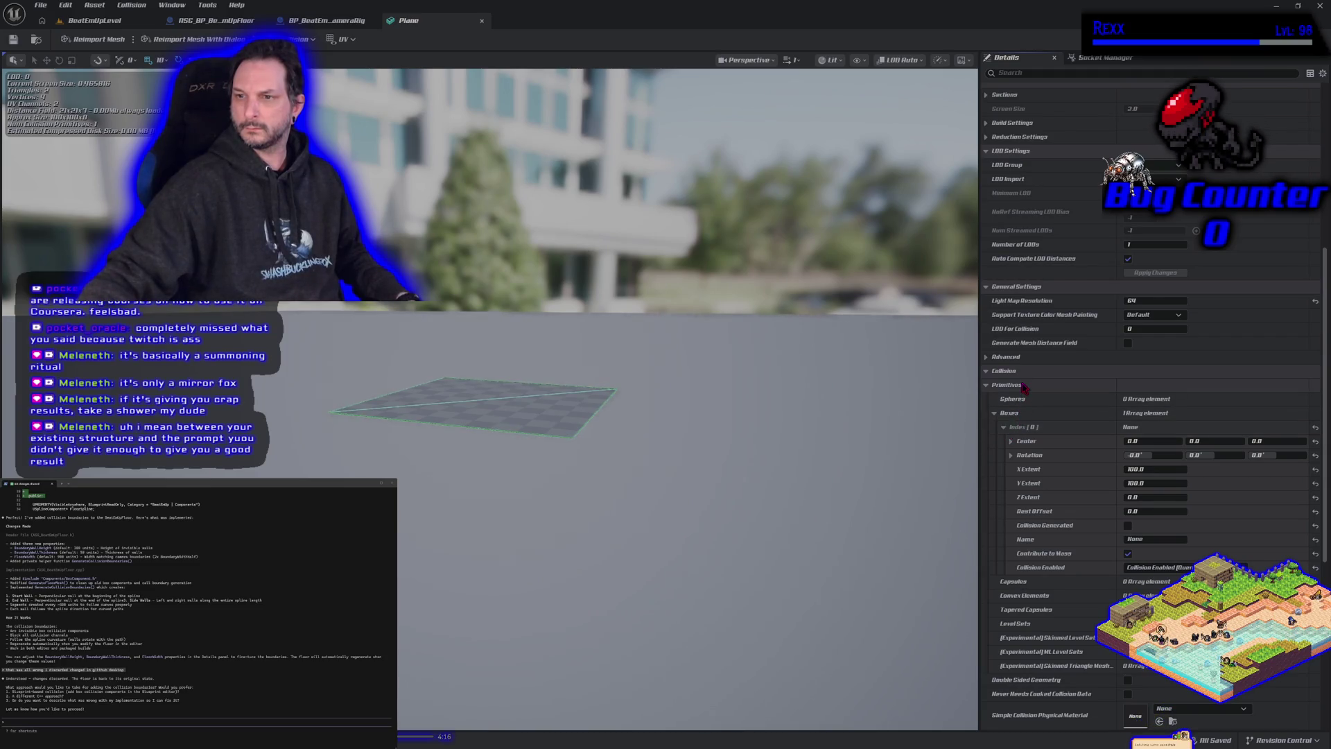
pyautogui.scroll(-3, 1023, 386)
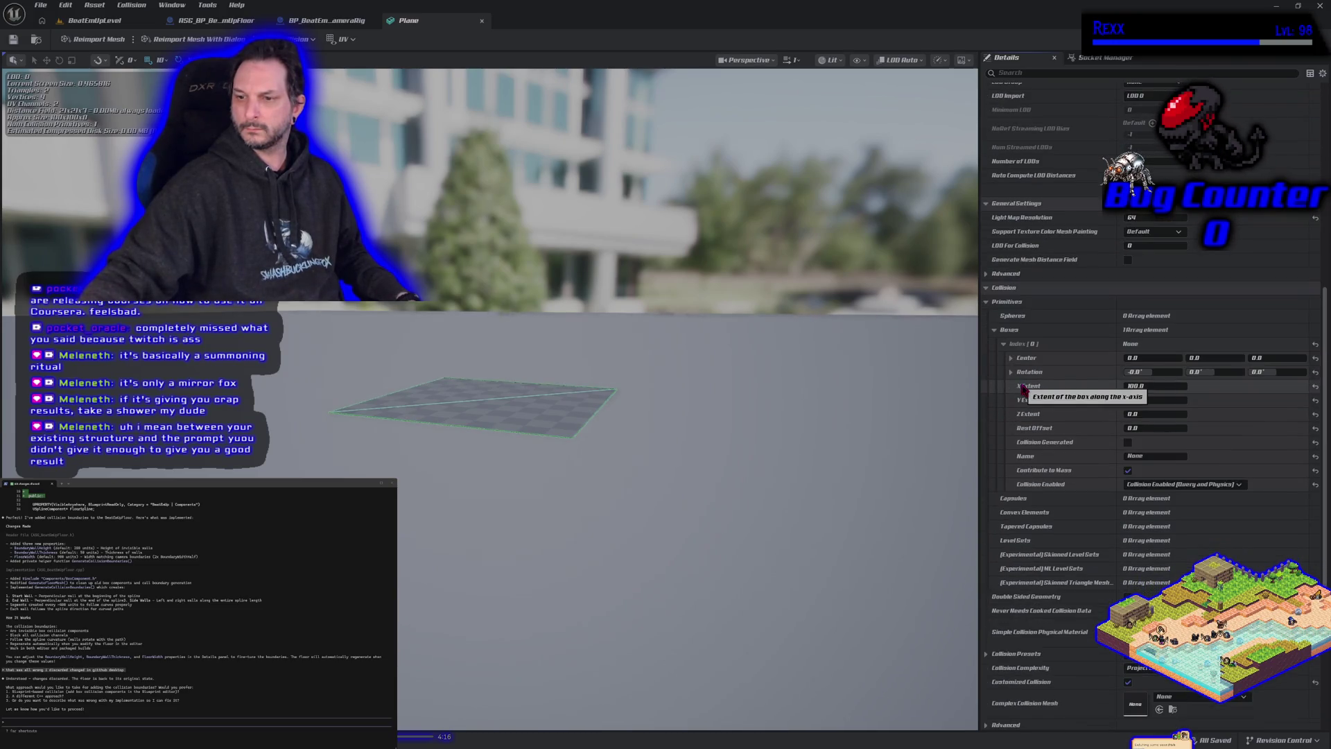
# Step: Add elements to the navigation Box Collision array, creating Index 0 and Index 1
pyautogui.scroll(-5, 1023, 389)
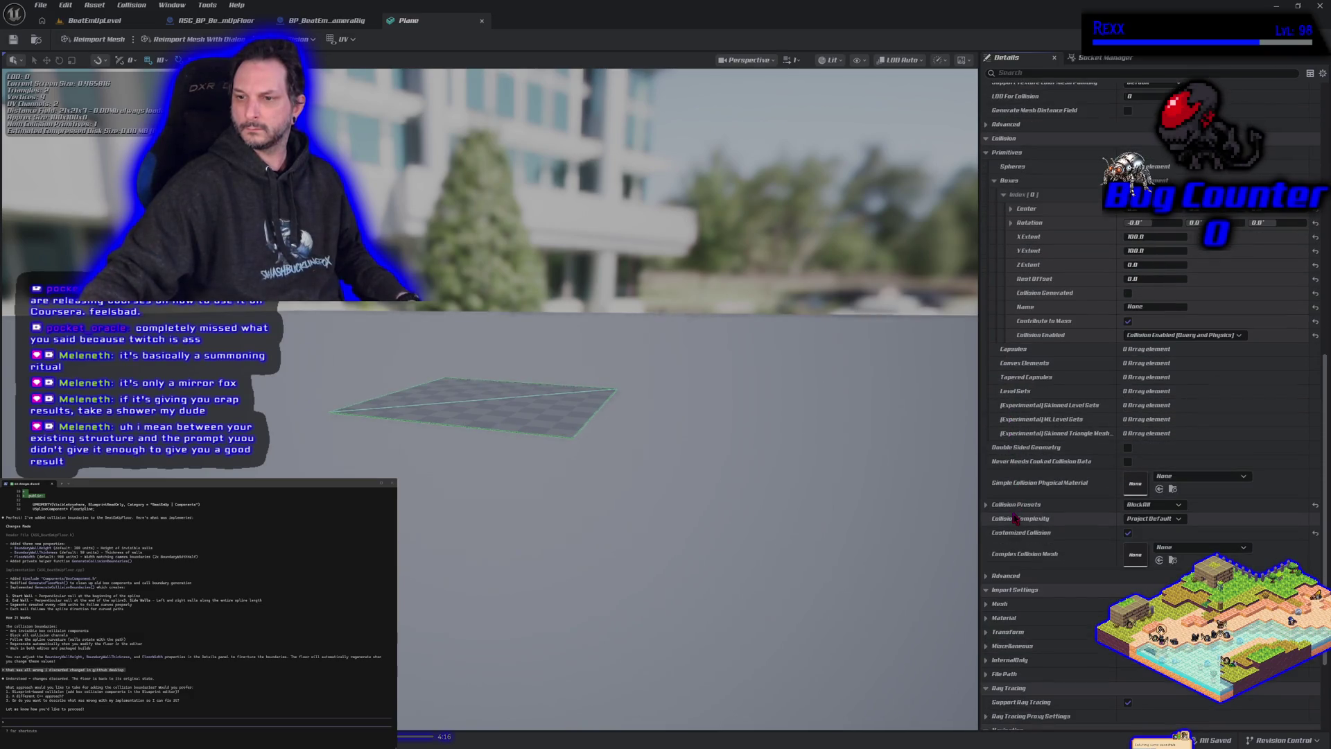
pyautogui.scroll(-2, 1014, 519)
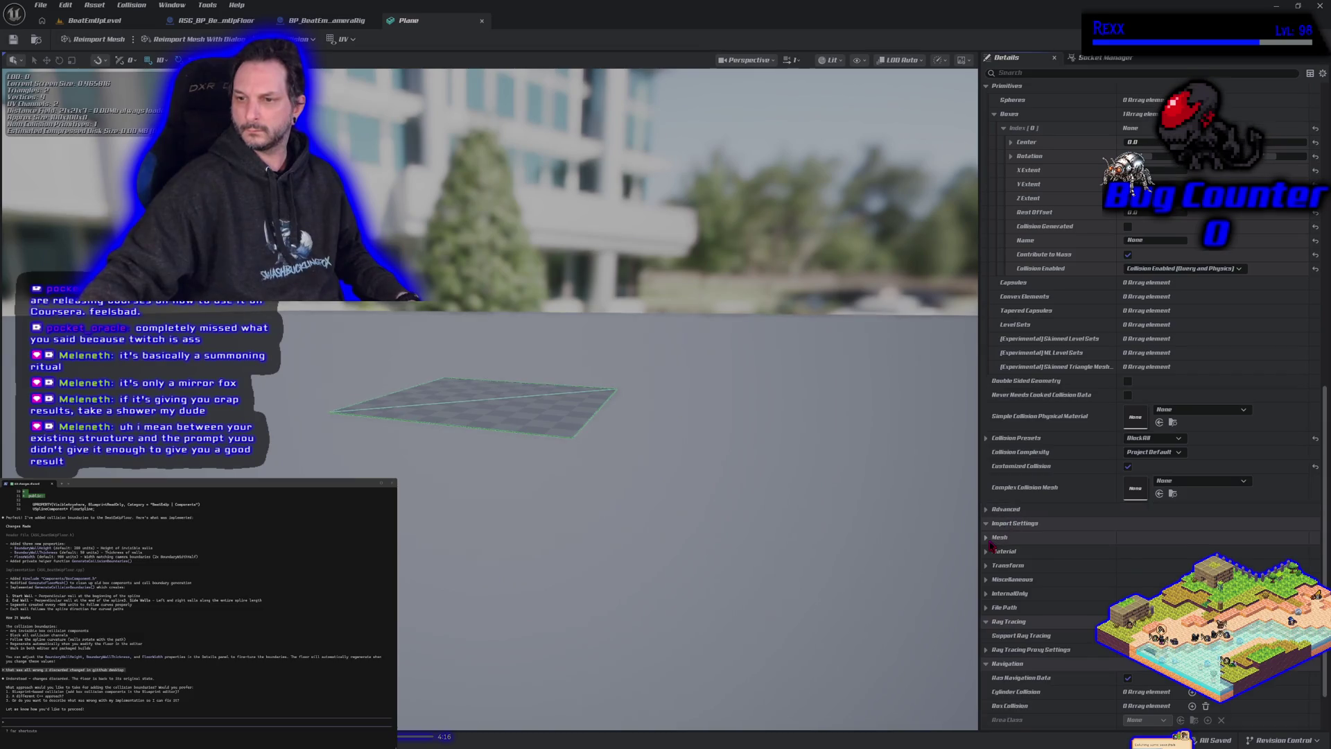
pyautogui.click(988, 539)
pyautogui.click(989, 542)
pyautogui.scroll(-2, 990, 544)
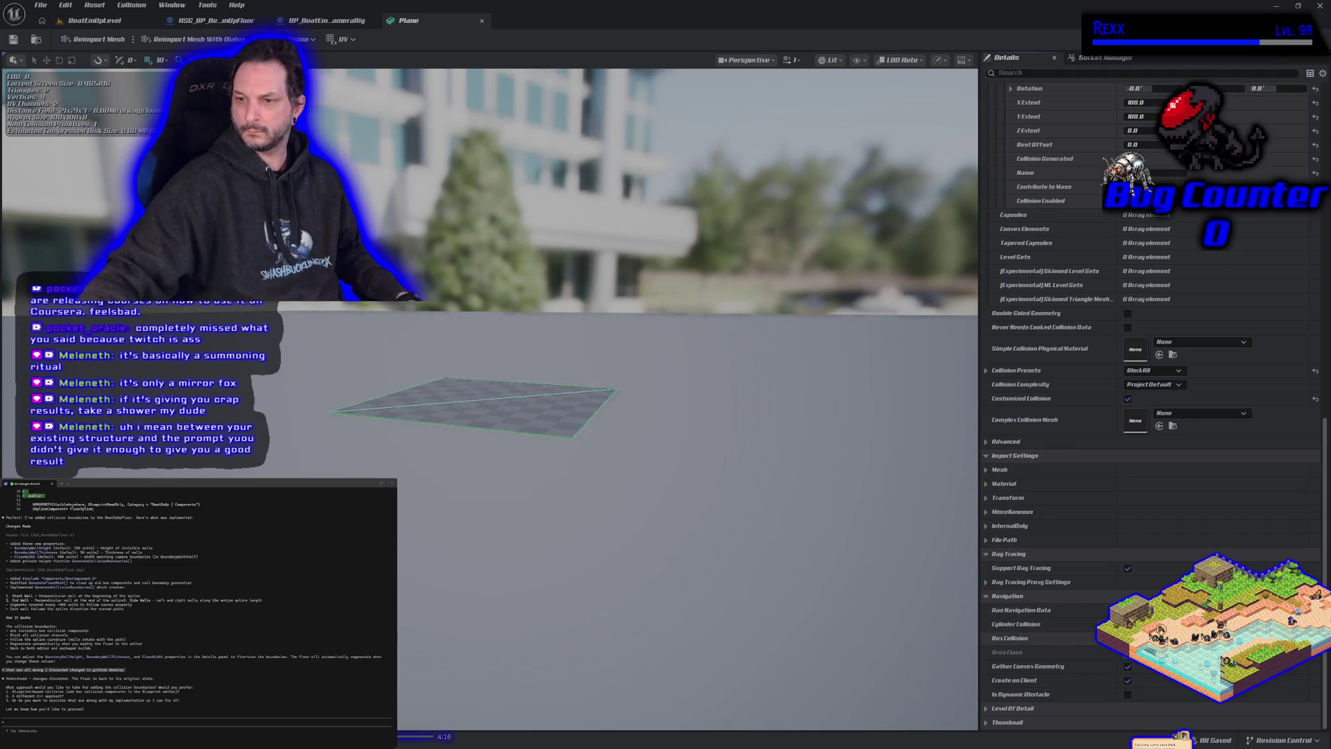
pyautogui.click(1180, 638)
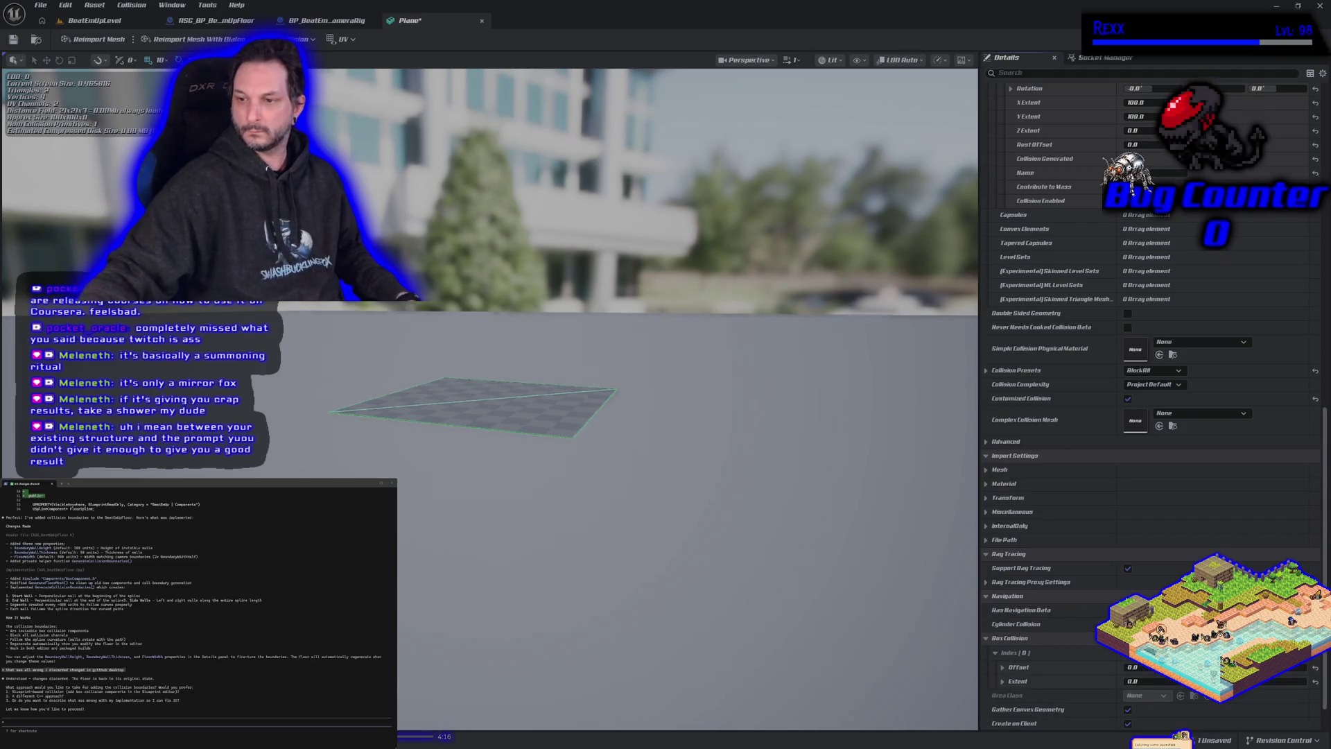
pyautogui.scroll(-1, 1052, 650)
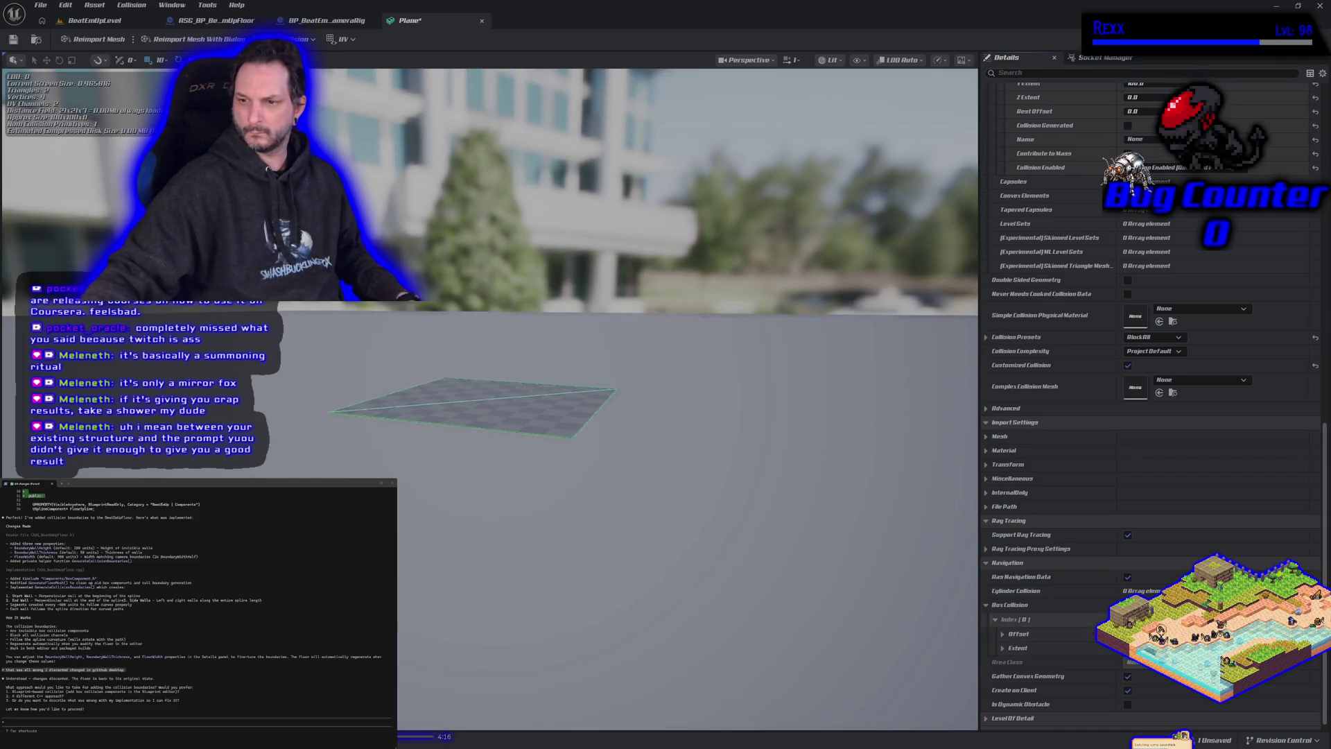
pyautogui.scroll(-1, 1043, 637)
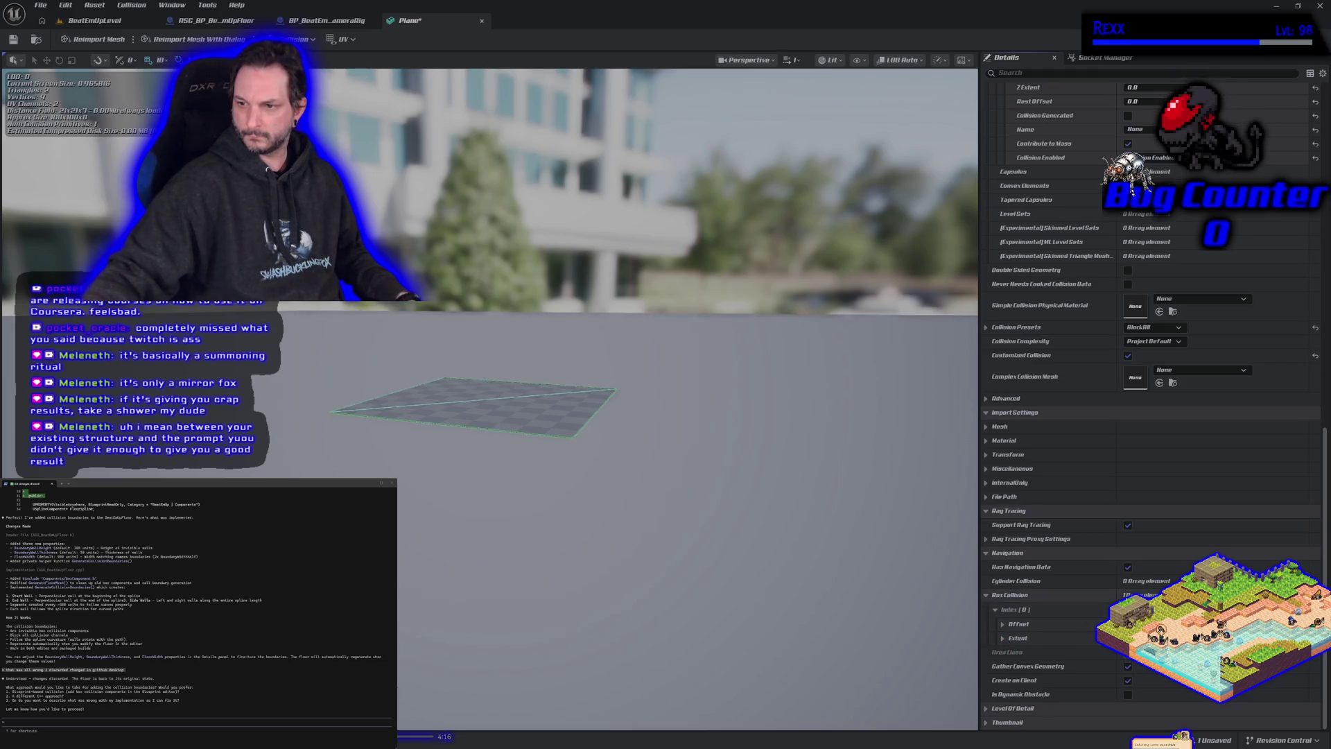
pyautogui.click(1186, 595)
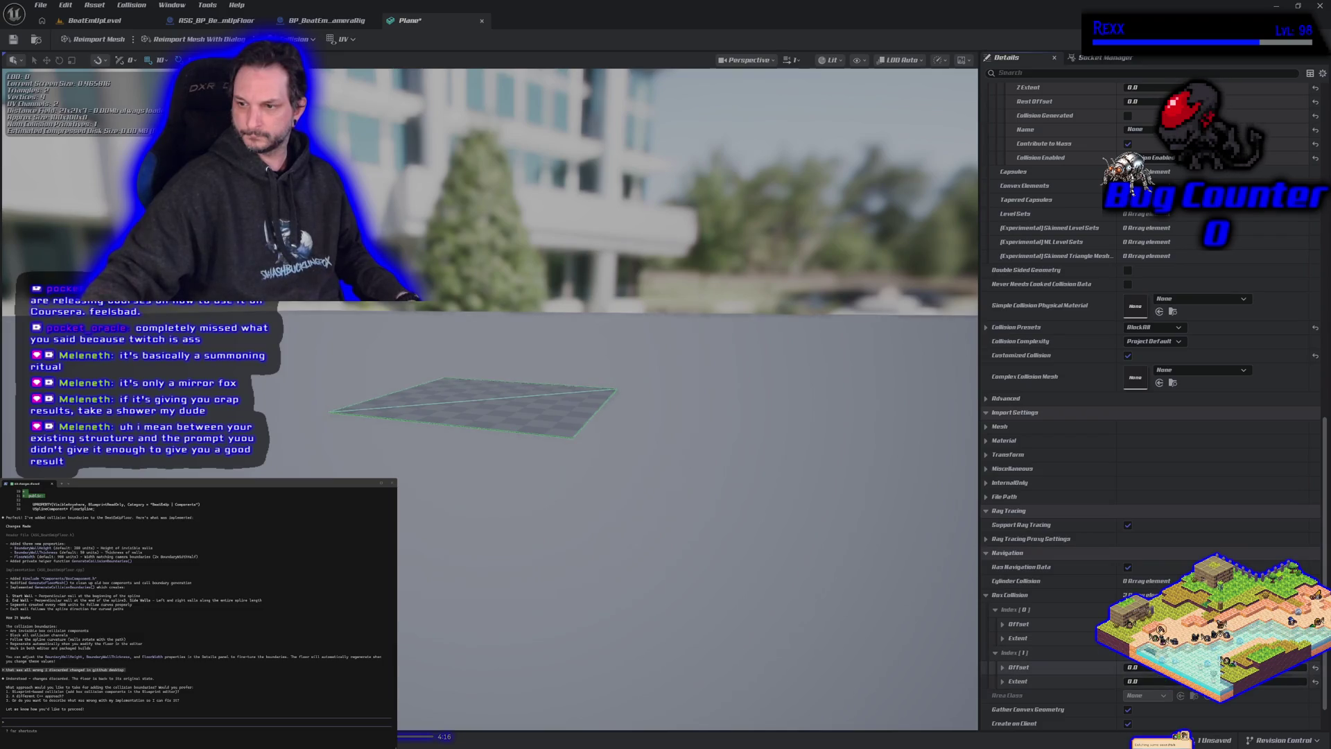
# Step: Set the second box's Offset X to about 15, then clear the Box Collision array
pyautogui.hotkey('ctrl', 'v')
pyautogui.moveTo(1131, 667); pyautogui.dragTo(1140, 667)
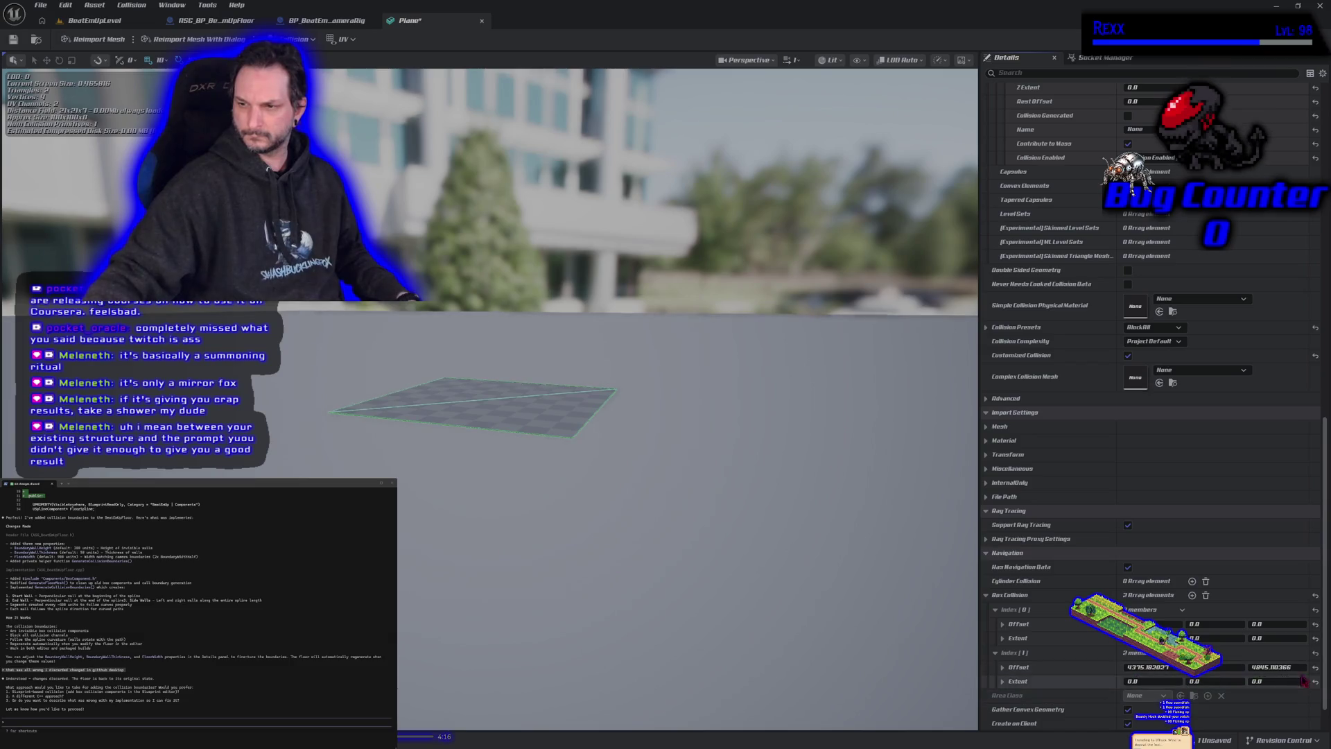
pyautogui.click(1205, 595)
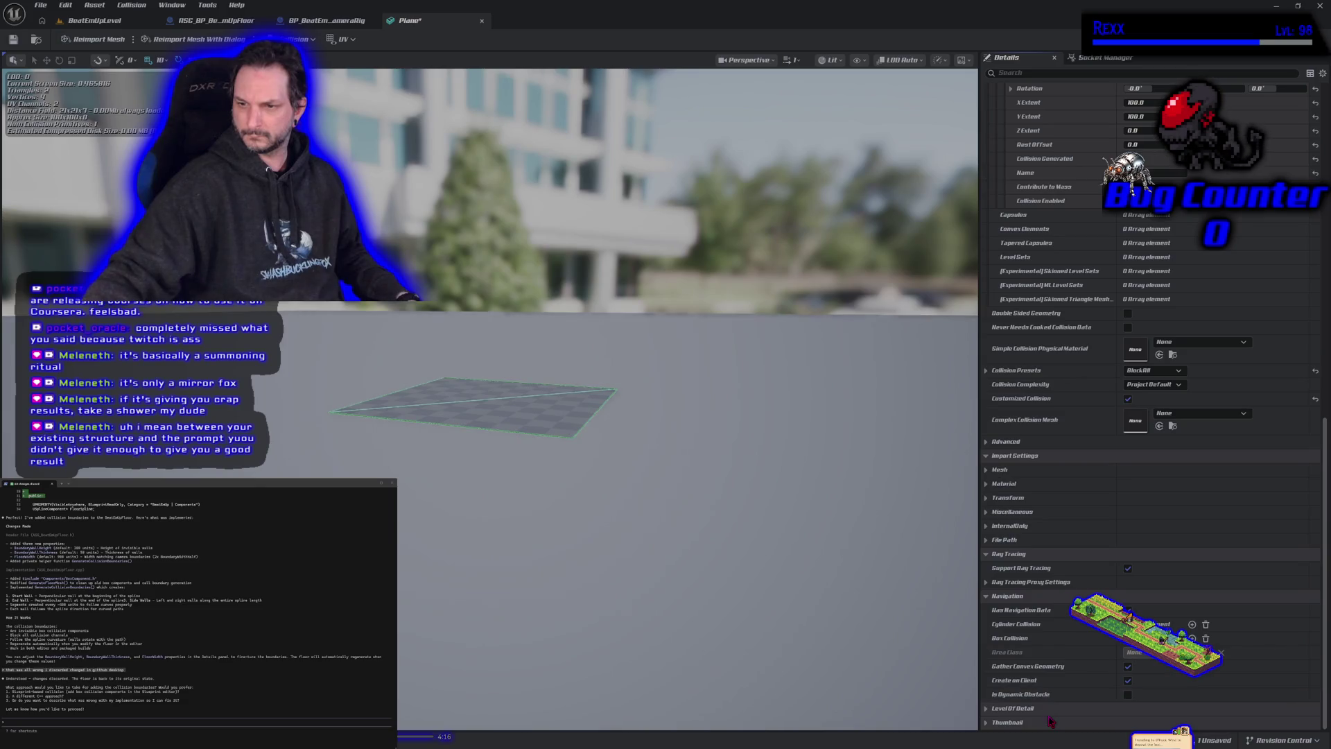
# Step: Expand the advanced collision settings to review the single 100 by 100 Query and Physics box
pyautogui.scroll(5, 1058, 631)
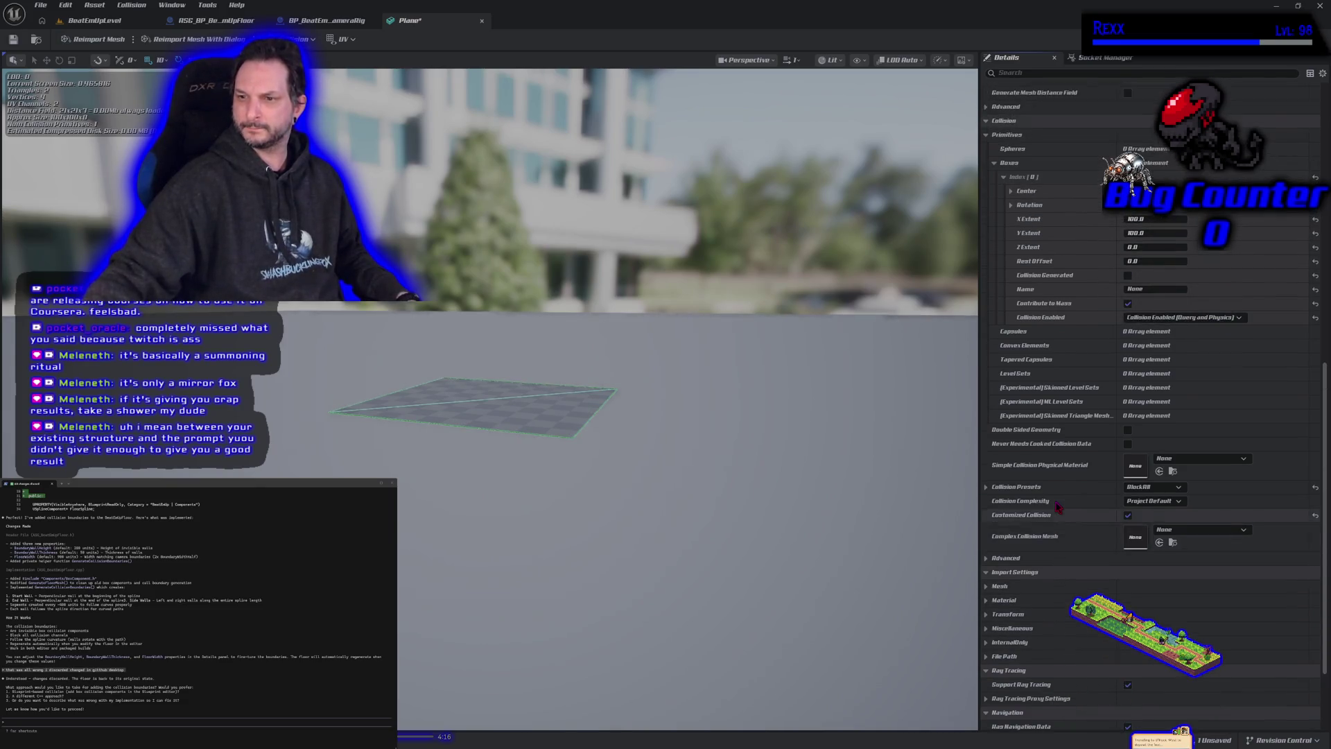
pyautogui.click(990, 558)
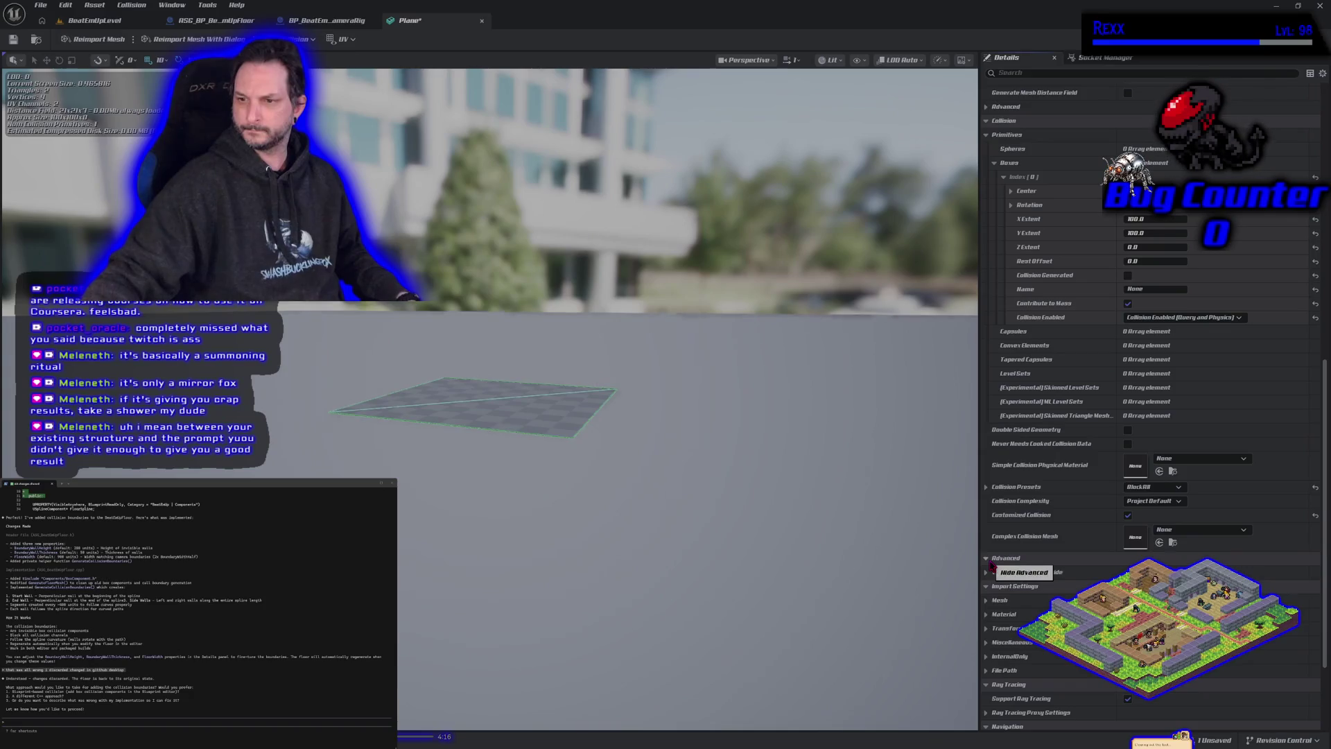
pyautogui.scroll(3, 1005, 589)
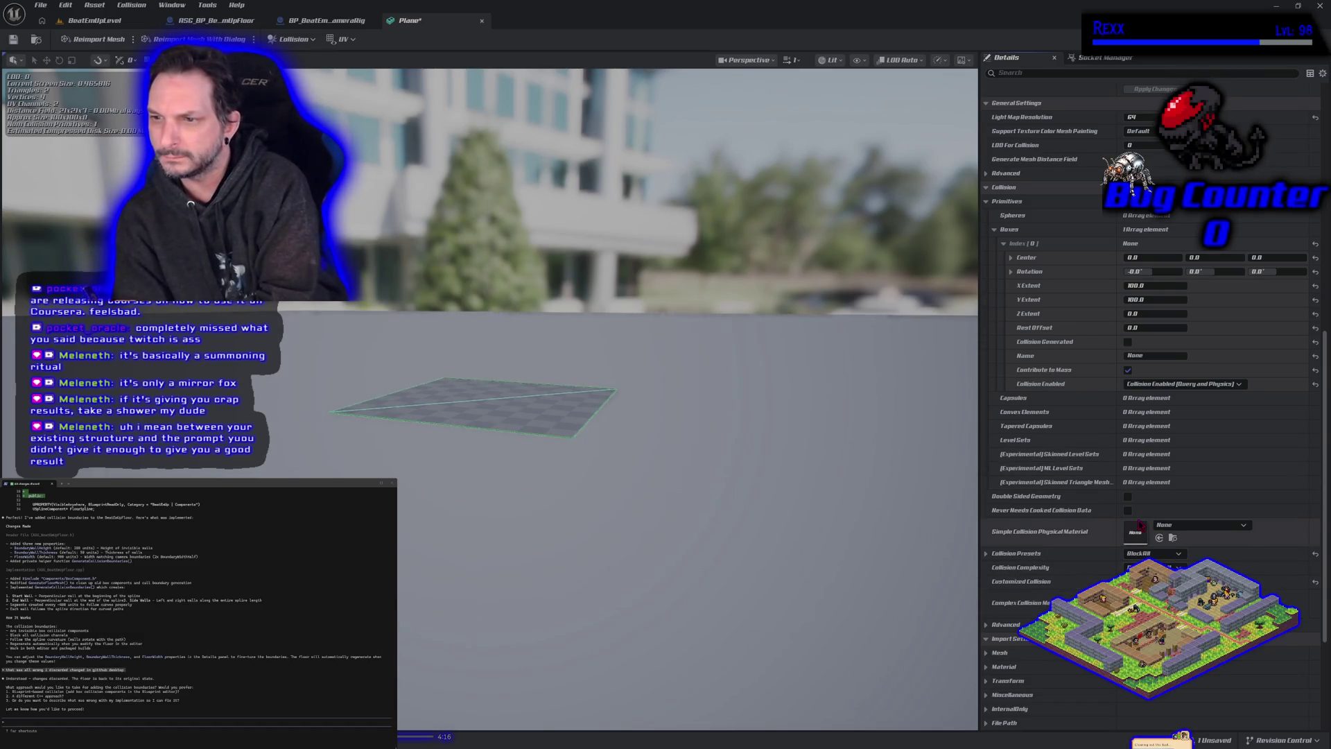
pyautogui.scroll(2, 1127, 459)
pyautogui.scroll(3, 1109, 485)
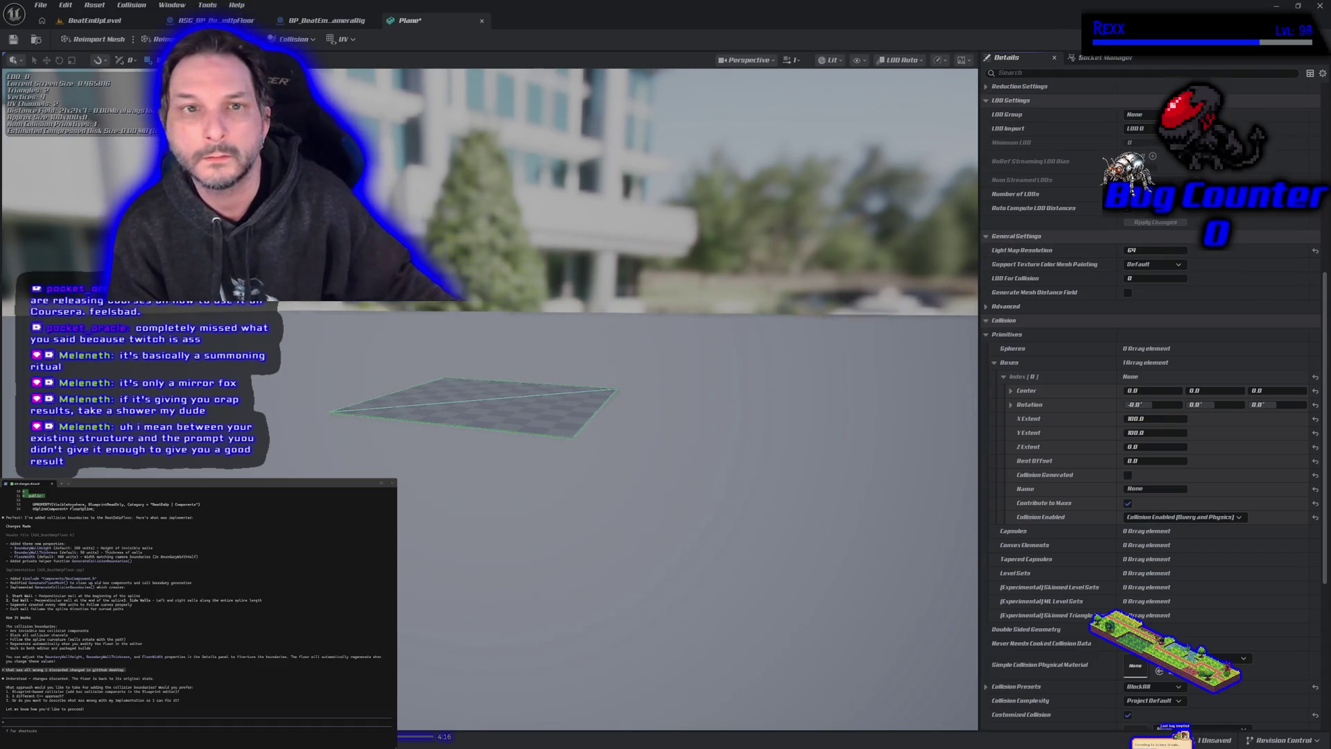
pyautogui.click(326, 20)
pyautogui.click(422, 22)
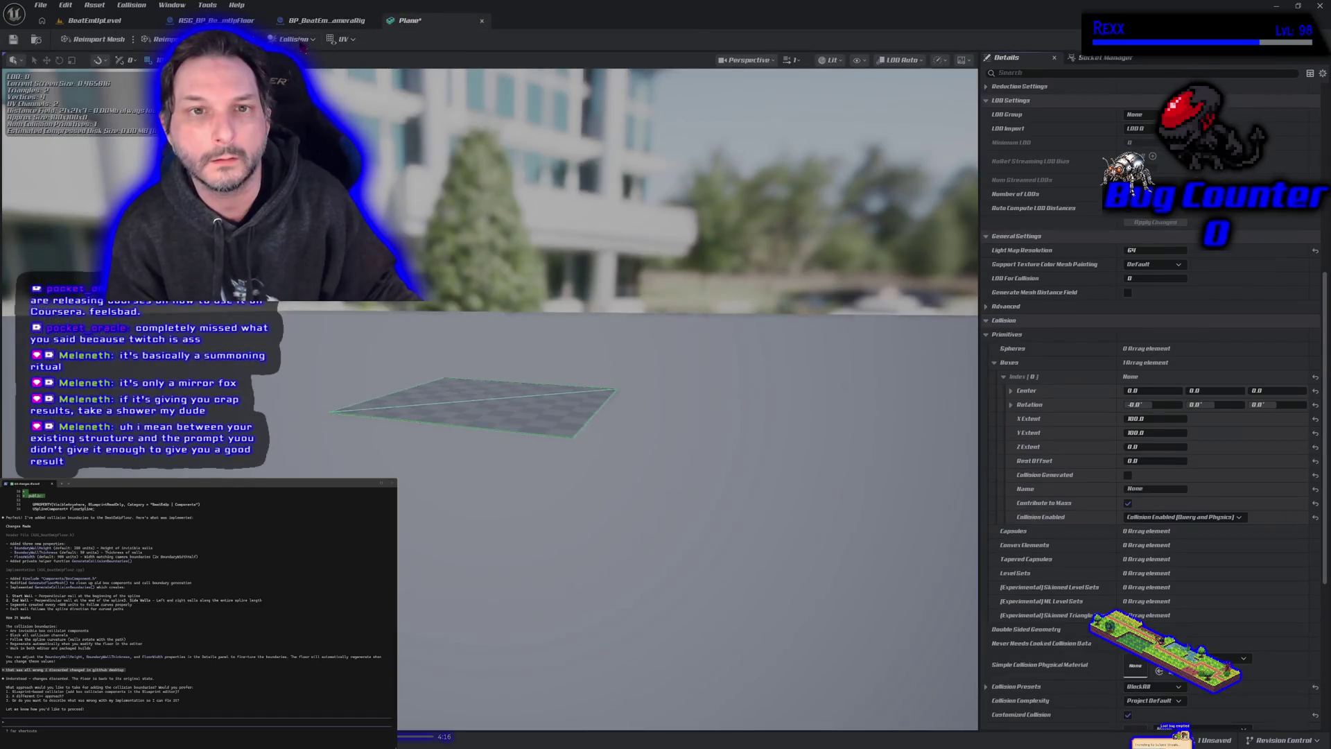
pyautogui.click(294, 39)
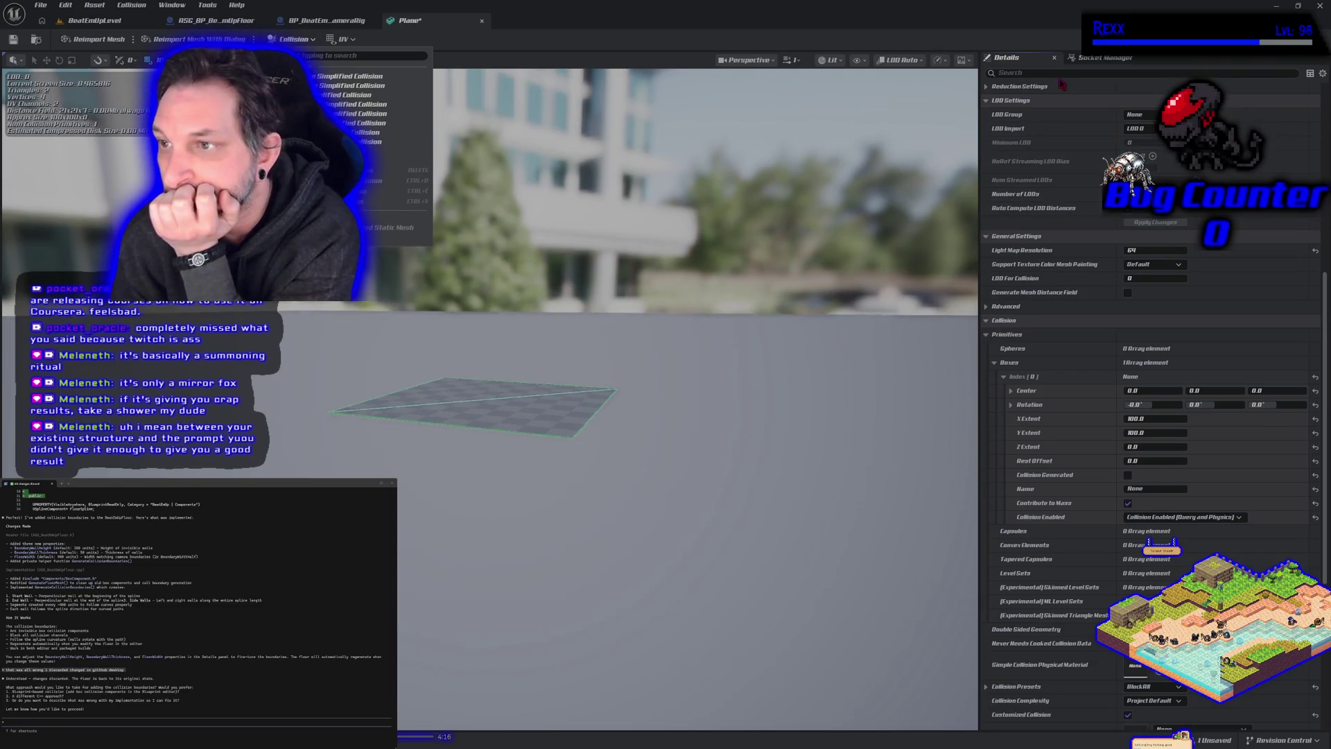
pyautogui.click(1053, 351)
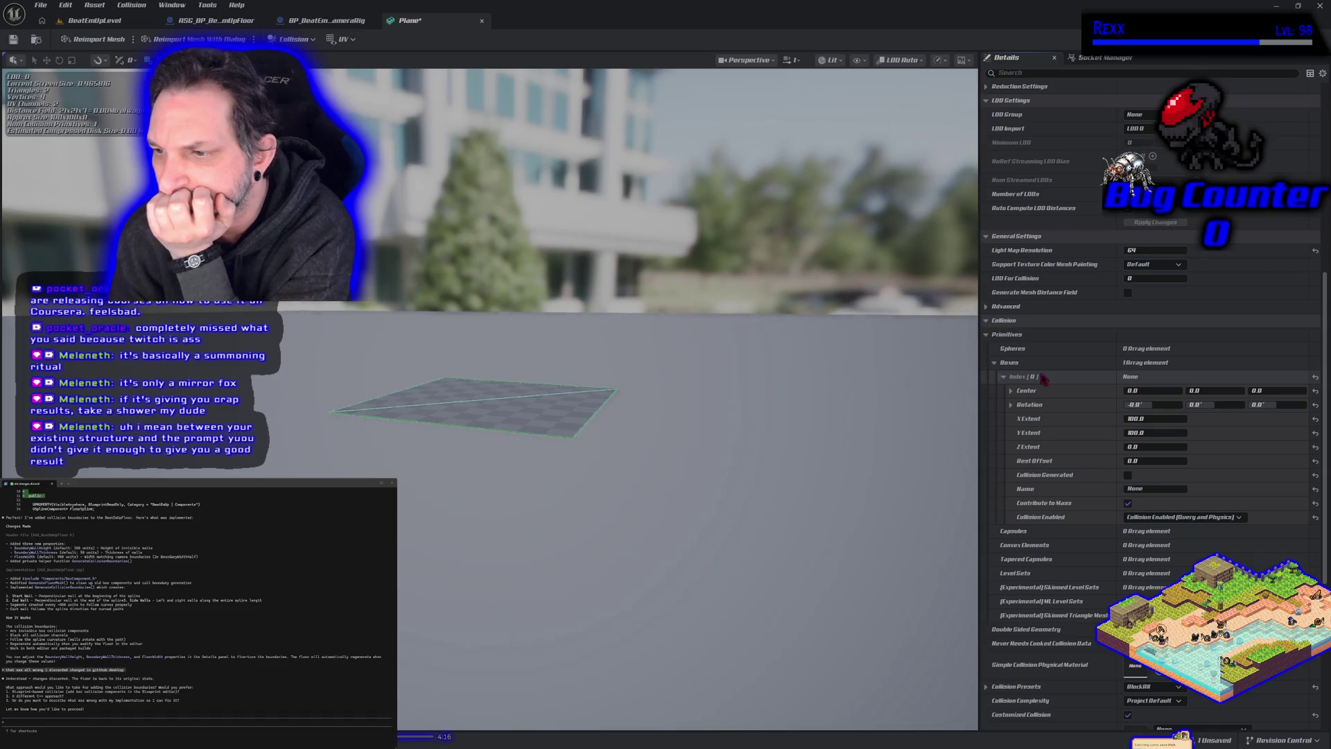
pyautogui.scroll(-2, 1012, 448)
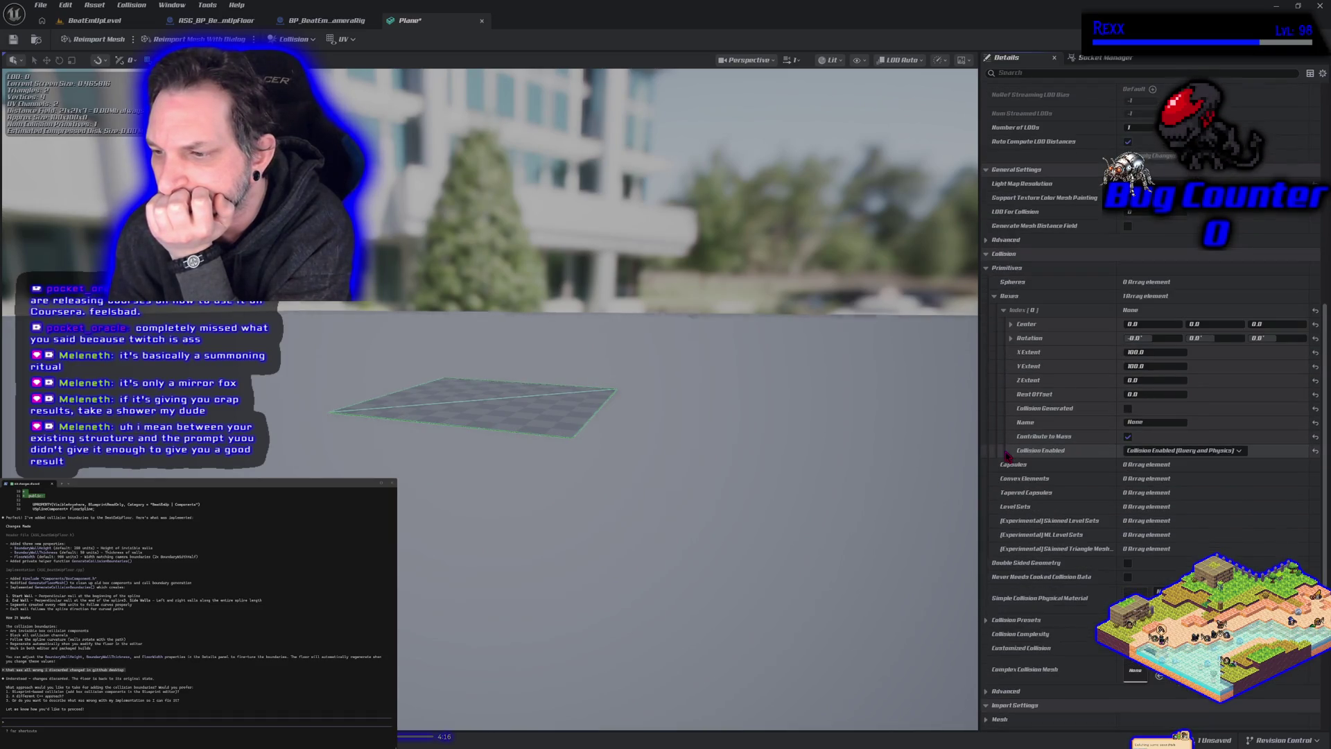
pyautogui.scroll(-2, 1007, 455)
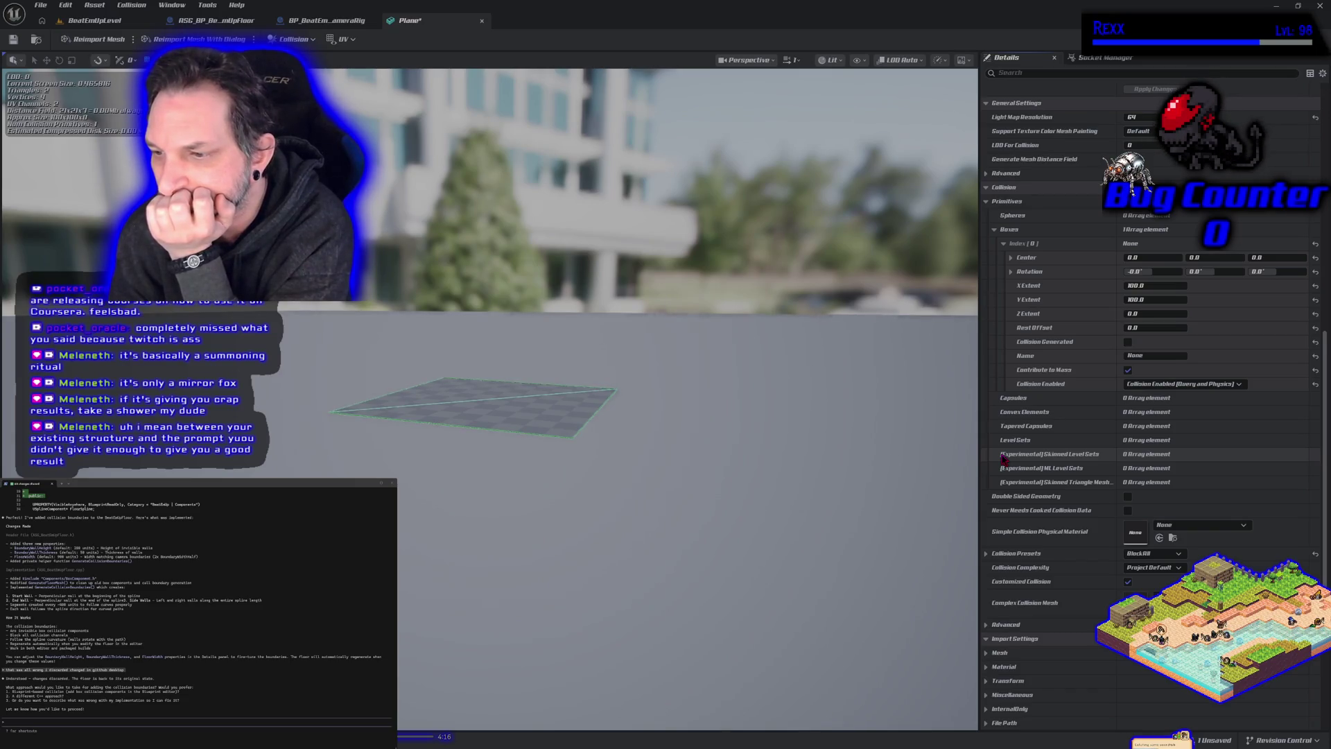
pyautogui.scroll(8, 1003, 458)
pyautogui.scroll(8, 1003, 458)
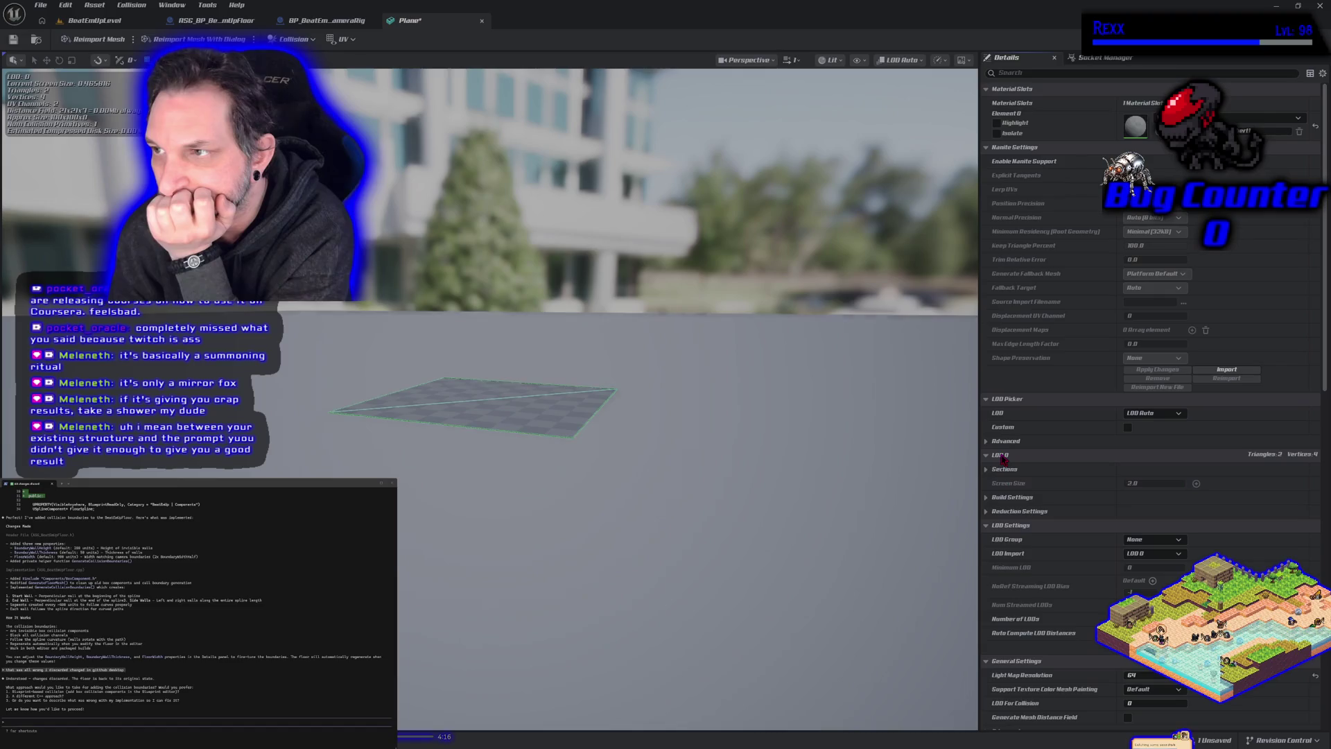
pyautogui.scroll(-6, 1003, 457)
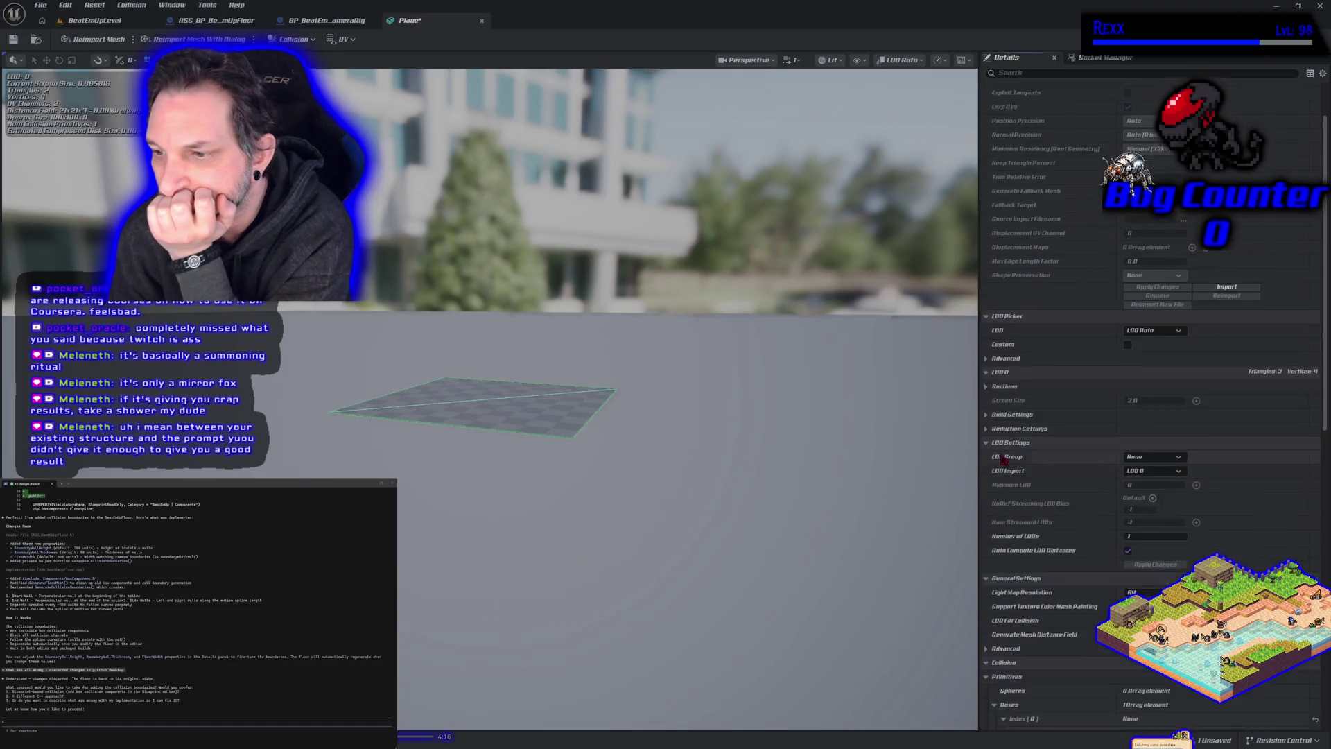
pyautogui.scroll(-1, 1003, 457)
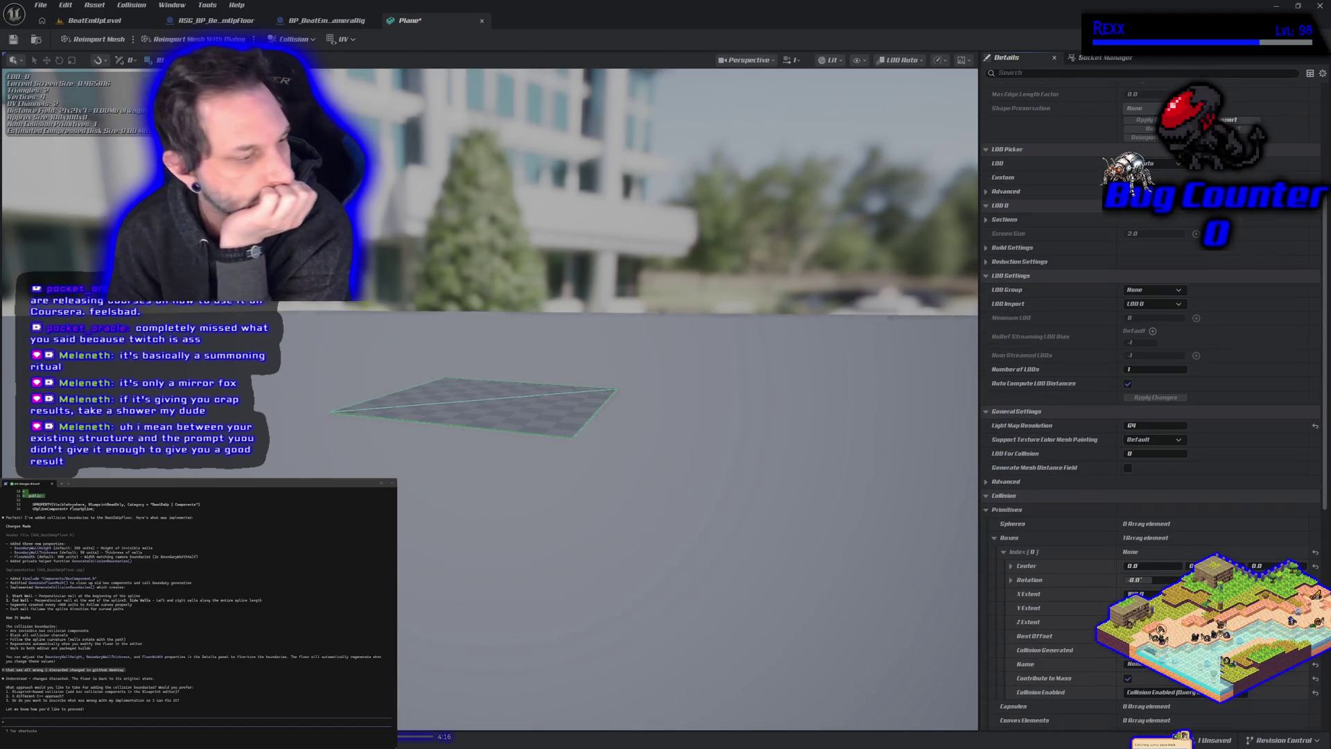
# Step: Search Google for 'how to add collision box to a static mesh ue5'
pyautogui.hotkey('alt', 'Tab')
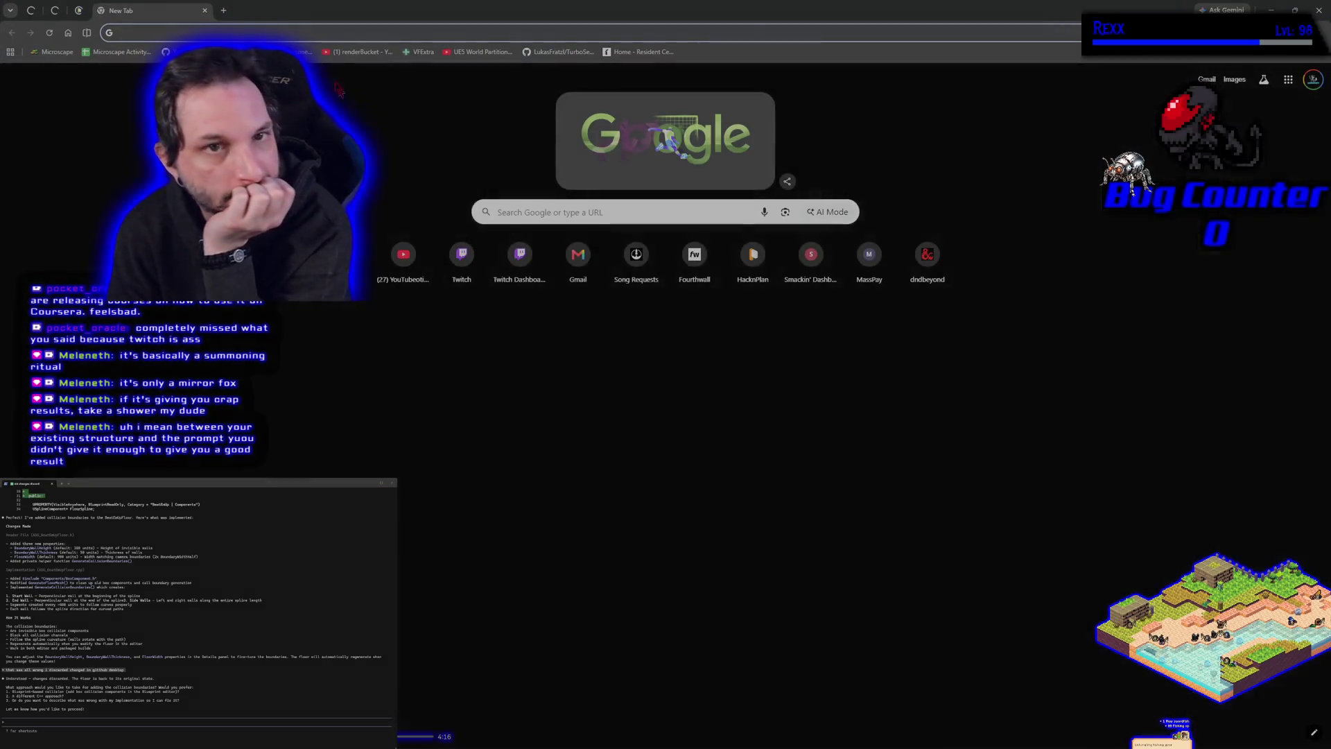
pyautogui.write('how to add ')
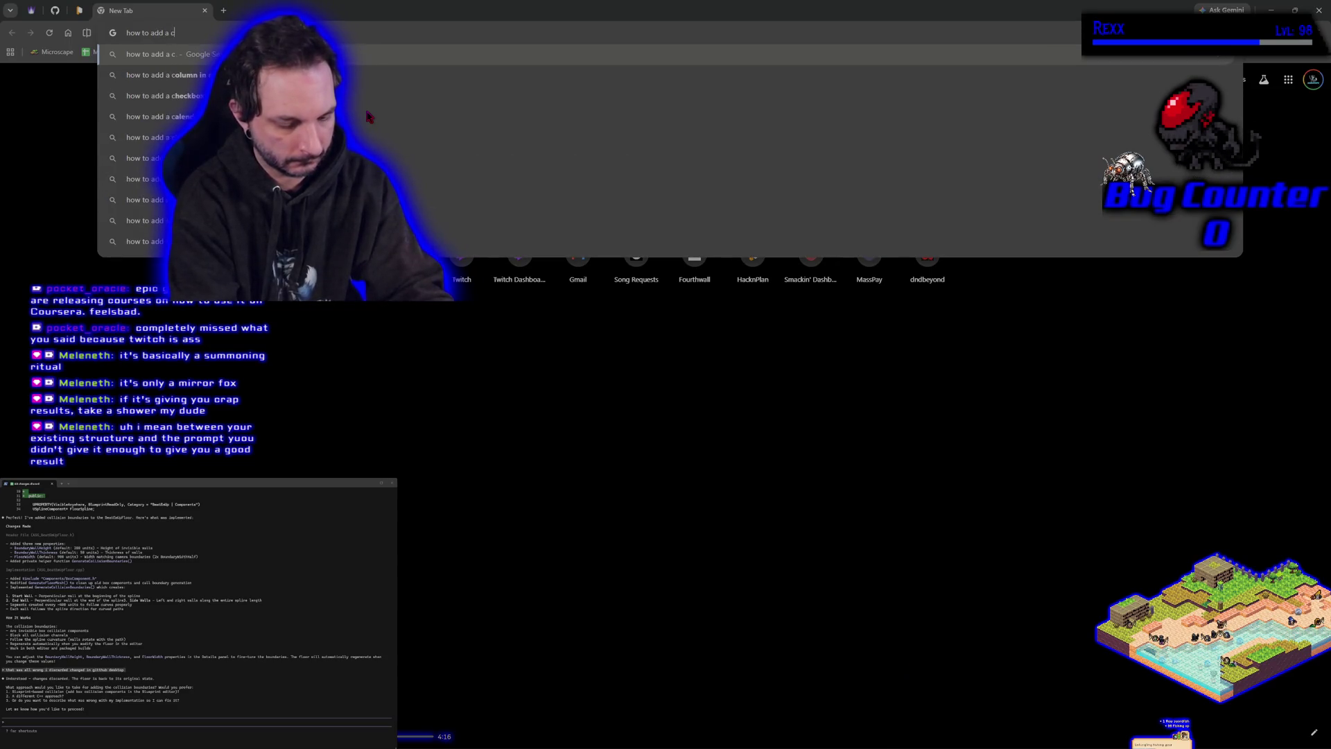
pyautogui.write('a')
pyautogui.press('BackSpace')
pyautogui.write('co')
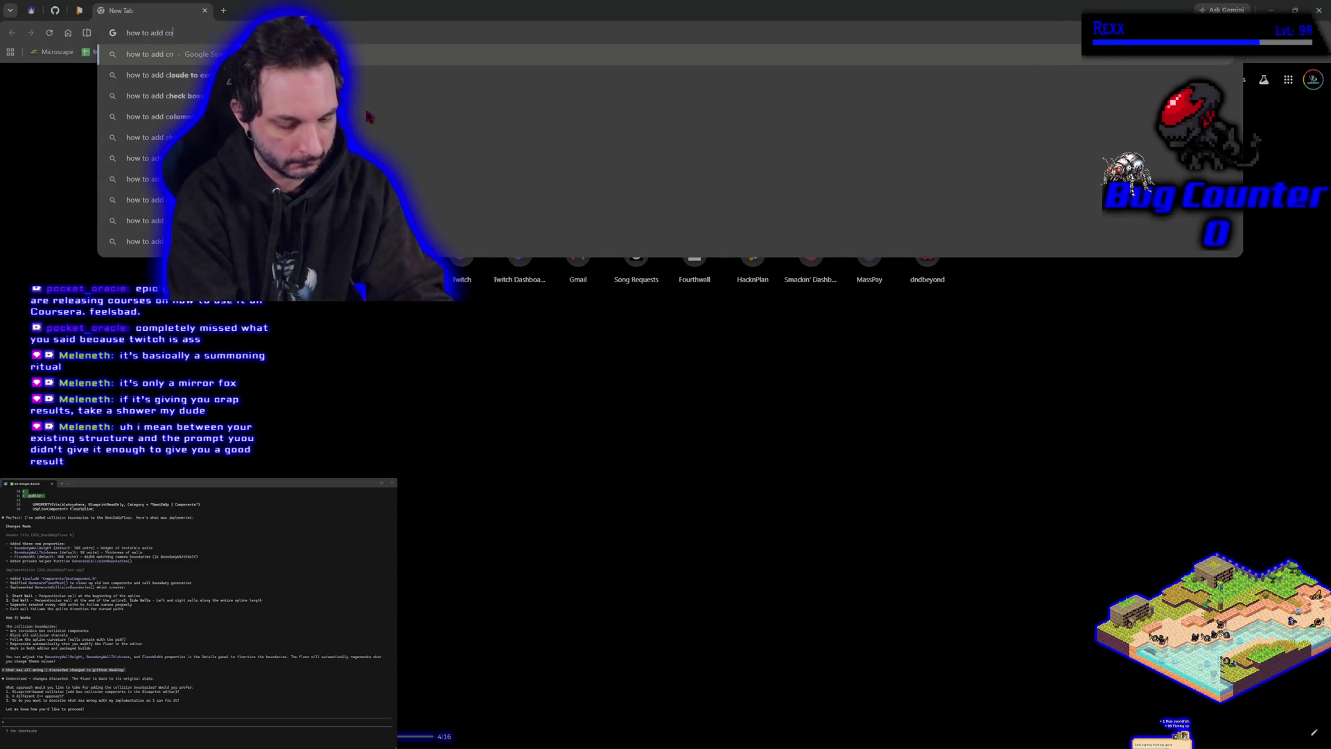
pyautogui.write('llision box ')
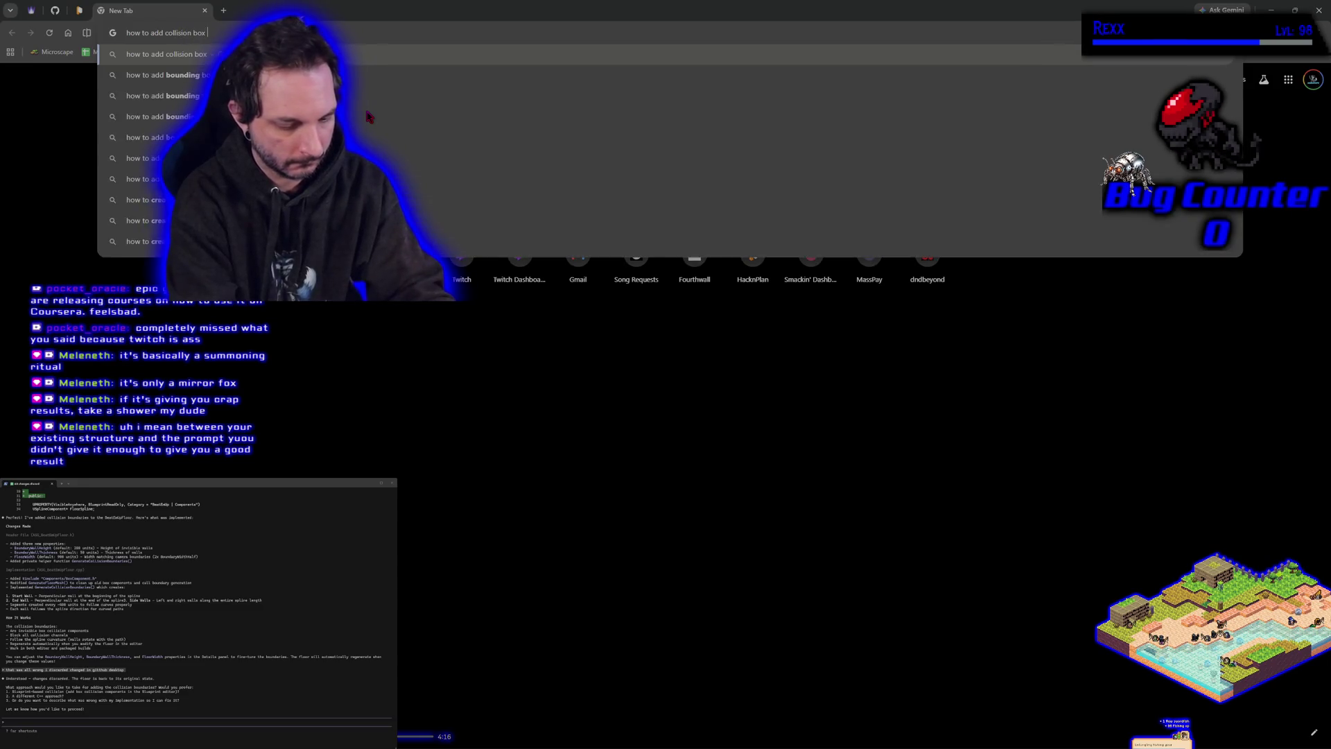
pyautogui.write('to a static mesh ue5')
pyautogui.press('Return')
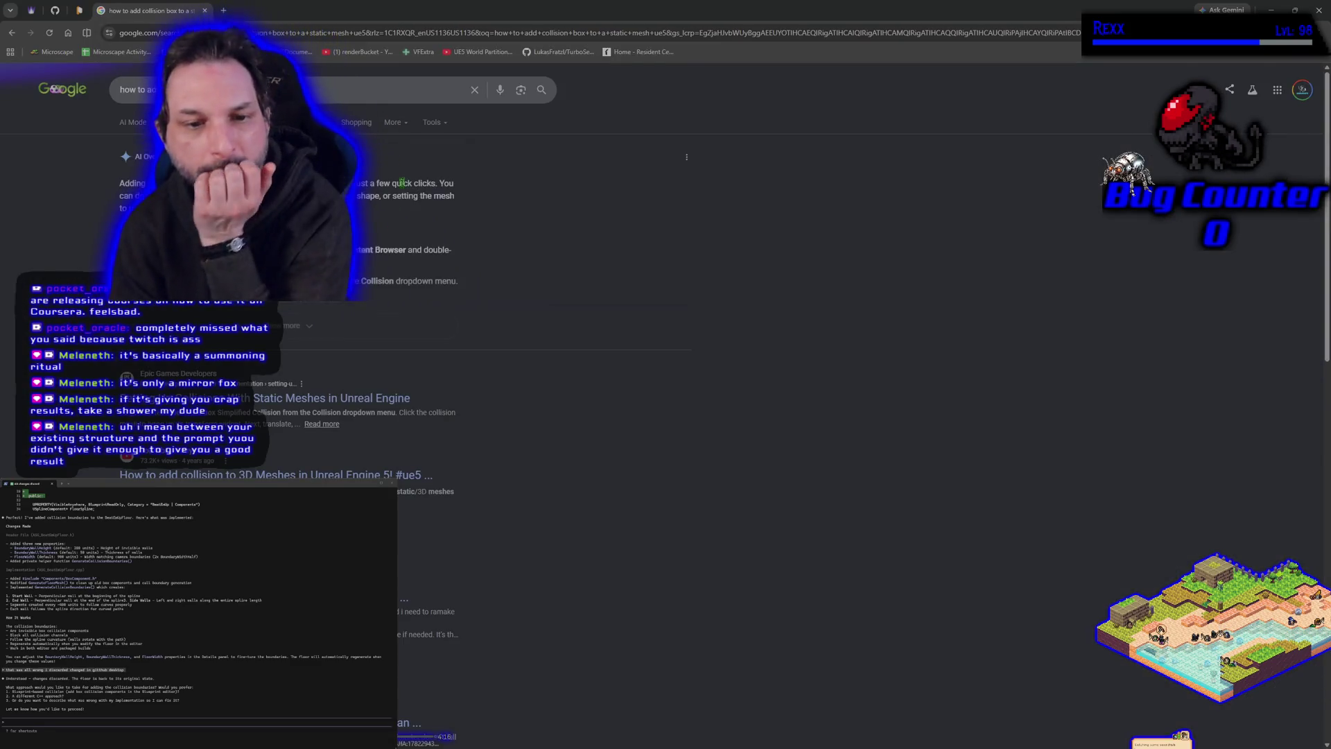
# Step: Open the Epic Developer Community result and read its 'Collision On a Simple Shaped Mesh' section
pyautogui.click(312, 400)
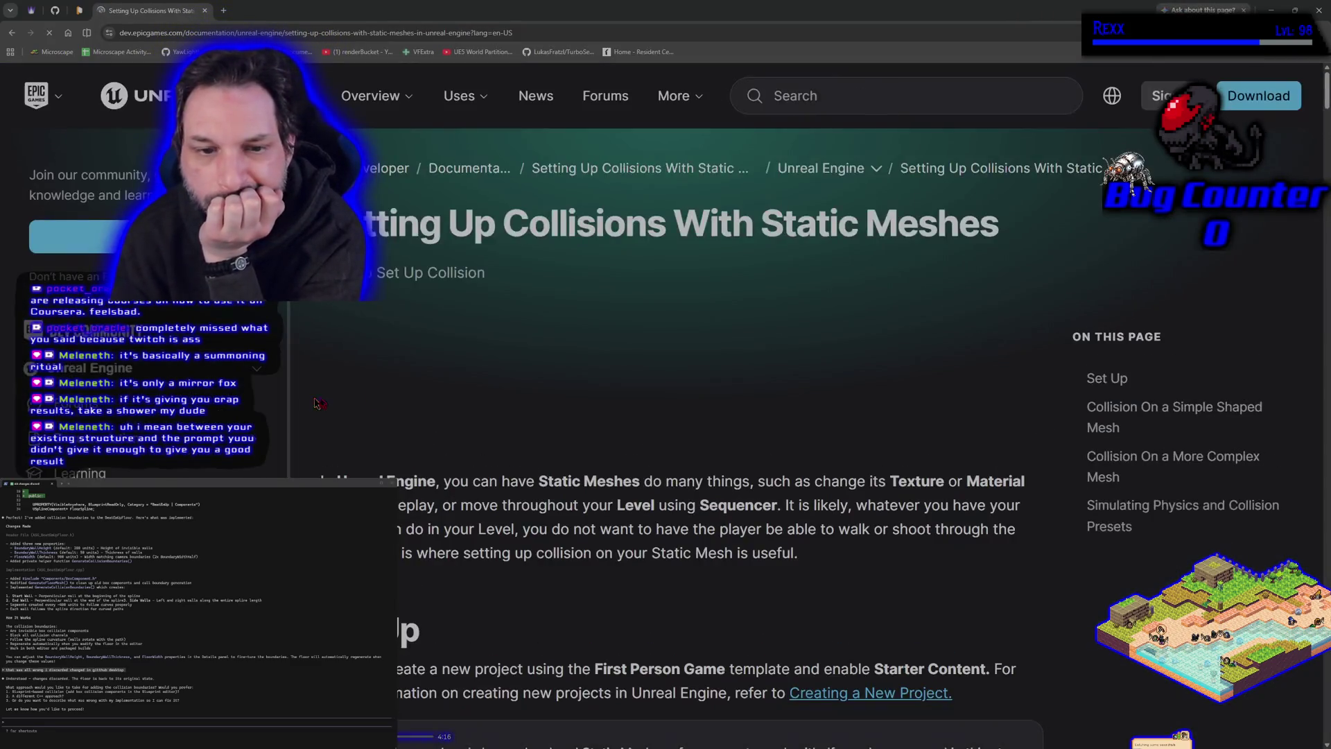
pyautogui.scroll(-10, 457, 511)
pyautogui.scroll(-10, 458, 511)
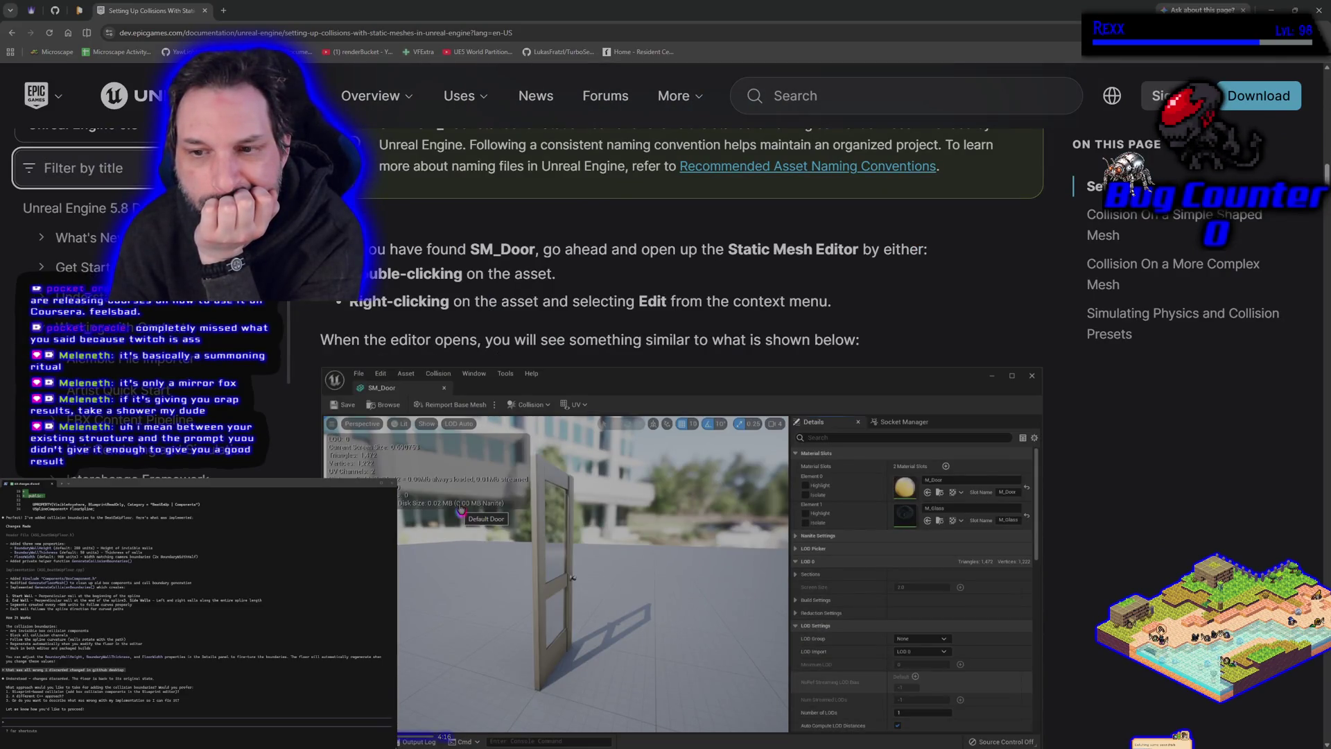
pyautogui.scroll(-10, 461, 509)
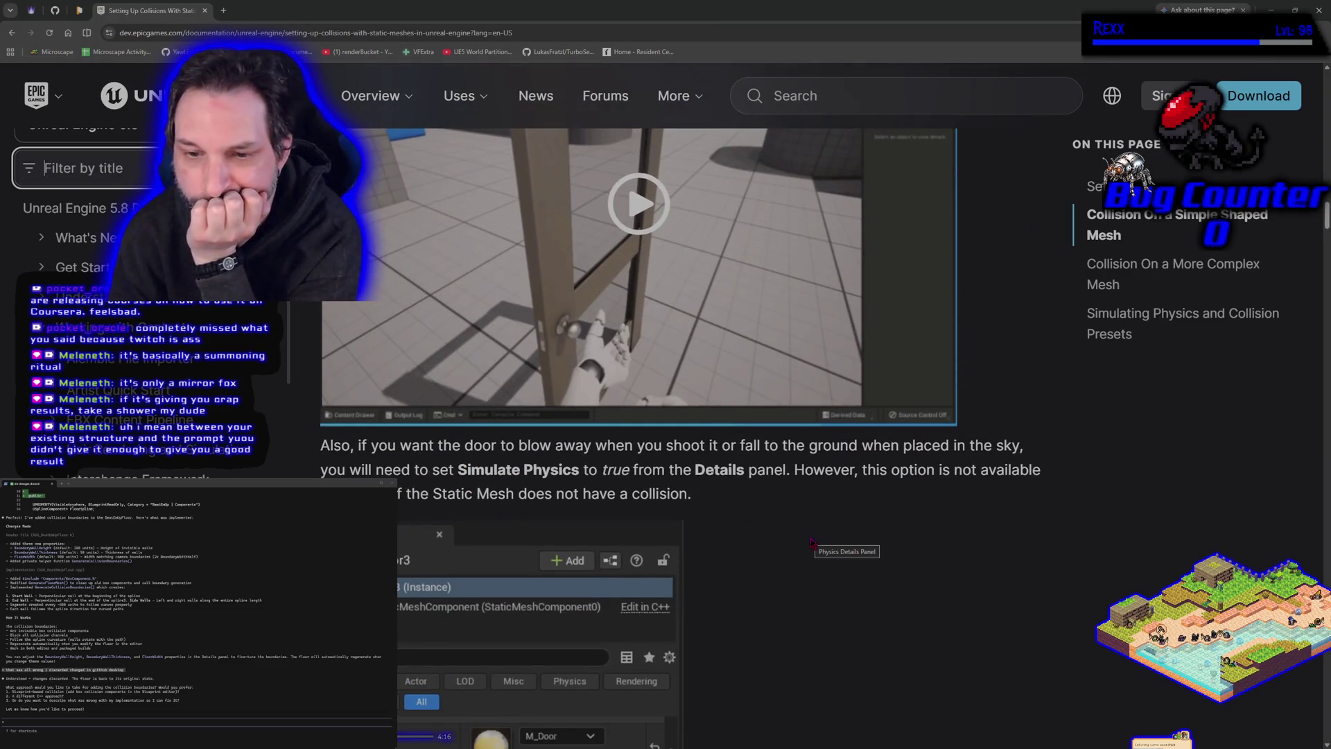
pyautogui.scroll(-1, 813, 543)
pyautogui.scroll(-10, 813, 543)
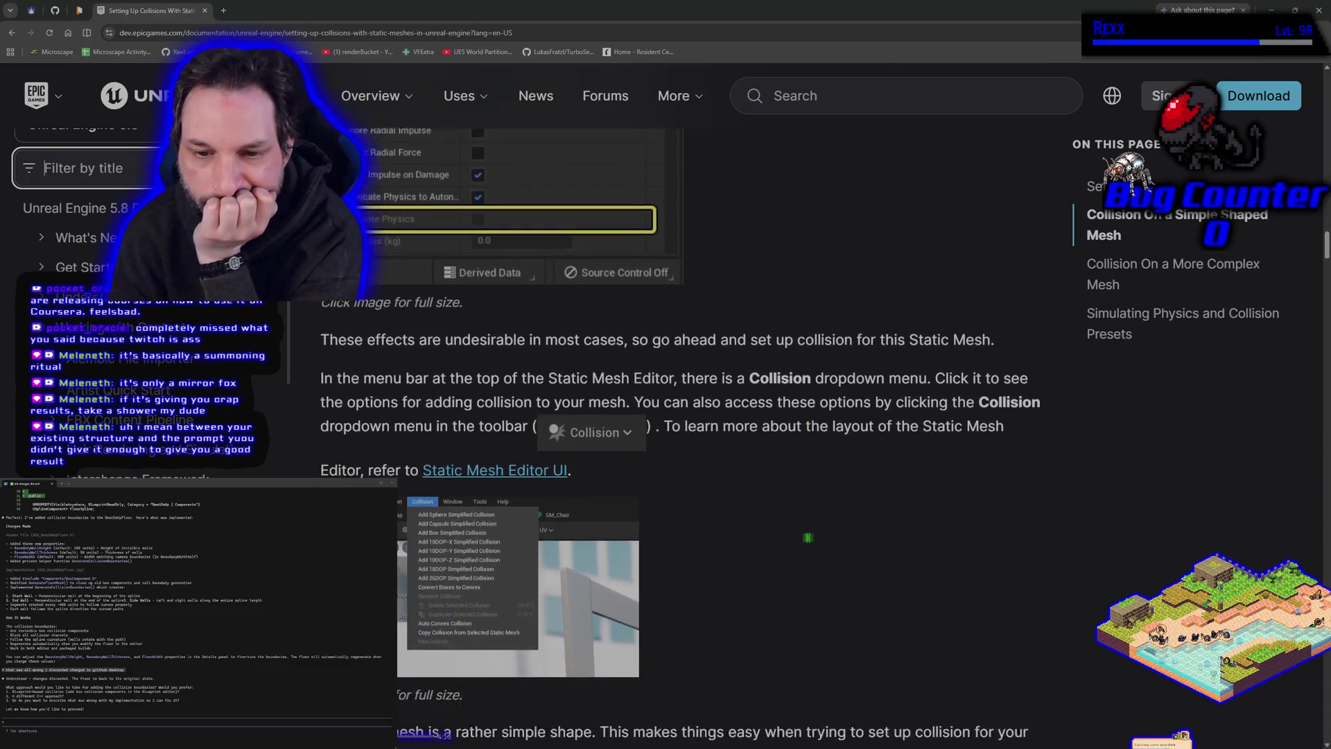
pyautogui.scroll(-5, 808, 537)
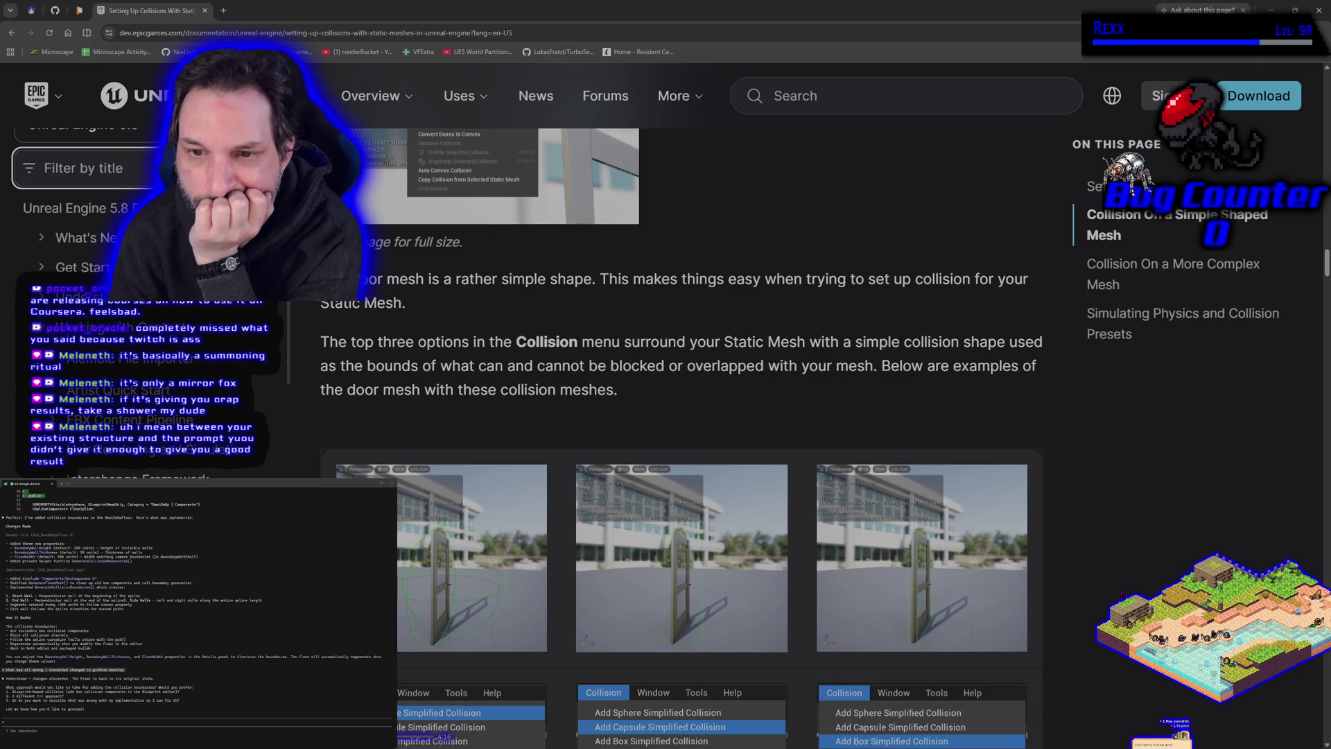
pyautogui.scroll(3, 1059, 581)
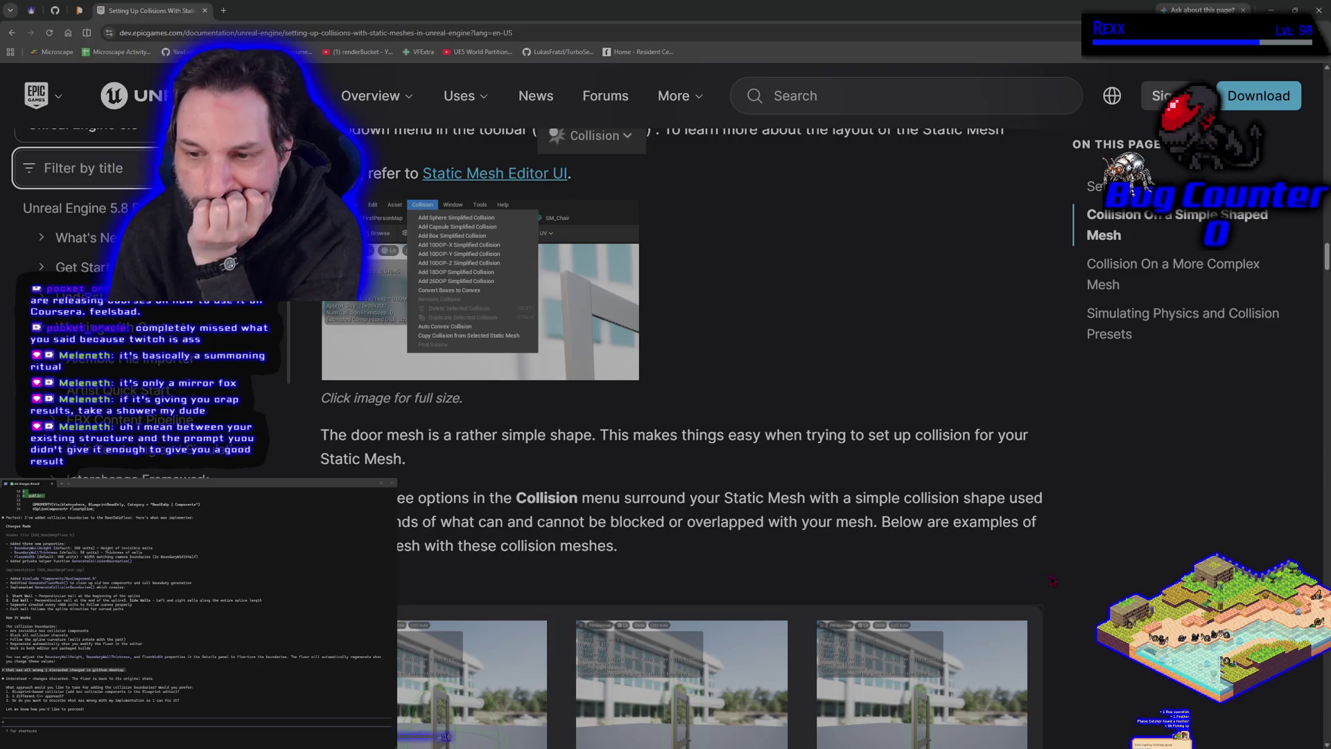
pyautogui.scroll(-3, 1065, 575)
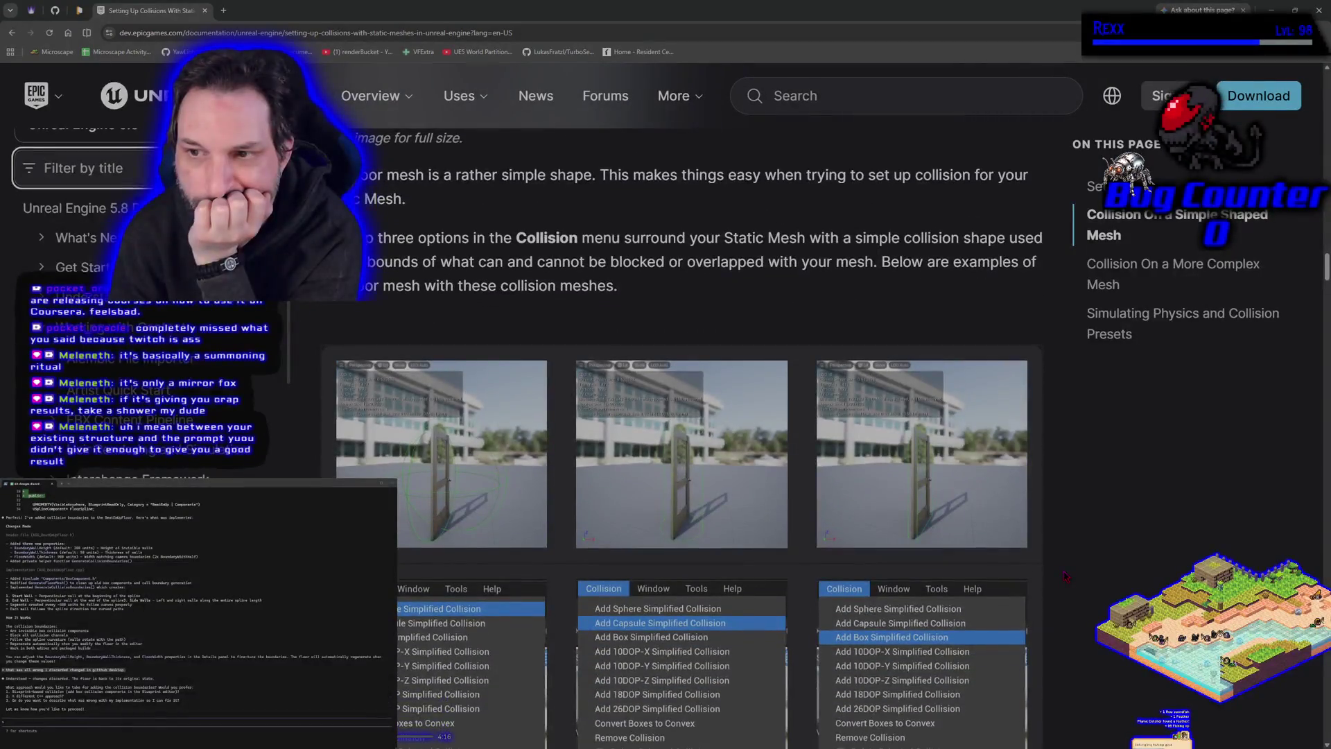
pyautogui.scroll(-10, 1065, 575)
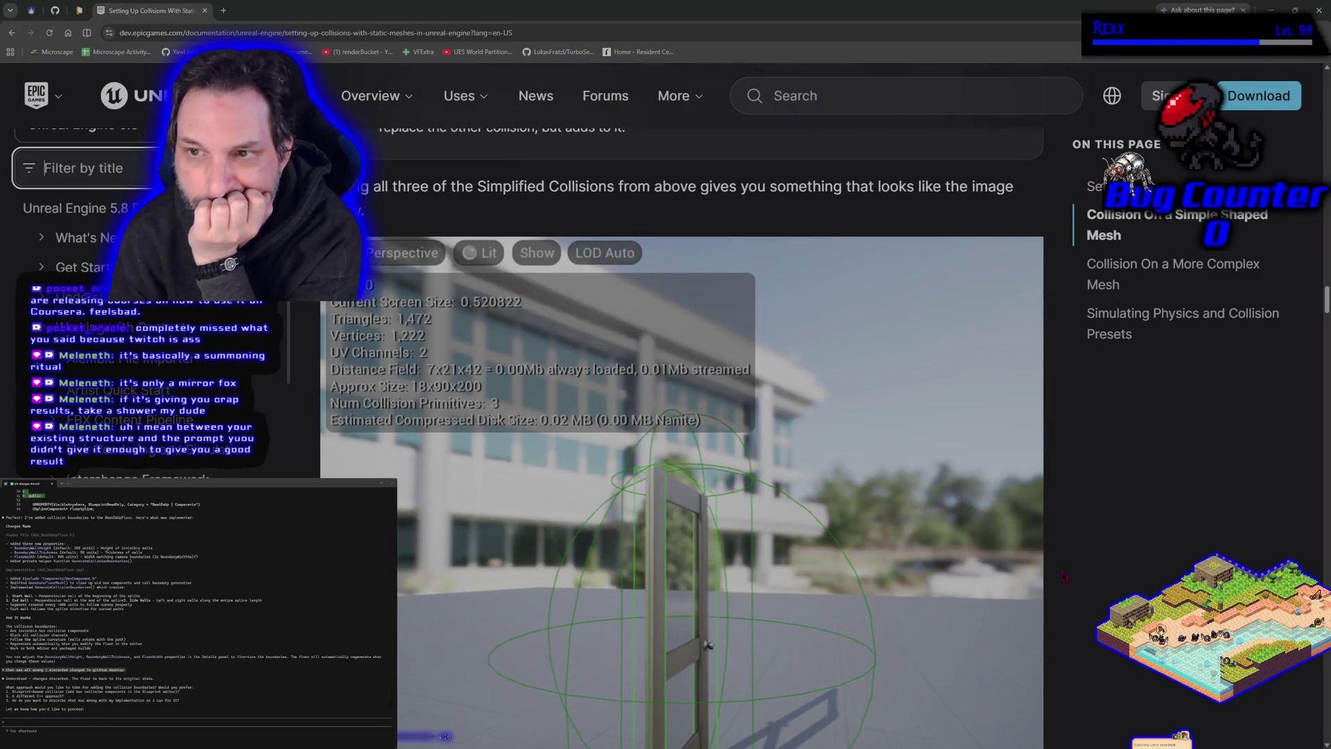
pyautogui.scroll(-2, 1065, 575)
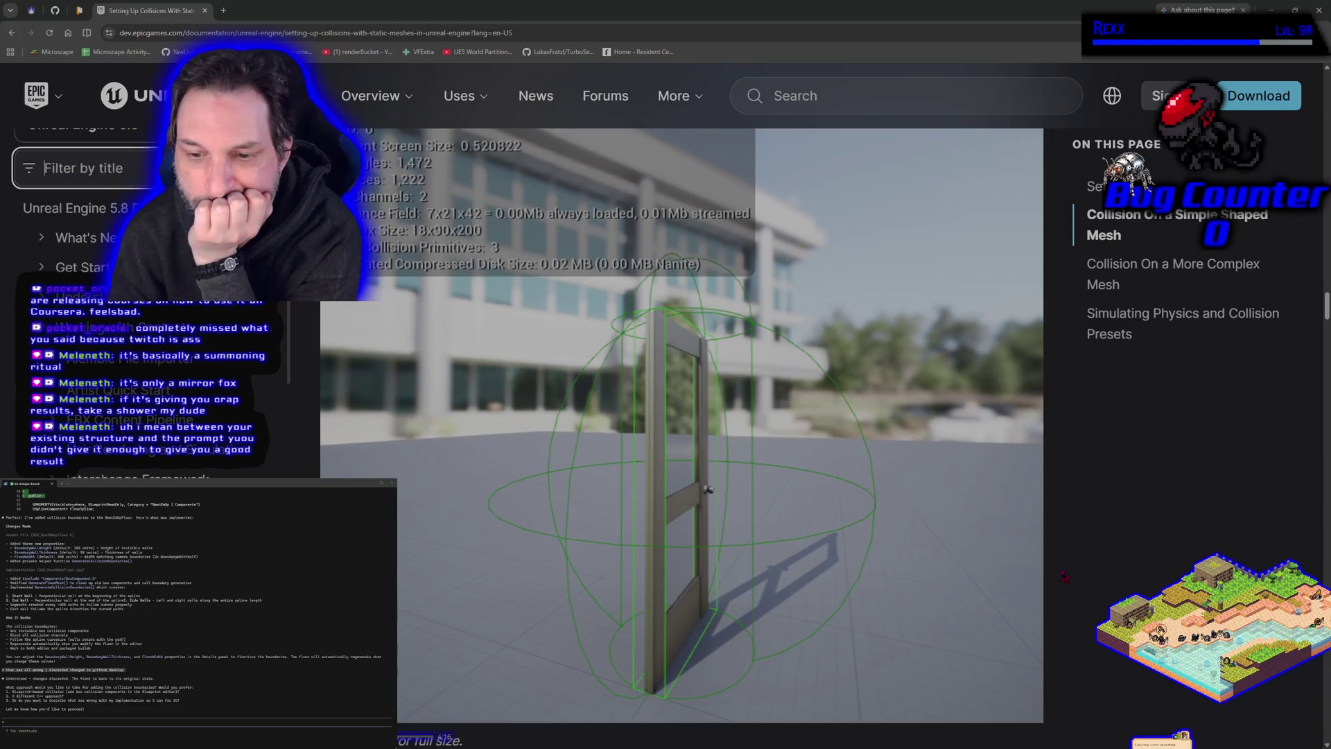
pyautogui.scroll(-7, 1065, 575)
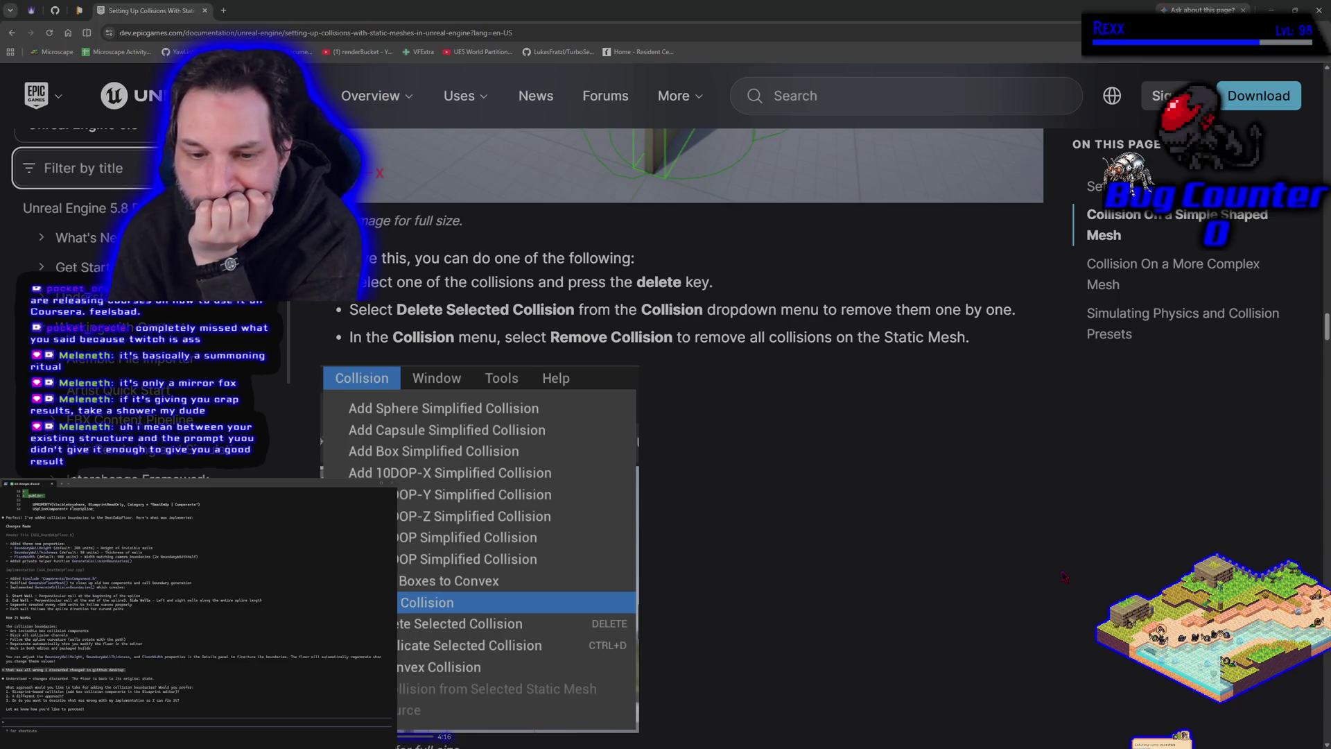
pyautogui.scroll(-8, 1063, 575)
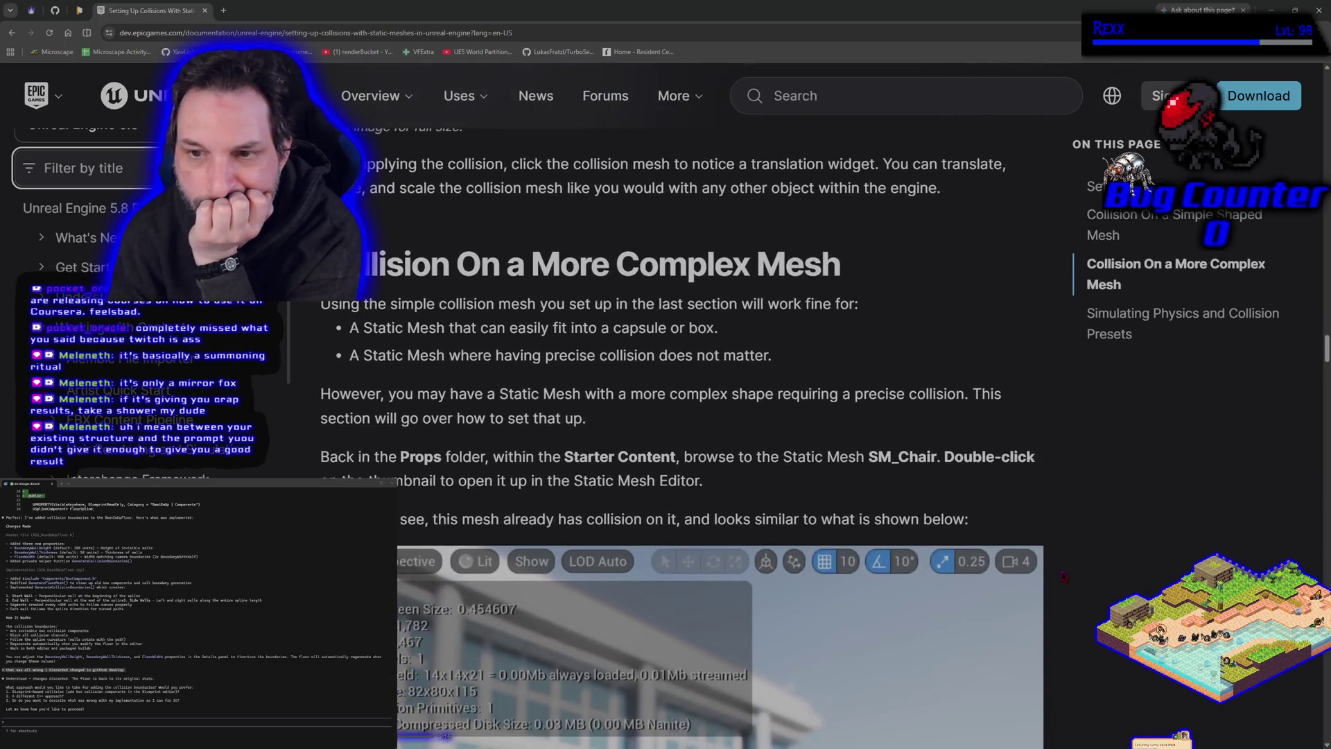
pyautogui.scroll(-6, 1063, 575)
pyautogui.scroll(4, 1036, 573)
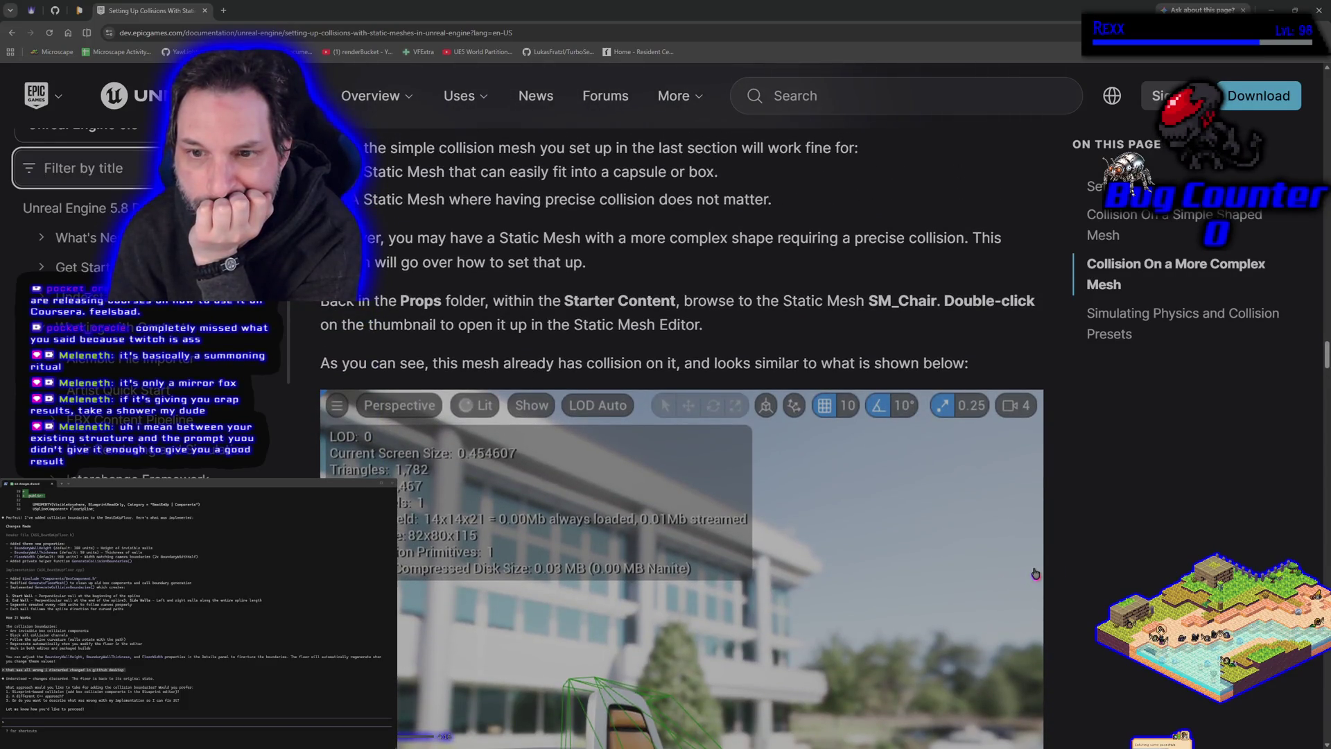
pyautogui.scroll(-8, 1034, 574)
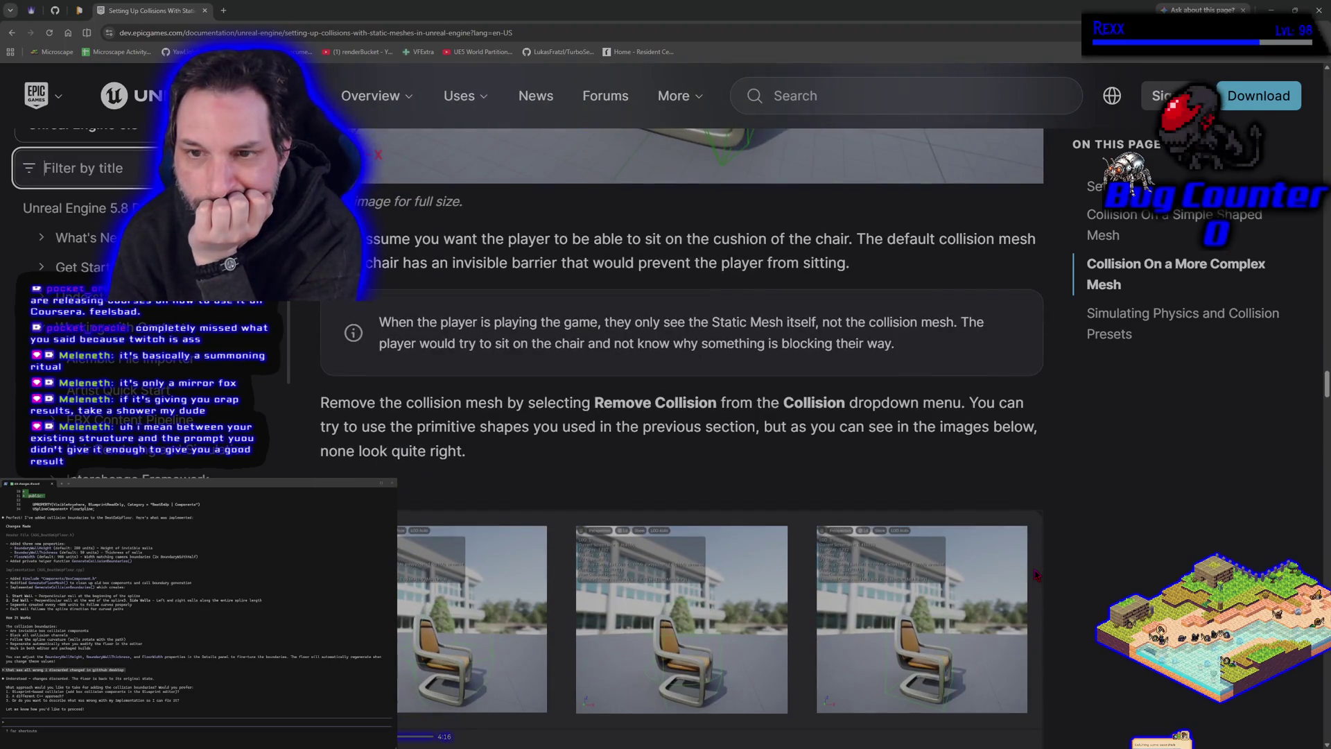
pyautogui.scroll(4, 1035, 574)
pyautogui.scroll(-4, 1035, 574)
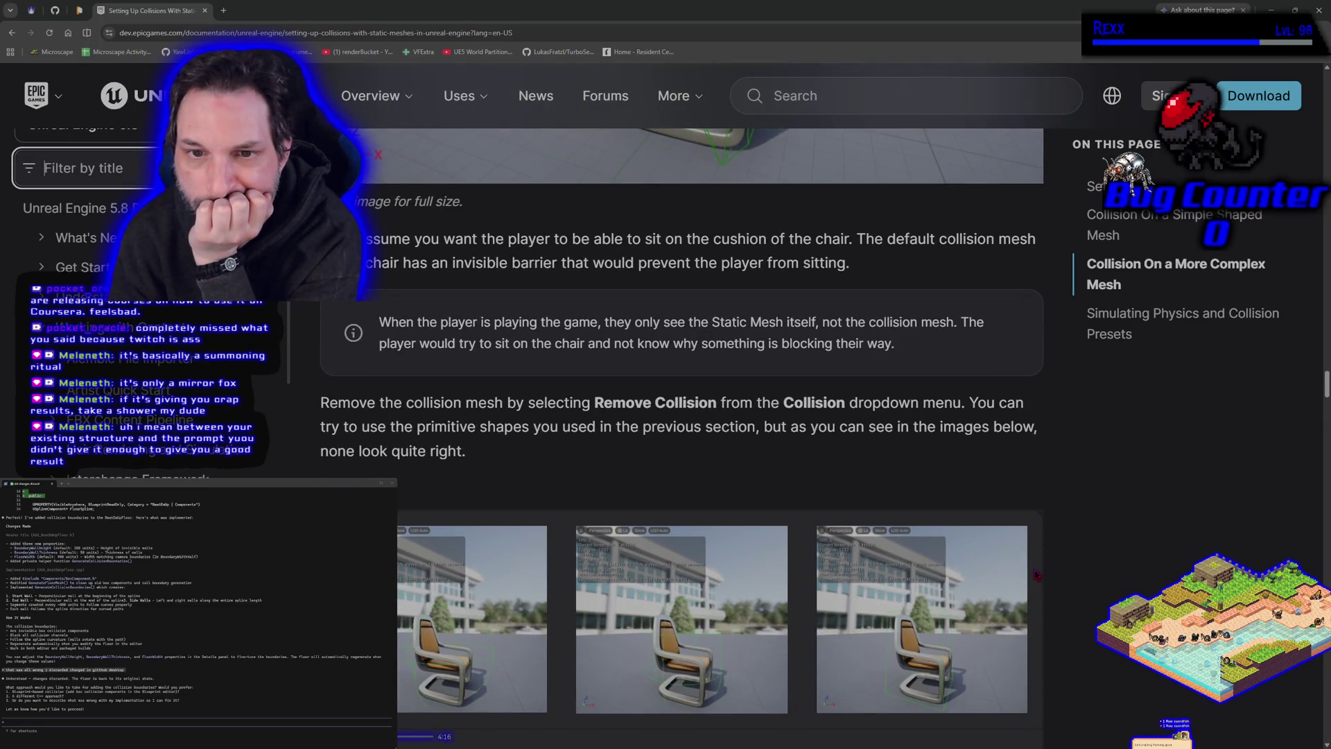
pyautogui.scroll(-2, 1035, 574)
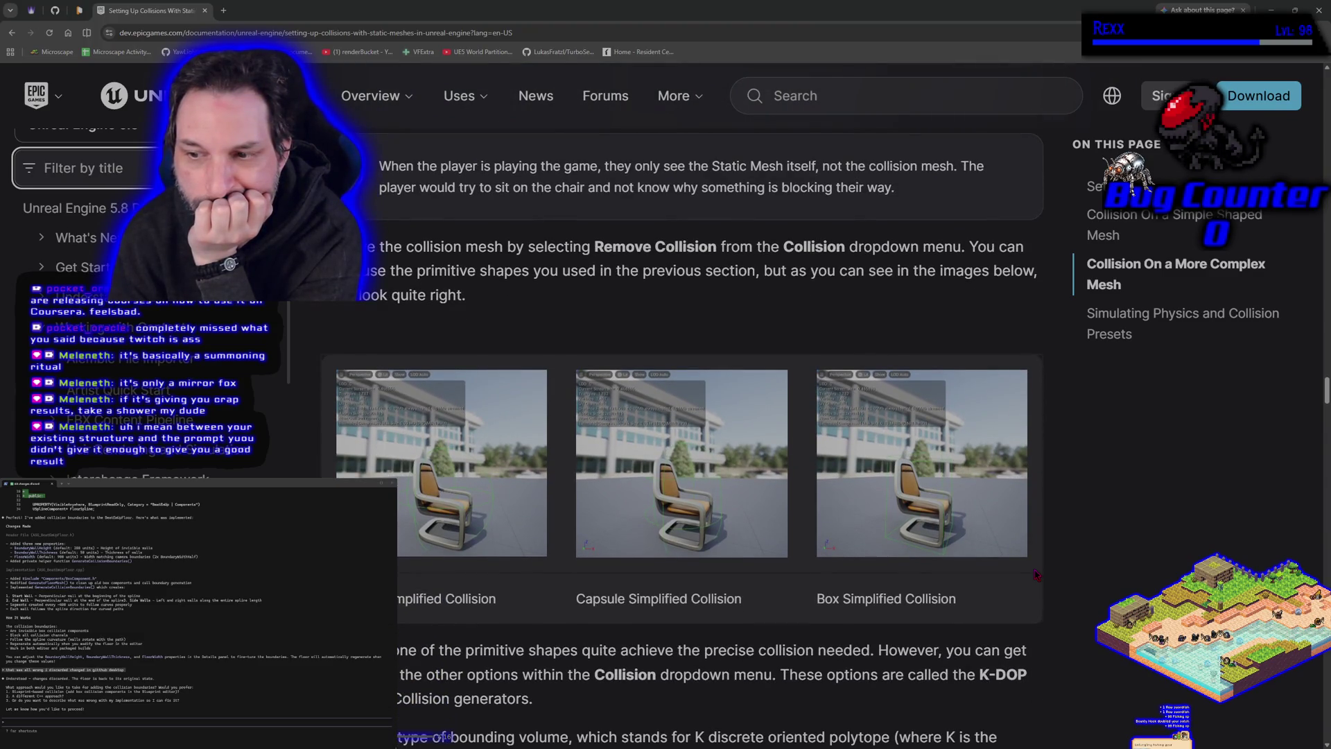
pyautogui.scroll(-3, 1035, 574)
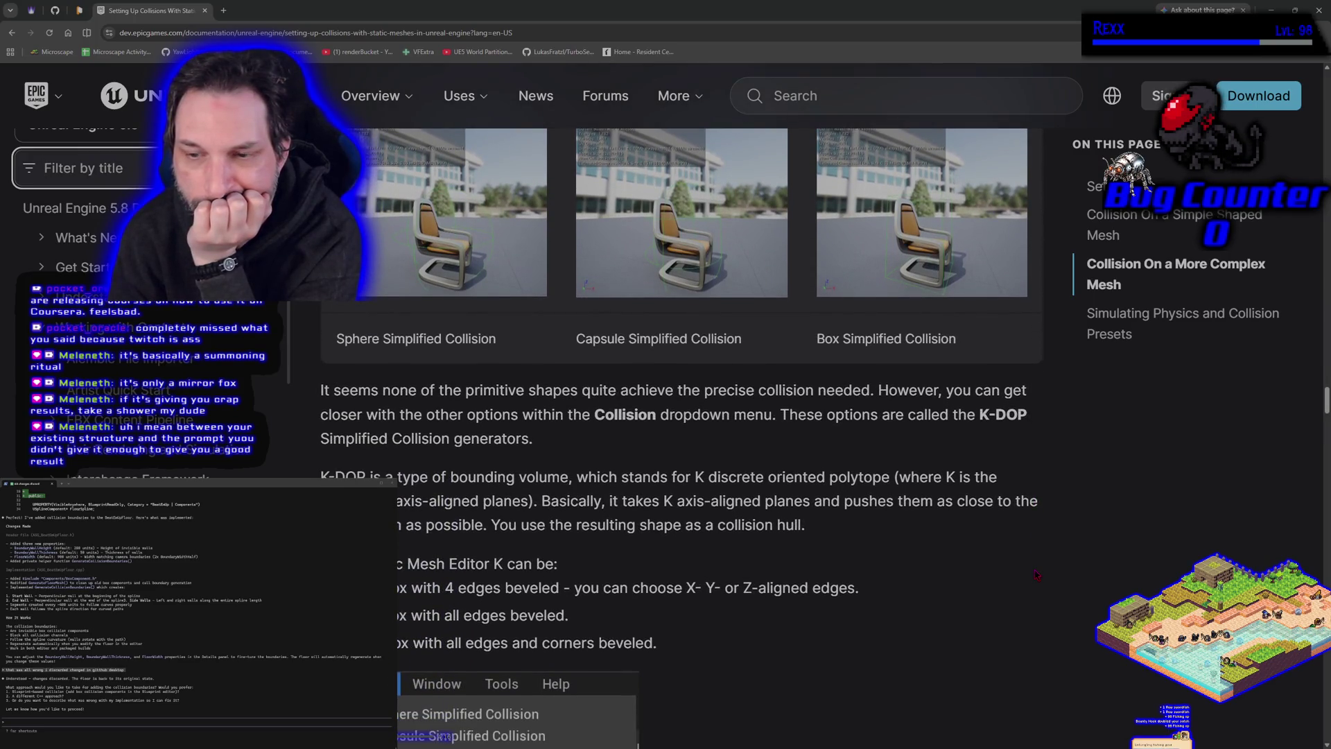
pyautogui.scroll(-5, 1034, 574)
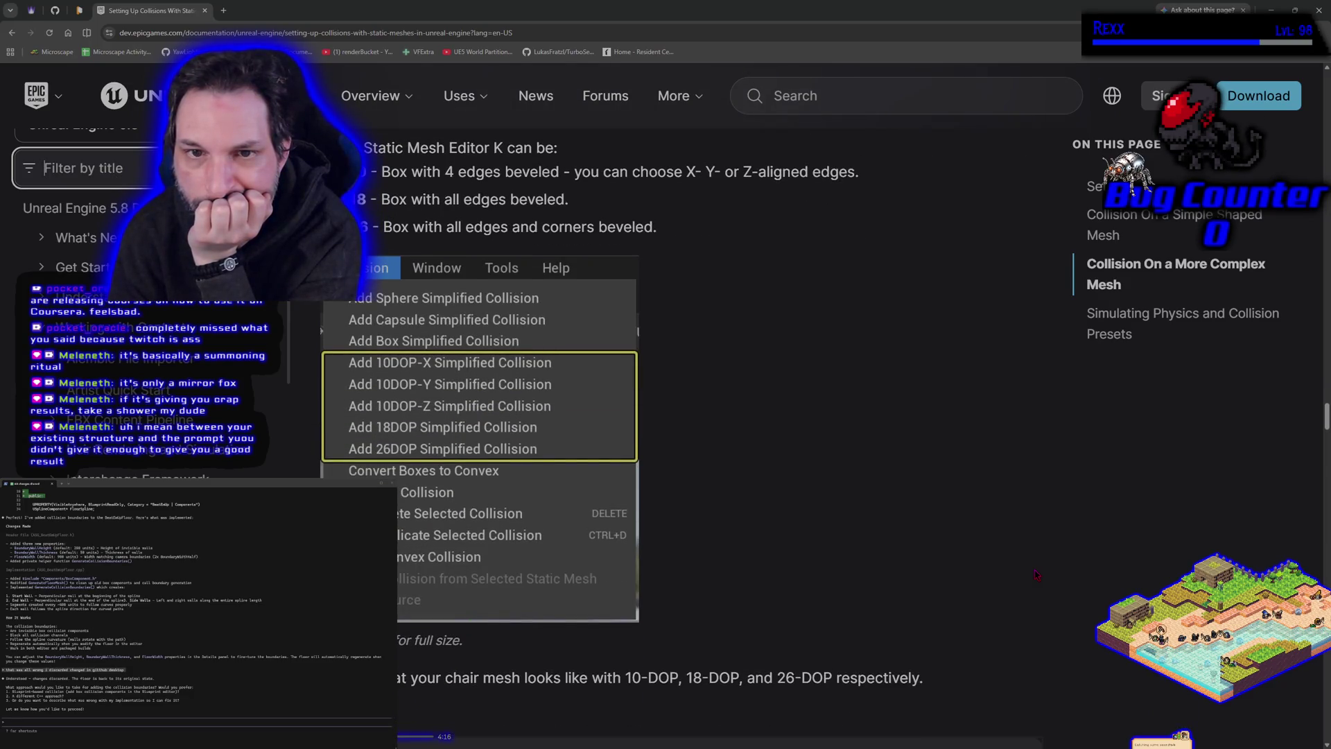
pyautogui.scroll(1, 1034, 574)
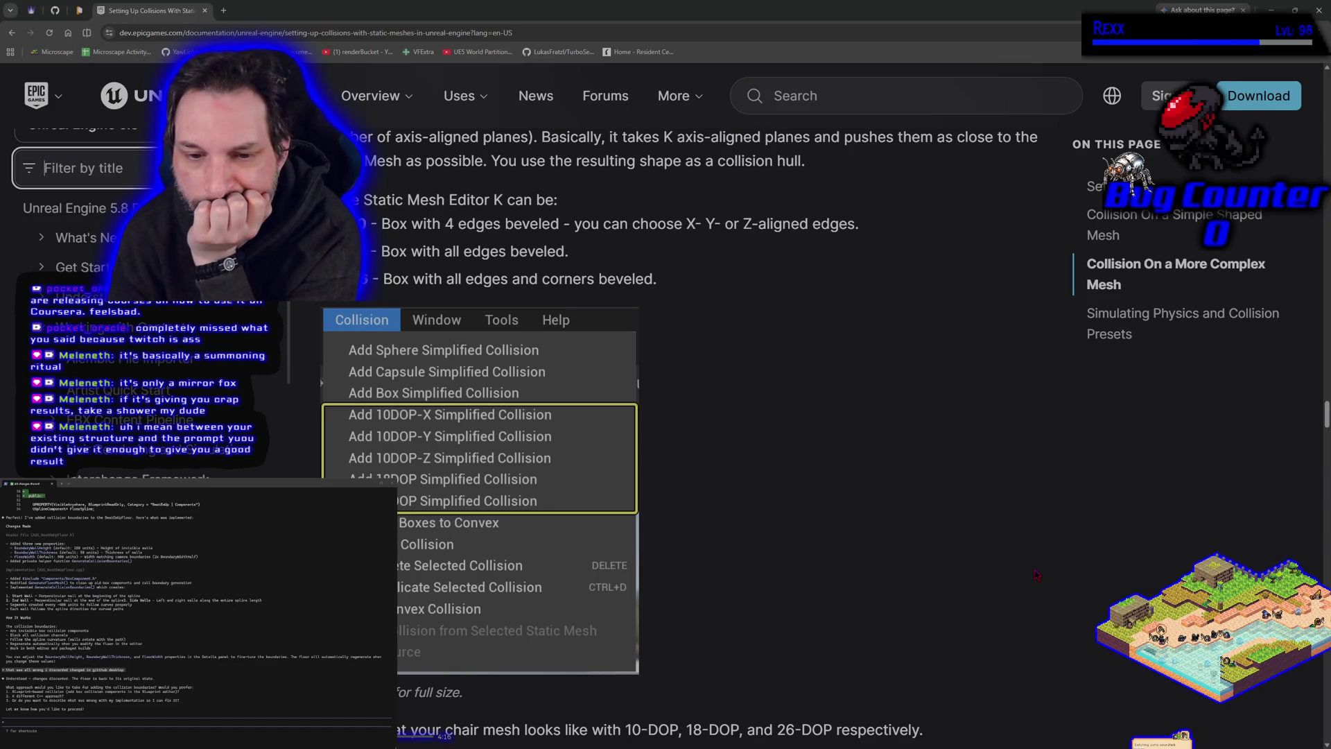
pyautogui.scroll(-4, 1035, 574)
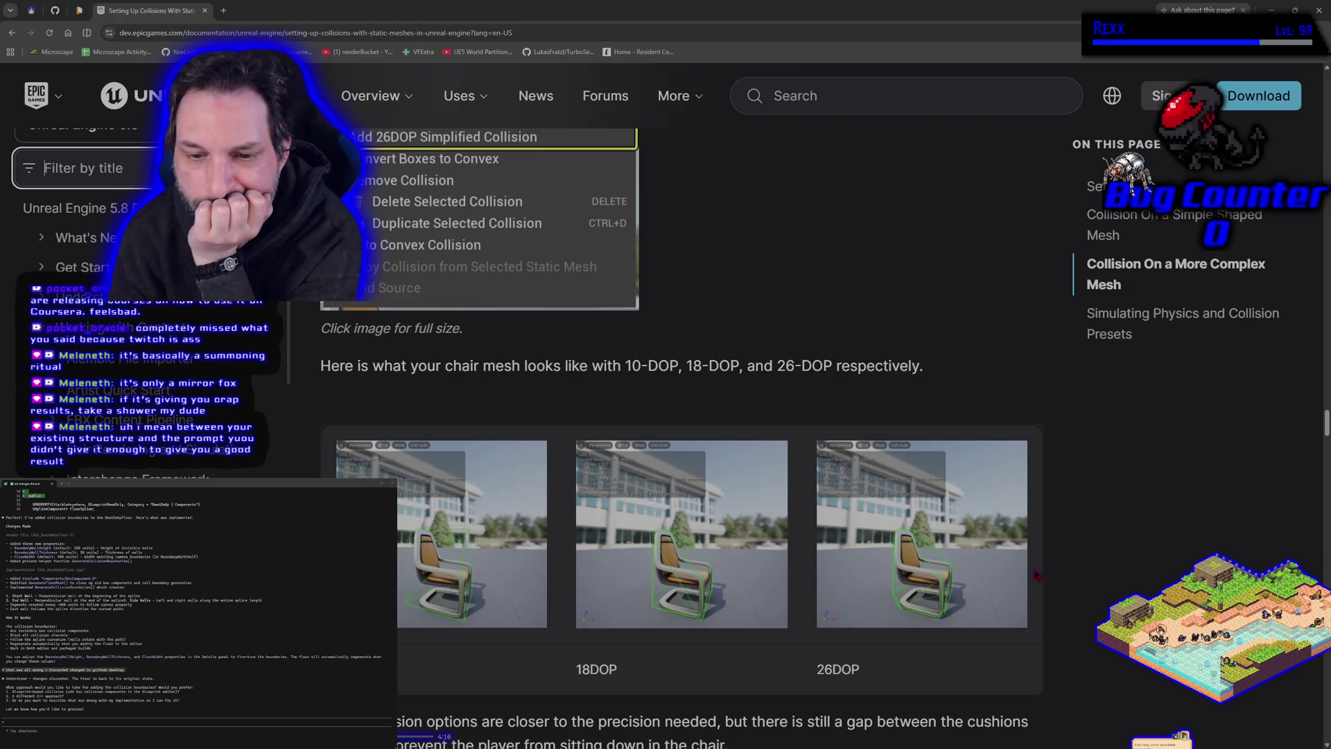
pyautogui.scroll(-10, 1035, 574)
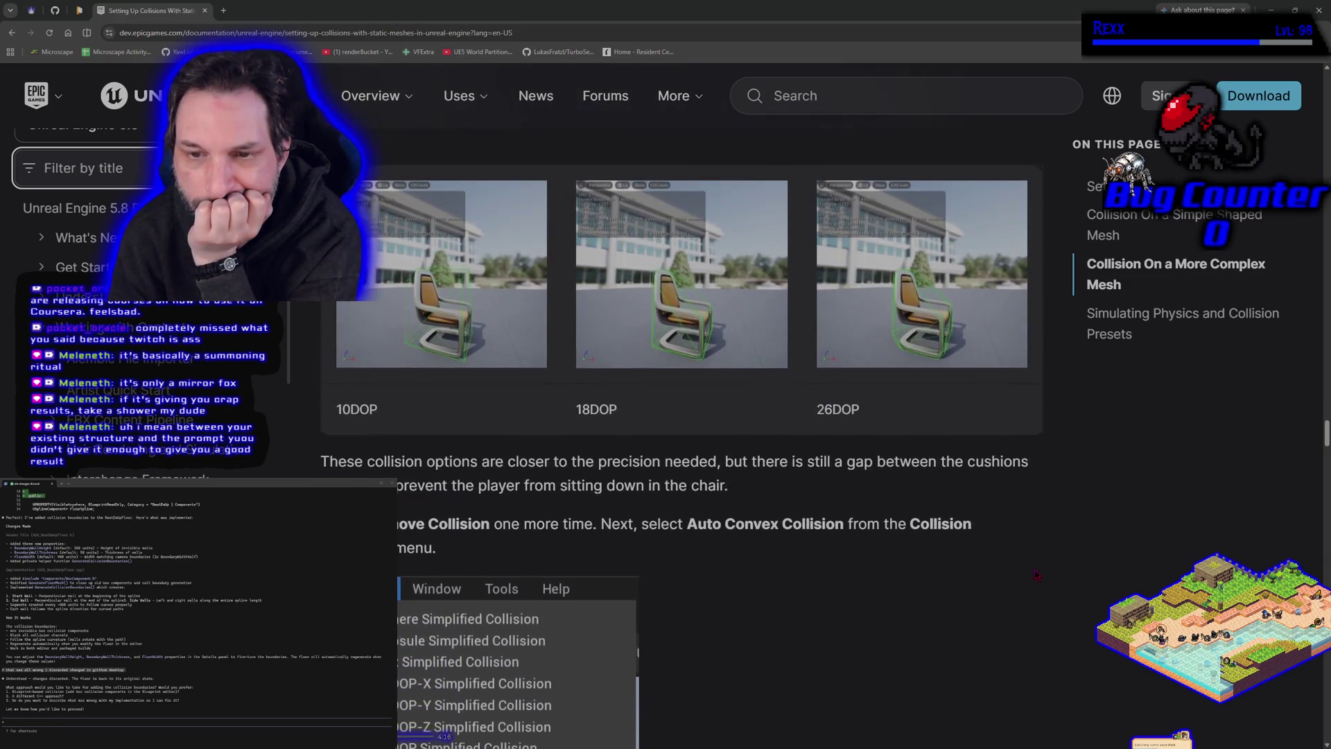
pyautogui.scroll(-10, 1035, 574)
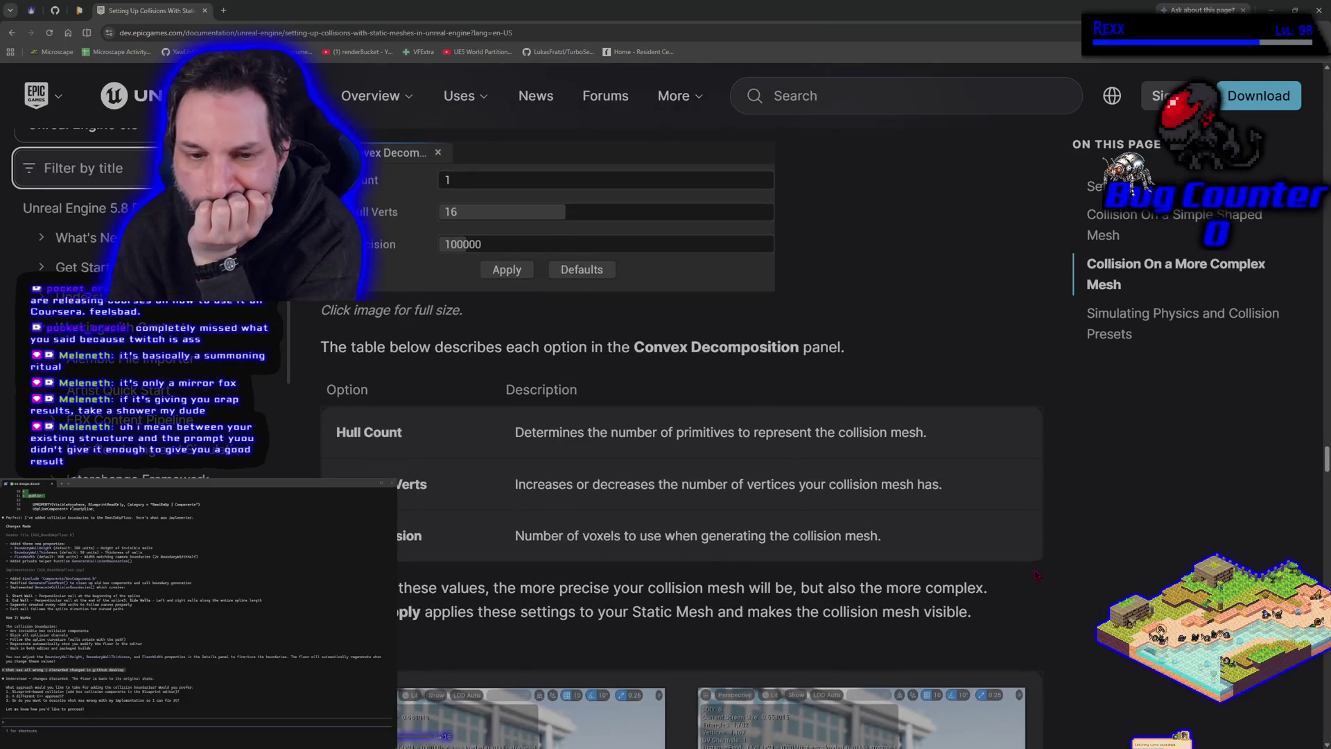
pyautogui.scroll(-3, 1035, 574)
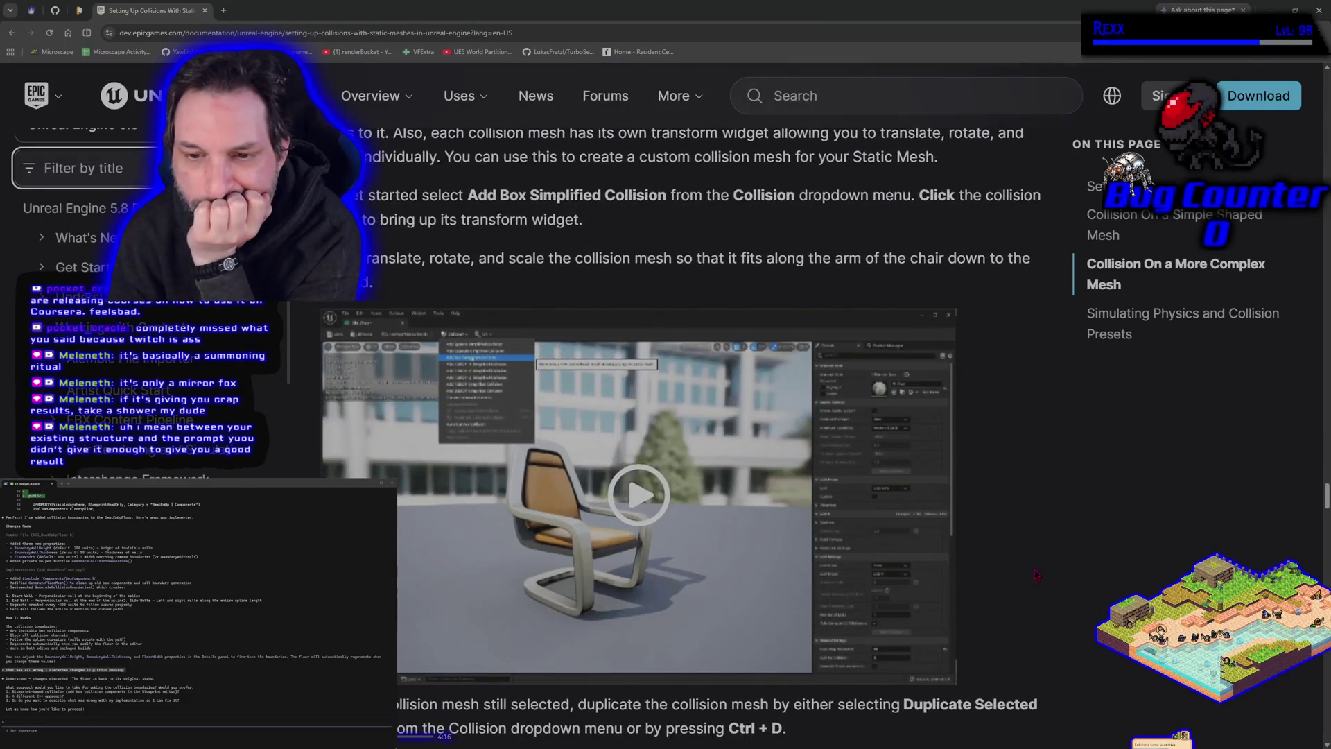
pyautogui.scroll(-1, 1035, 574)
pyautogui.scroll(-5, 1035, 574)
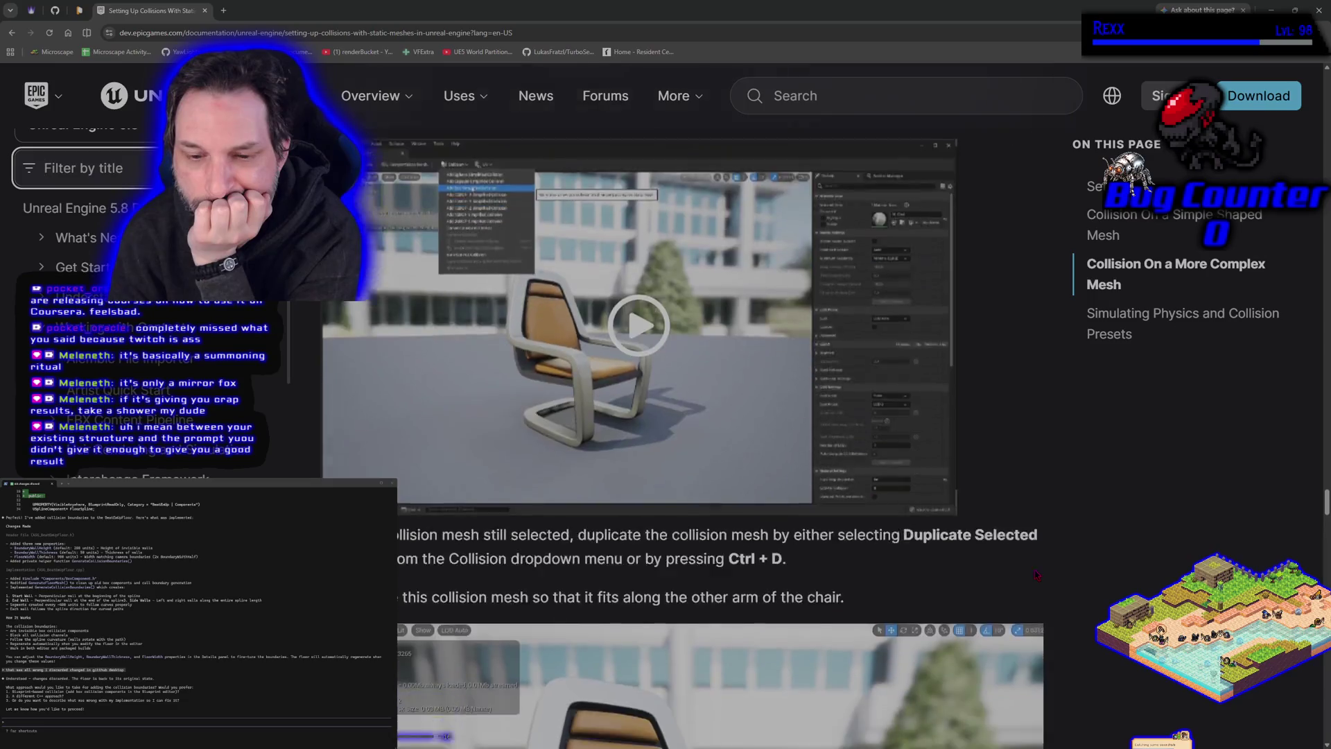
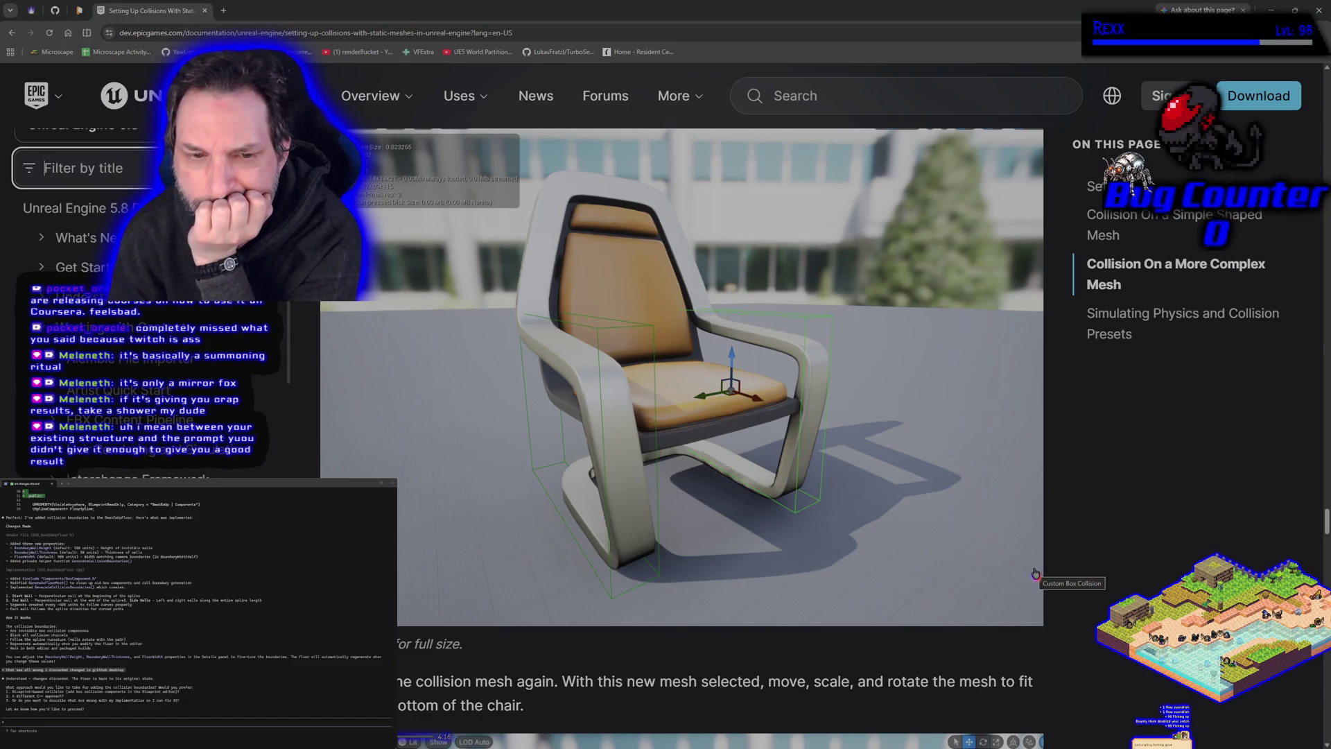
# Step: Scroll through the collision documentation, then close it to return to the Plane static mesh editor
pyautogui.scroll(-3, 1035, 574)
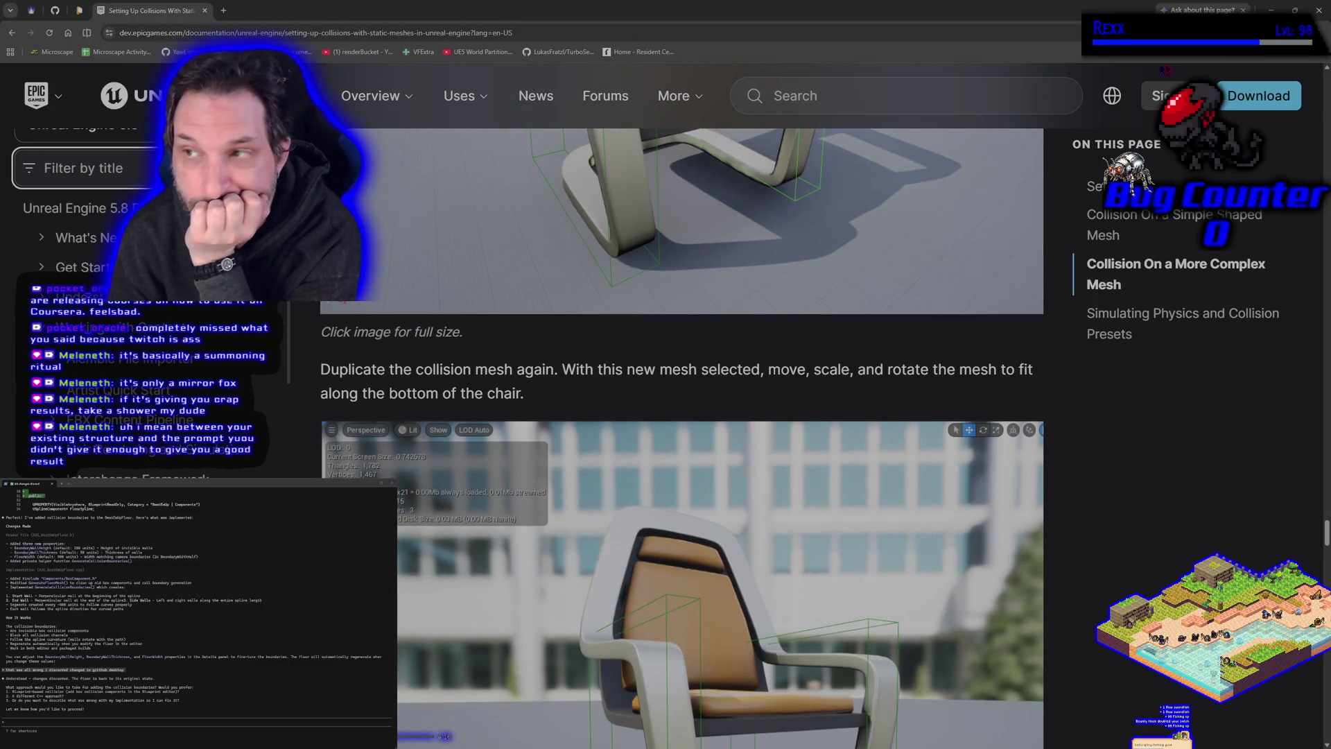
pyautogui.click(1319, 10)
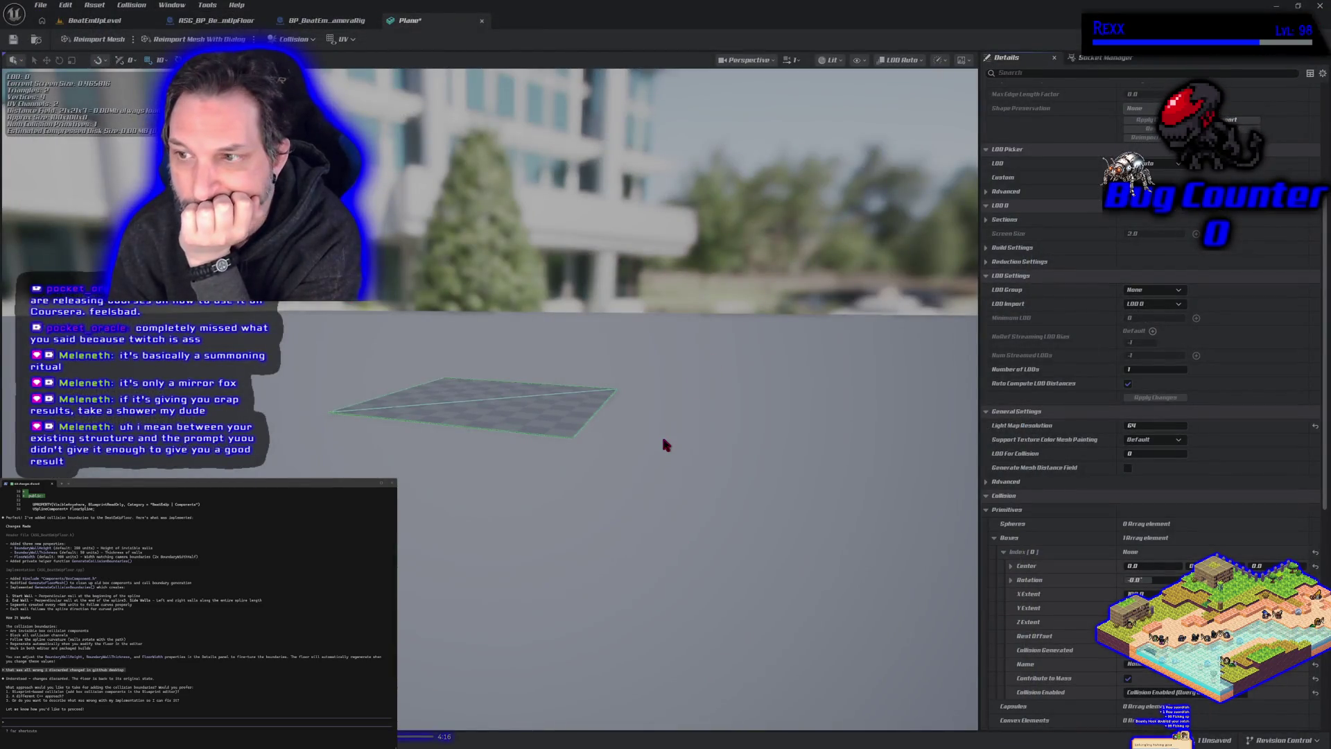
# Step: Select the plane's collision box and add a second box simplified collision
pyautogui.click(576, 437)
pyautogui.click(571, 436)
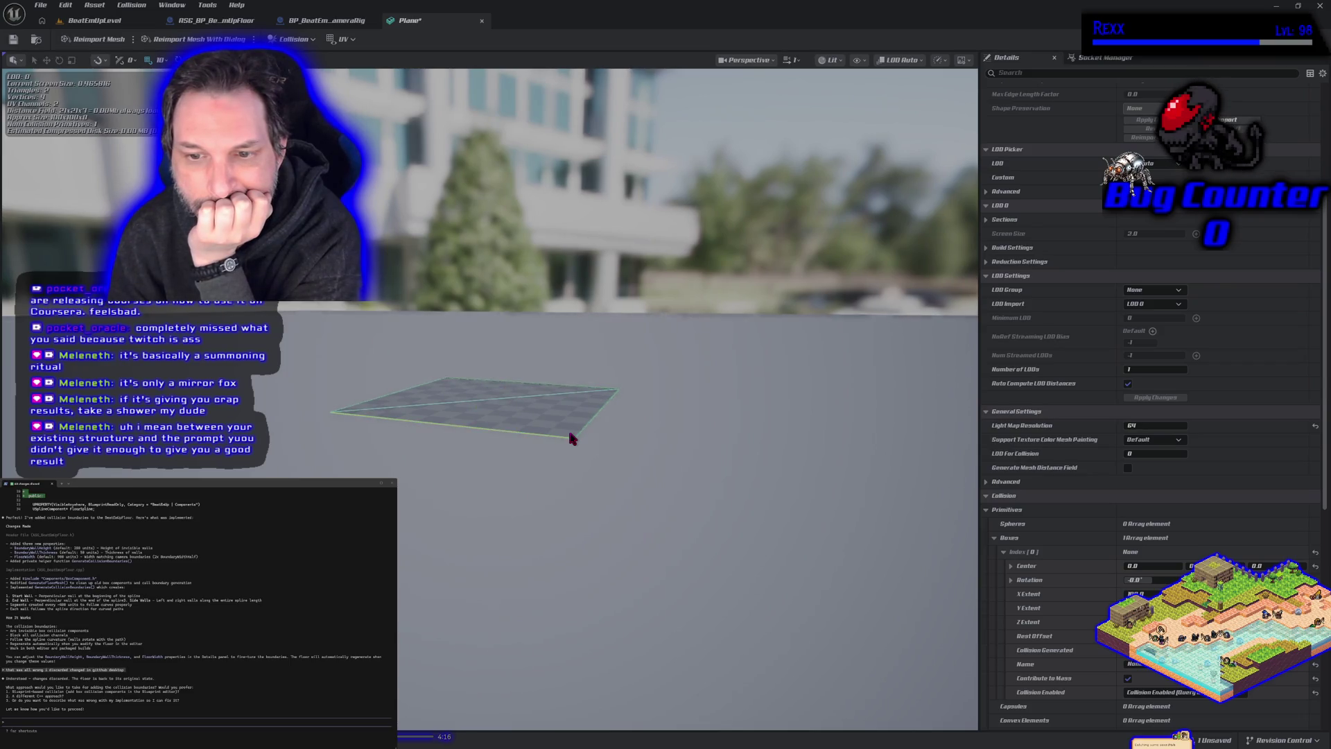
pyautogui.click(572, 439)
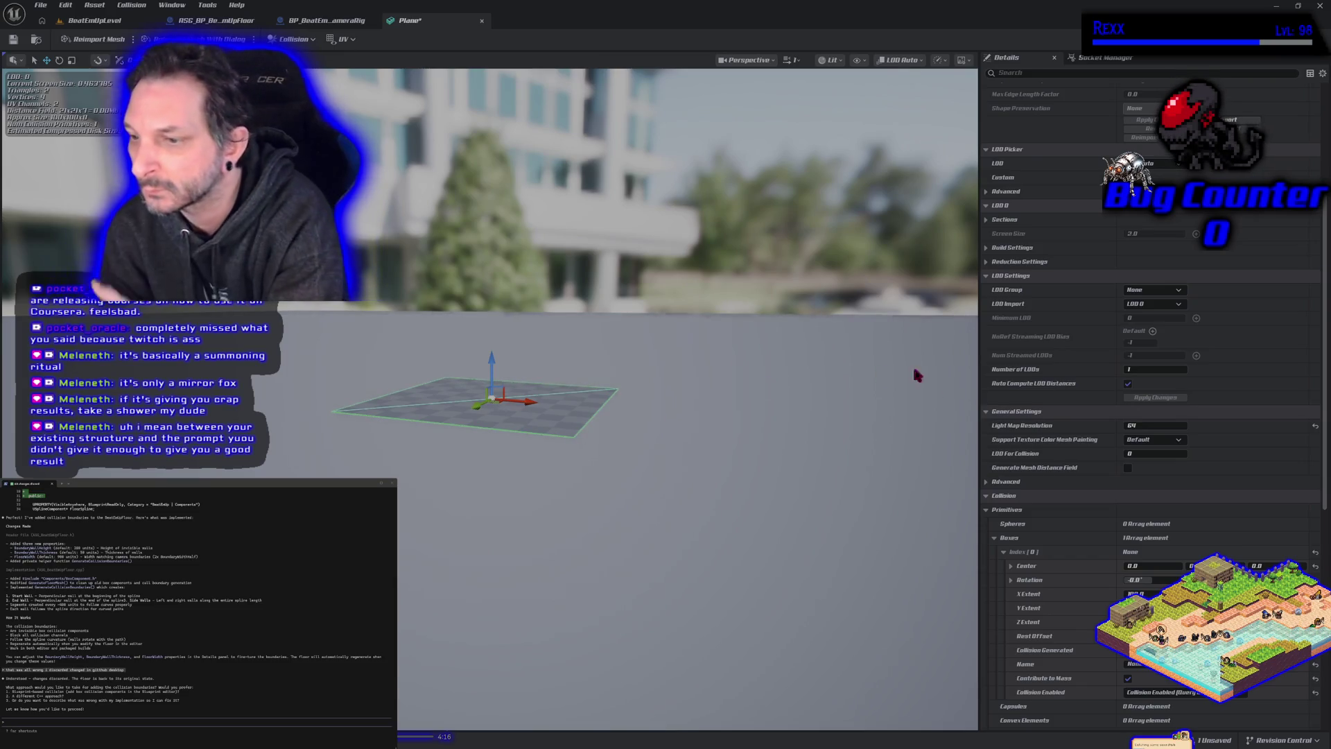
pyautogui.scroll(3, 1166, 466)
pyautogui.scroll(8, 1165, 465)
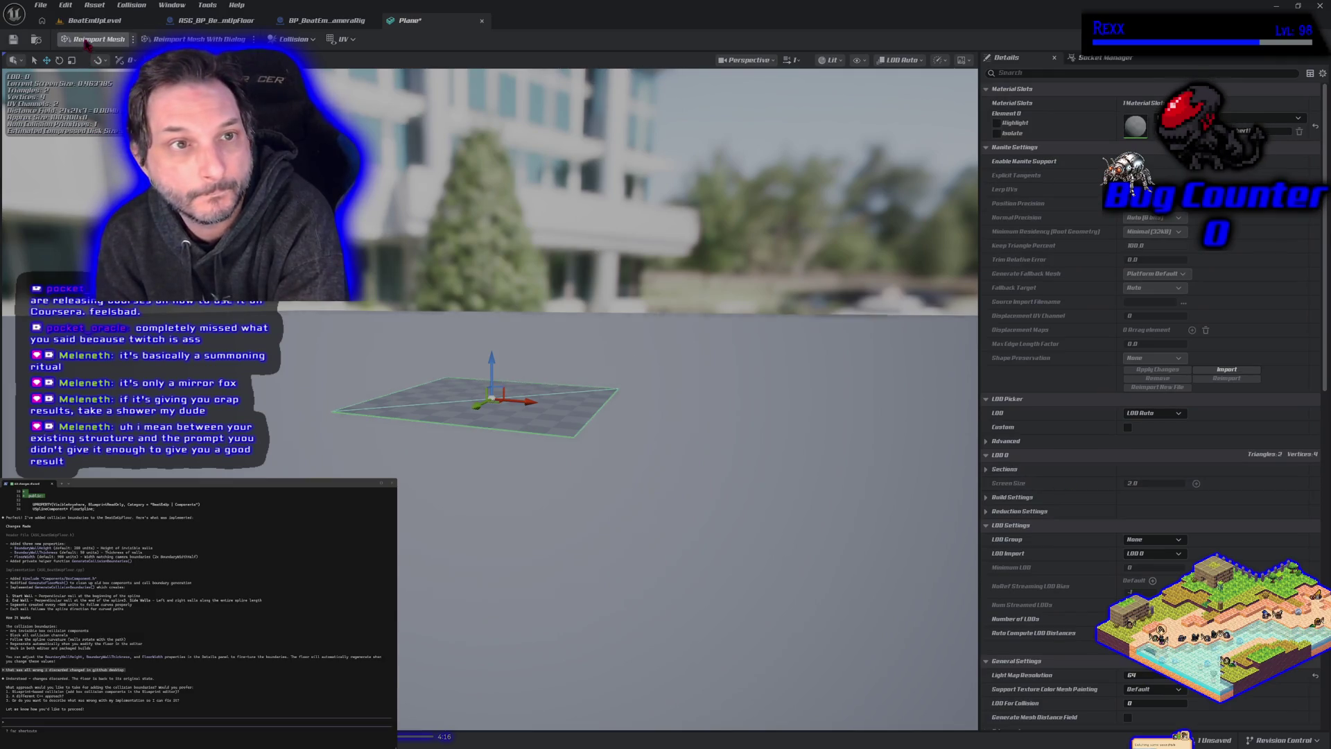
pyautogui.click(291, 39)
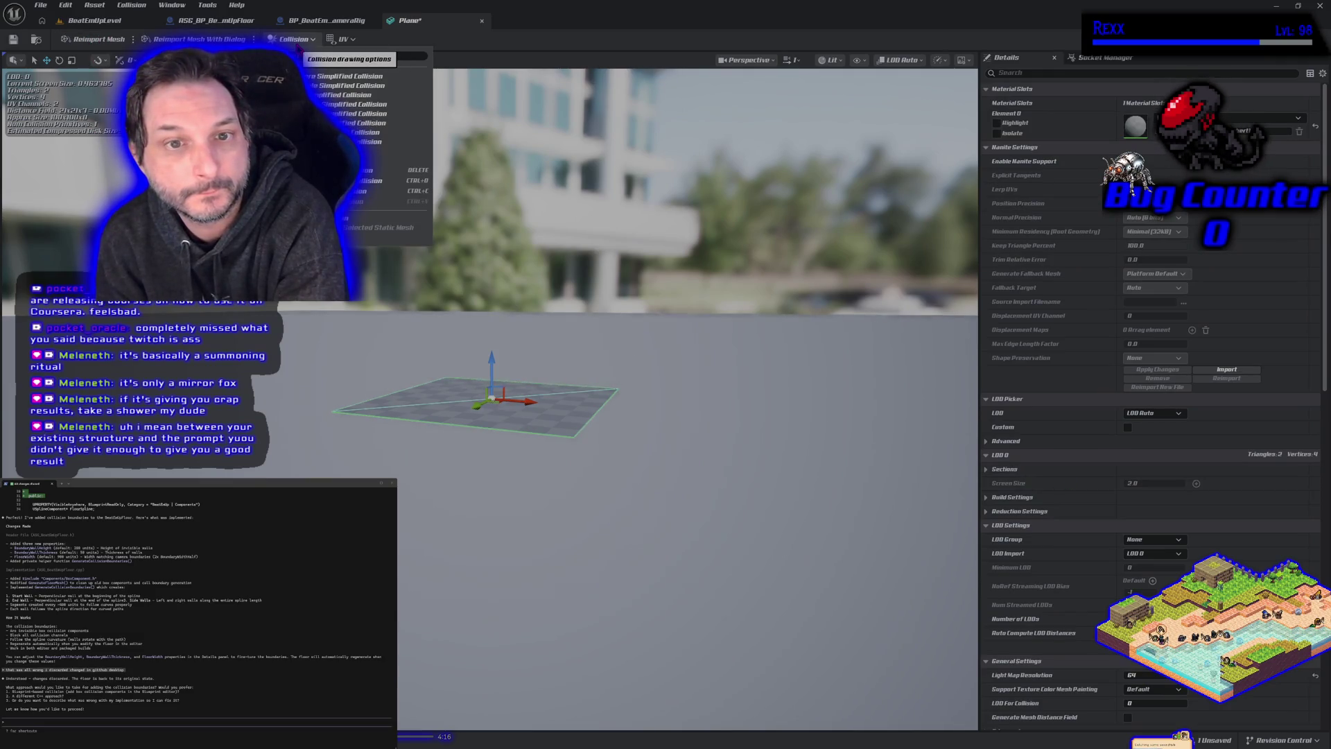
pyautogui.click(398, 227)
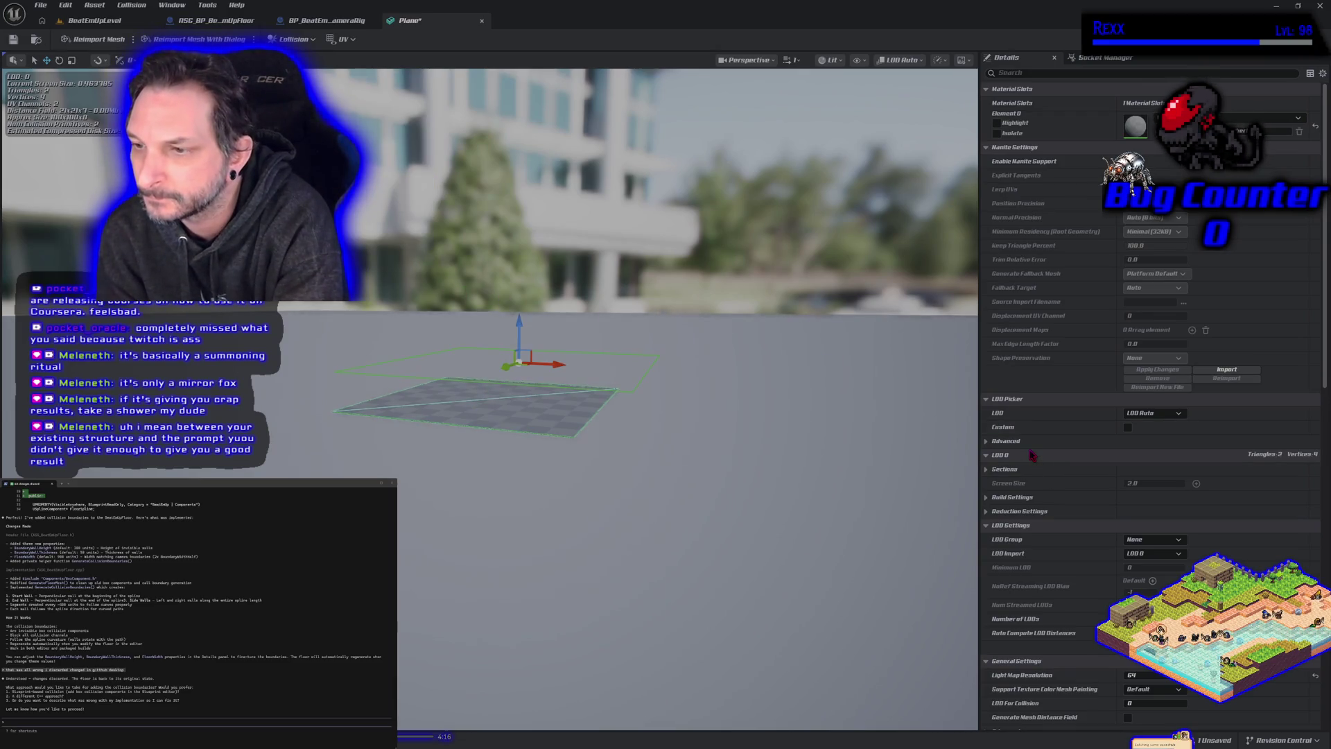
# Step: Expand Boxes Index [1] in Details and set its Center Y to 20
pyautogui.scroll(-2, 1031, 455)
pyautogui.scroll(-8, 1030, 461)
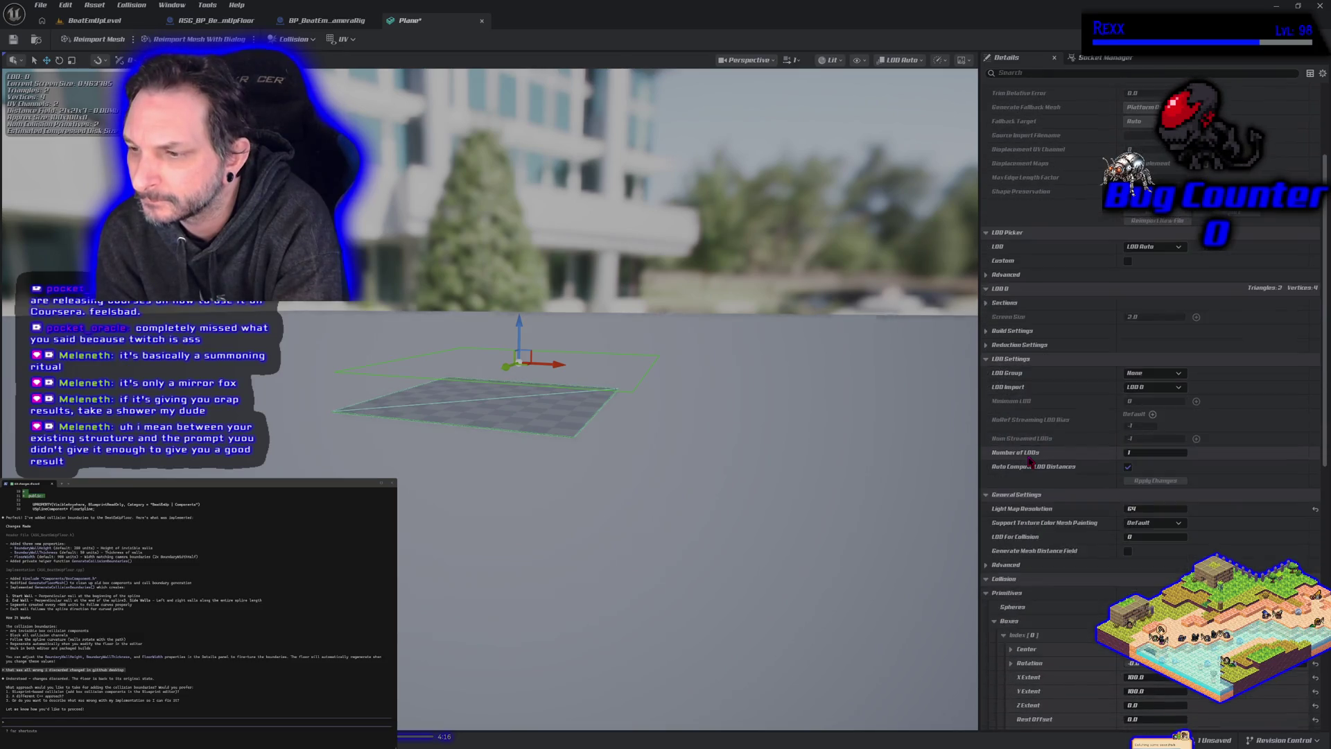
pyautogui.scroll(-2, 1003, 472)
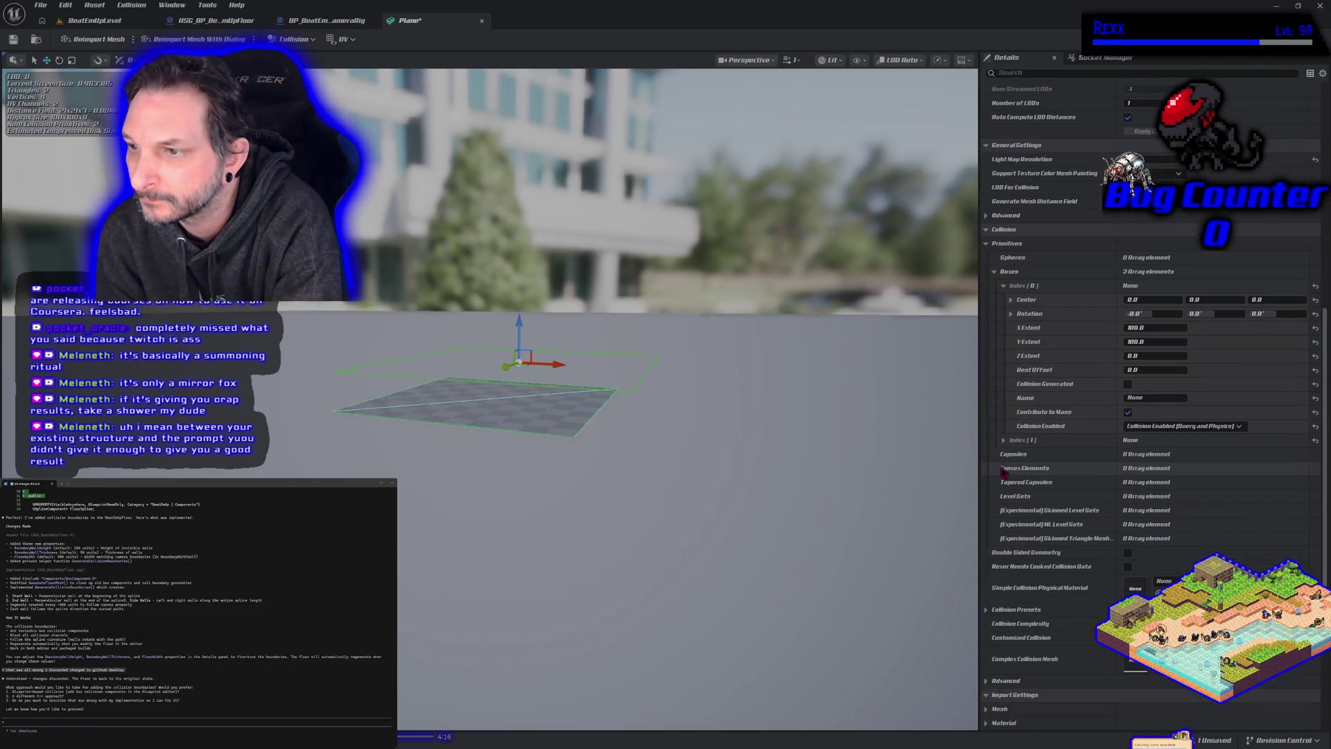
pyautogui.click(1003, 440)
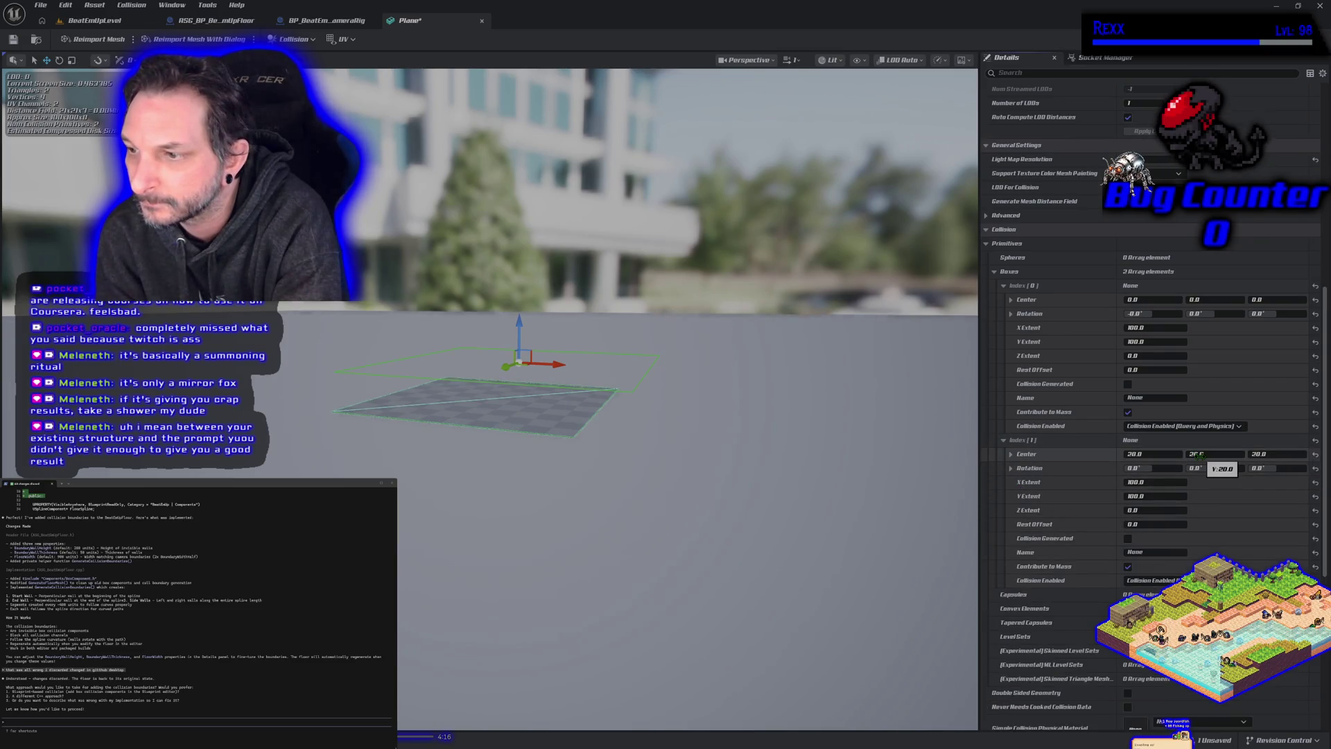
pyautogui.moveTo(1199, 455); pyautogui.dragTo(1220, 455)
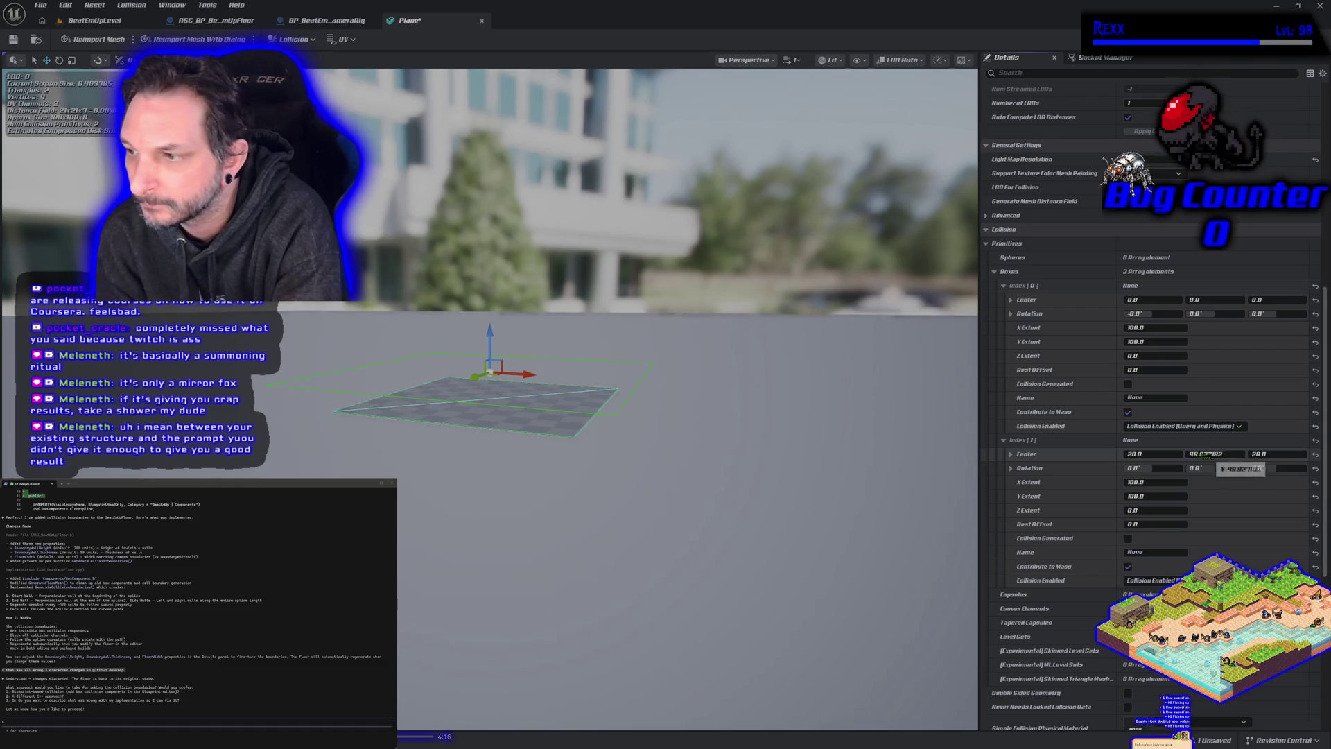
pyautogui.click(1220, 455)
pyautogui.write('20')
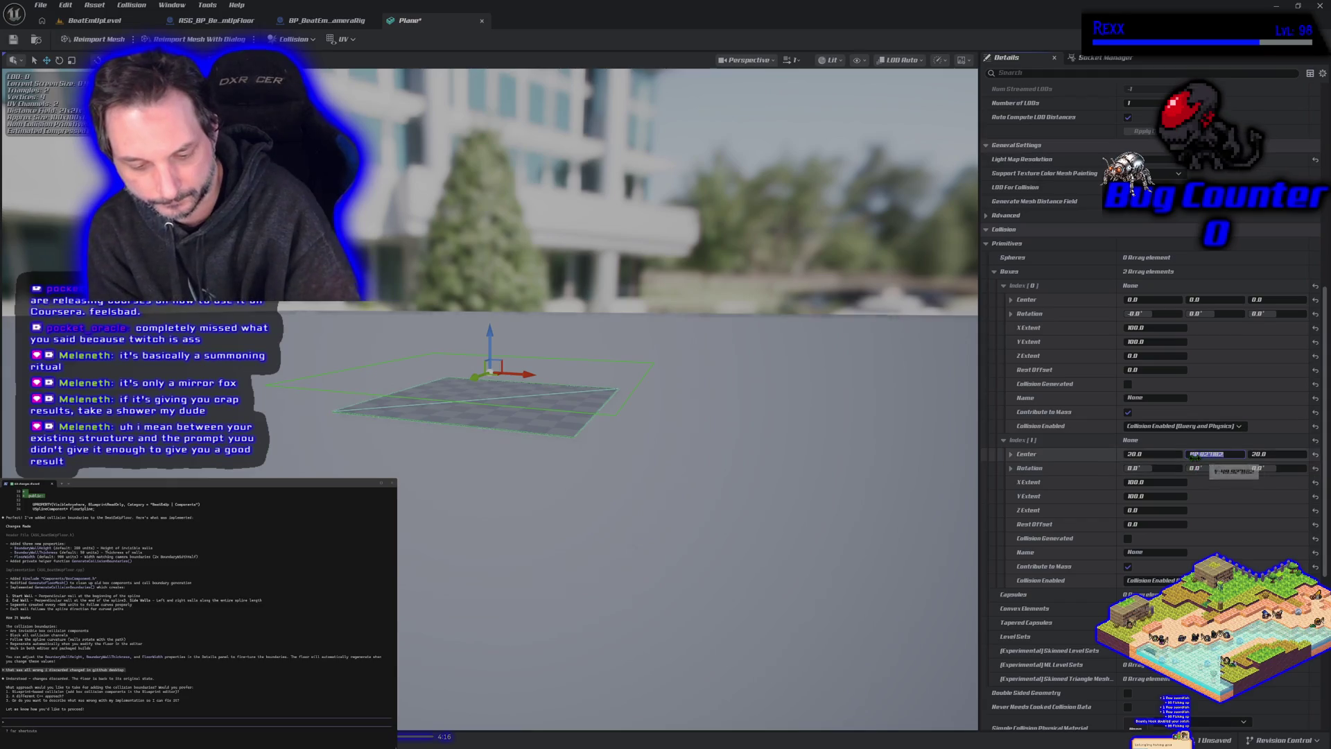
pyautogui.press('Return')
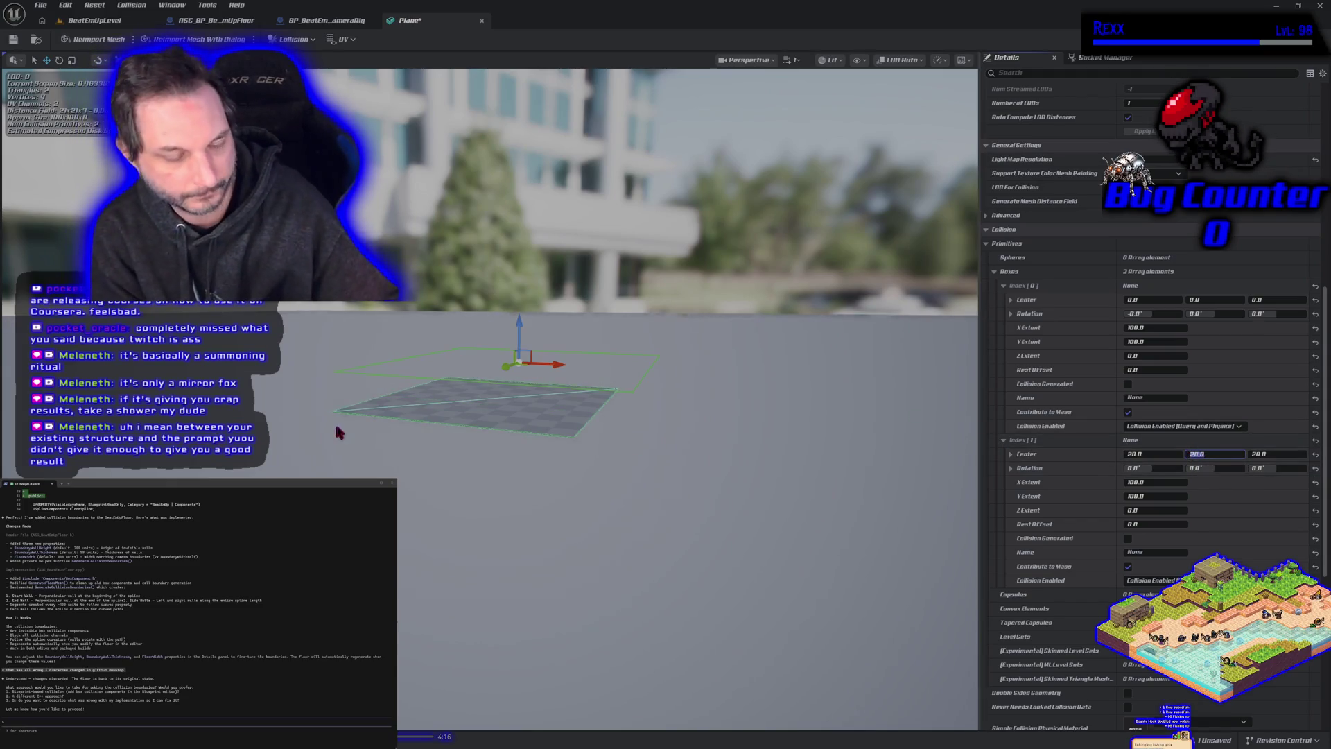
pyautogui.scroll(10, 349, 431)
pyautogui.scroll(-5, 350, 430)
pyautogui.scroll(3, 349, 430)
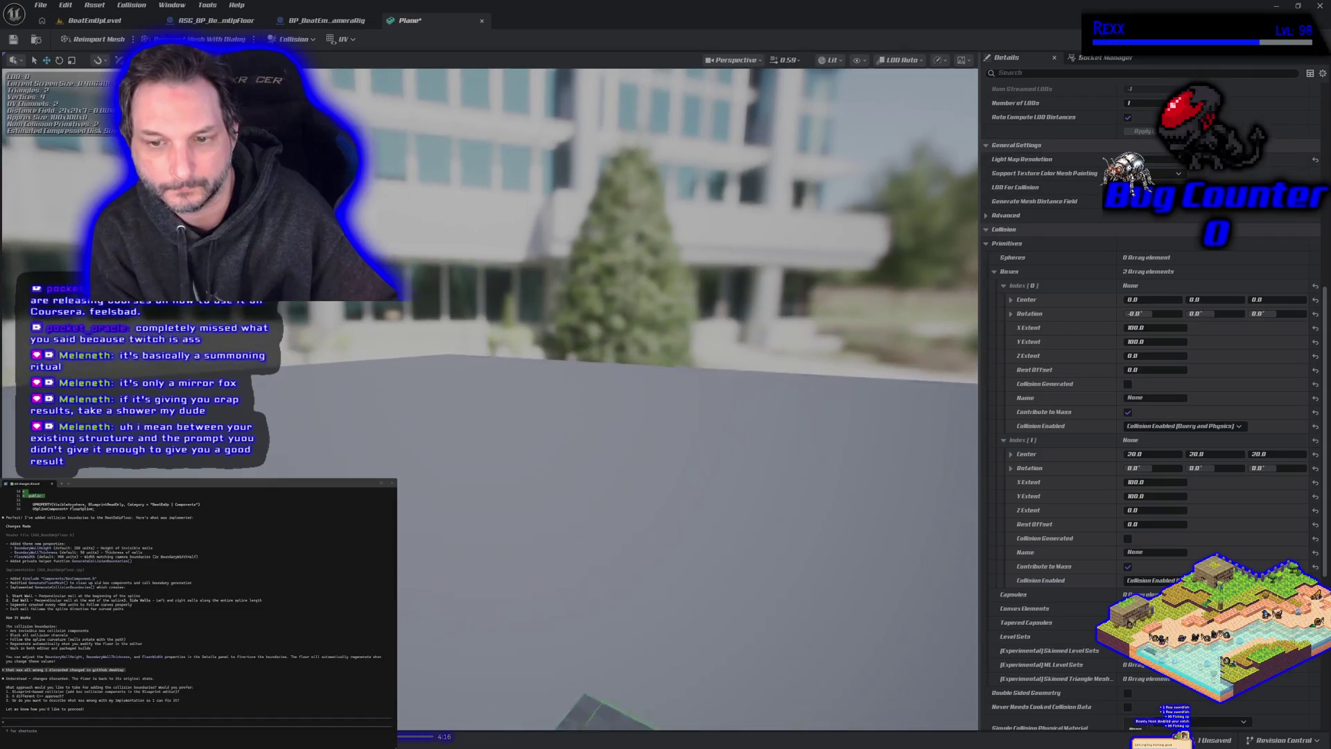
# Step: Give the second collision box a Z Extent of 100 and a Y Extent of 10
pyautogui.scroll(-5, 349, 431)
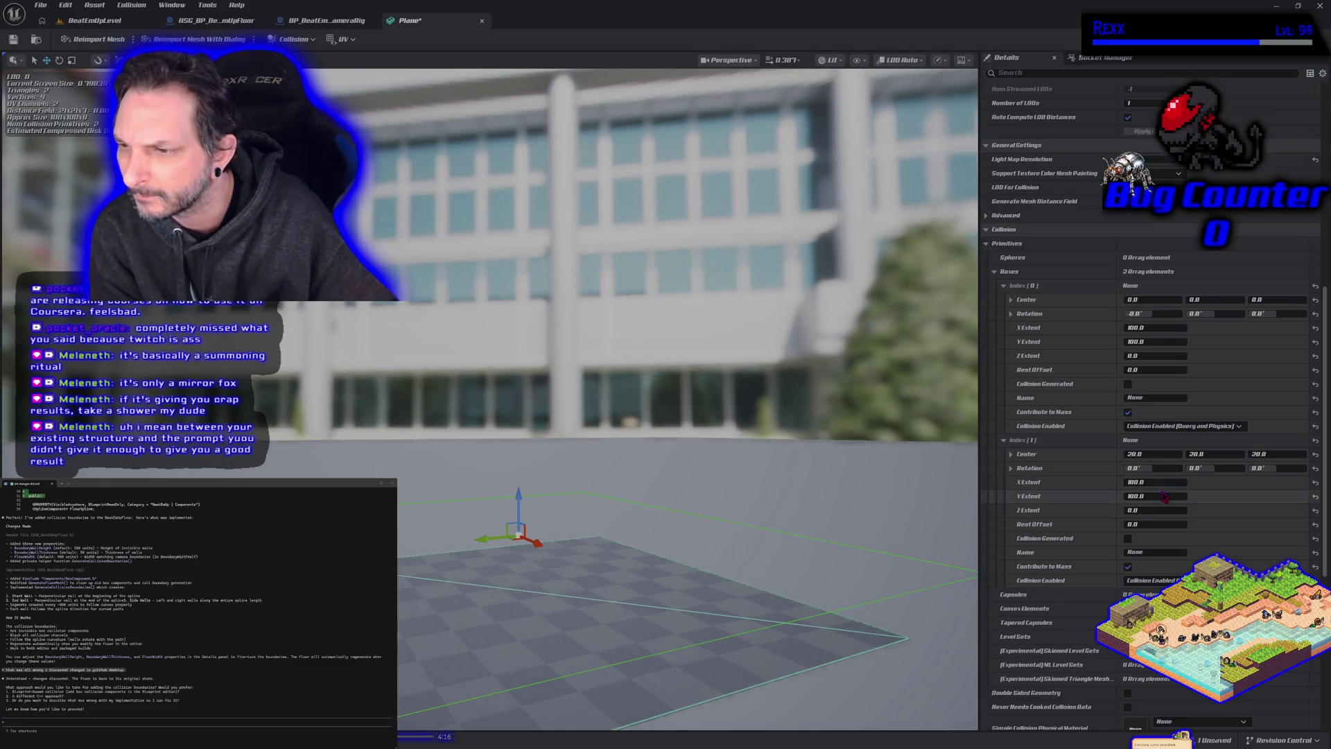
pyautogui.click(1136, 509)
pyautogui.write('1')
pyautogui.press('Return')
pyautogui.click(1156, 496)
pyautogui.write('50')
pyautogui.press('Return')
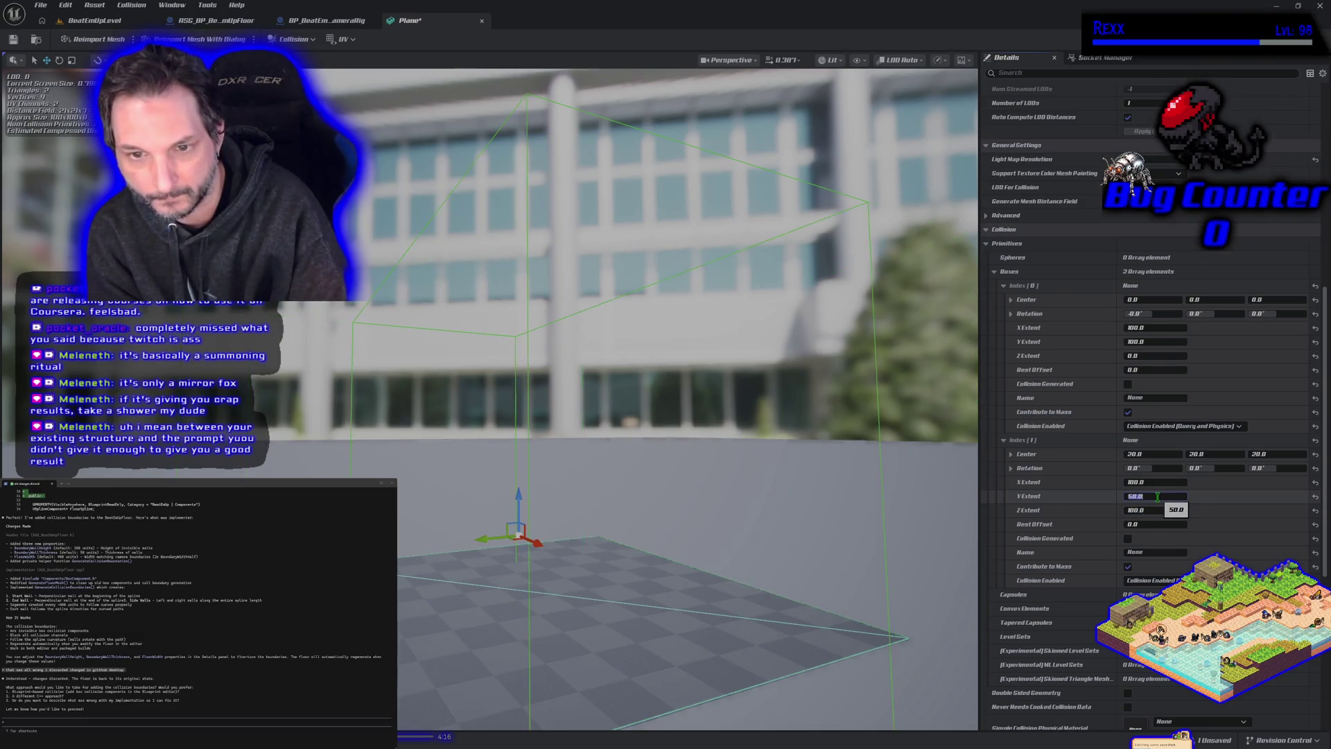
pyautogui.write('10')
pyautogui.press('Return')
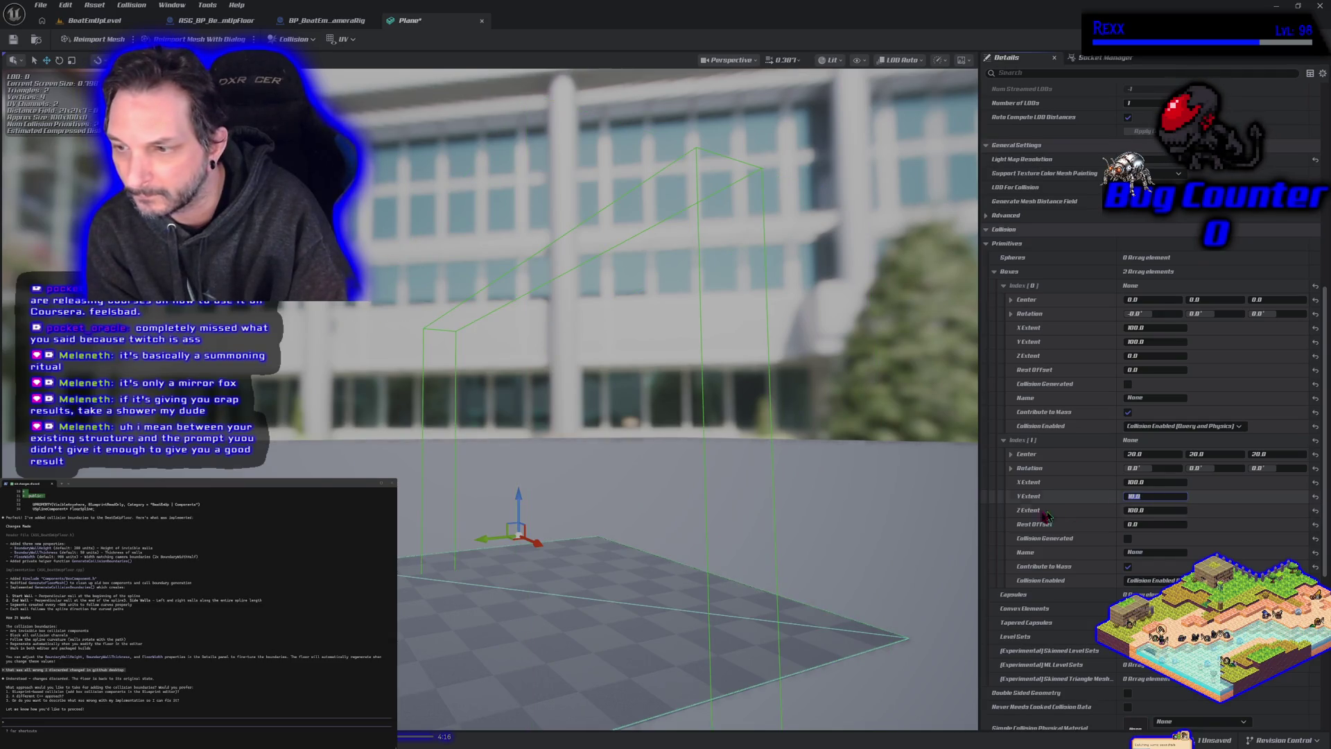
# Step: Move the wall box to the plane's edge at centre 0, -55, 20
pyautogui.moveTo(729, 563)
pyautogui.mouseDown()
pyautogui.moveTo(838, 603)
pyautogui.moveTo(734, 573)
pyautogui.mouseUp()
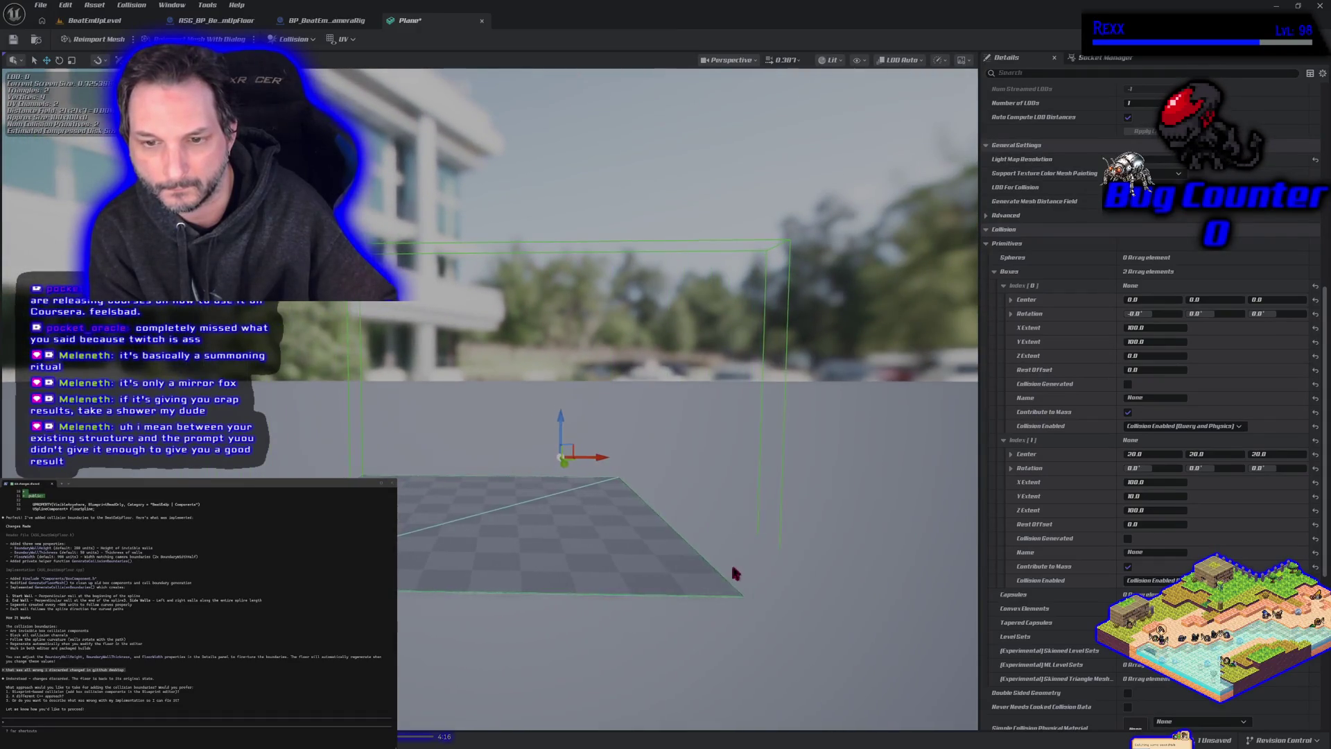
pyautogui.moveTo(610, 463)
pyautogui.mouseDown()
pyautogui.moveTo(515, 475)
pyautogui.moveTo(653, 452)
pyautogui.mouseUp()
pyautogui.moveTo(440, 400); pyautogui.dragTo(676, 416)
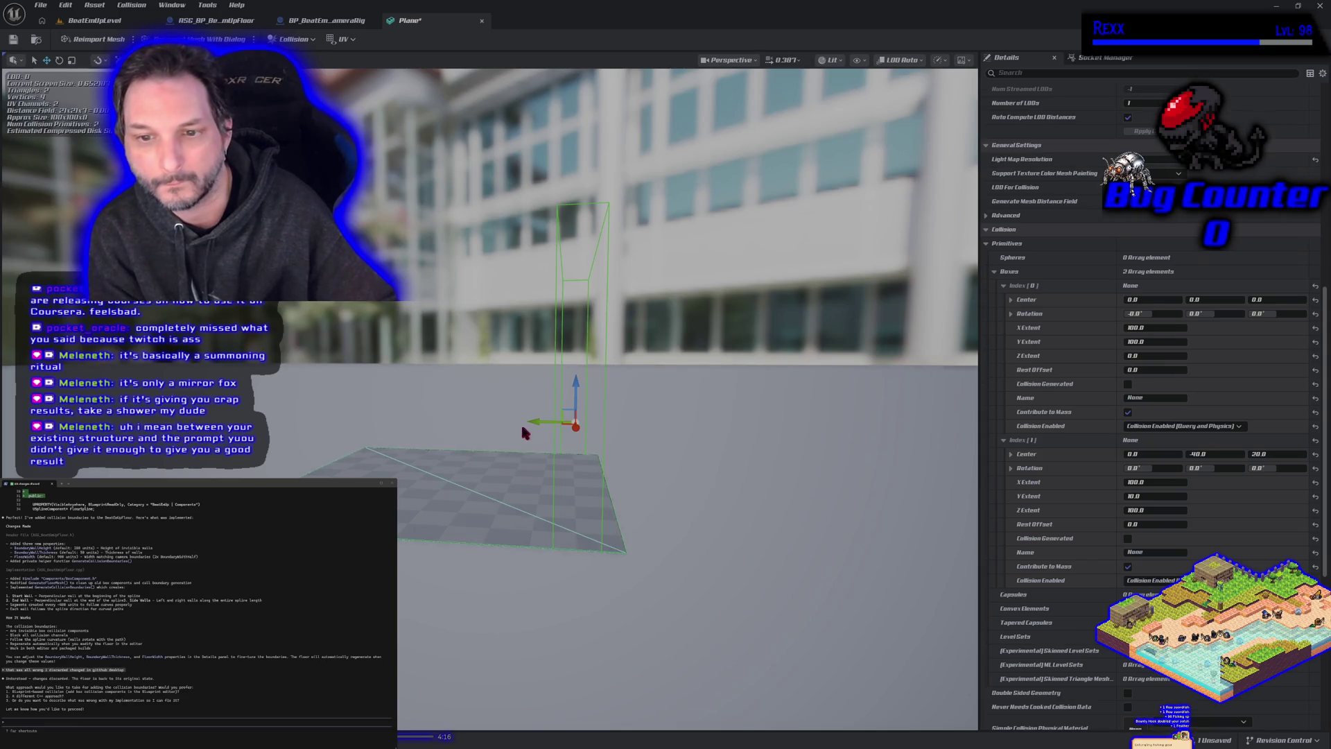
pyautogui.moveTo(528, 421); pyautogui.dragTo(545, 421)
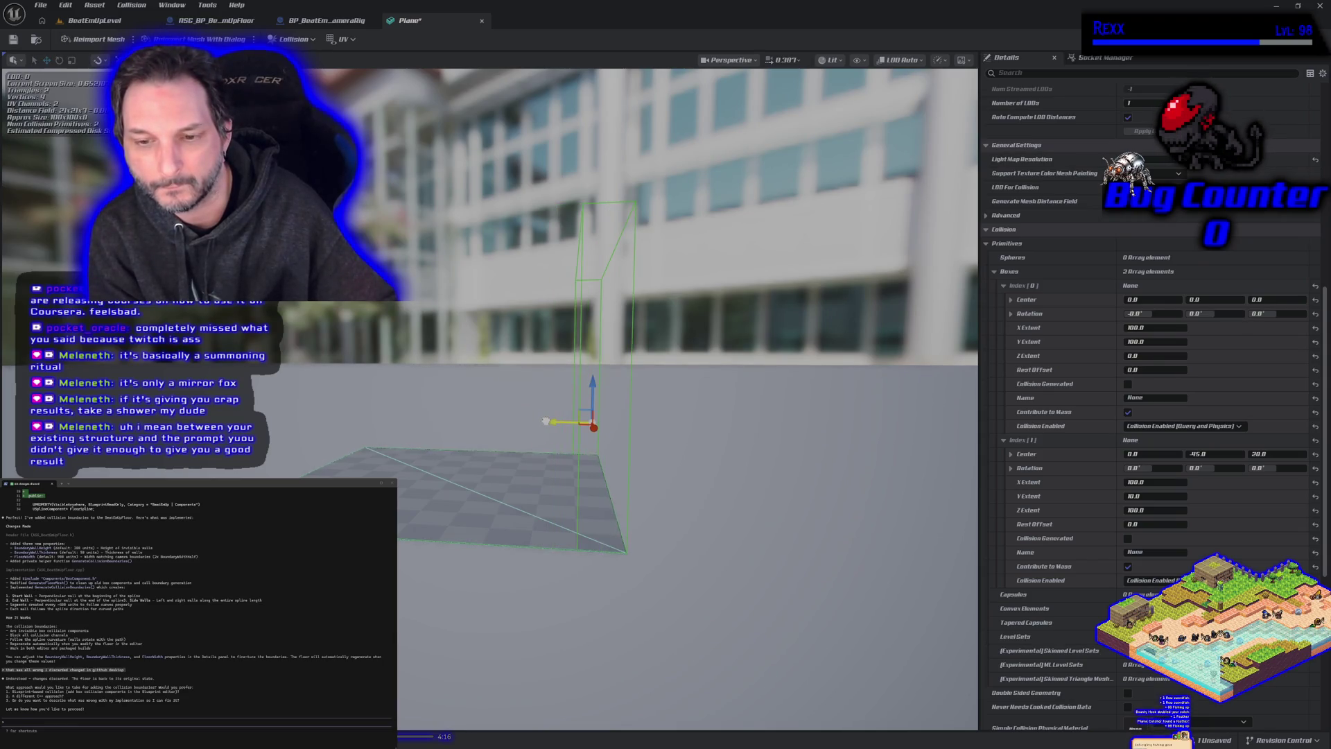
pyautogui.moveTo(546, 421)
pyautogui.mouseDown()
pyautogui.moveTo(579, 422)
pyautogui.moveTo(610, 450)
pyautogui.moveTo(700, 405)
pyautogui.moveTo(536, 506)
pyautogui.mouseUp()
# Step: Duplicate the wall box and move the copy to stand along the opposite edge
pyautogui.hotkey('ctrl', 'd')
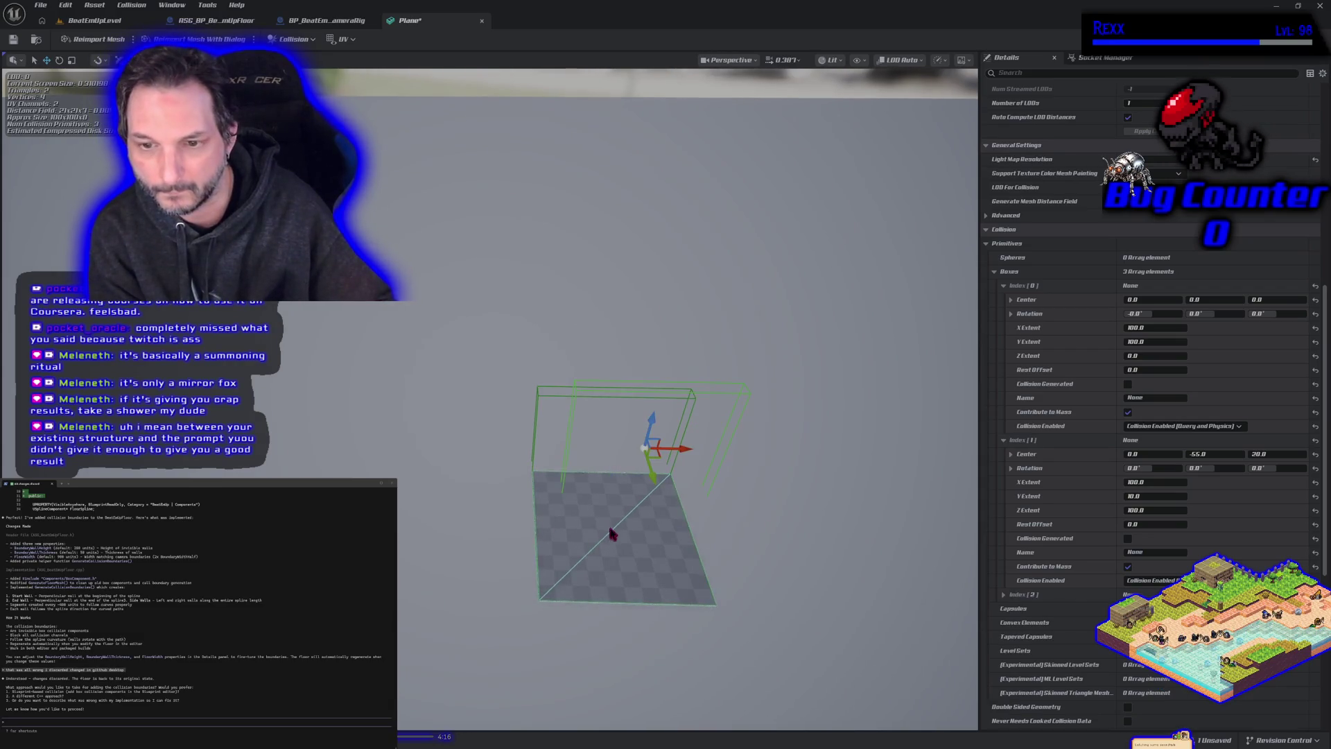
pyautogui.moveTo(672, 447)
pyautogui.mouseDown()
pyautogui.moveTo(643, 452)
pyautogui.moveTo(607, 614)
pyautogui.moveTo(676, 591)
pyautogui.moveTo(683, 547)
pyautogui.moveTo(721, 525)
pyautogui.moveTo(734, 488)
pyautogui.moveTo(509, 490)
pyautogui.mouseUp()
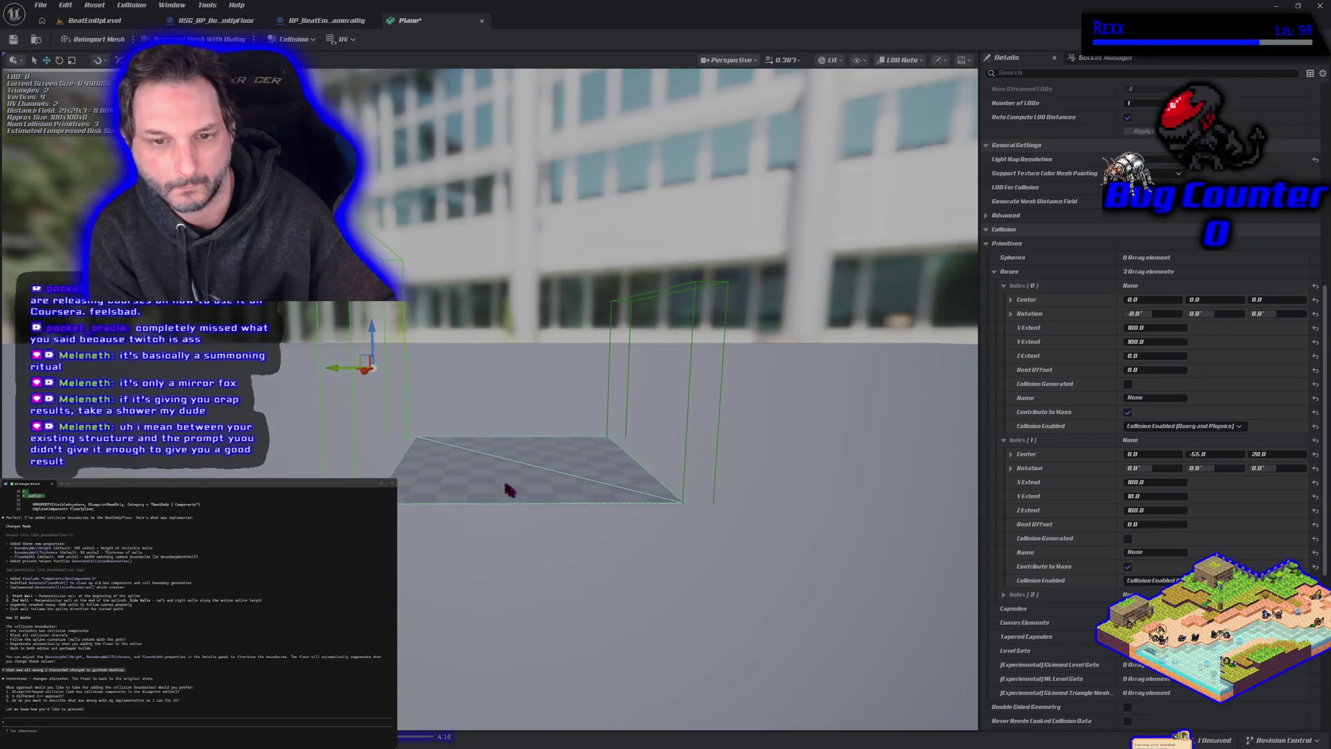
pyautogui.moveTo(336, 373); pyautogui.dragTo(346, 373)
pyautogui.moveTo(438, 437); pyautogui.dragTo(426, 421)
pyautogui.moveTo(522, 500); pyautogui.dragTo(520, 503)
pyautogui.moveTo(430, 424)
pyautogui.mouseDown()
pyautogui.moveTo(429, 466)
pyautogui.moveTo(399, 455)
pyautogui.moveTo(448, 413)
pyautogui.mouseUp()
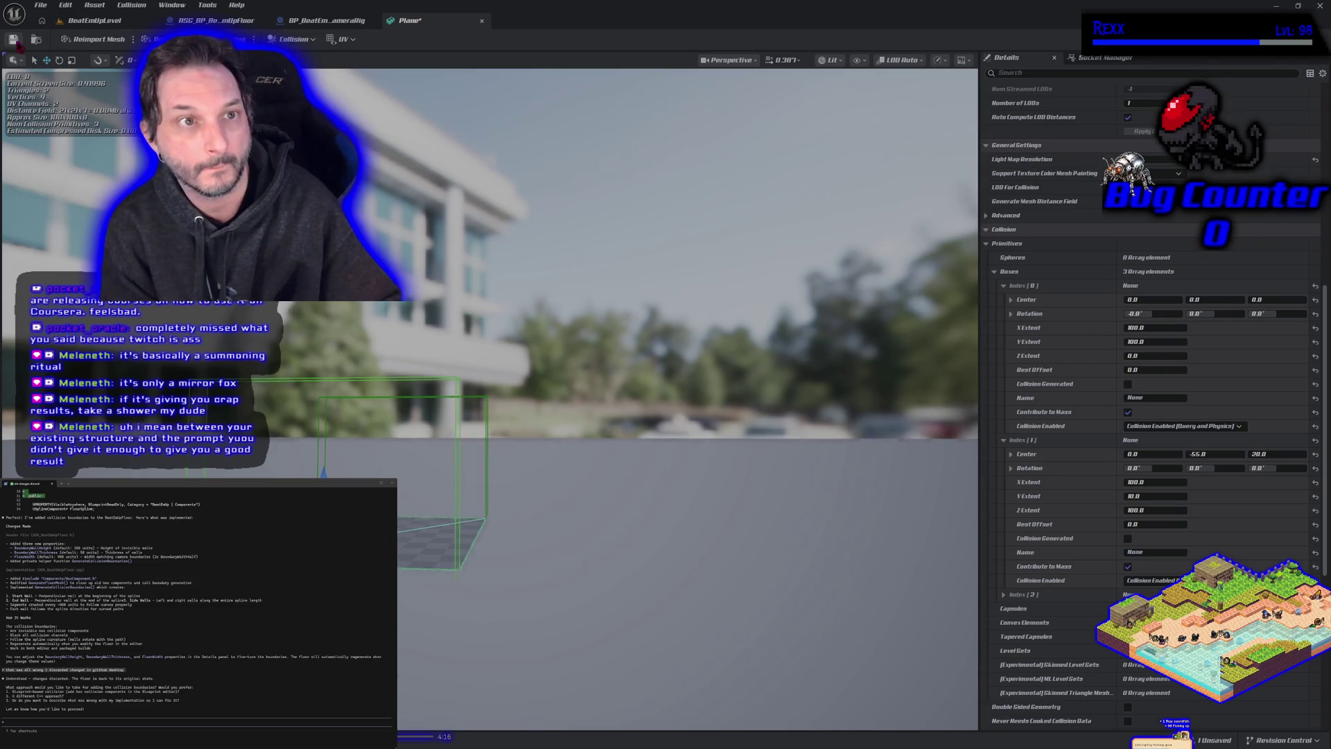
# Step: Switch between the floor blueprint and Plane mesh tabs and browse the project's Meshes content
pyautogui.click(238, 20)
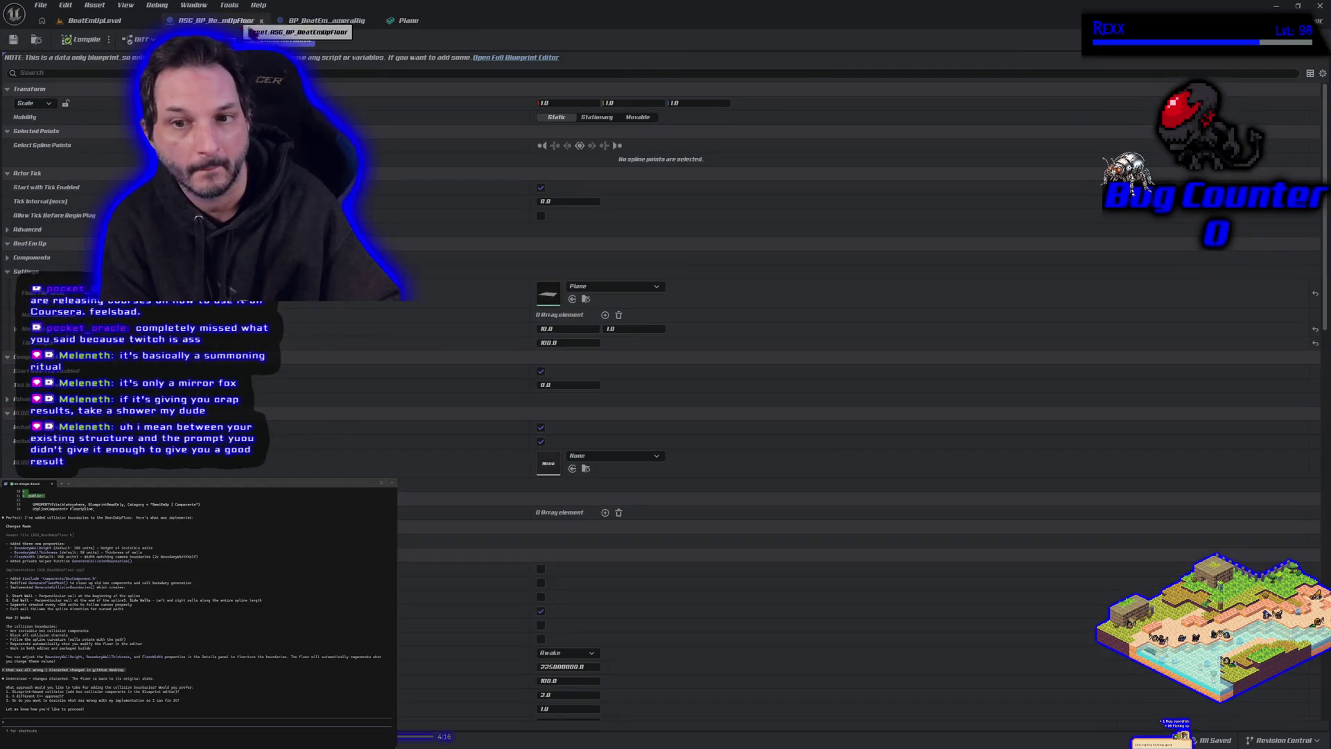
pyautogui.click(409, 21)
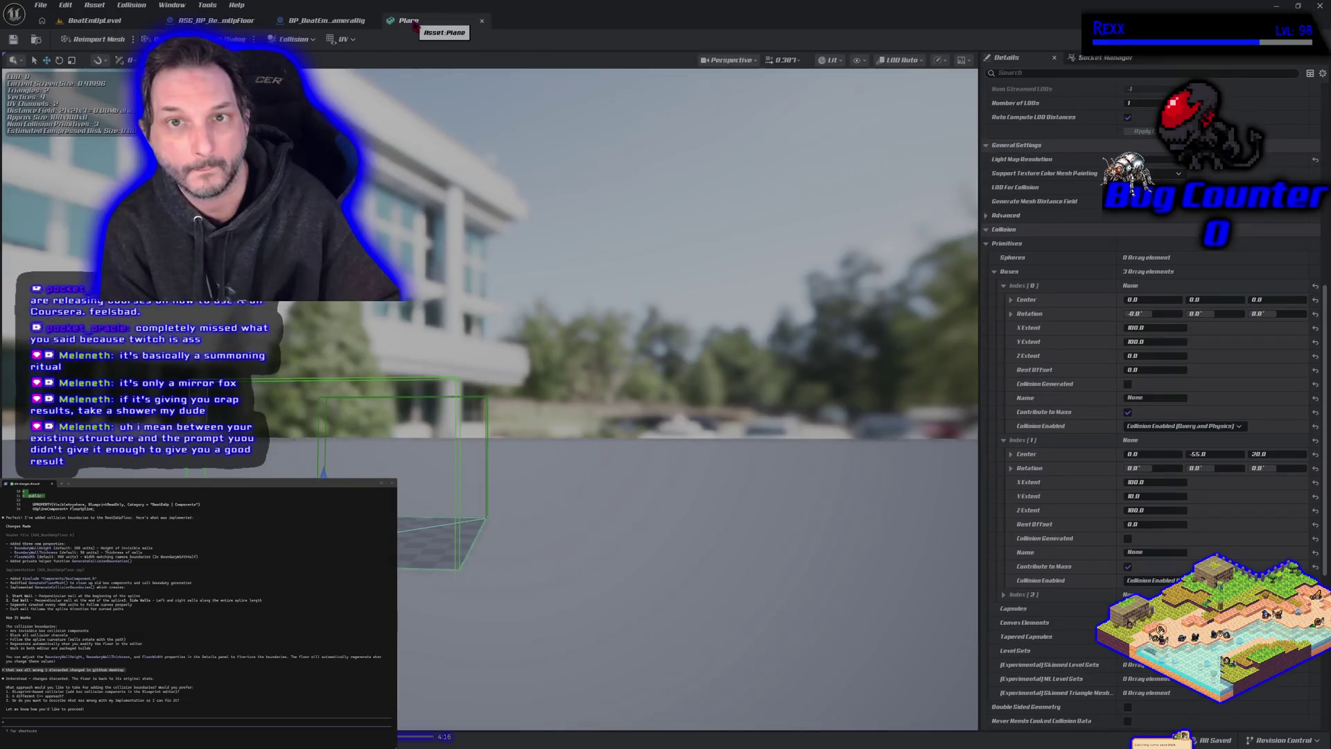
pyautogui.rightClick(415, 25)
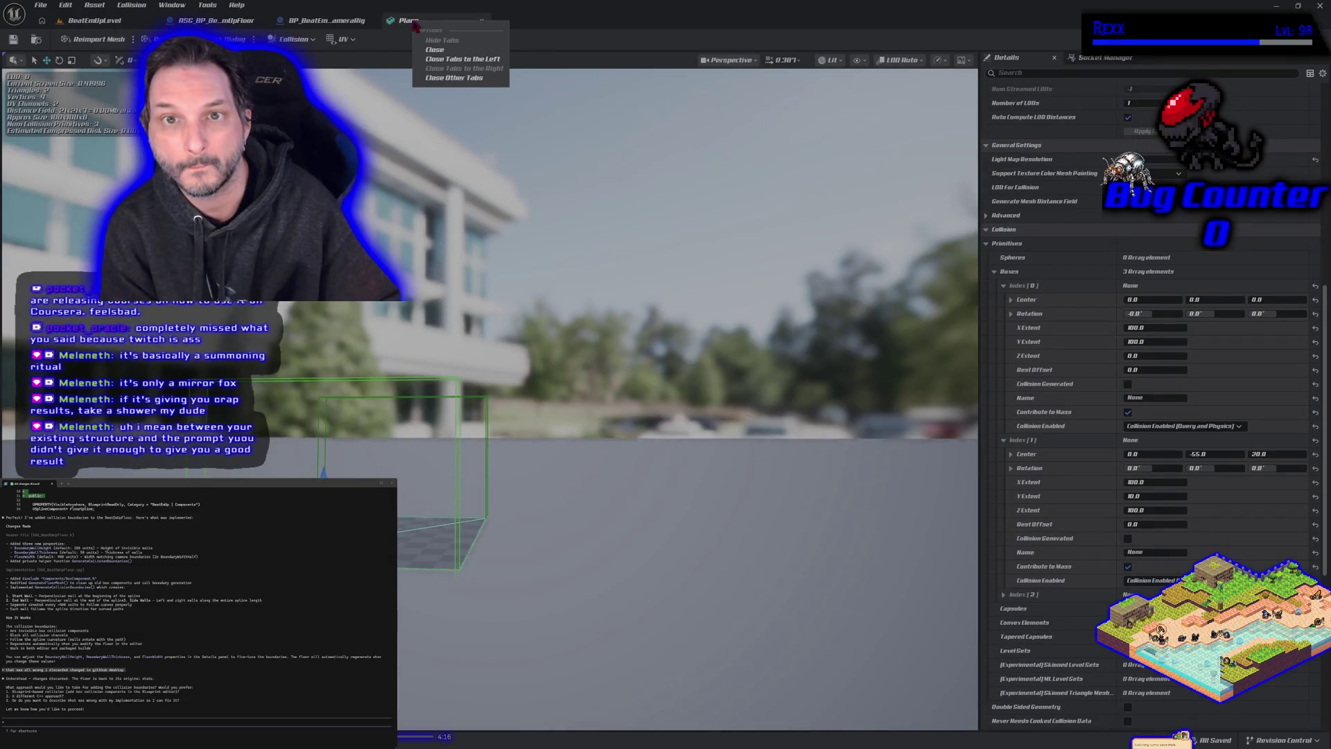
pyautogui.press('Escape')
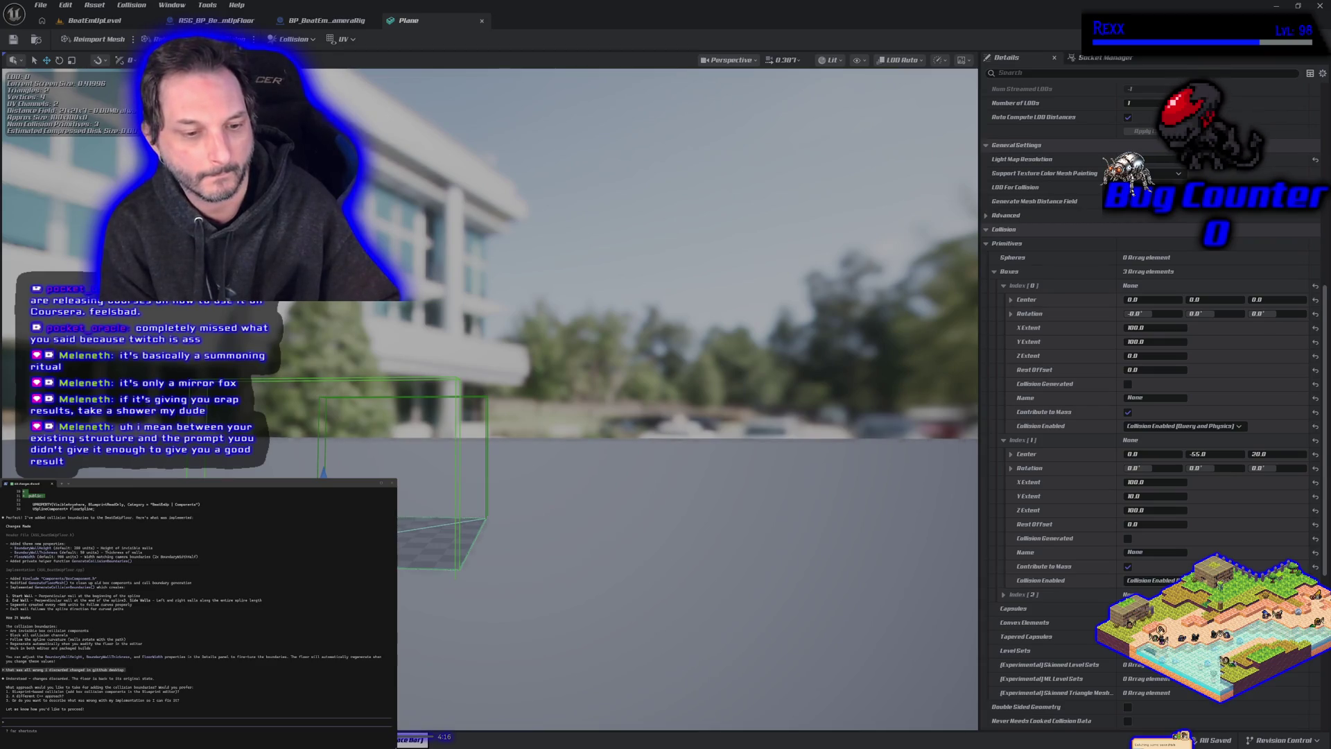
pyautogui.hotkey('ctrl', 'space')
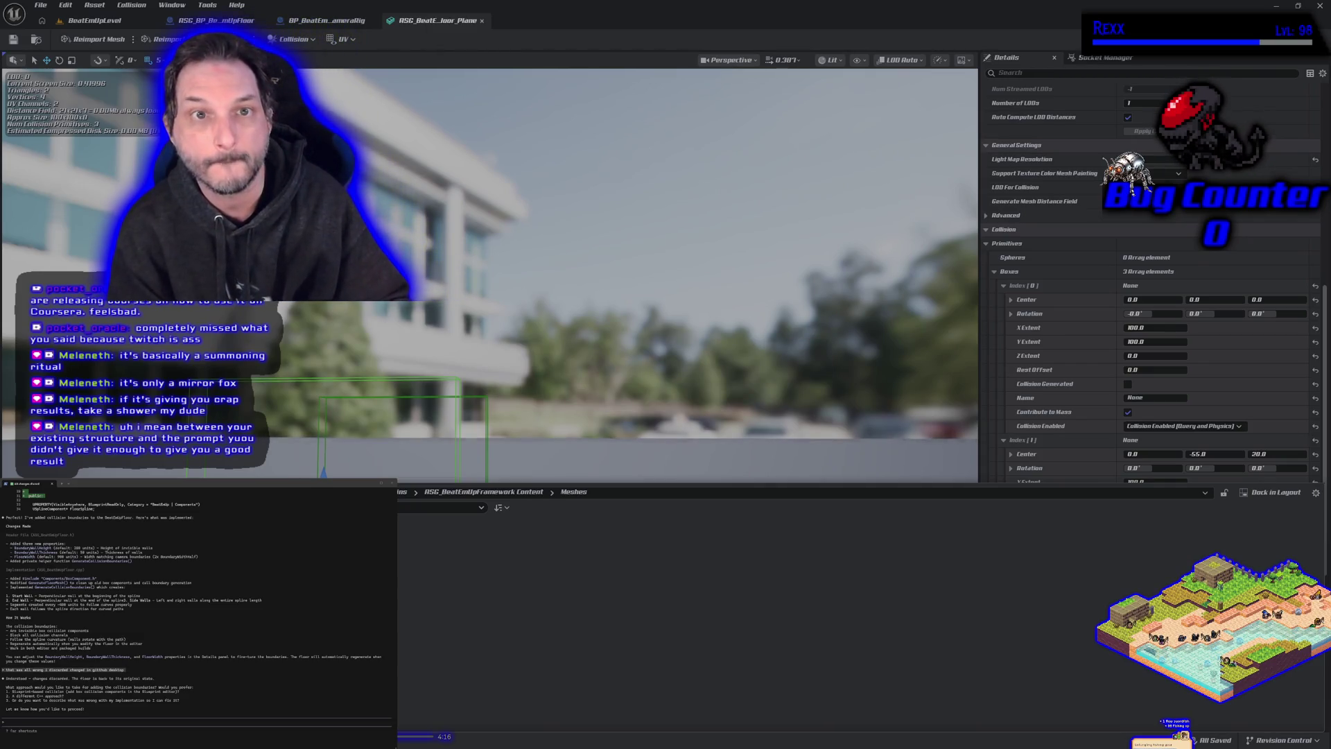
# Step: Set the floor blueprint's Mesh to ASG_BeatEmUpFloor_Plane, compile, and return to BeatEmUpLevel
pyautogui.click(216, 20)
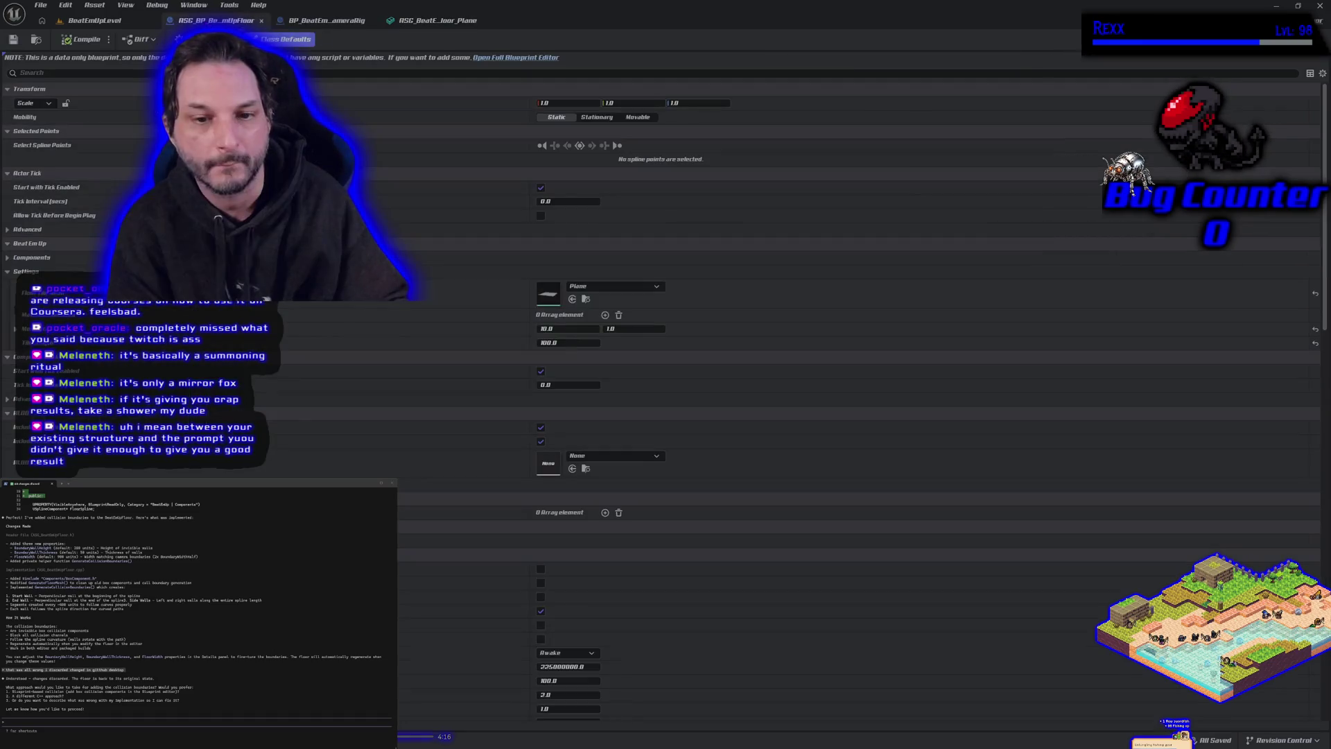
pyautogui.click(573, 300)
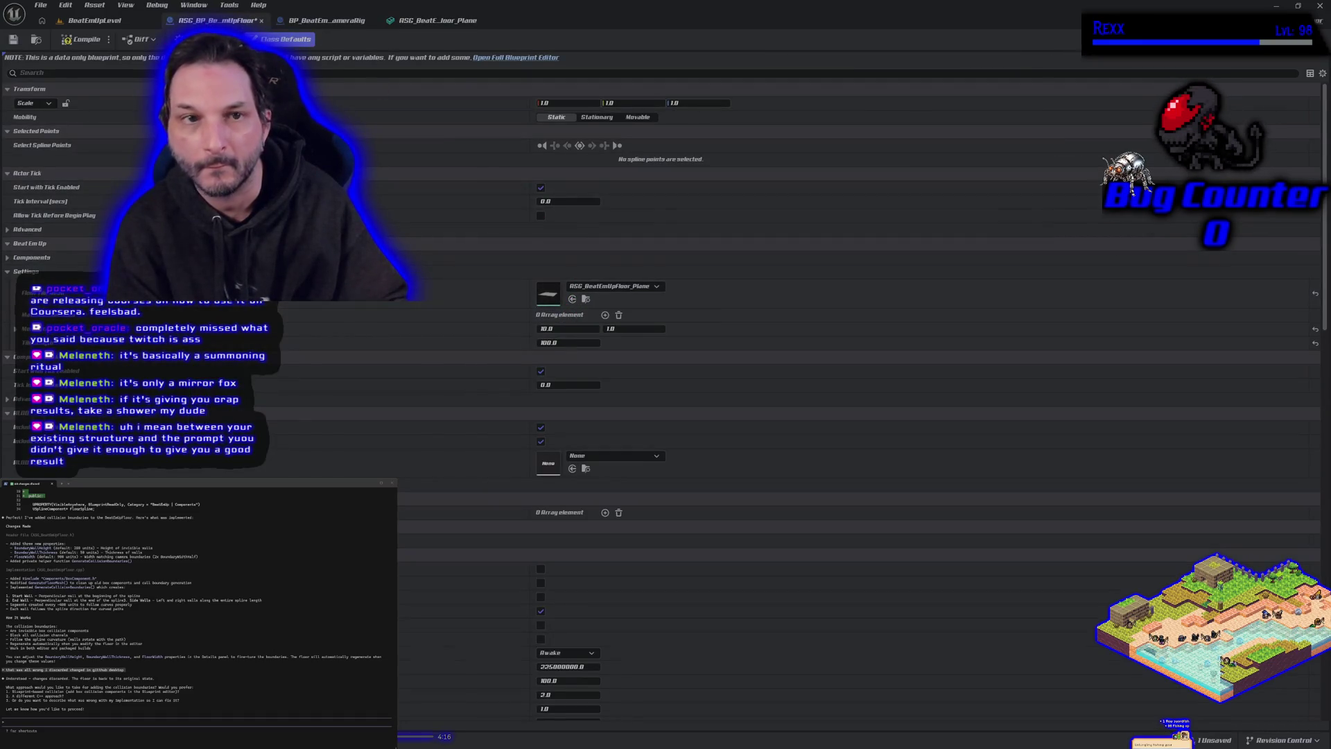
pyautogui.click(71, 41)
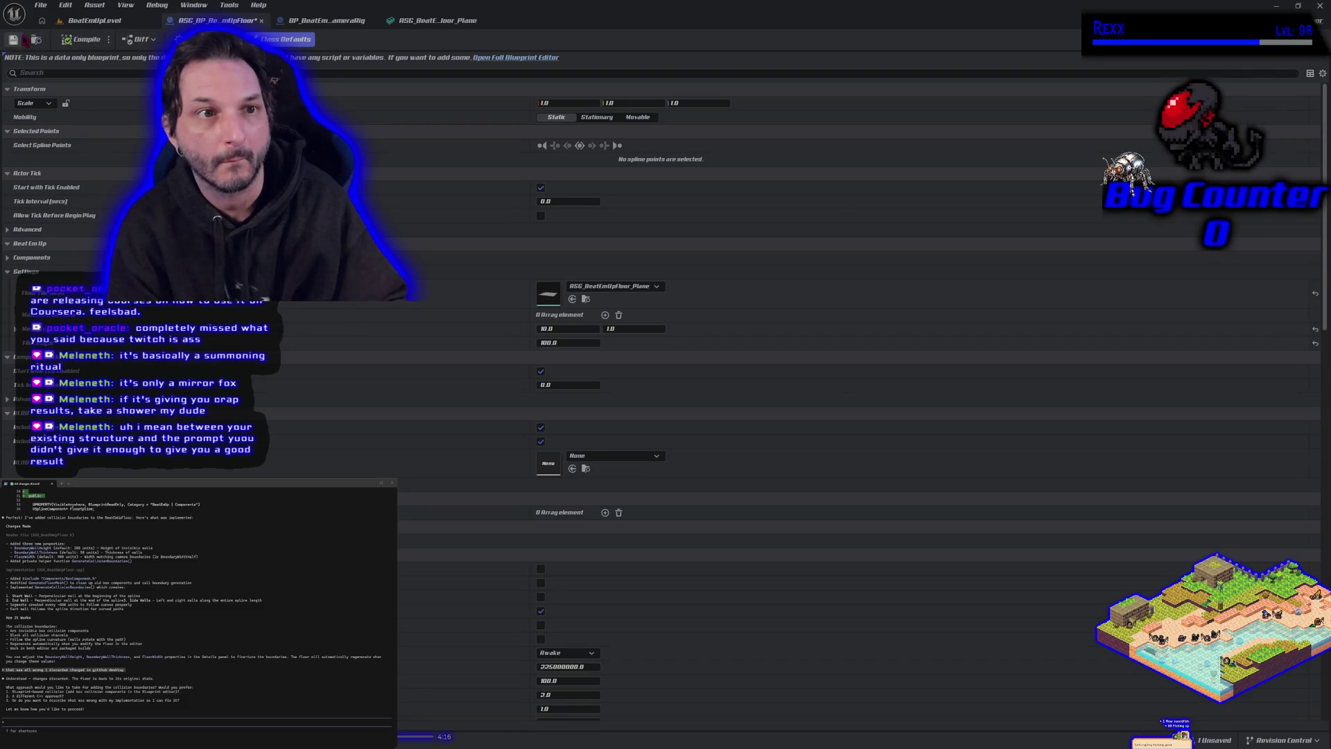
pyautogui.click(95, 21)
pyautogui.scroll(-10, 476, 187)
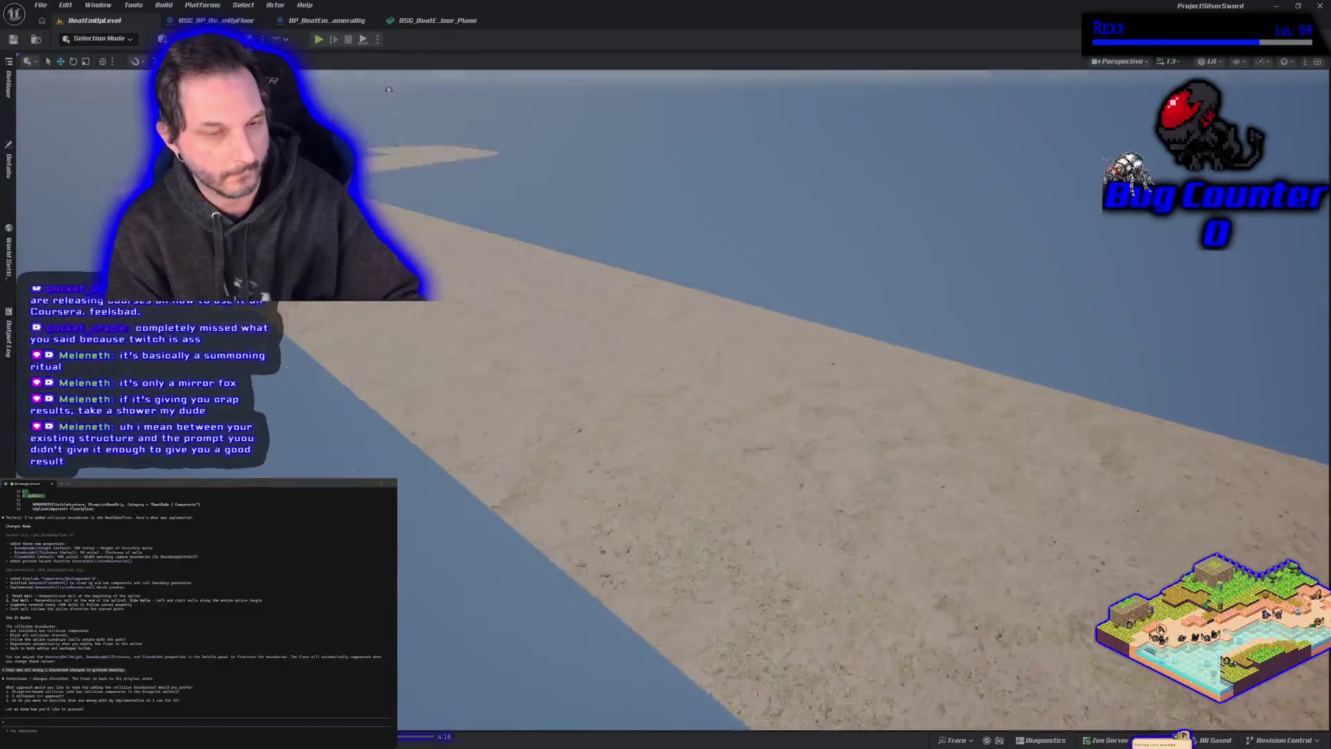
# Step: Play the level and run the character right and left along the beach, jumping once
pyautogui.moveTo(536, 418); pyautogui.dragTo(536, 418)
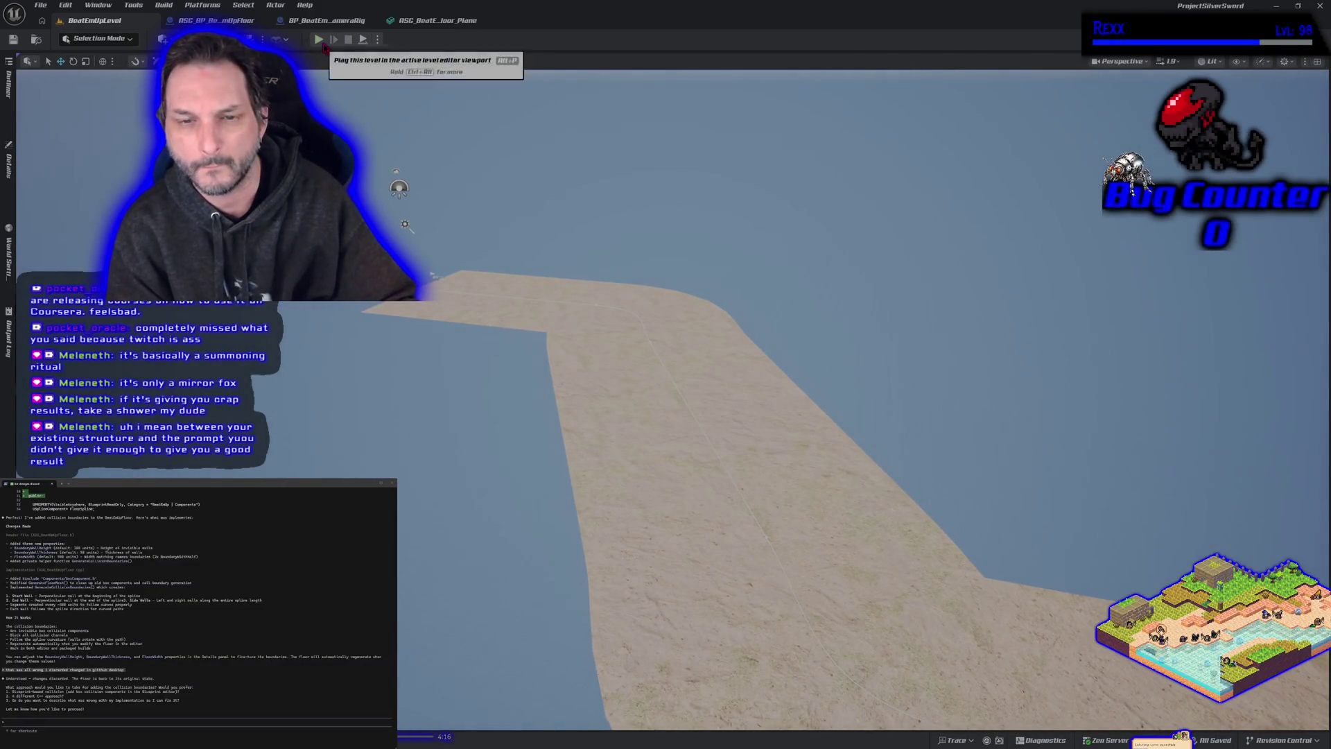
pyautogui.click(318, 40)
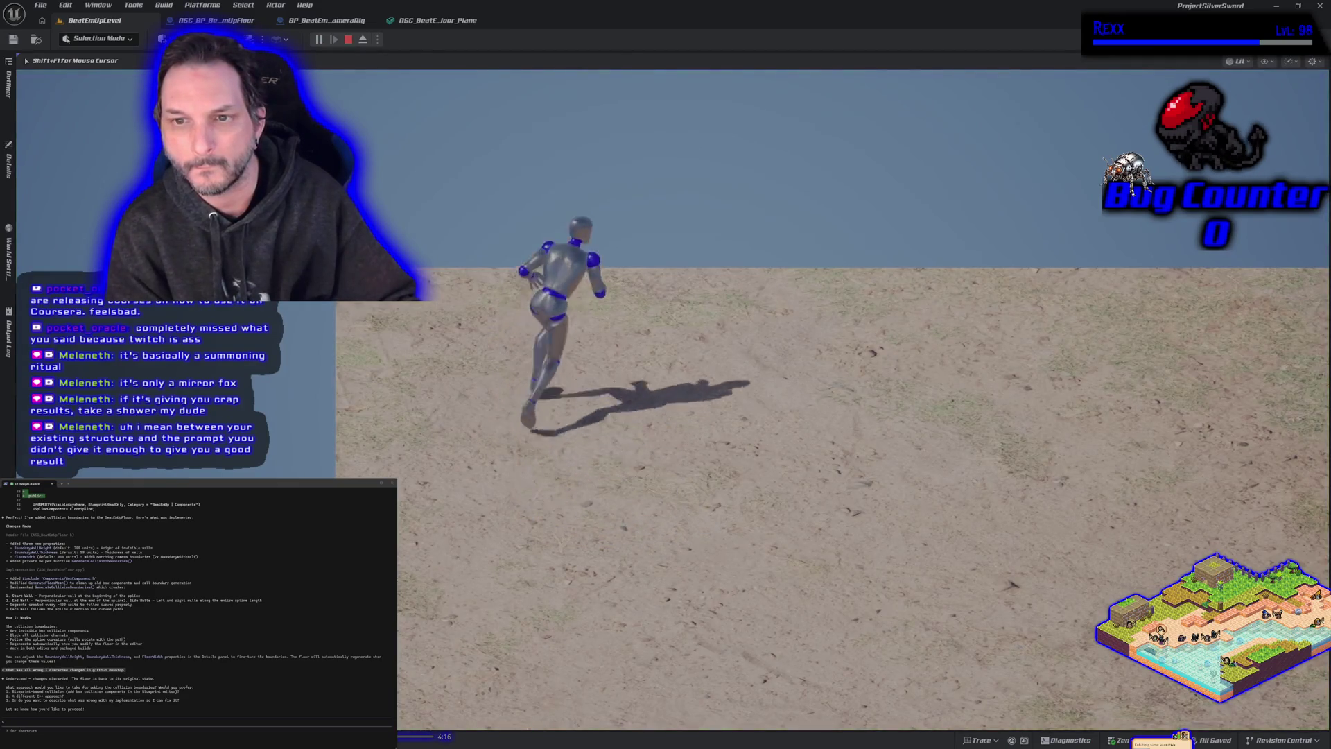
pyautogui.press('d')
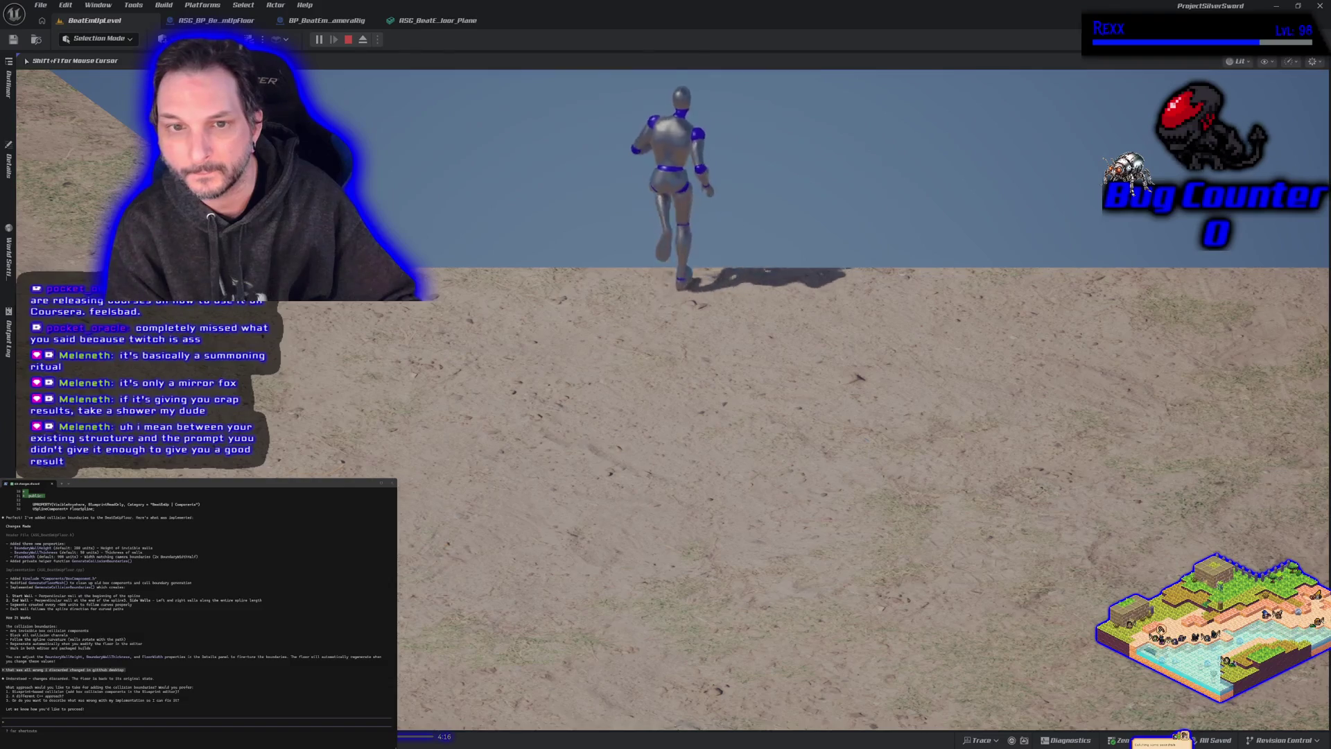
pyautogui.press('a')
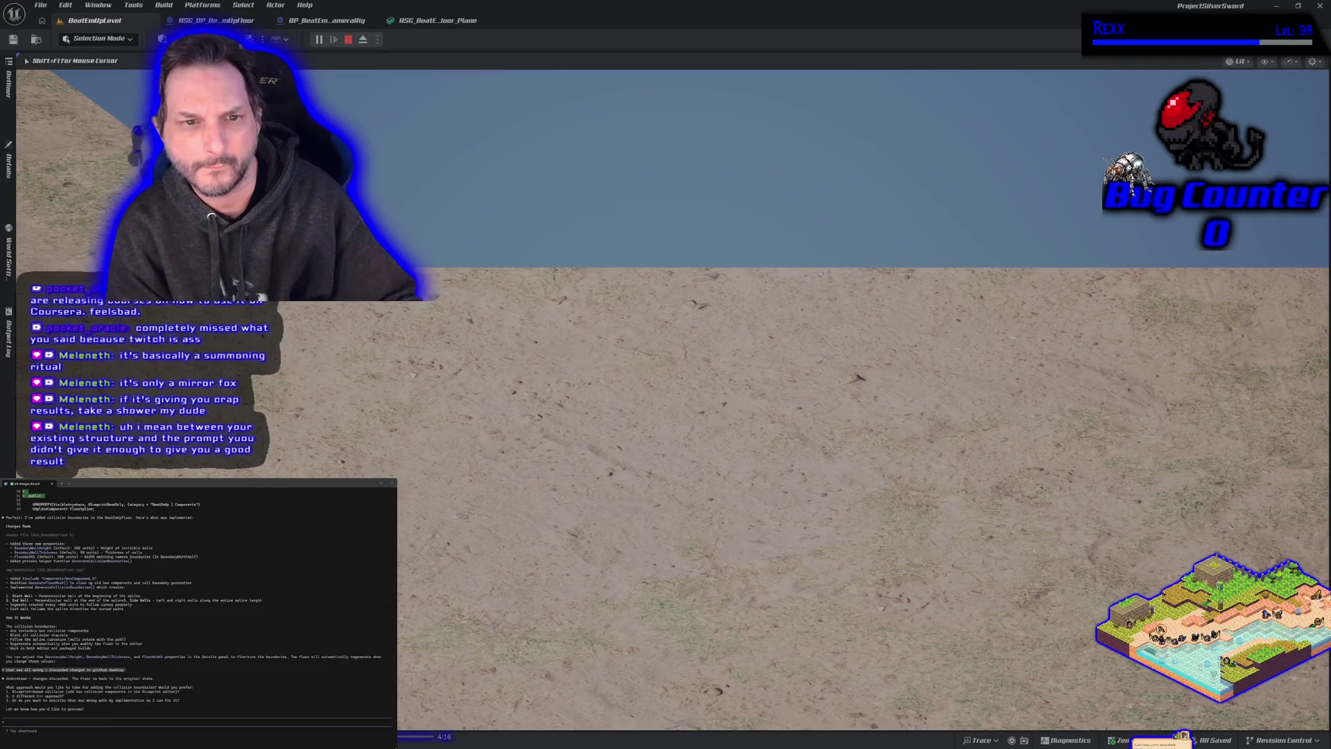
pyautogui.press('space')
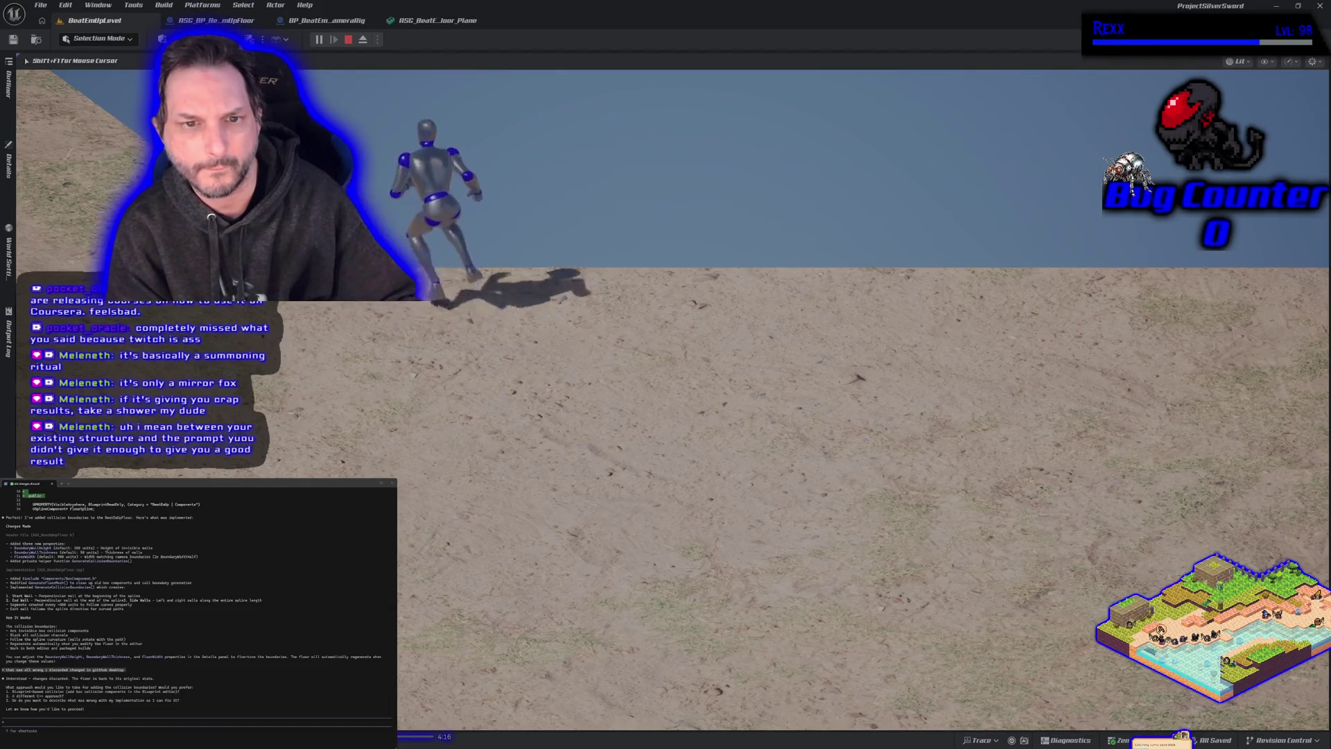
# Step: Run the character back and forth toward the floor edge, then switch to the camera component code
pyautogui.press('d')
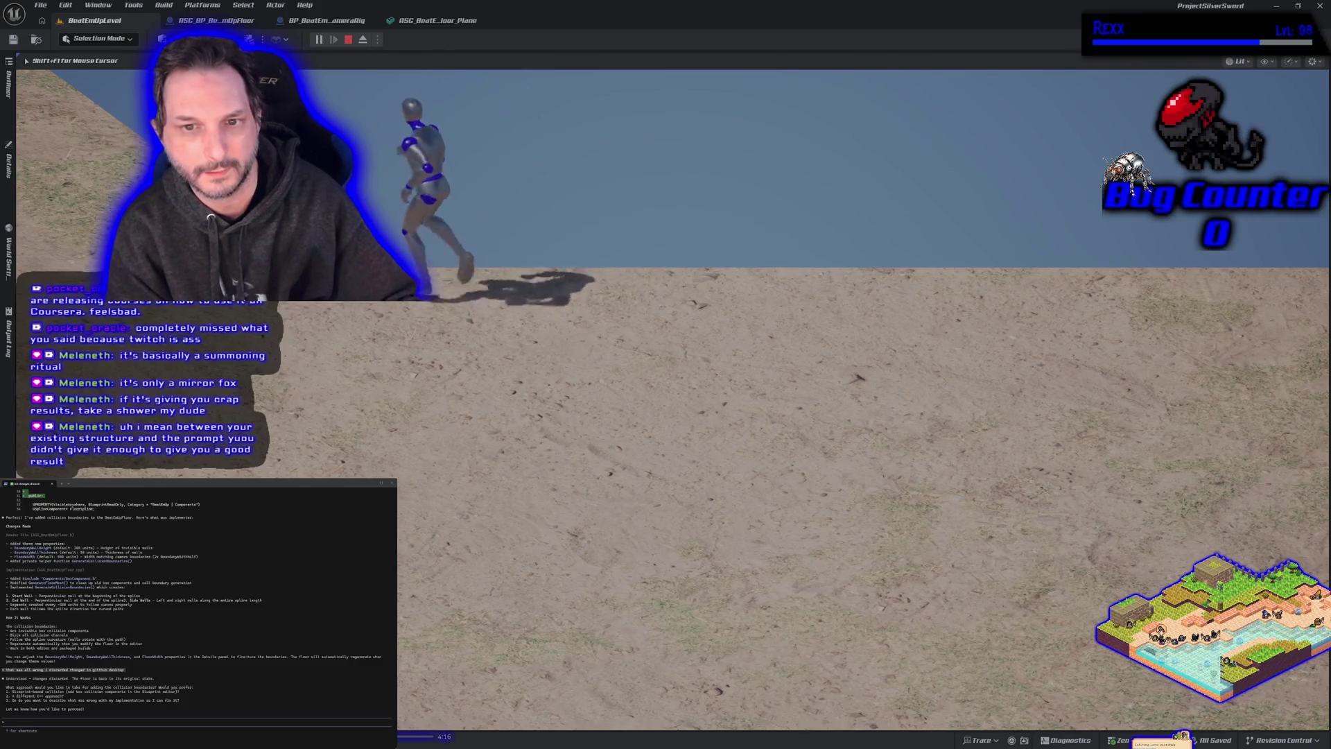
pyautogui.press('a')
pyautogui.press('d')
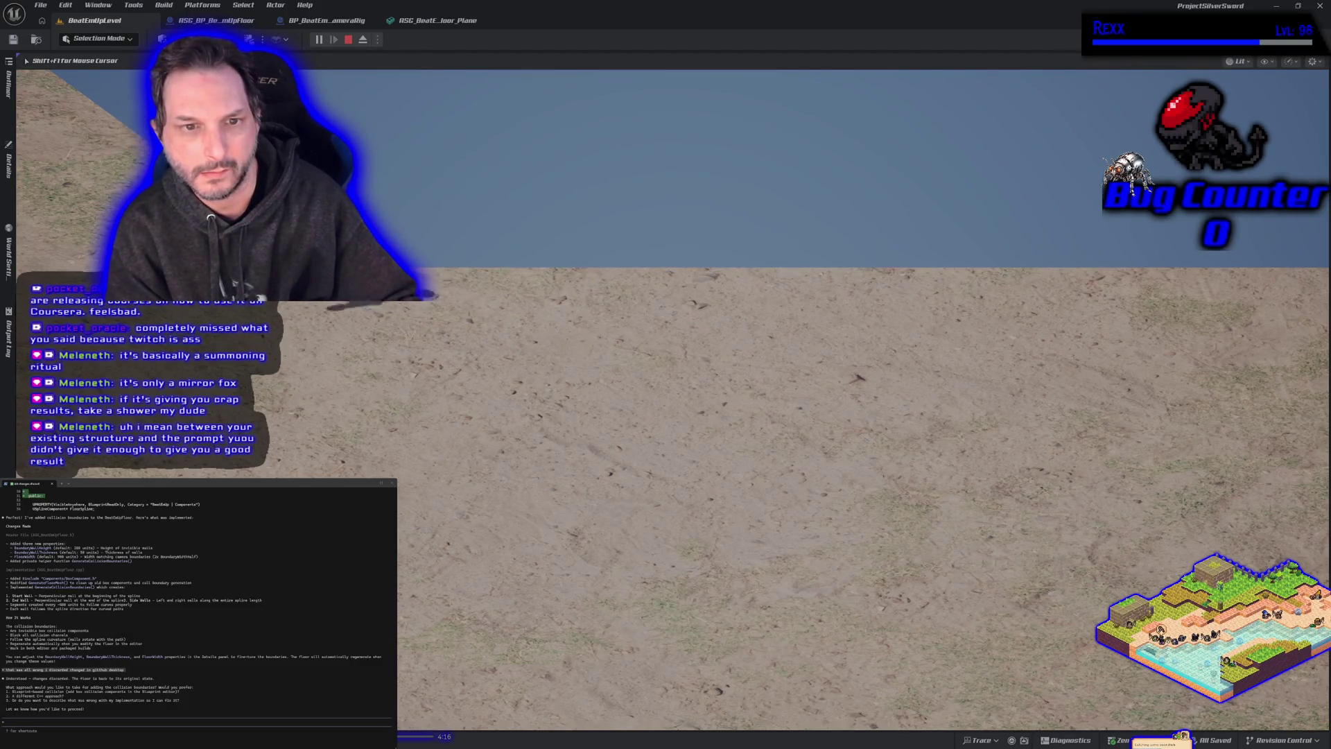
pyautogui.press('a')
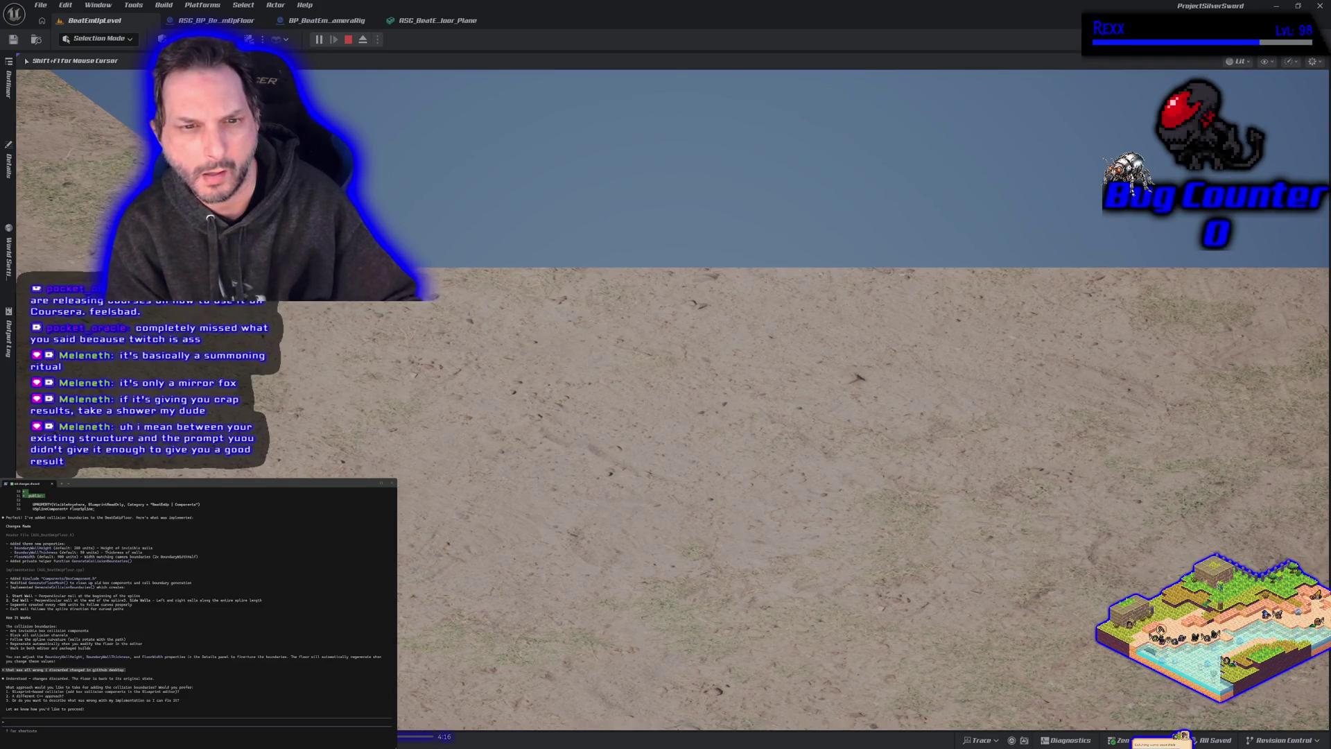
pyautogui.press('s')
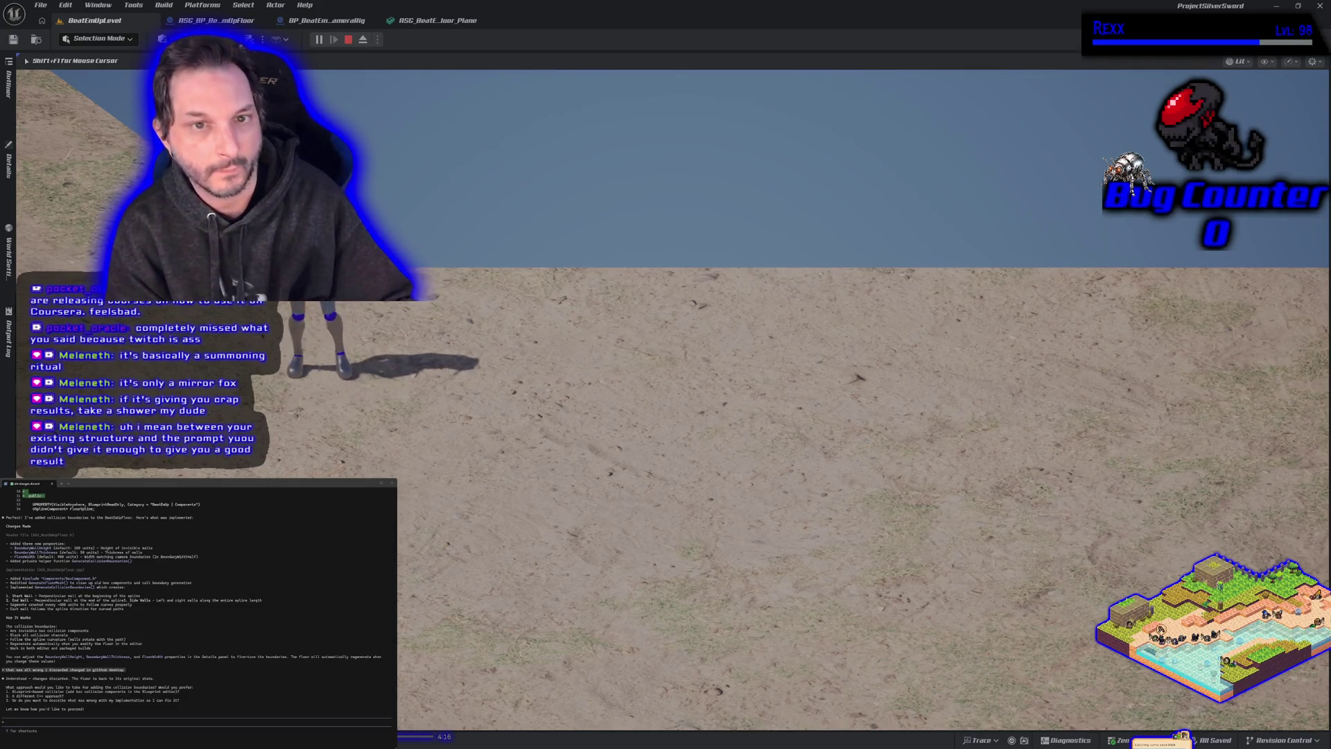
pyautogui.hotkey('alt', 'Tab')
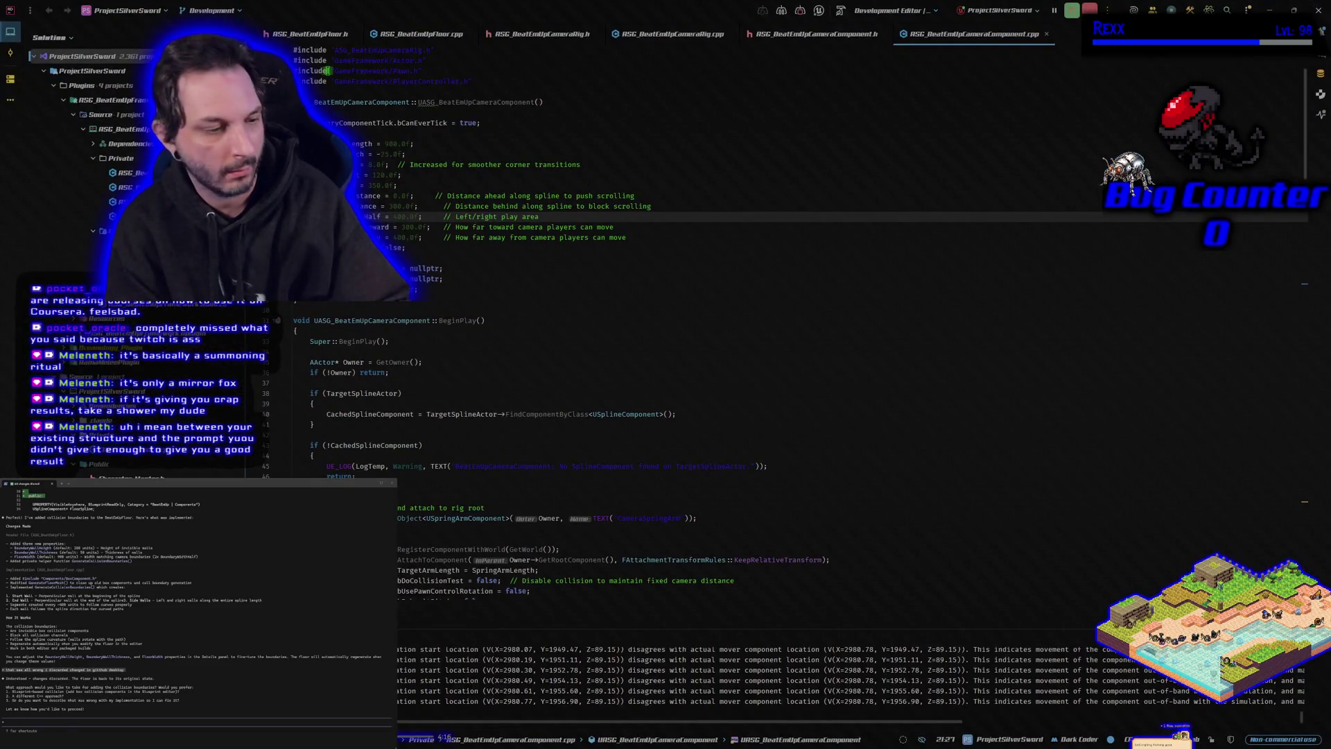
# Step: Back in the running game, enter a console command to display collision wireframes
pyautogui.hotkey('alt', 'Tab')
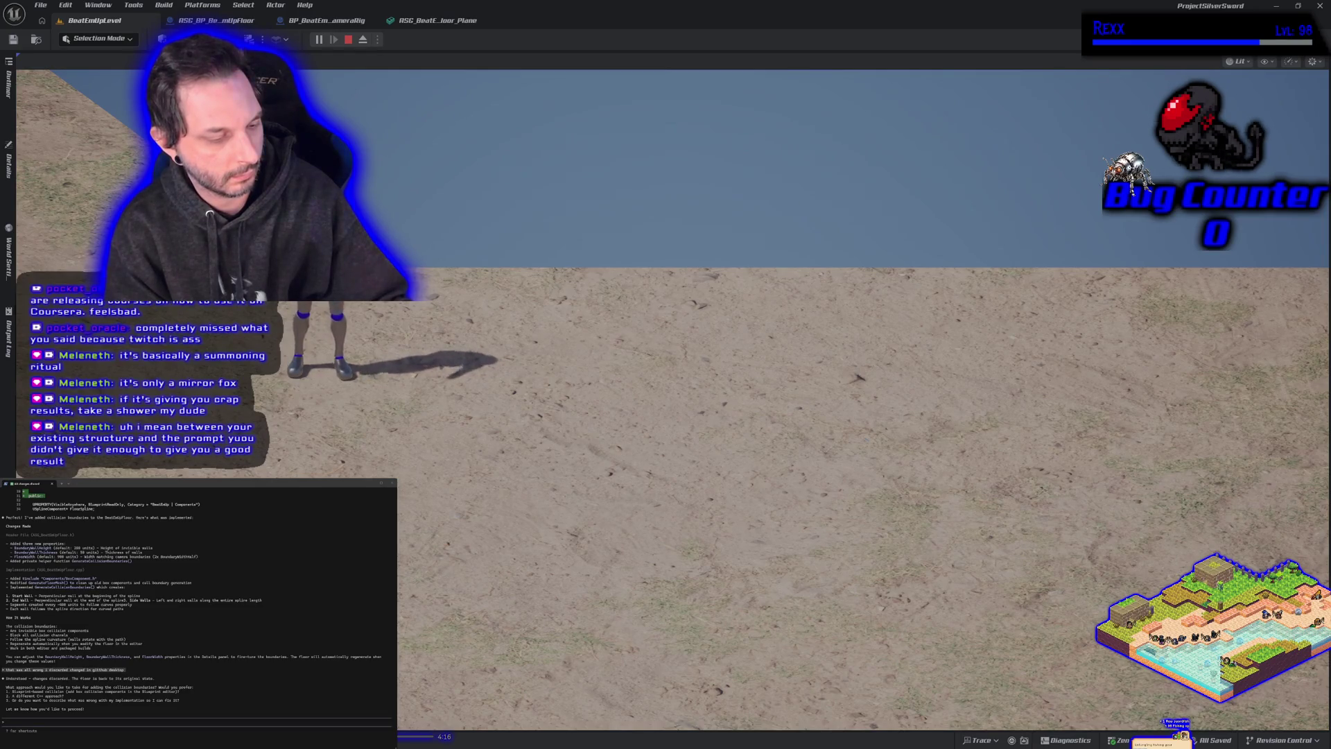
pyautogui.hotkey('alt', 'Tab')
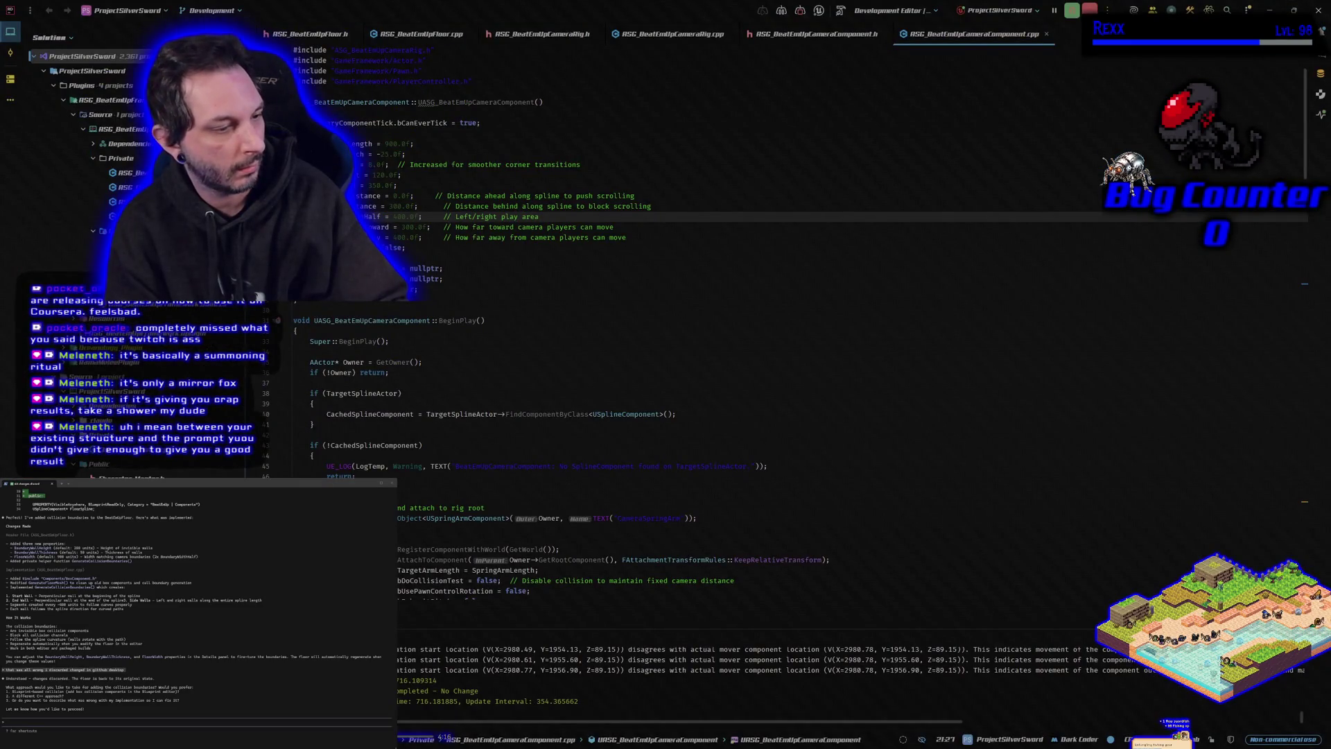
pyautogui.hotkey('alt', 'Tab')
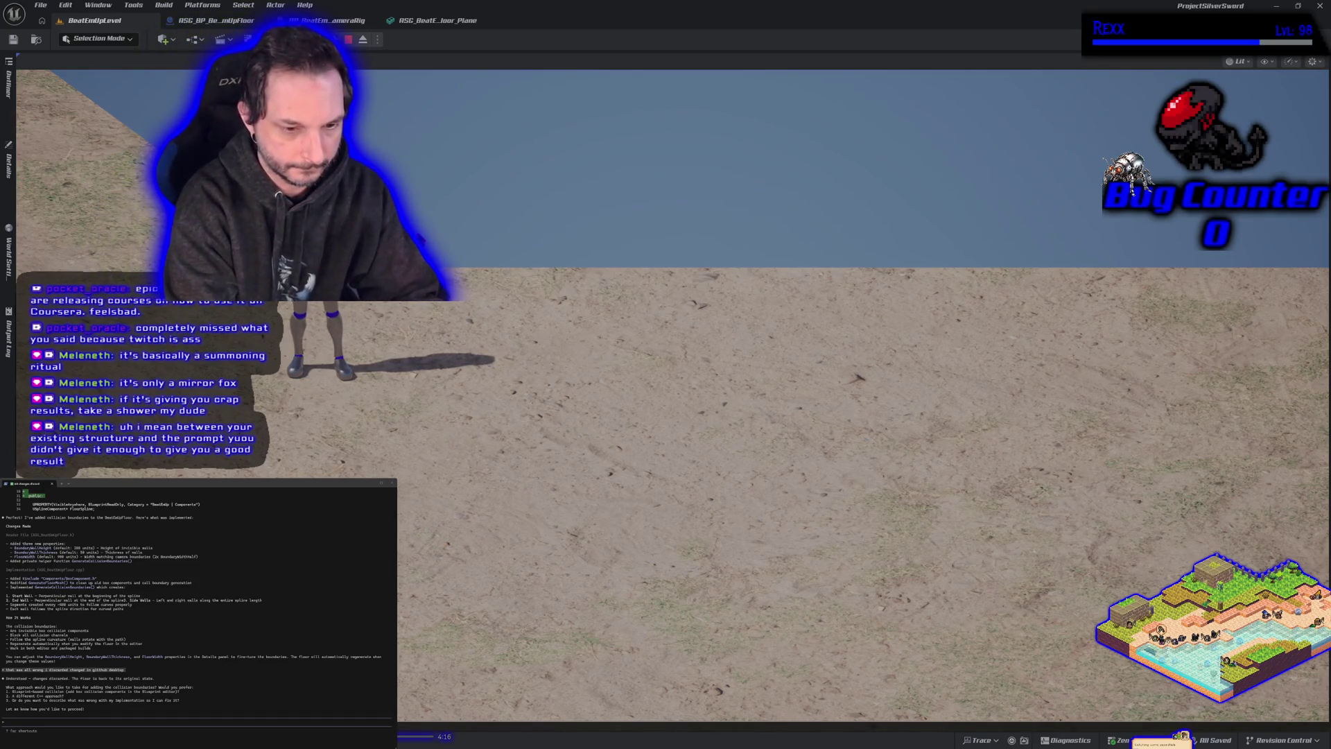
pyautogui.press('`')
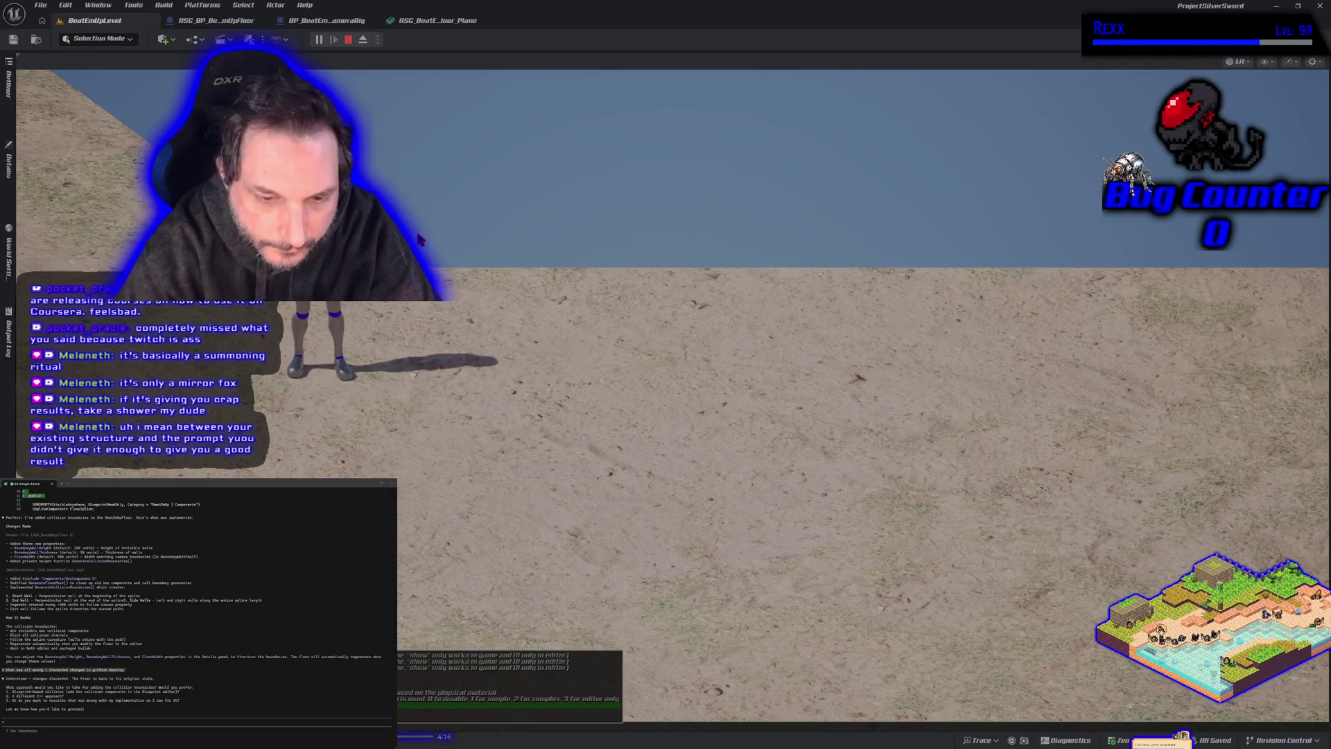
pyautogui.click(419, 239)
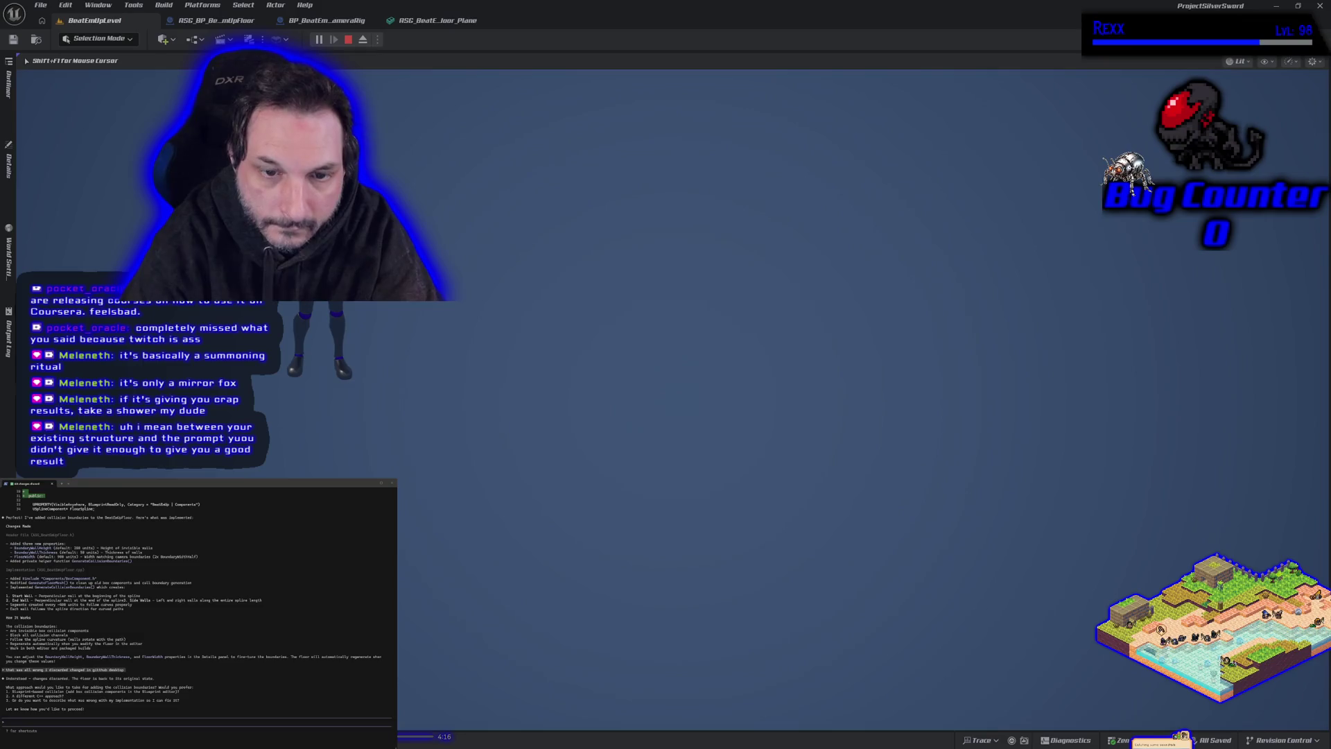
pyautogui.hotkey('shift', 'F1')
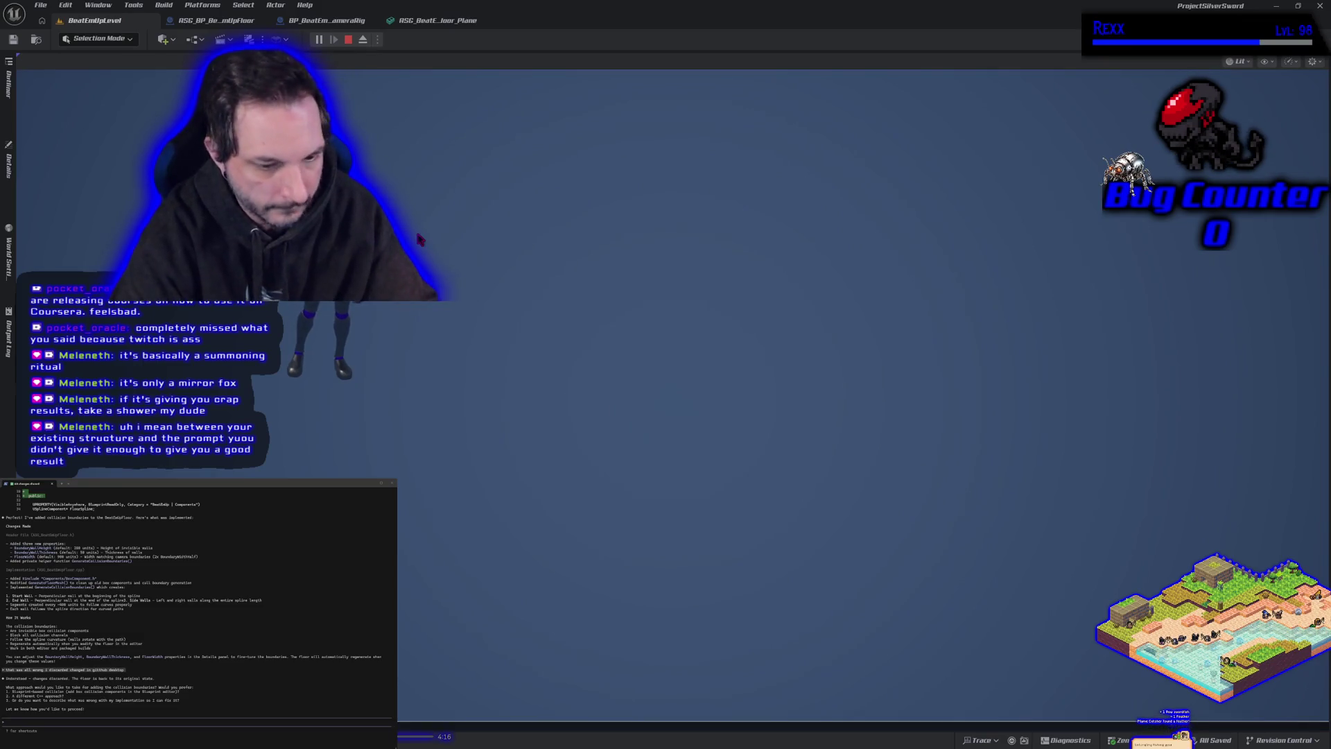
pyautogui.click(419, 240)
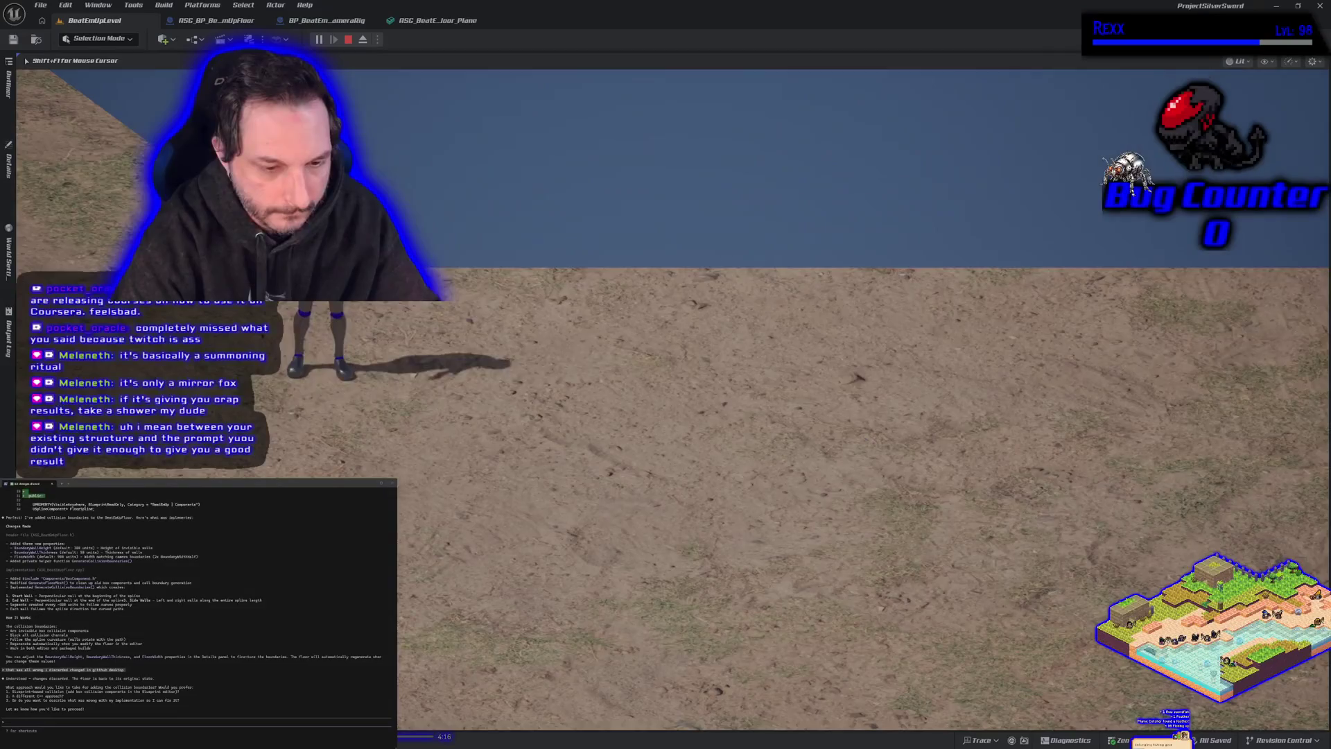
pyautogui.hotkey('shift', 'F1')
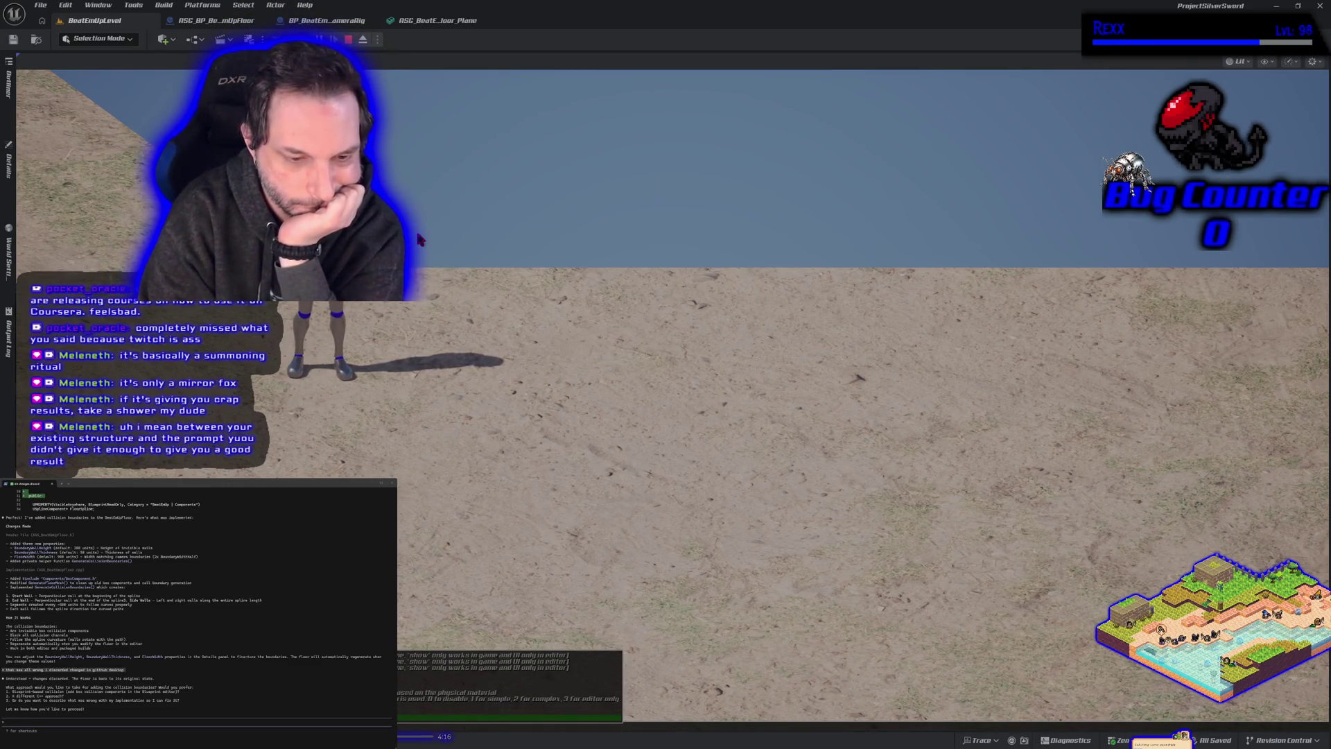
pyautogui.press('Return')
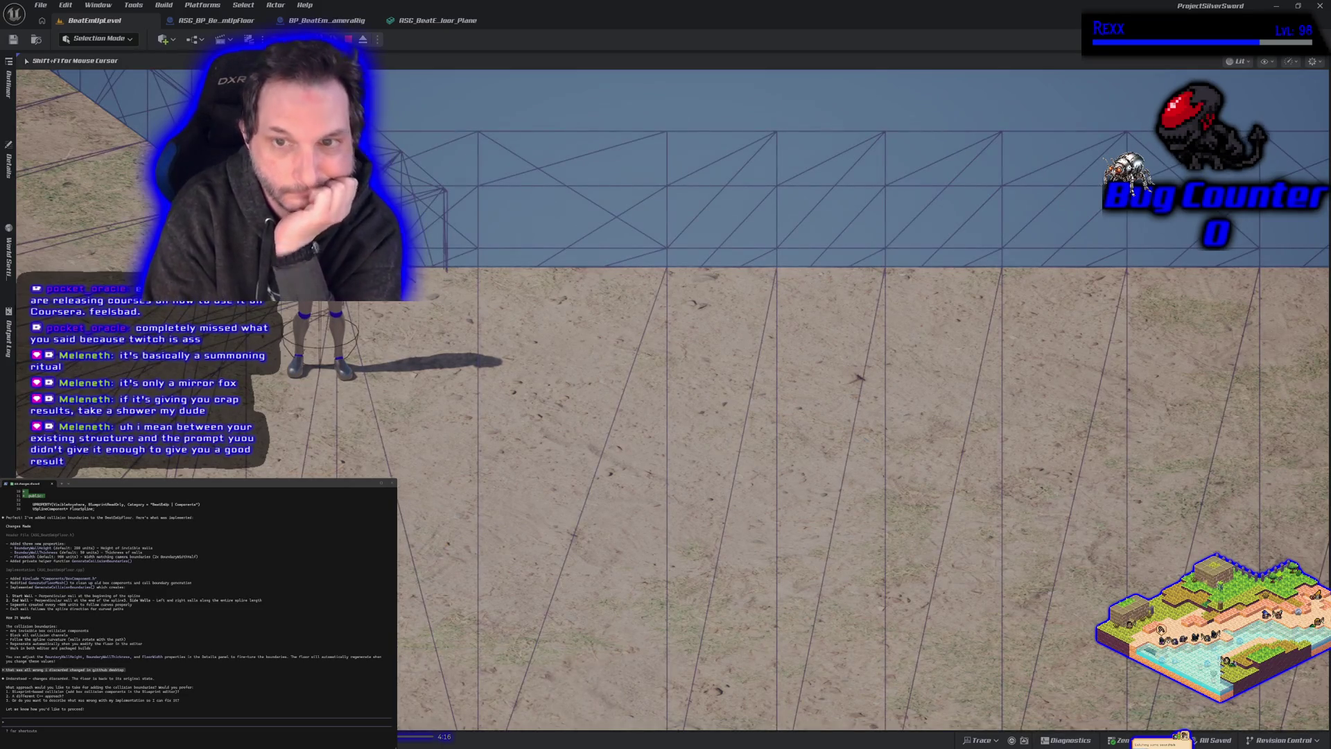
# Step: Inspect the character up close with the F8 free camera, then run it against the edge wall
pyautogui.press('a')
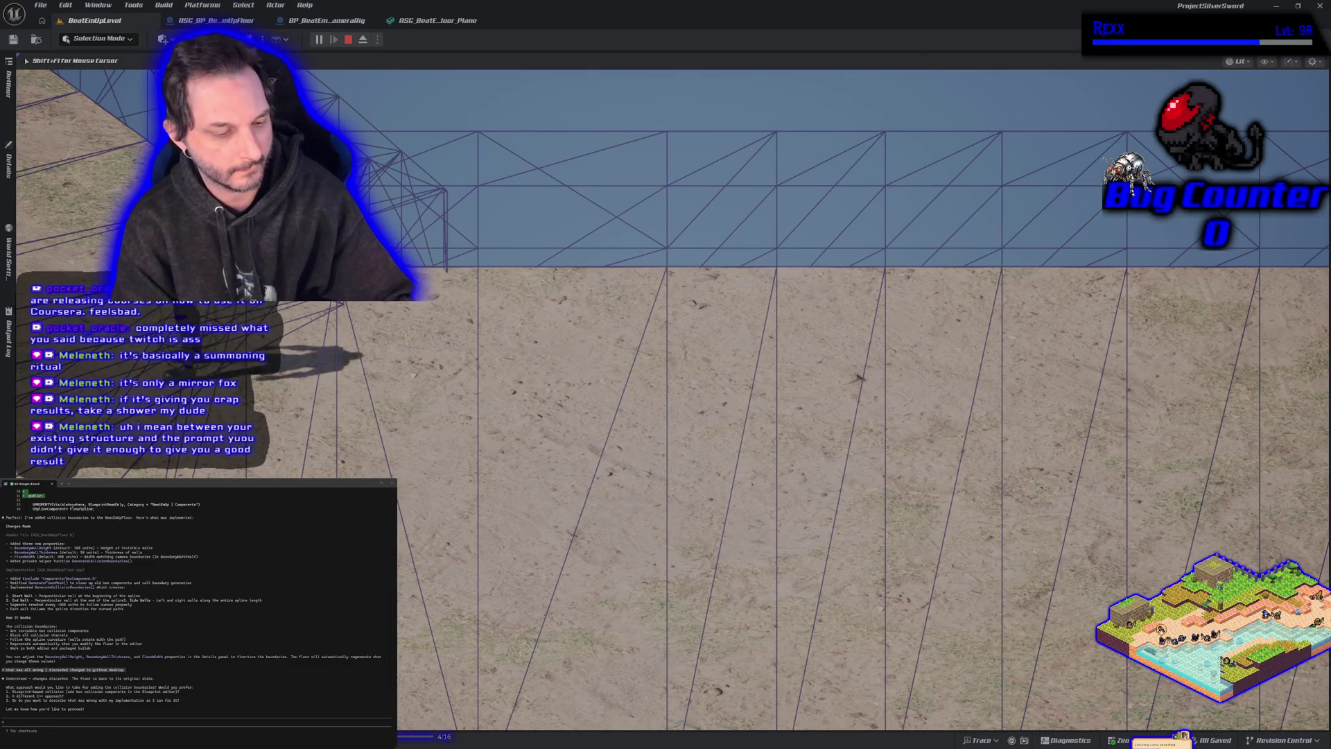
pyautogui.press('F8')
pyautogui.moveTo(634, 463)
pyautogui.mouseDown()
pyautogui.moveTo(589, 377)
pyautogui.moveTo(635, 461)
pyautogui.mouseUp()
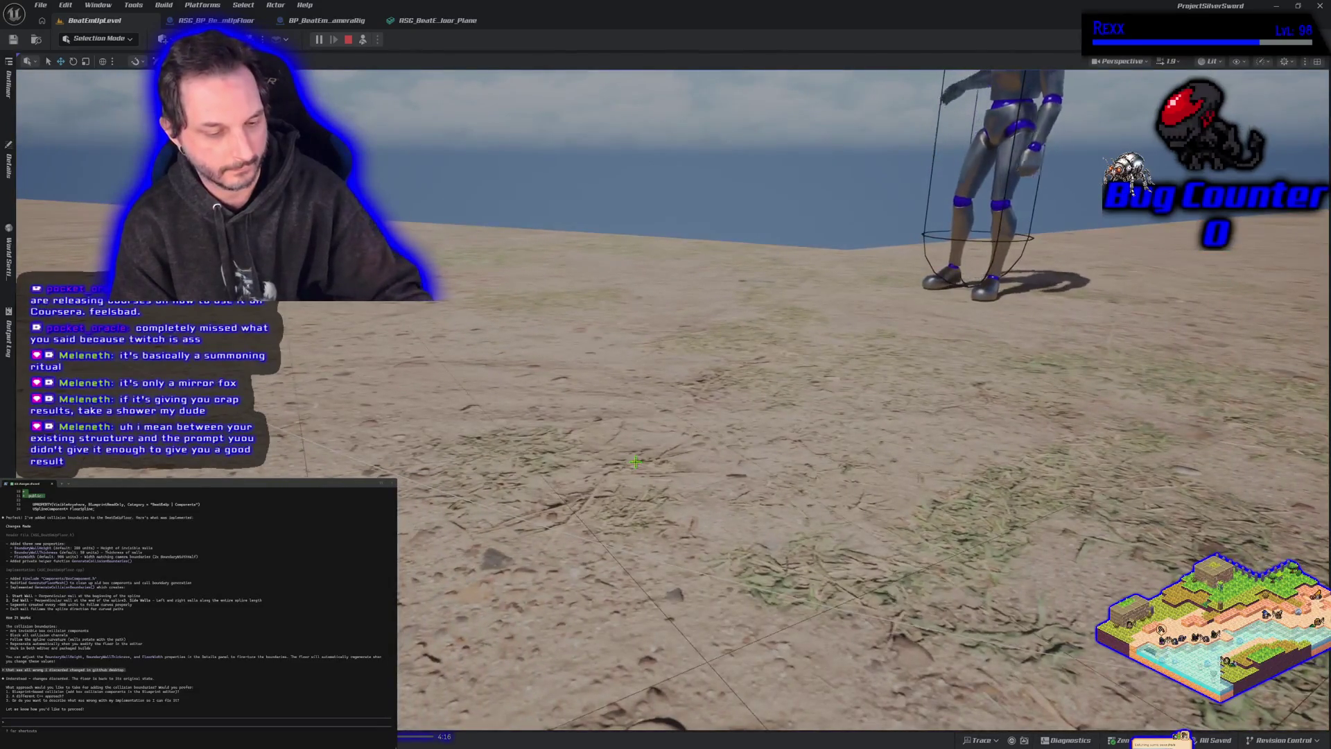
pyautogui.press('F8')
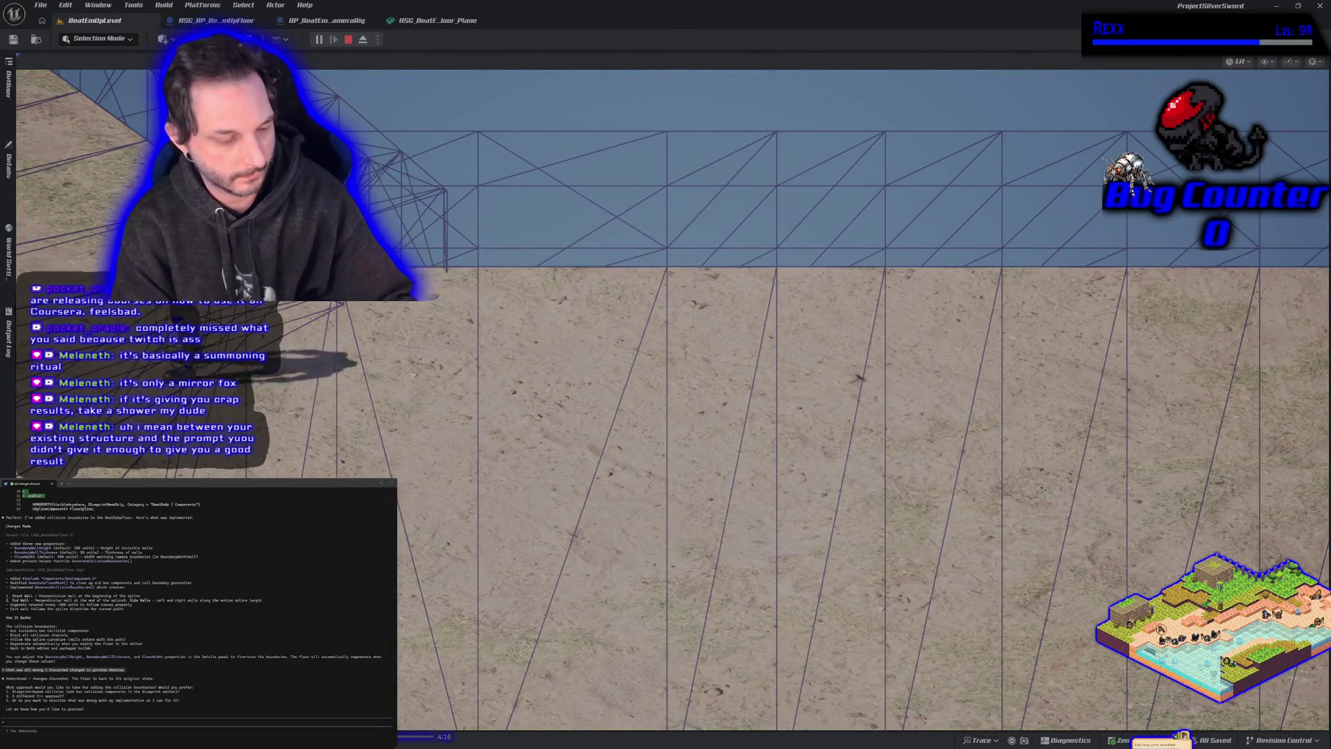
pyautogui.press('d')
pyautogui.press('a')
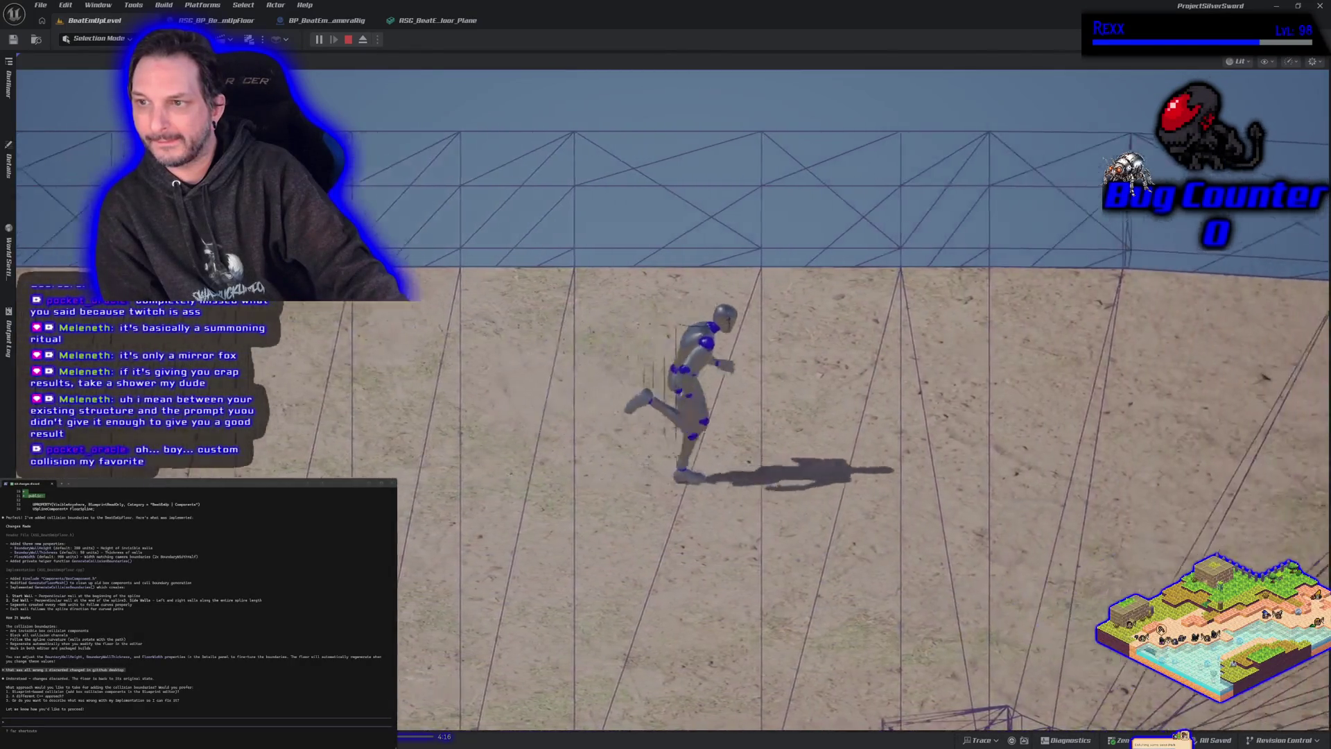
# Step: Run the character along the left edge and back across the floor, then stop the play test
pyautogui.press('s')
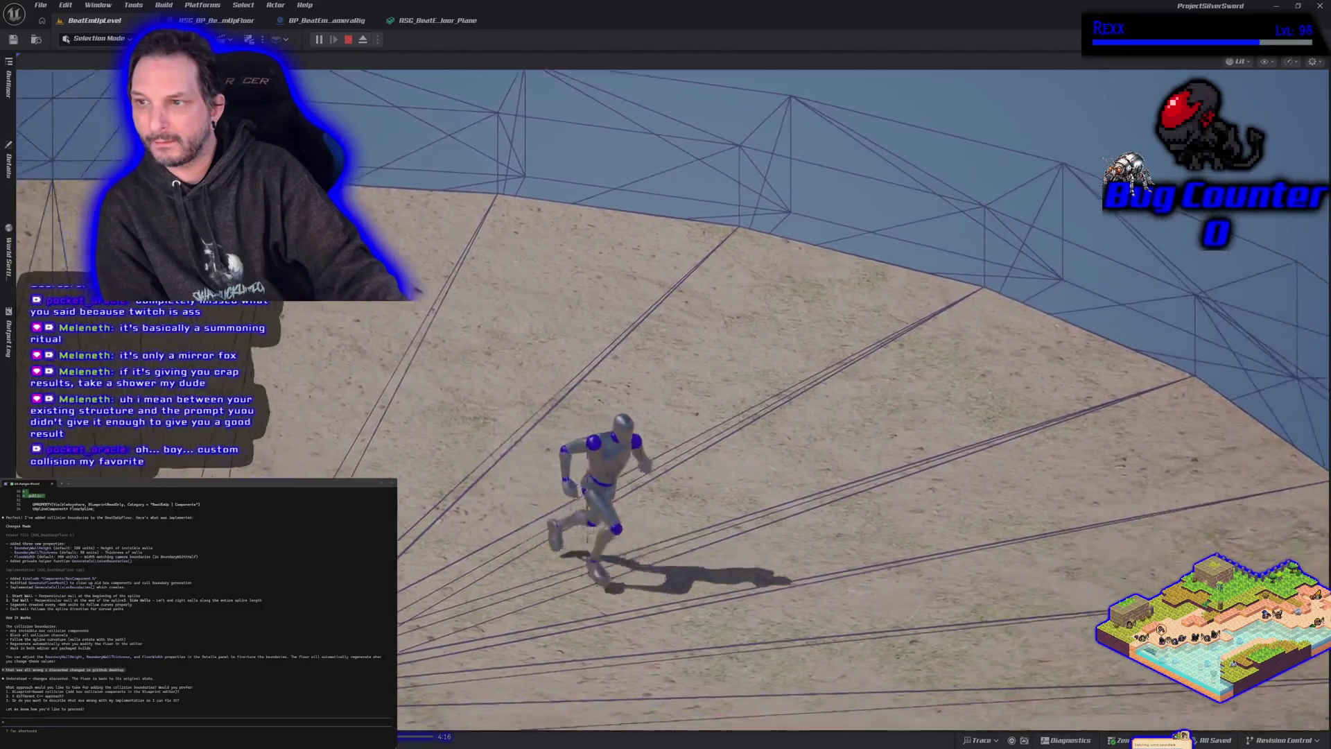
pyautogui.press('a')
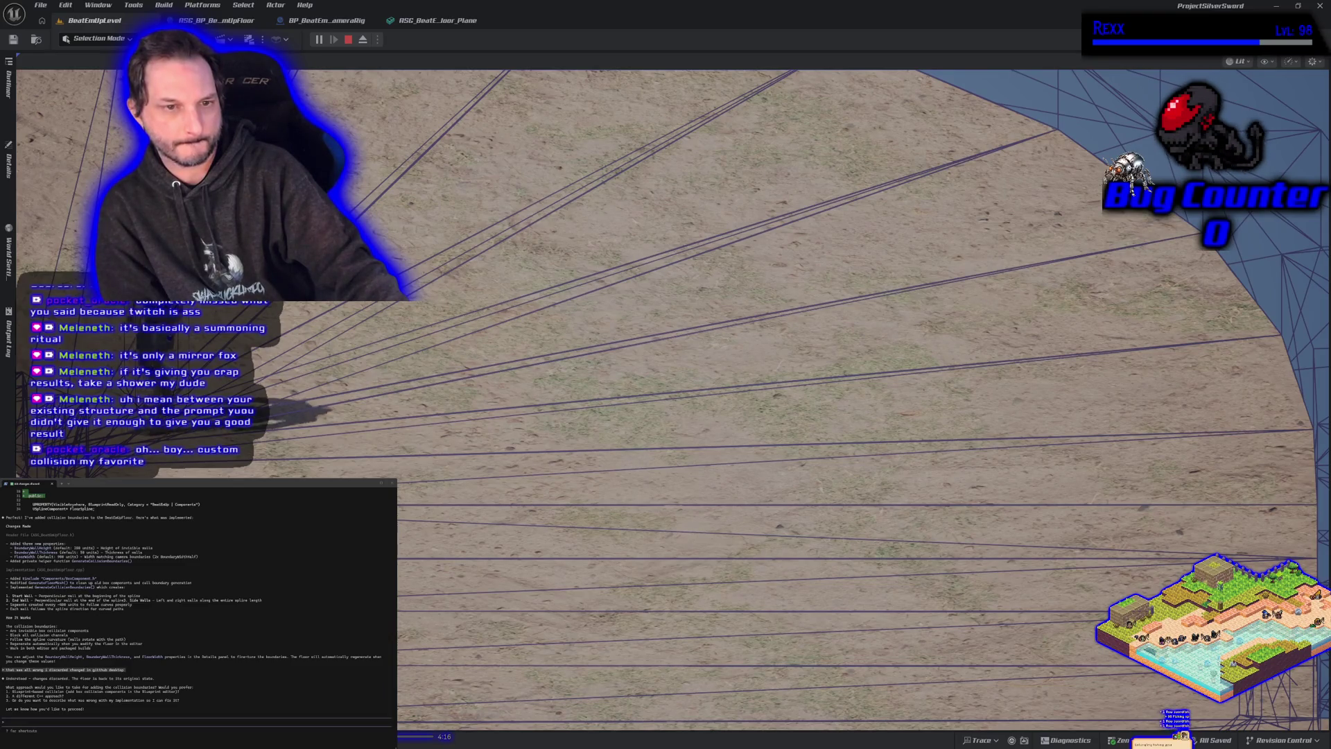
pyautogui.press('d')
pyautogui.press('s')
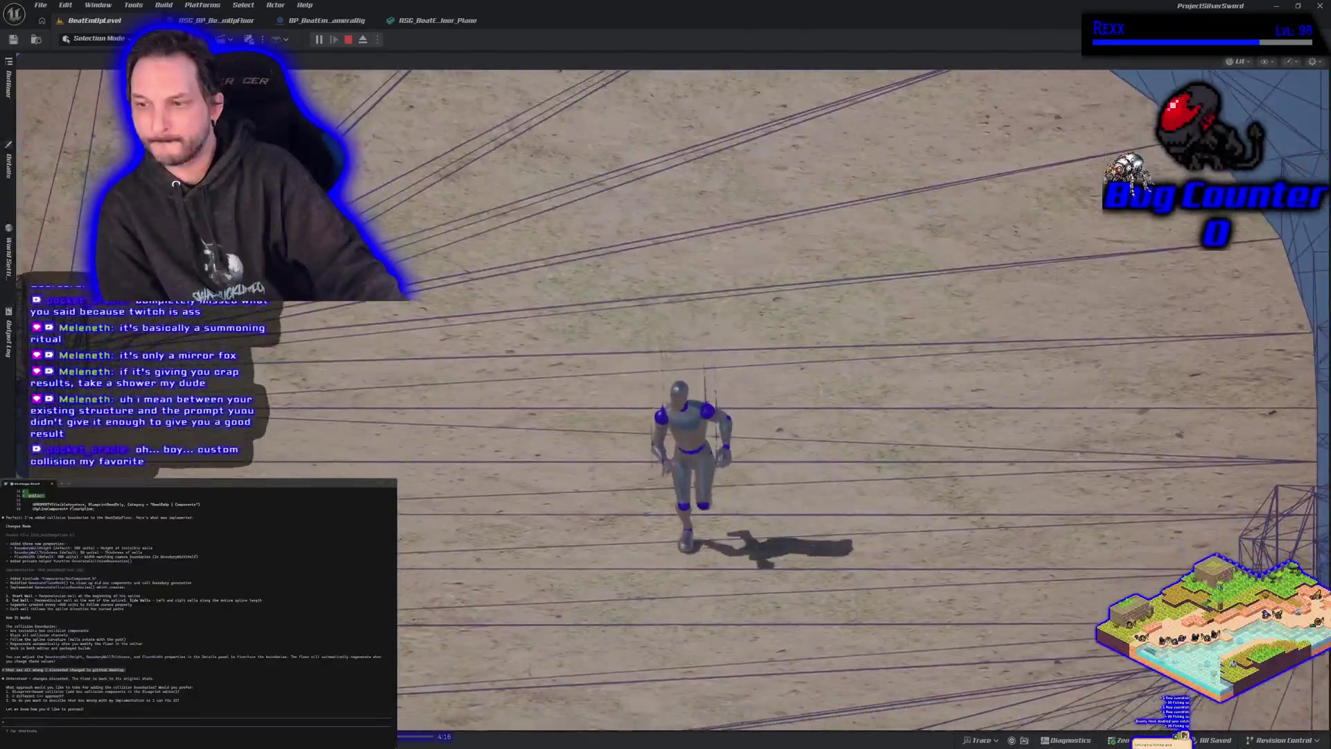
pyautogui.press('a')
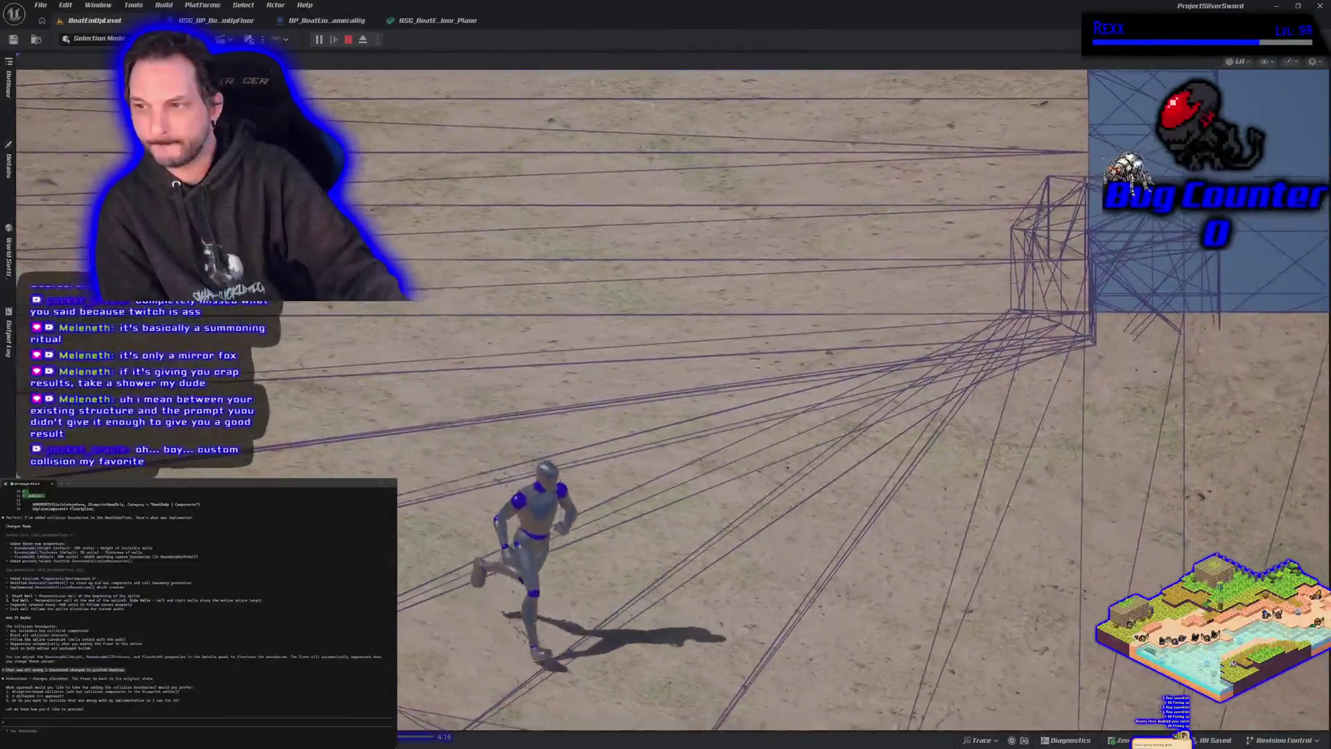
pyautogui.press('Escape')
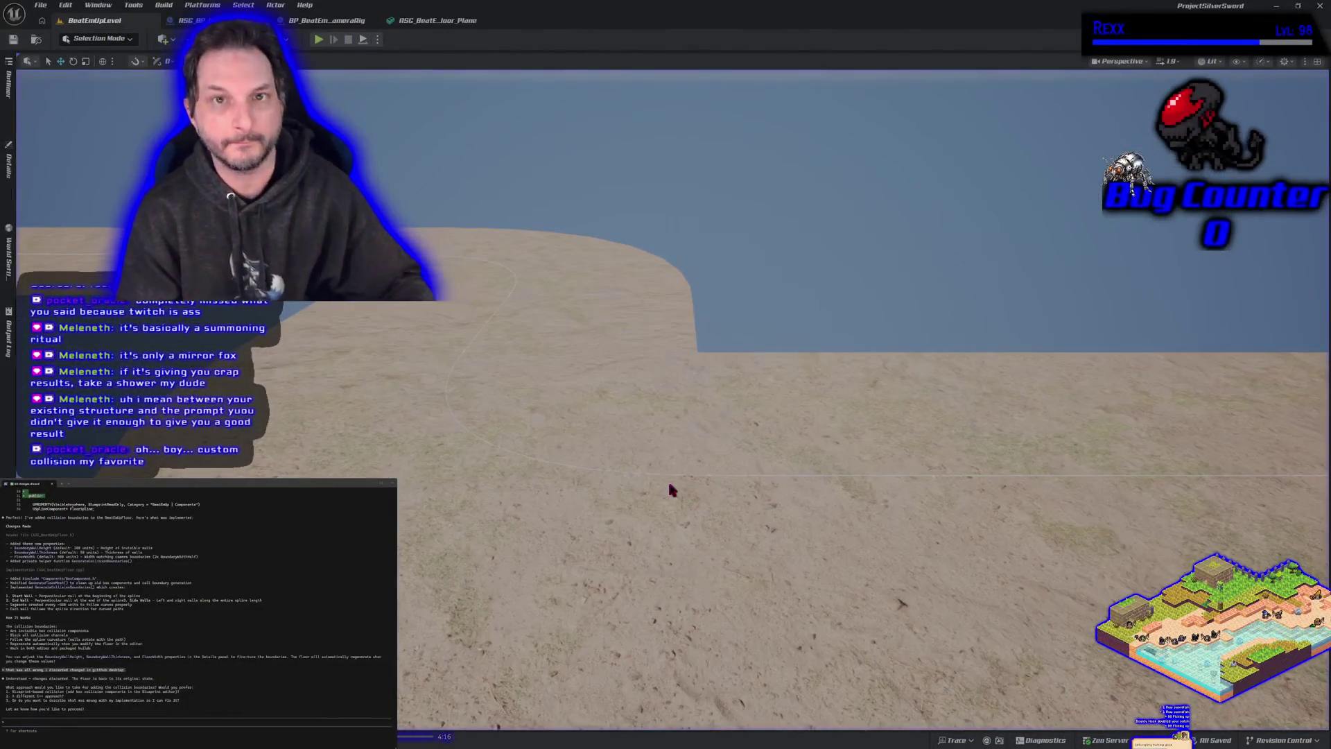
# Step: In the Plane mesh editor, set box X Extents to 80, restoring the first box to 100
pyautogui.click(438, 20)
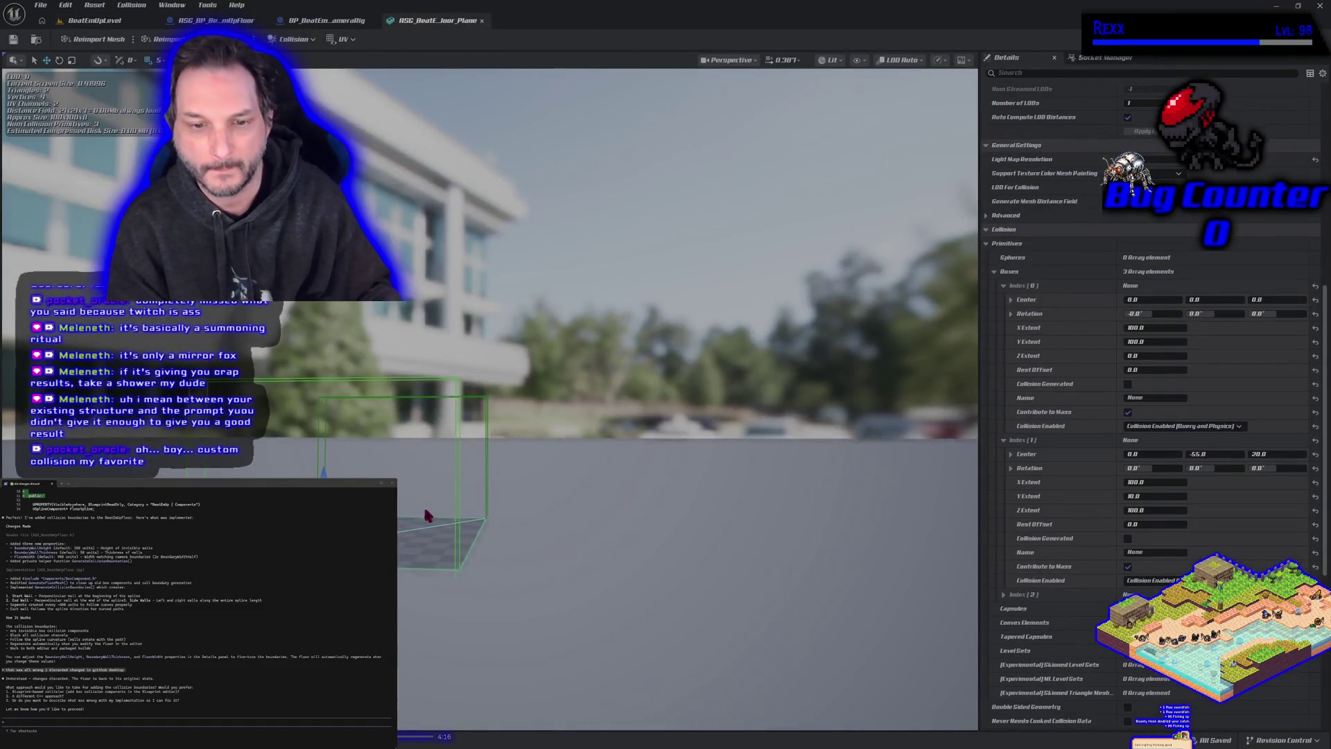
pyautogui.moveTo(416, 579)
pyautogui.mouseDown()
pyautogui.moveTo(416, 530)
pyautogui.moveTo(414, 570)
pyautogui.mouseUp()
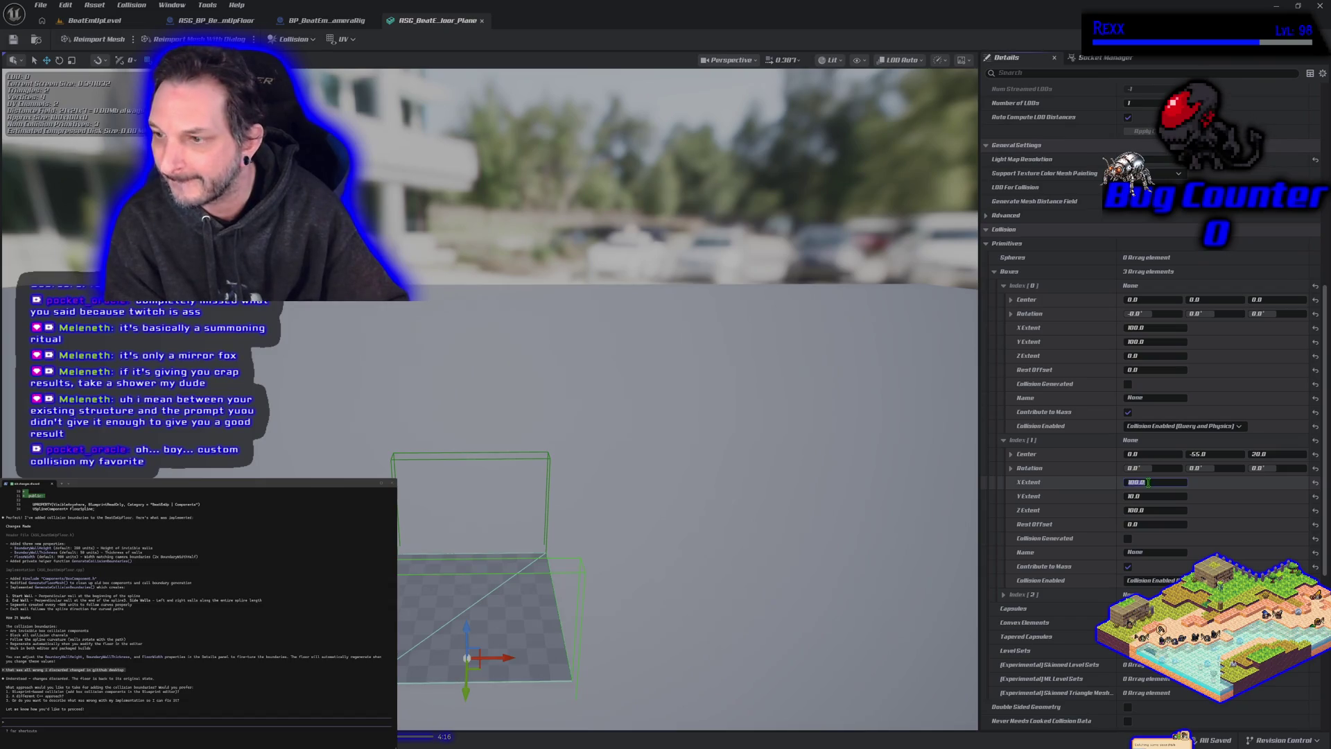
pyautogui.click(1155, 482)
pyautogui.write('80')
pyautogui.press('Return')
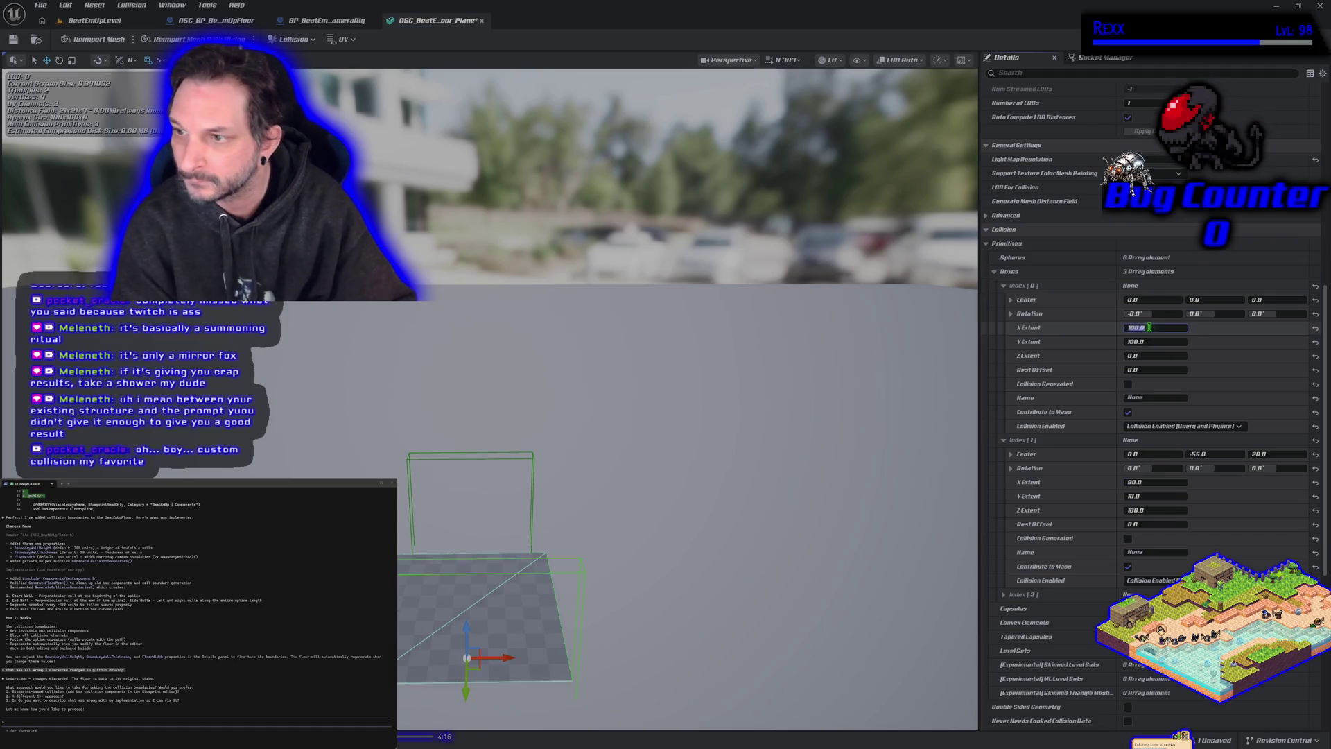
pyautogui.write('80')
pyautogui.press('Return')
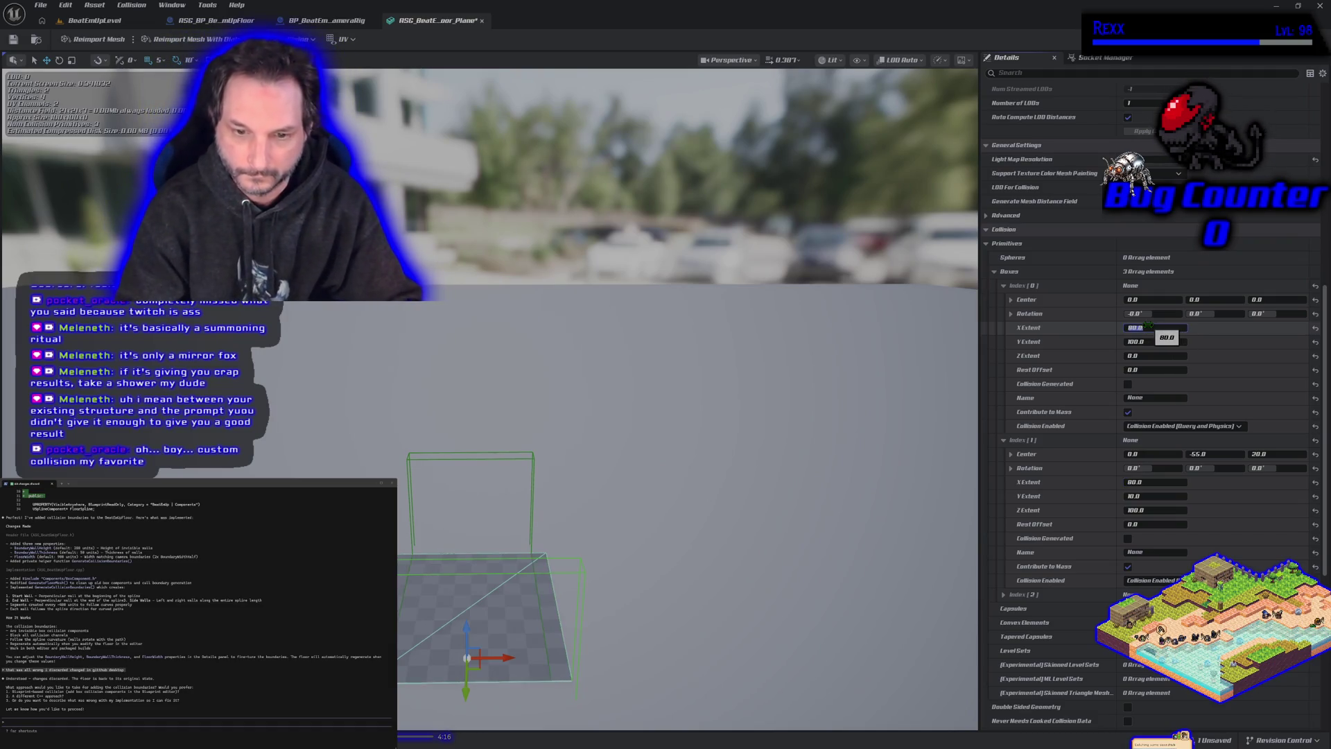
pyautogui.write('100')
pyautogui.press('Return')
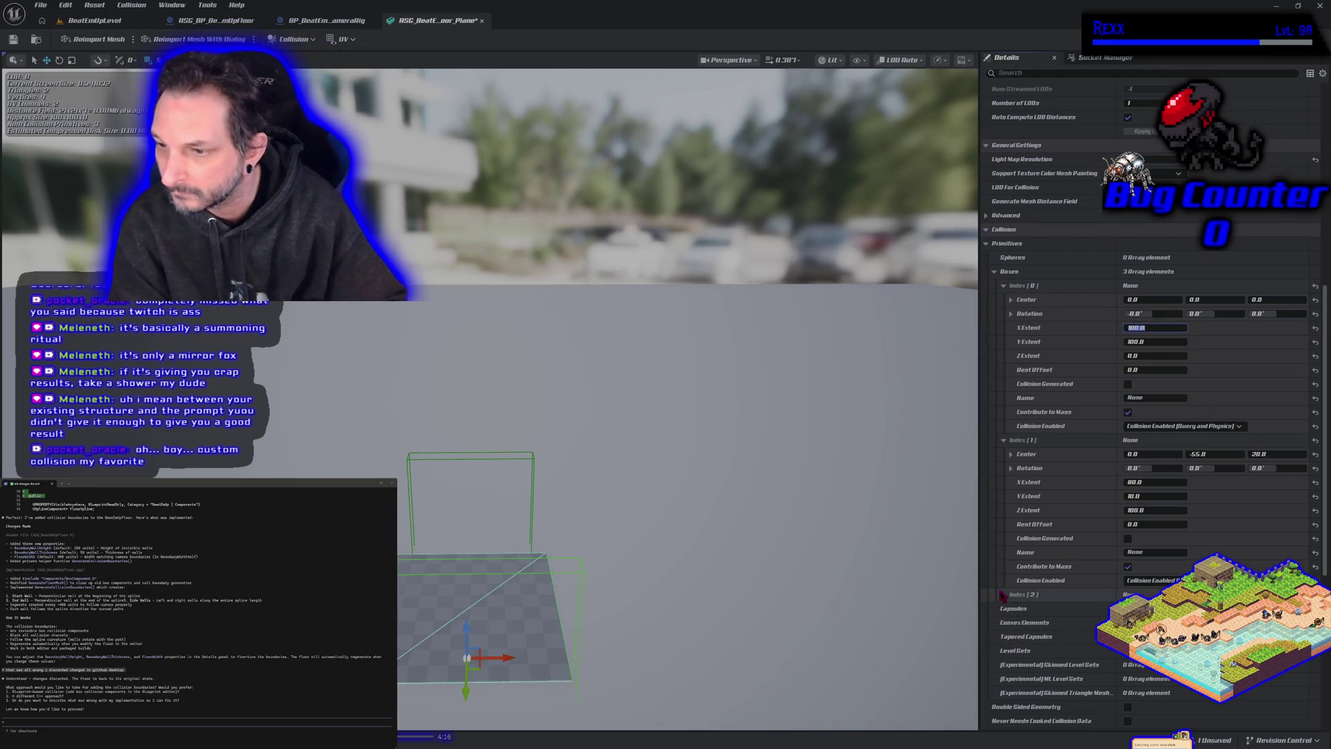
# Step: Set the third collision box's X Extent to 80, save the mesh, and return to the level
pyautogui.click(1003, 595)
pyautogui.click(1003, 286)
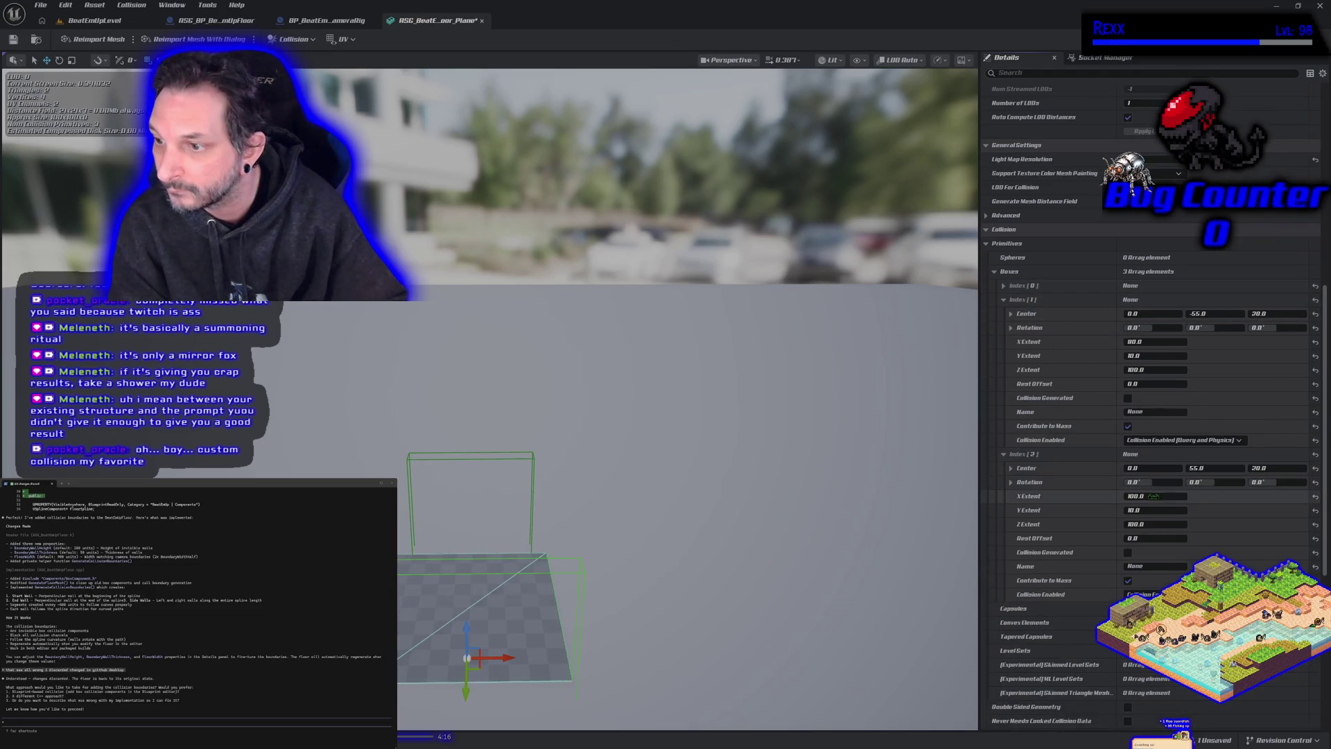
pyautogui.click(1153, 496)
pyautogui.write('80')
pyautogui.press('Return')
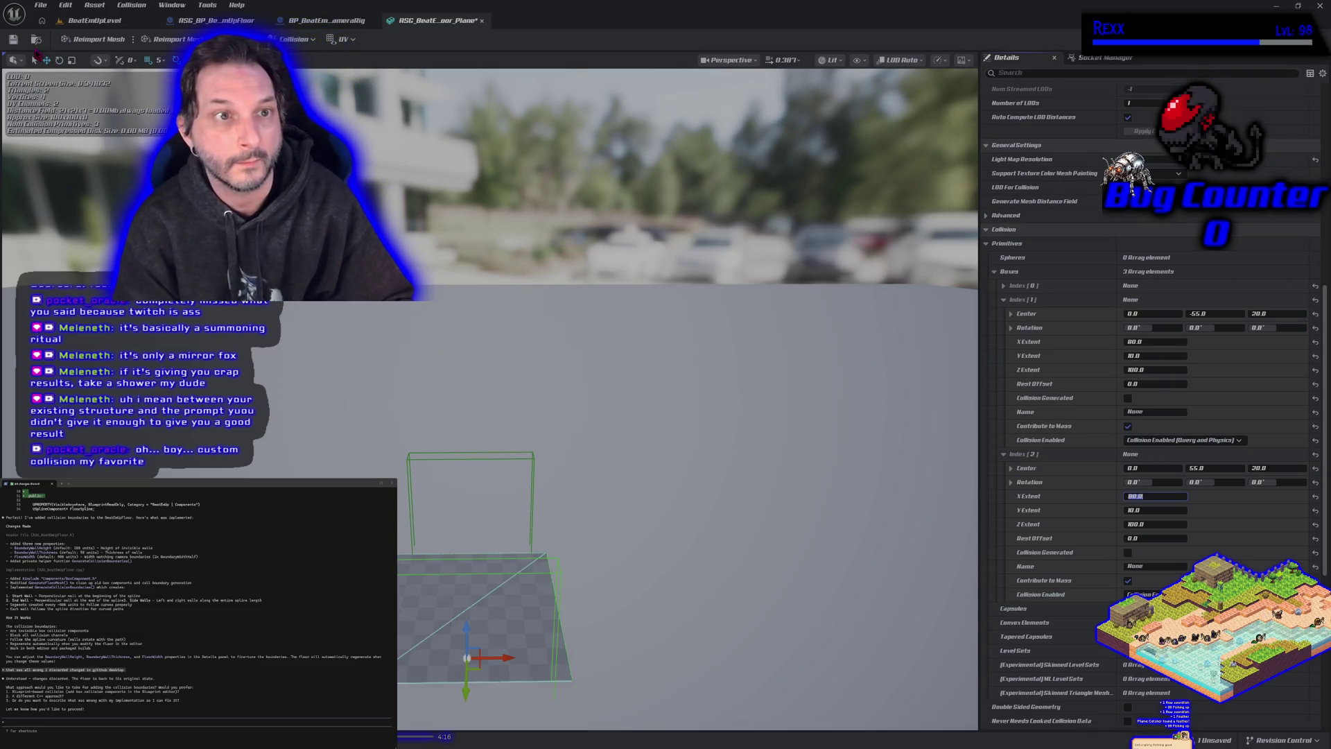
pyautogui.click(12, 40)
pyautogui.click(118, 21)
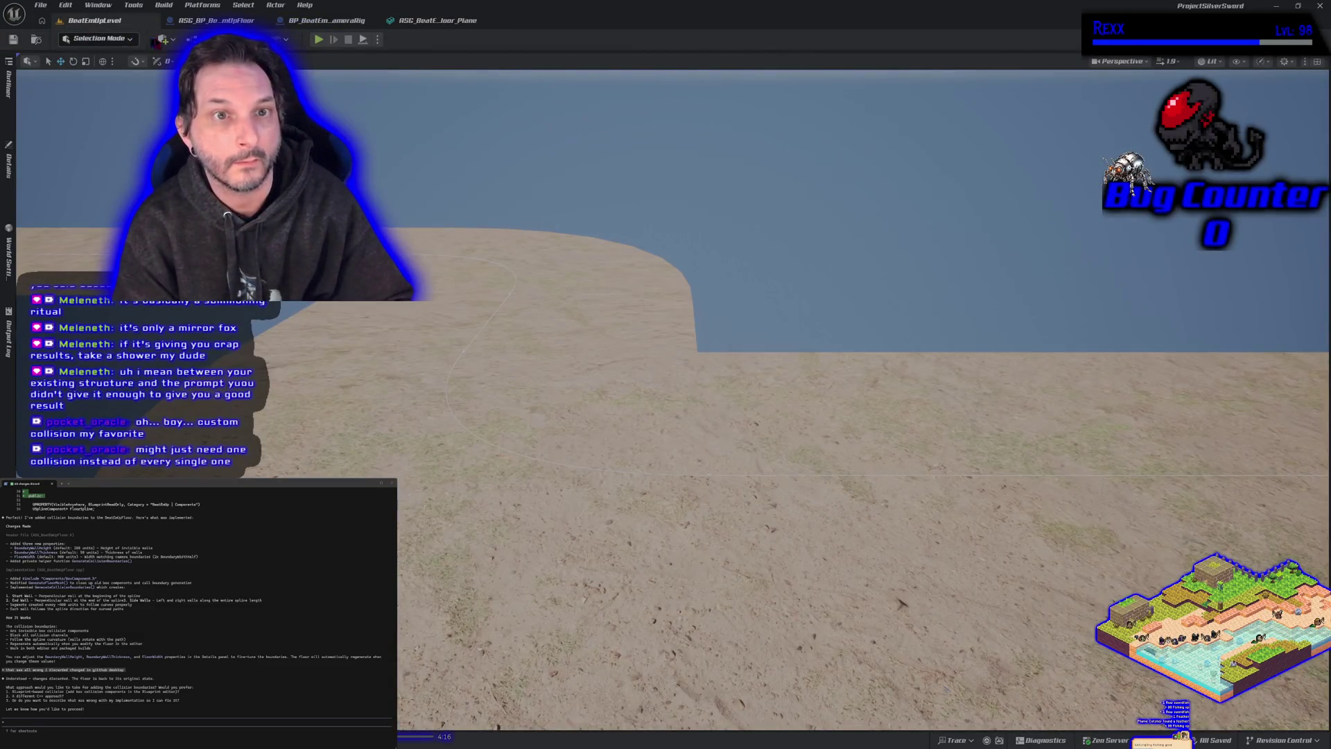
pyautogui.hotkey('alt', 'p')
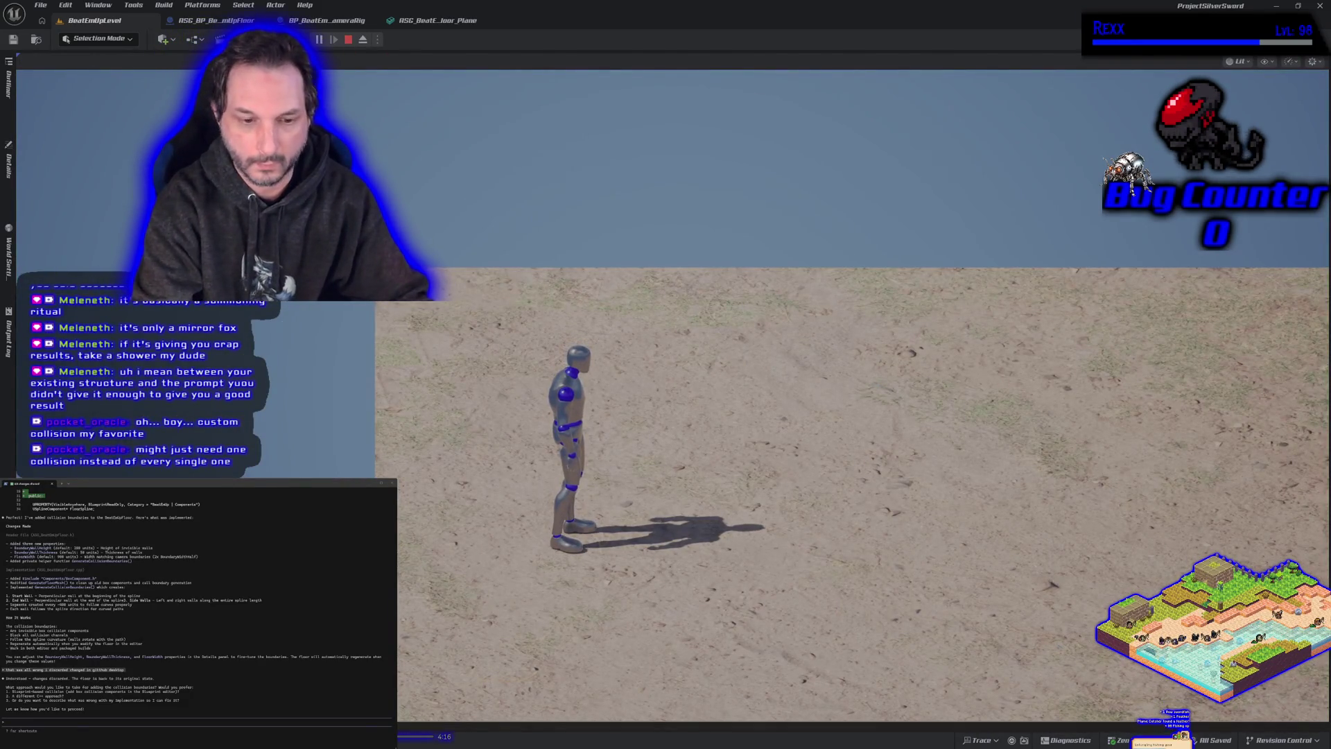
pyautogui.hotkey('alt', 'c')
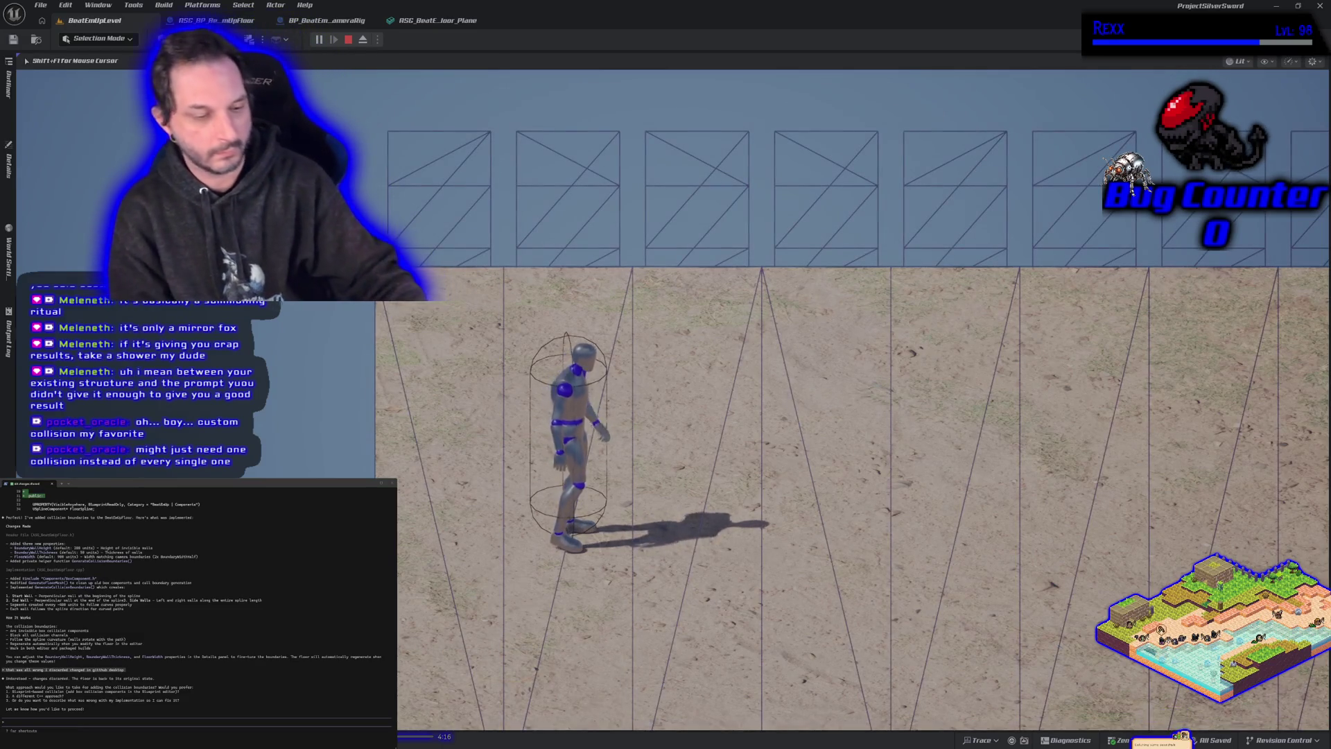
pyautogui.press('w')
pyautogui.press('d')
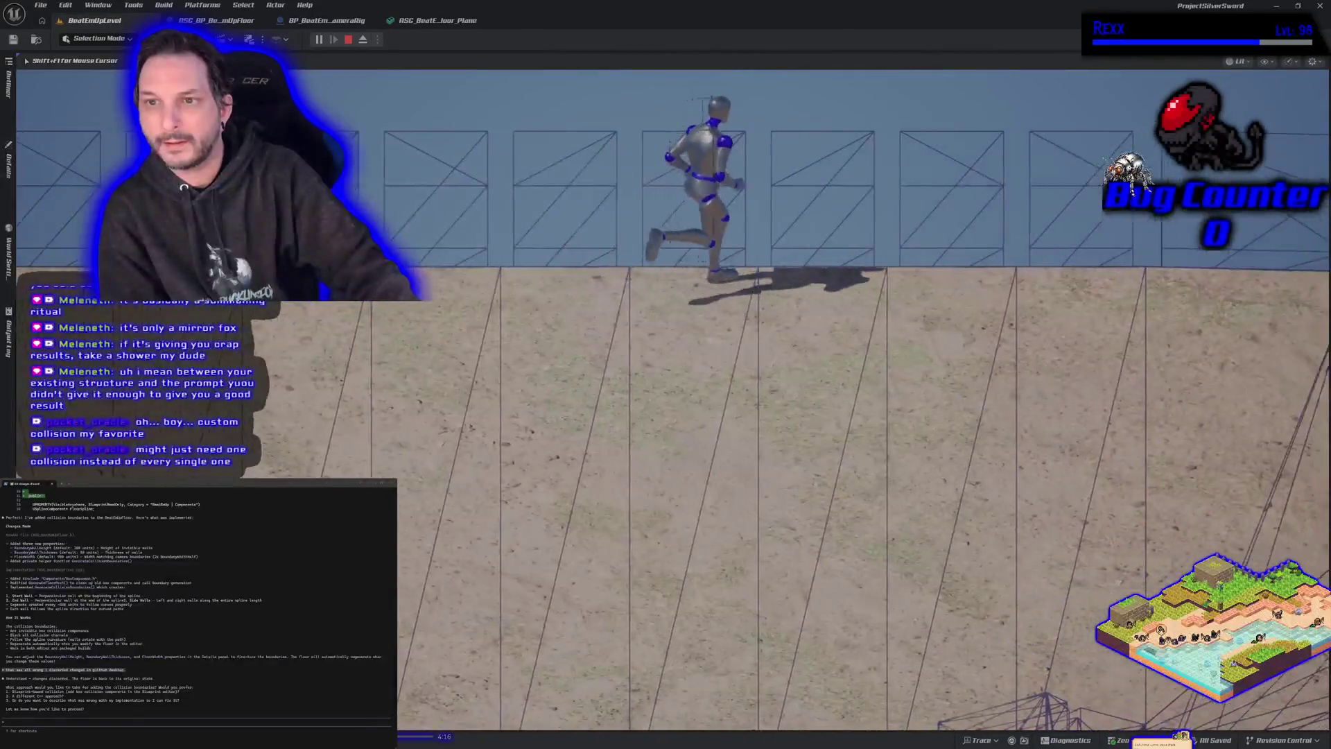
pyautogui.press('d')
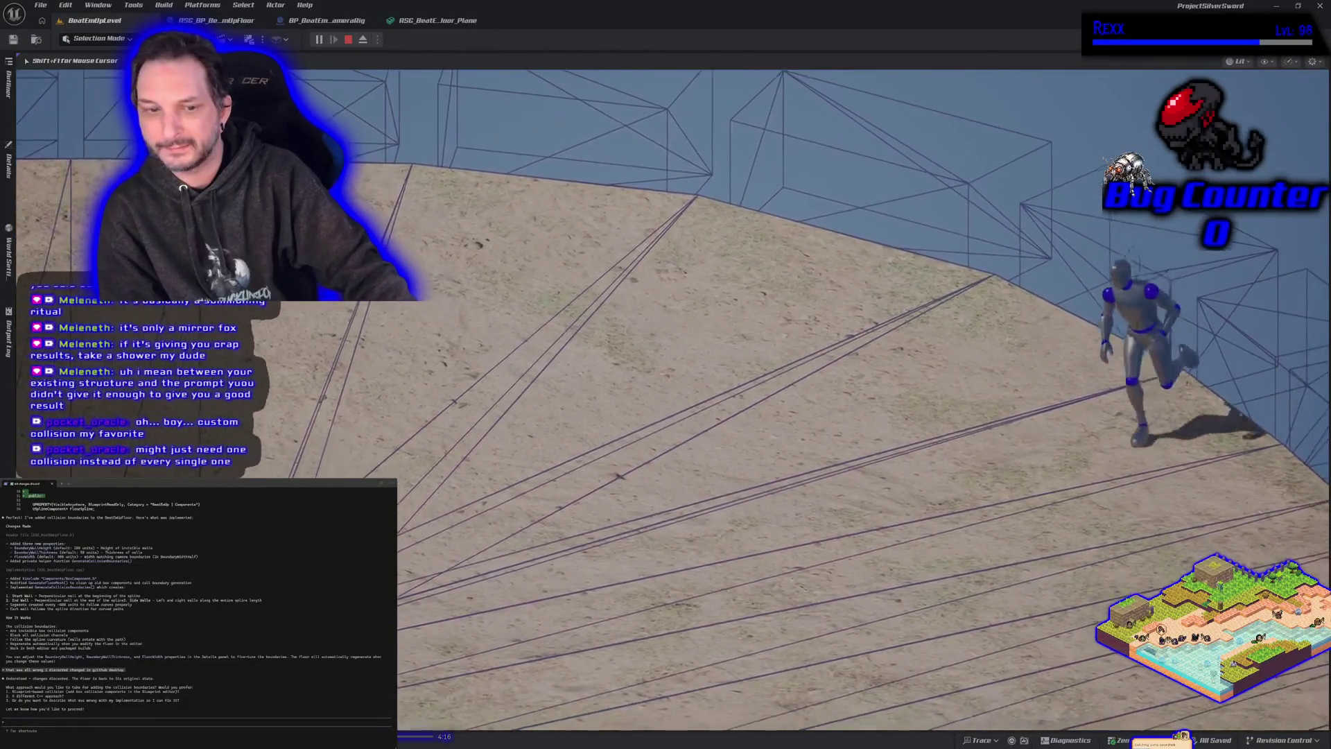
pyautogui.press('a')
pyautogui.press('a')
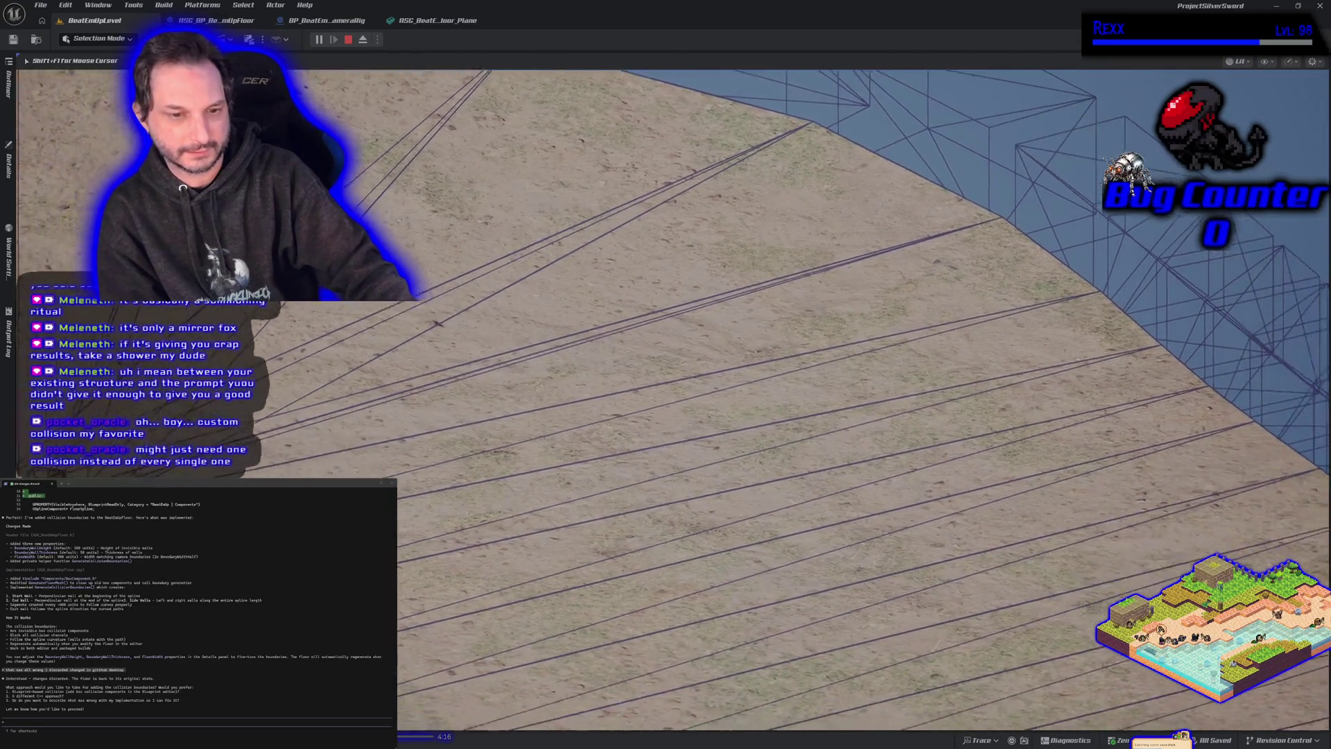
pyautogui.press('s')
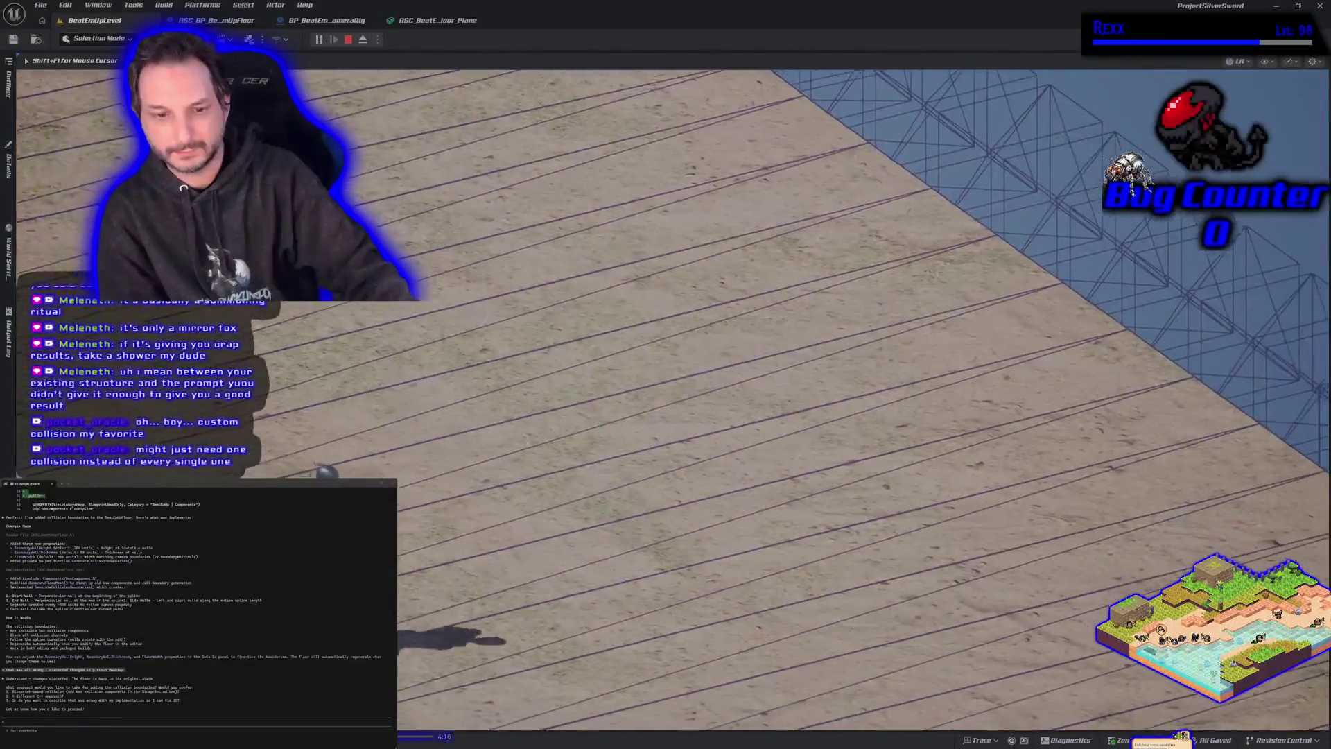
pyautogui.press('d')
pyautogui.press('d')
pyautogui.press('d')
pyautogui.press('a')
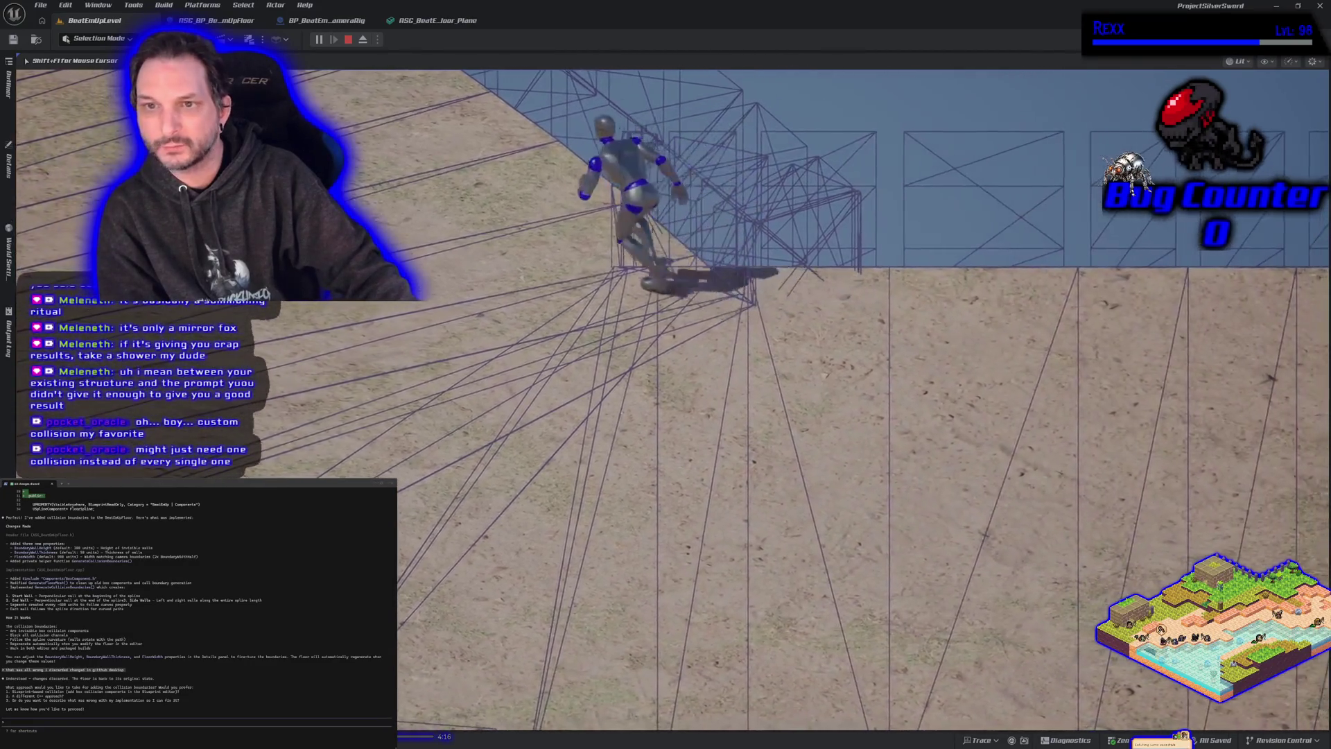
pyautogui.press('a')
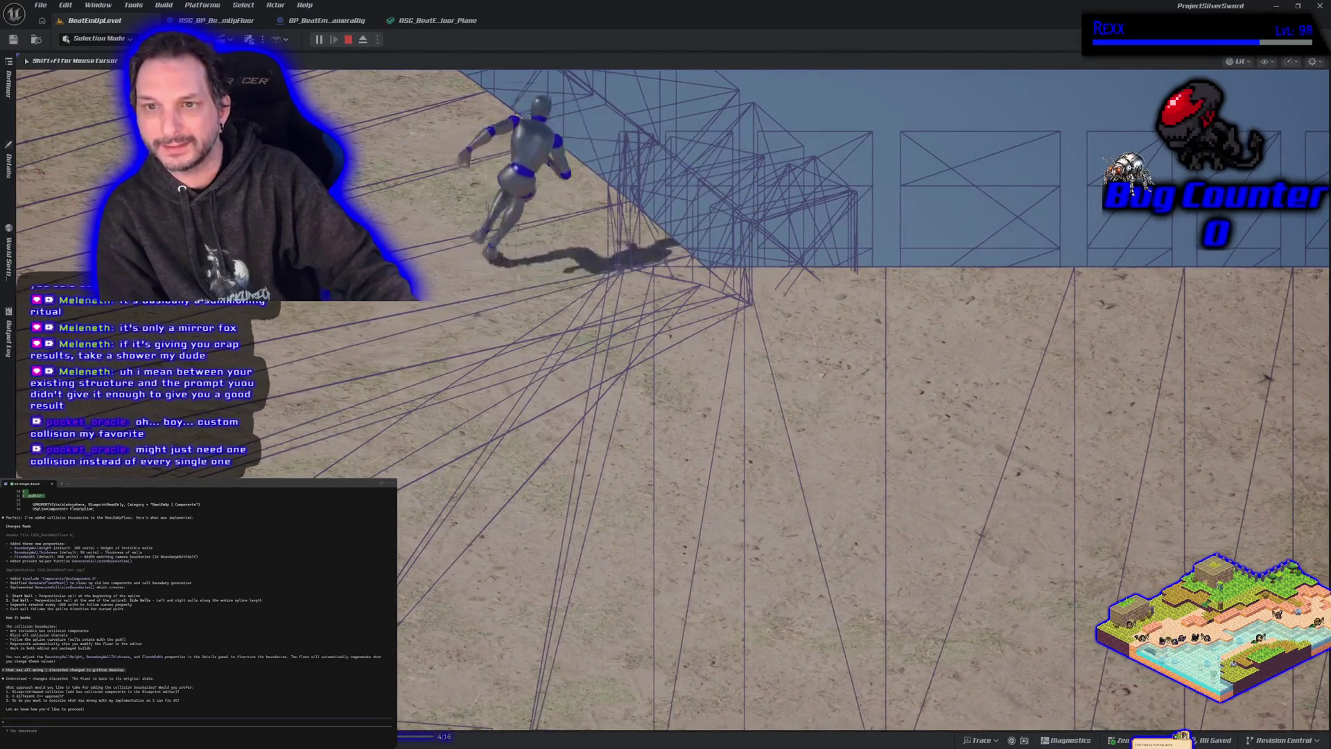
pyautogui.press('s')
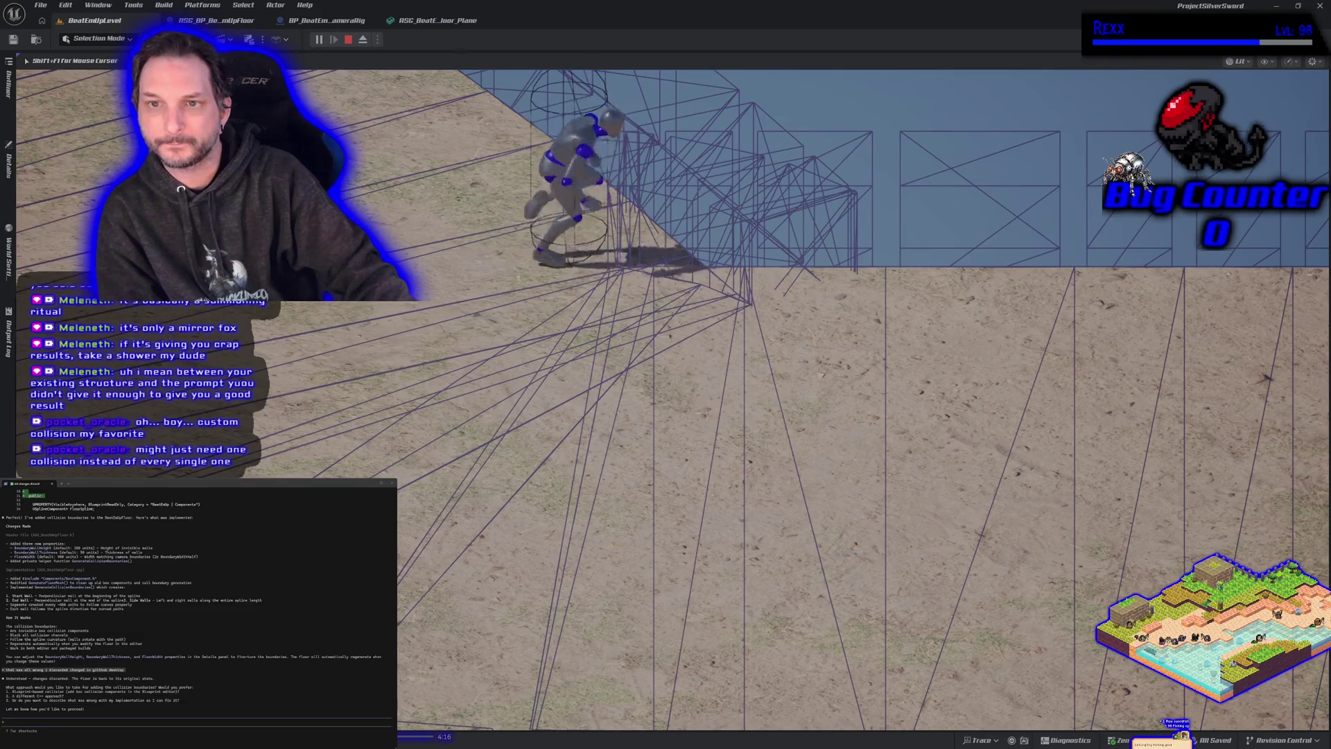
pyautogui.press('a')
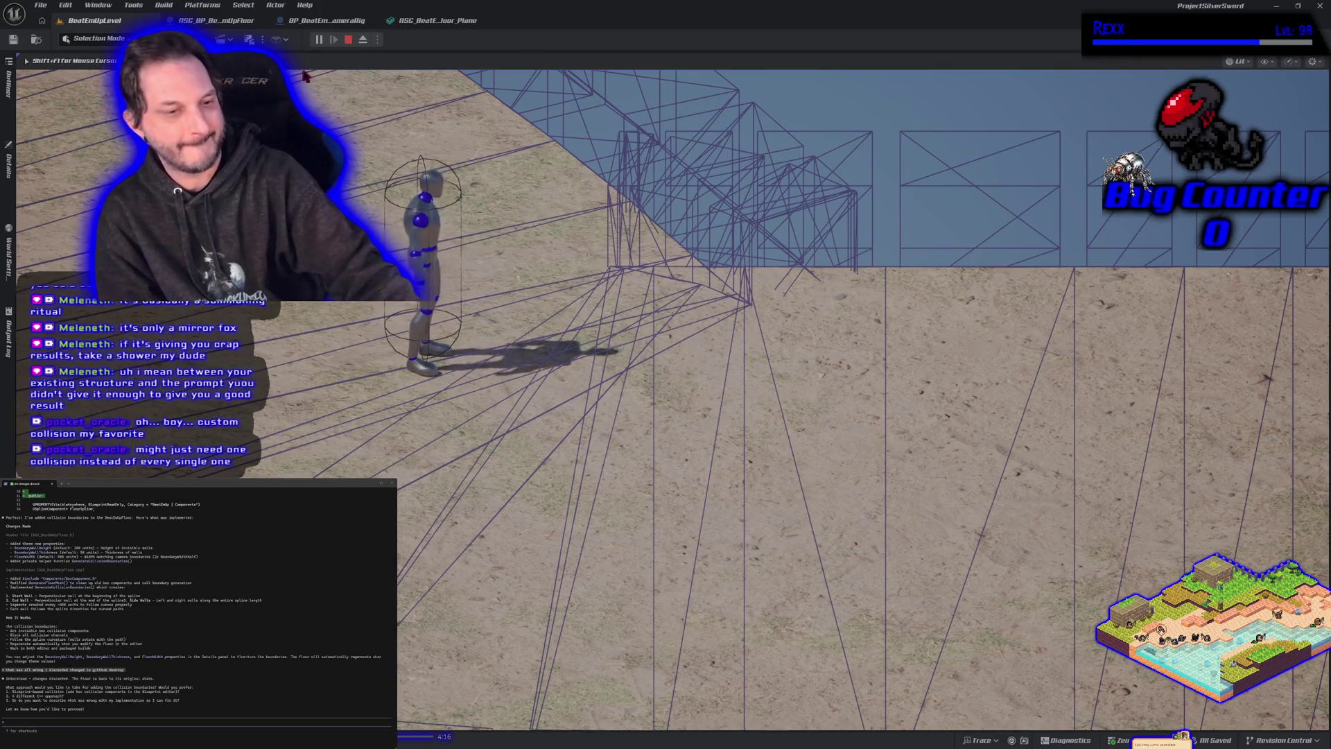
pyautogui.press('Escape')
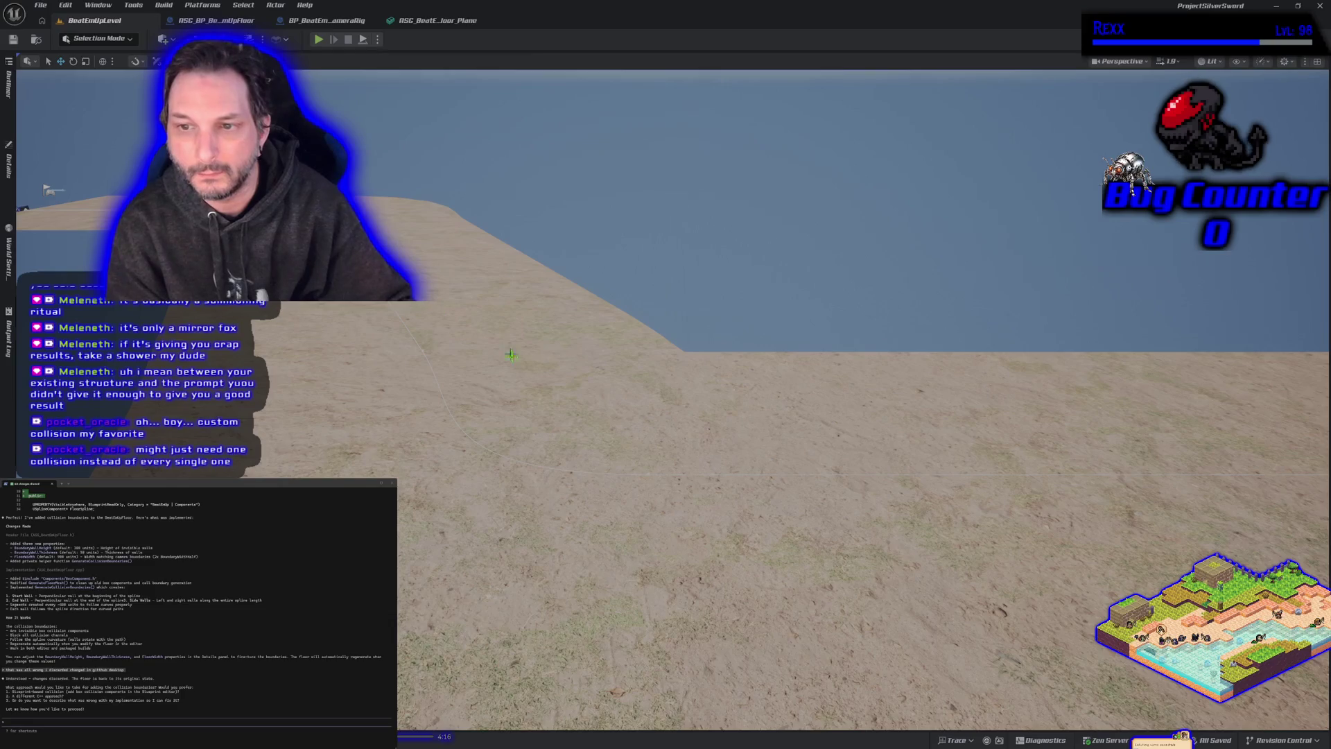
# Step: Zoom the level view and open the floor Plane mesh to inspect its collision boxes
pyautogui.scroll(-10, 508, 348)
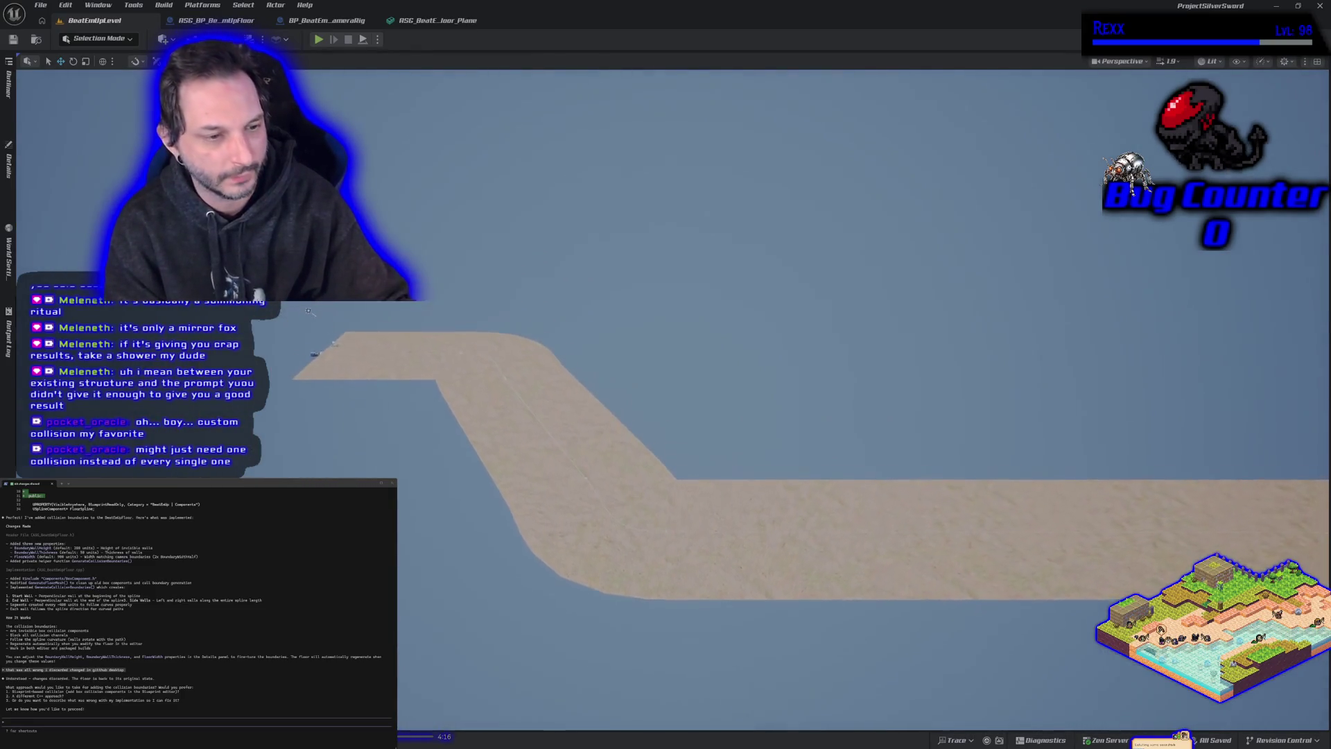
pyautogui.scroll(1, 554, 420)
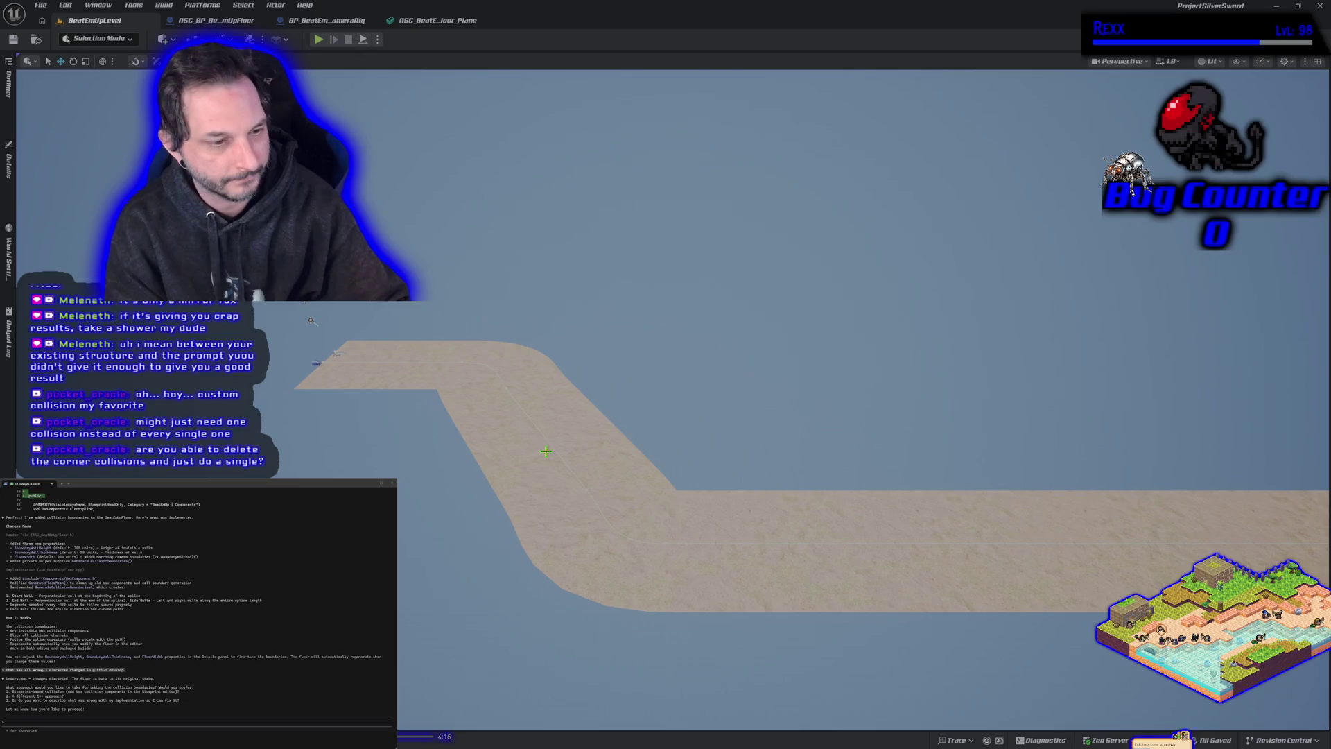
pyautogui.click(416, 30)
pyautogui.moveTo(529, 226); pyautogui.dragTo(568, 208)
pyautogui.moveTo(575, 444); pyautogui.dragTo(594, 477)
# Step: Select the spline floor actor in BeatEmUpLevel, then reopen the Plane mesh editor
pyautogui.click(97, 21)
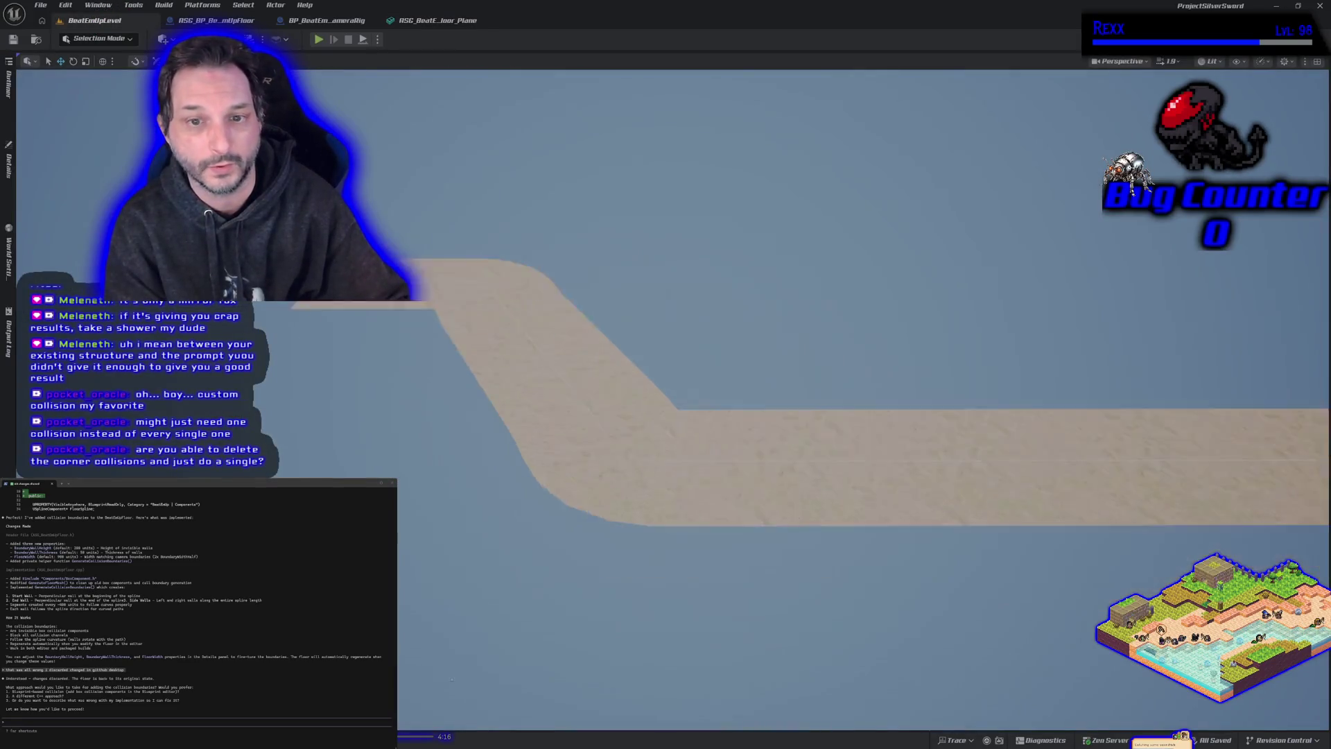
pyautogui.moveTo(481, 576)
pyautogui.mouseDown()
pyautogui.moveTo(469, 601)
pyautogui.moveTo(571, 371)
pyautogui.mouseUp()
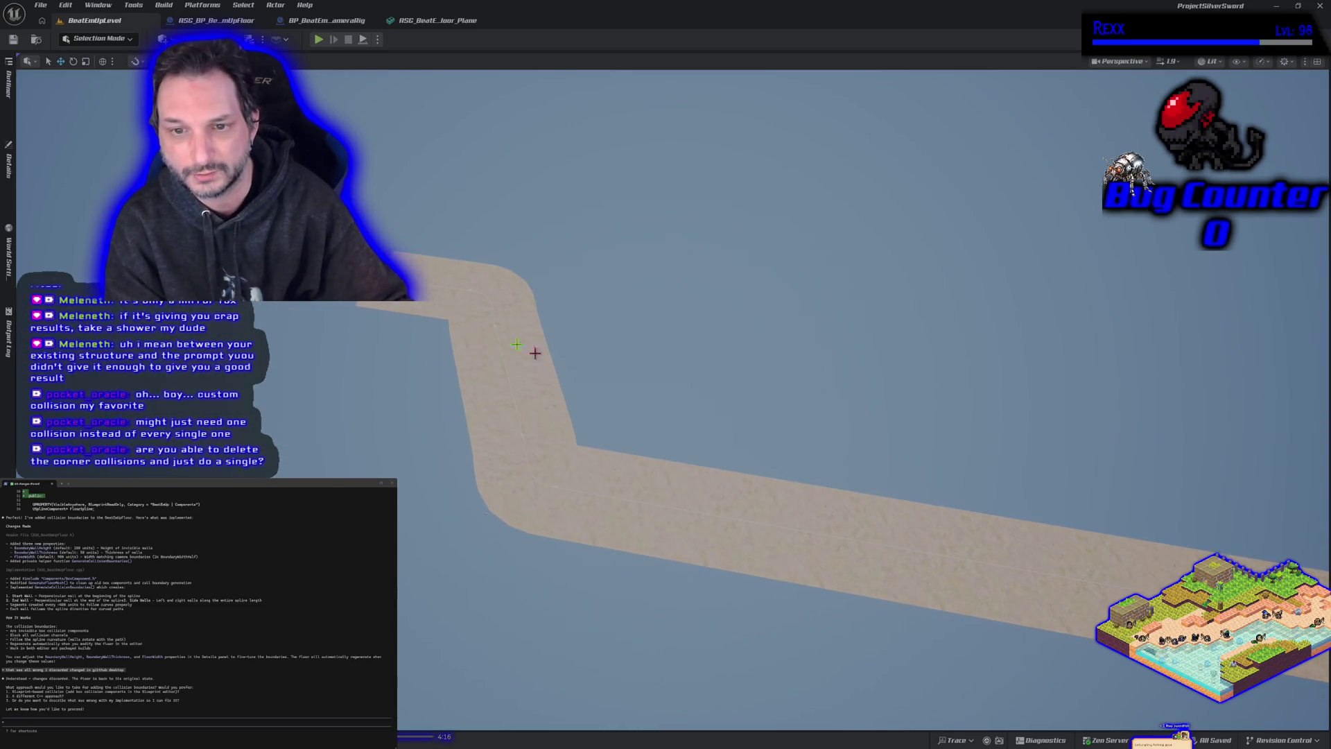
pyautogui.click(513, 388)
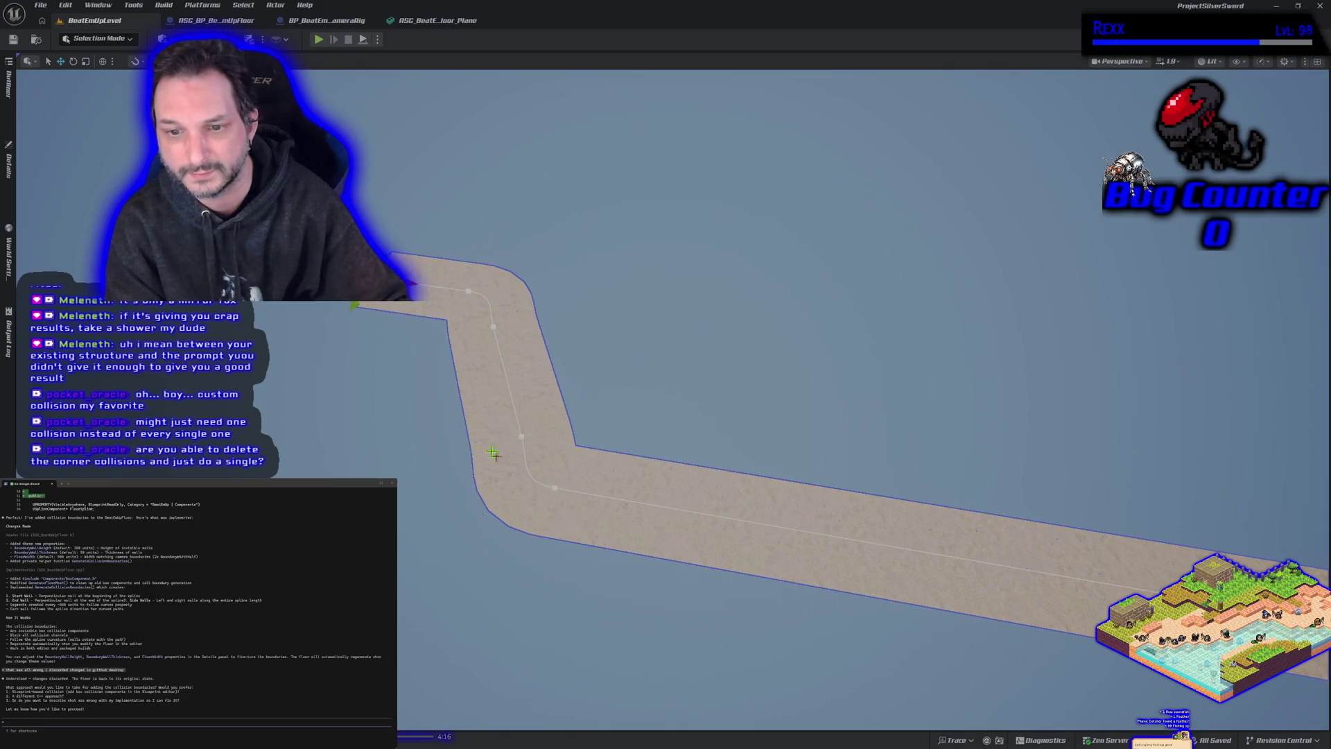
pyautogui.moveTo(668, 442); pyautogui.dragTo(628, 400)
pyautogui.click(438, 21)
pyautogui.moveTo(596, 335)
pyautogui.mouseDown()
pyautogui.moveTo(603, 384)
pyautogui.moveTo(571, 385)
pyautogui.mouseUp()
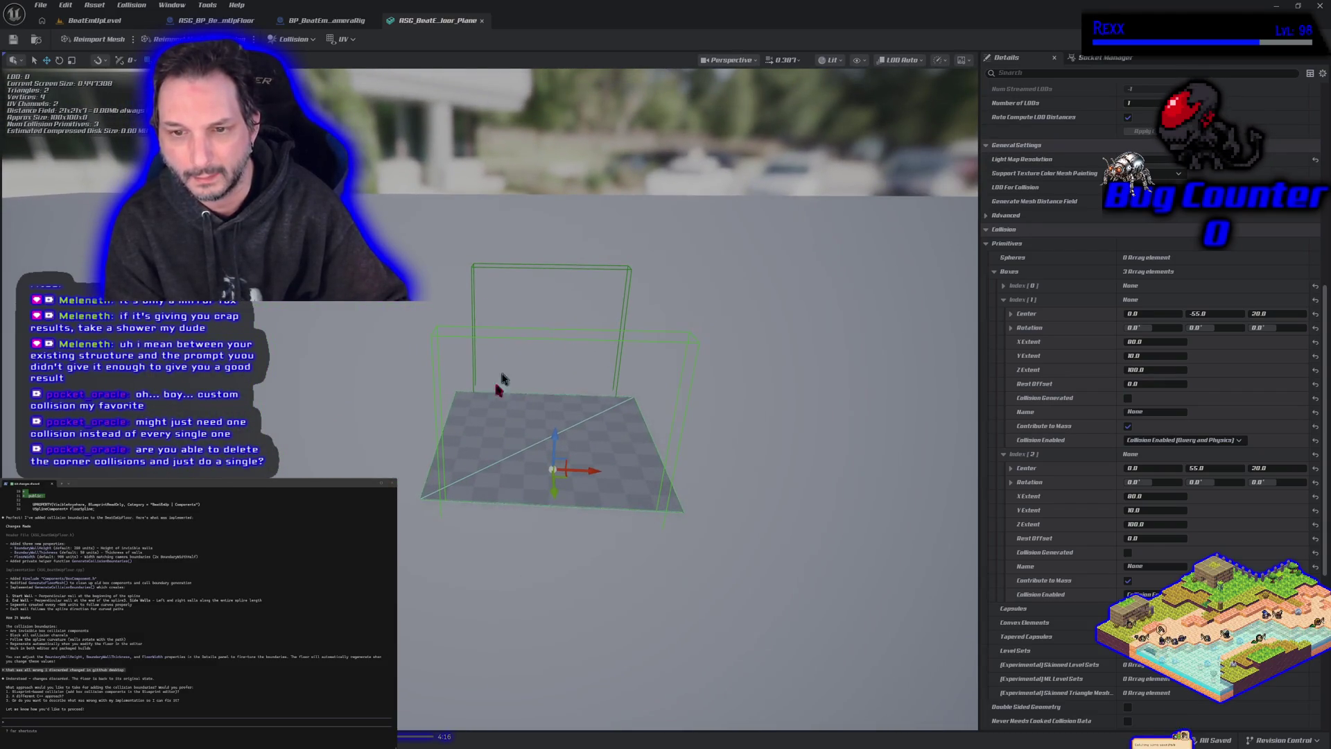
# Step: Set both wall boxes' X Extent to 70, save the Plane mesh, and return to the level
pyautogui.click(93, 20)
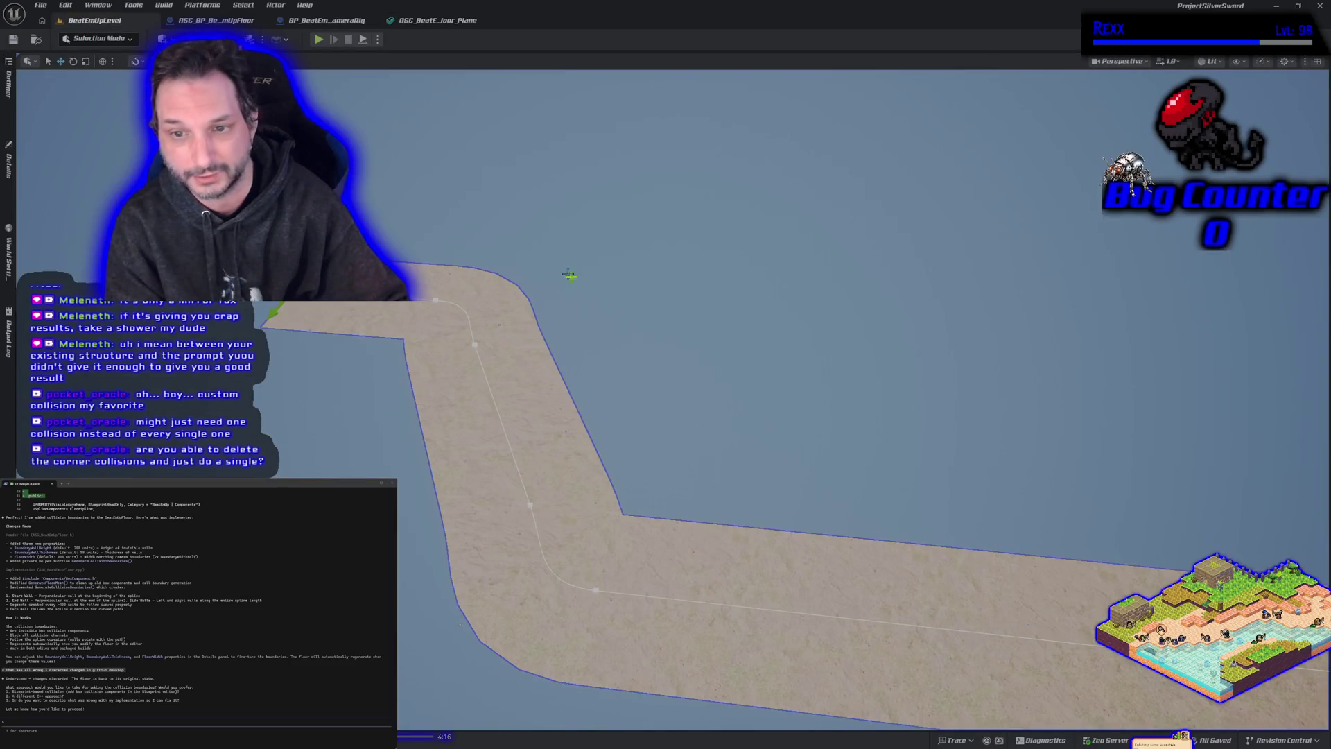
pyautogui.click(426, 22)
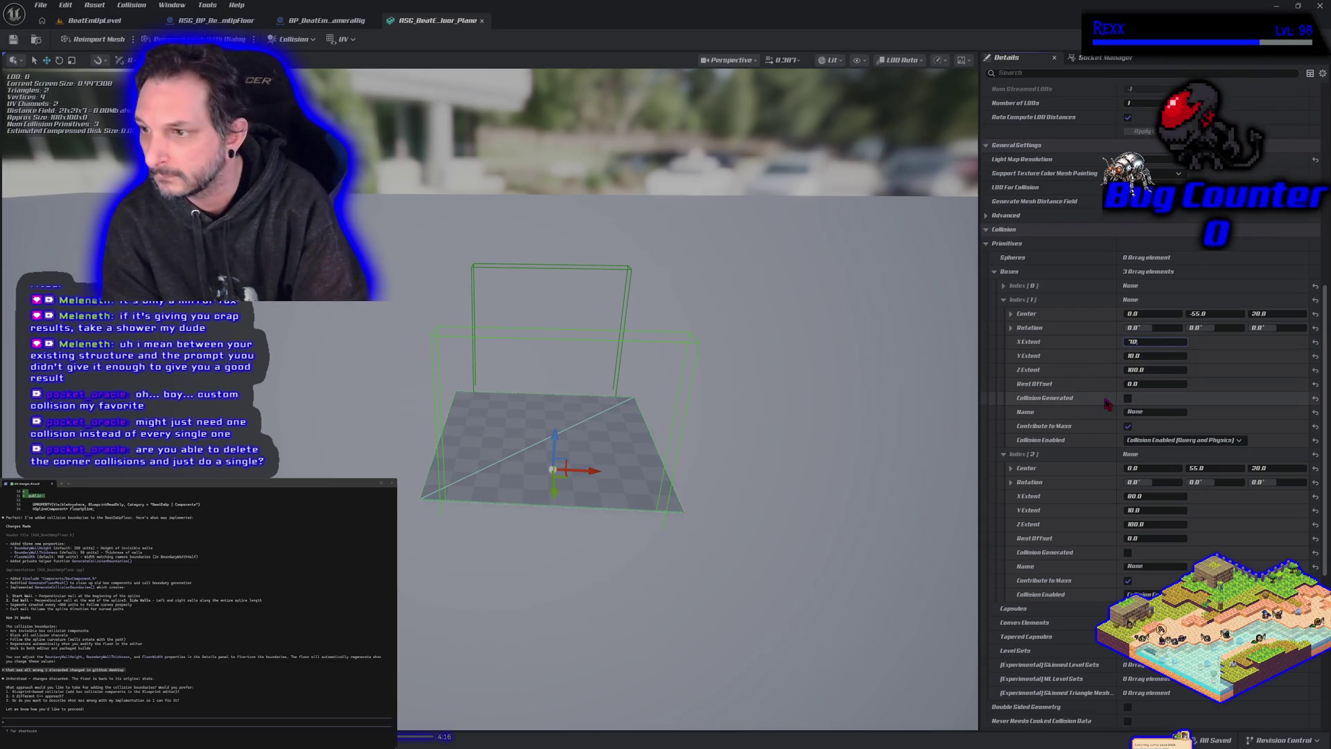
pyautogui.click(1140, 495)
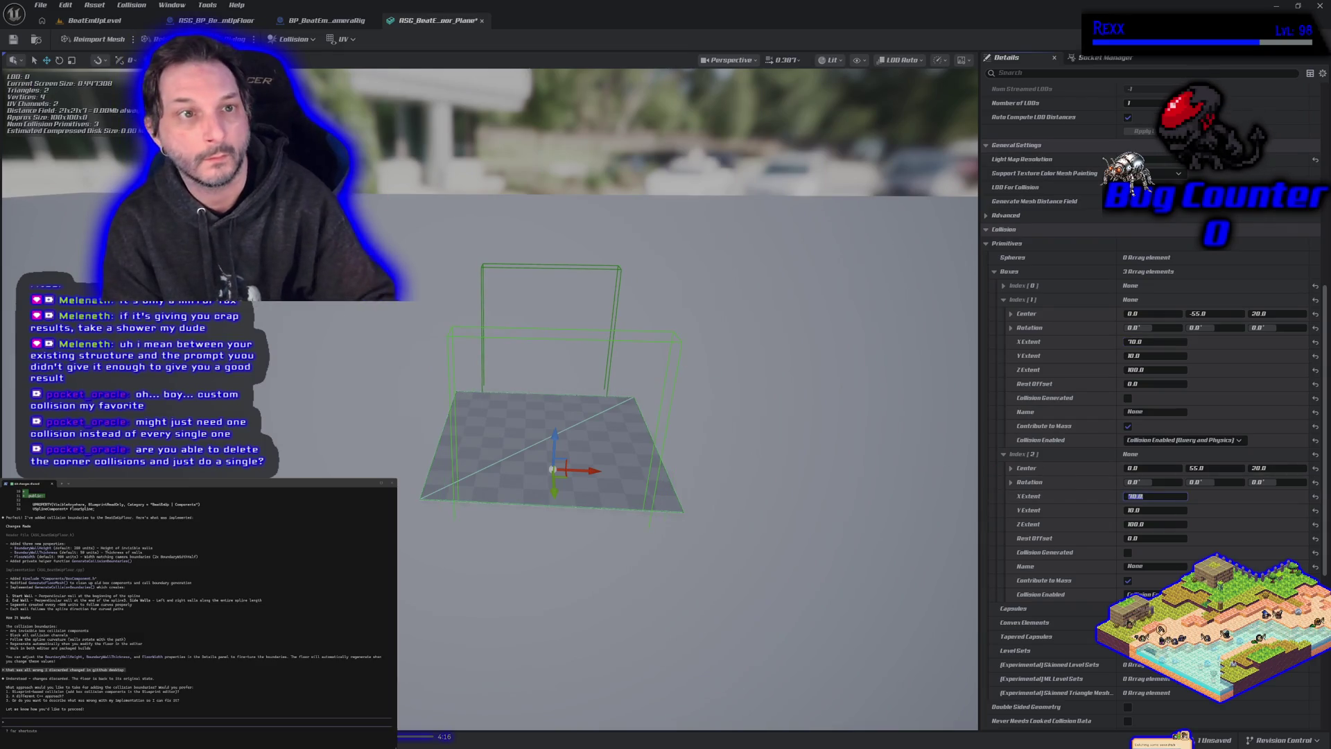
pyautogui.hotkey('ctrl', 's')
pyautogui.click(101, 25)
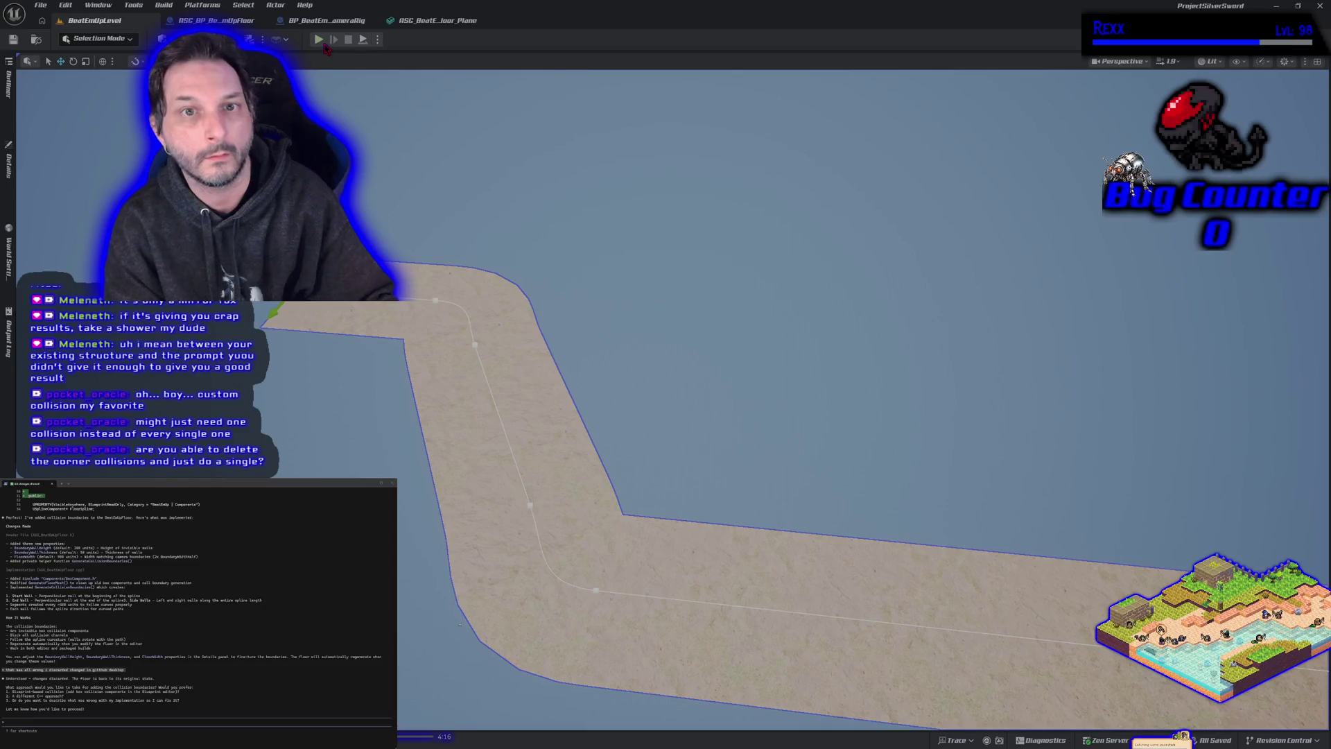
pyautogui.click(323, 45)
pyautogui.press('d')
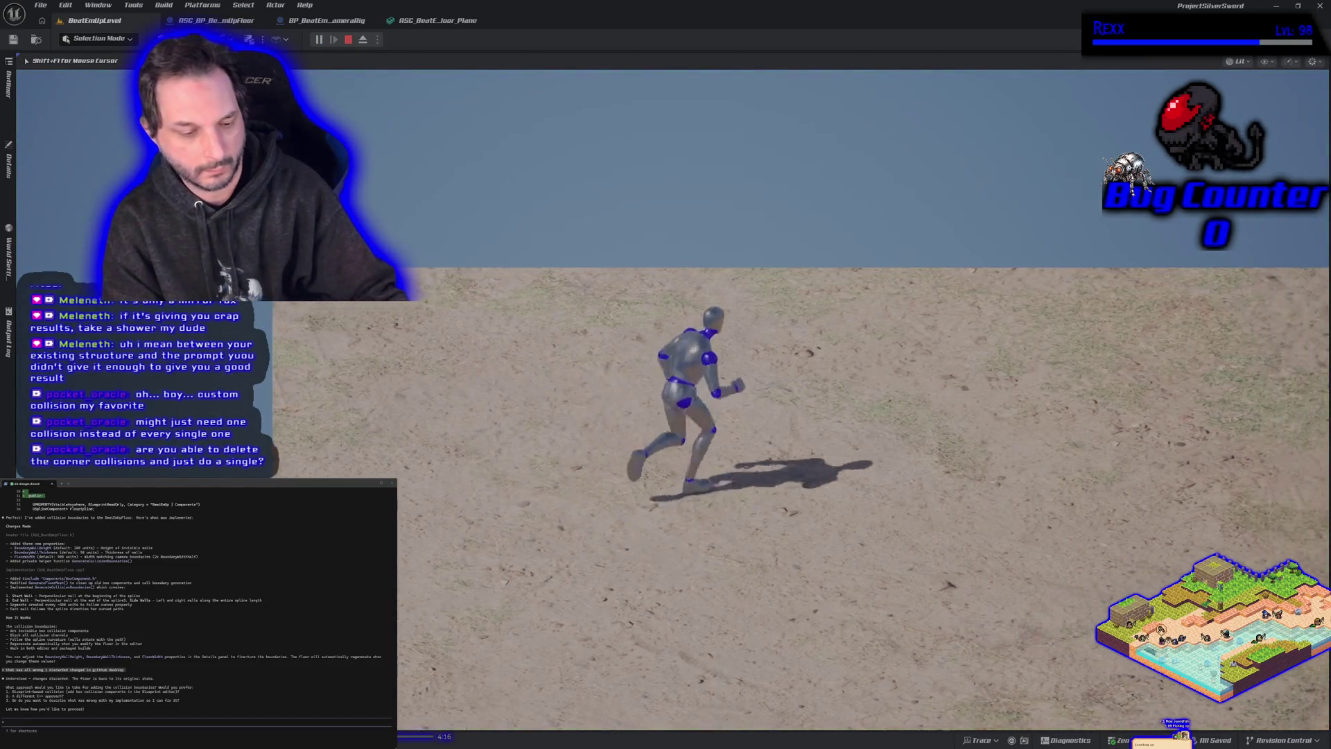
pyautogui.press('w')
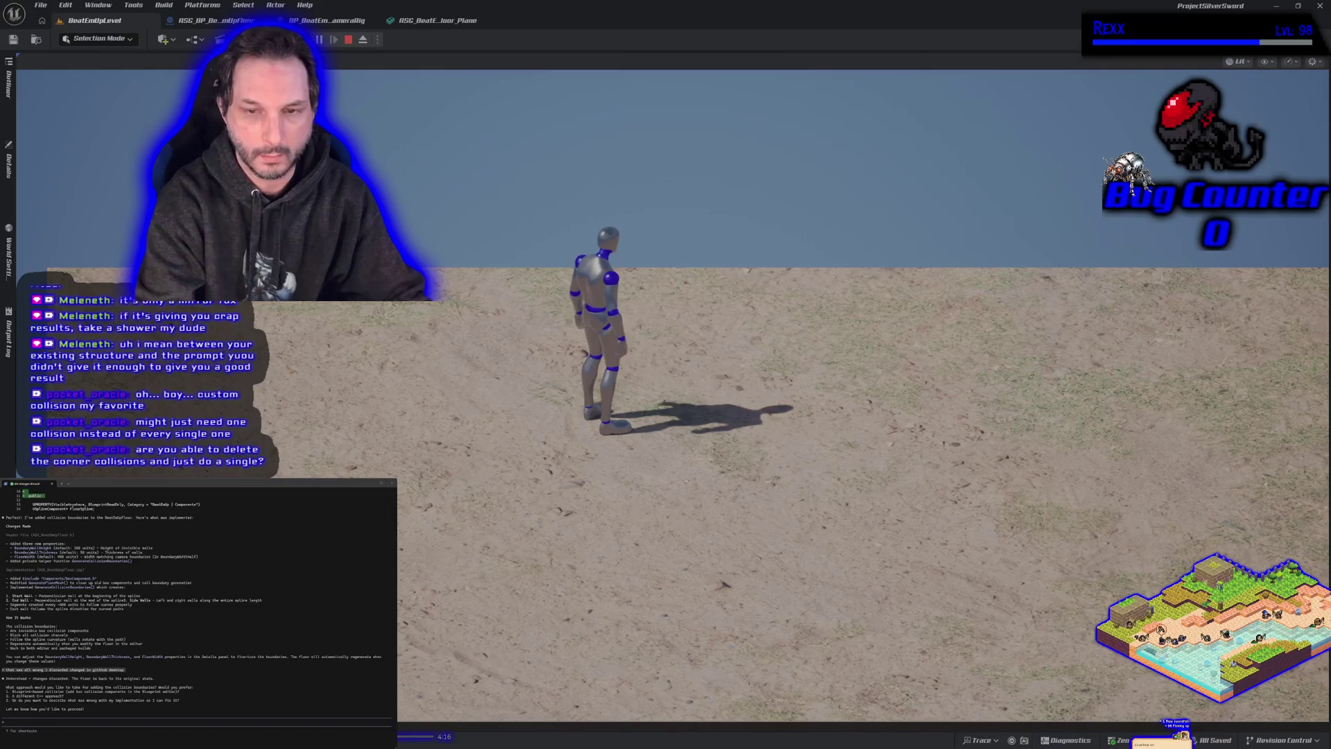
pyautogui.hotkey('alt', 'c')
pyautogui.press('w')
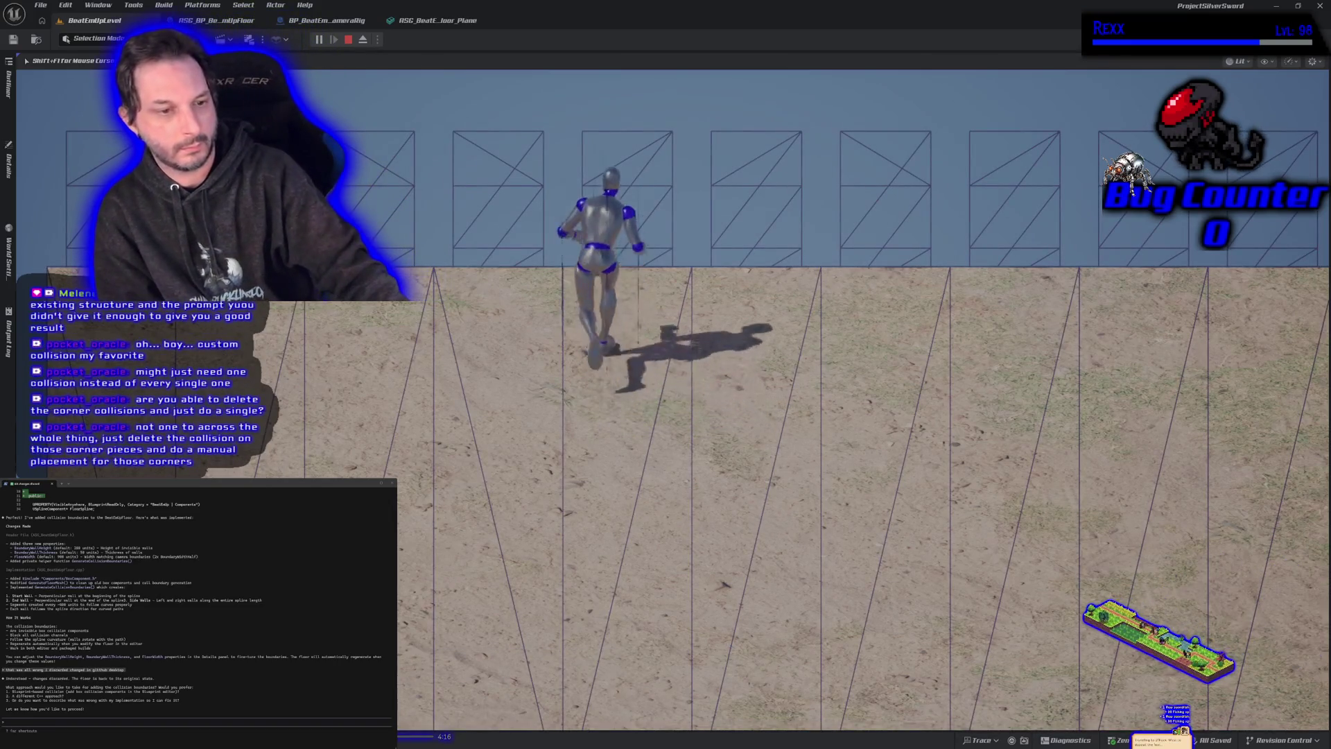
pyautogui.press('d')
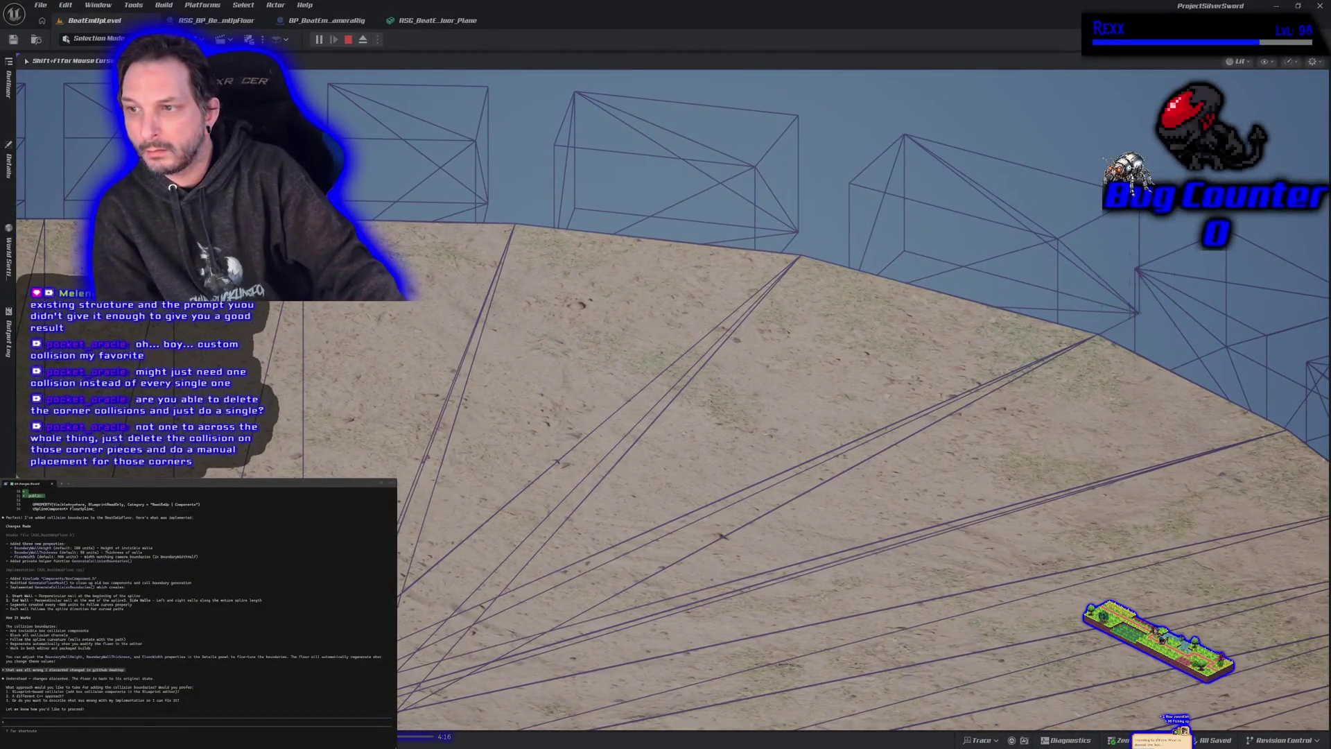
pyautogui.press('Escape')
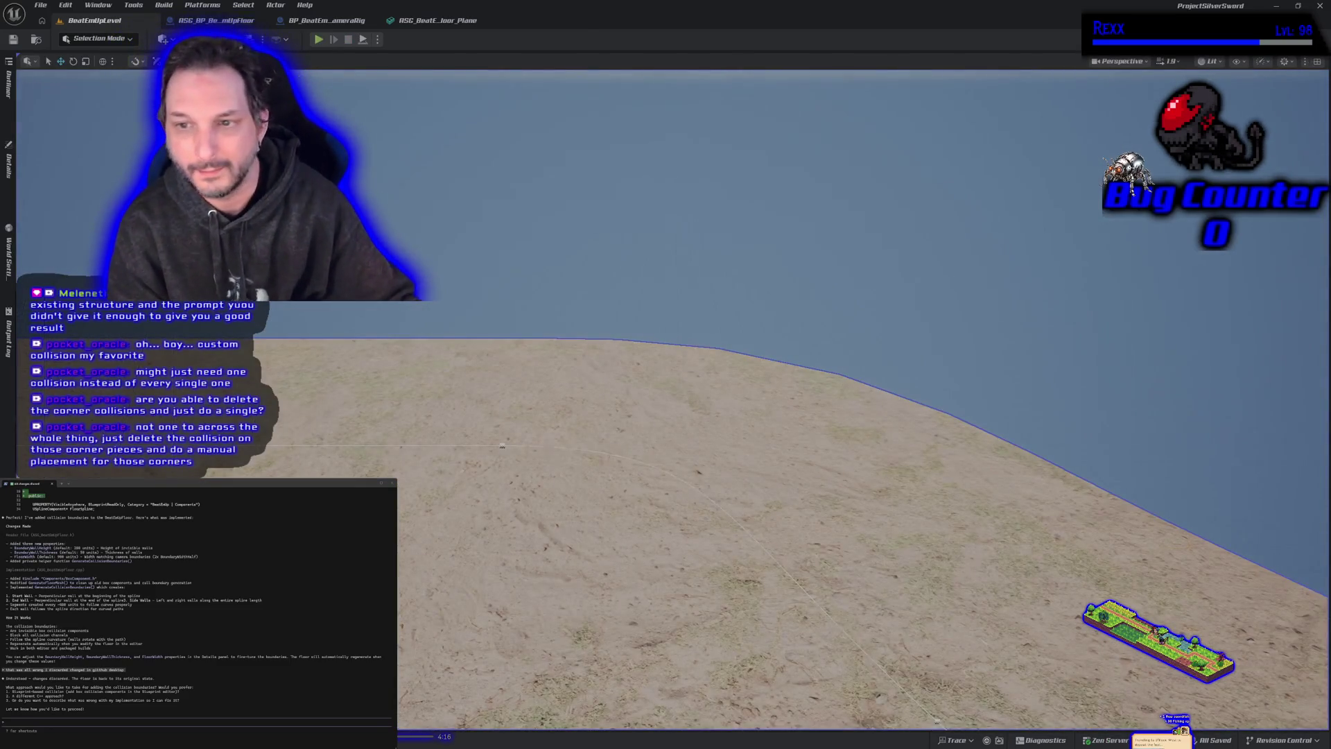
# Step: Select the spline floor in BeatEmUpLevel and bring the floor Plane mesh editor back up
pyautogui.scroll(-5, 468, 295)
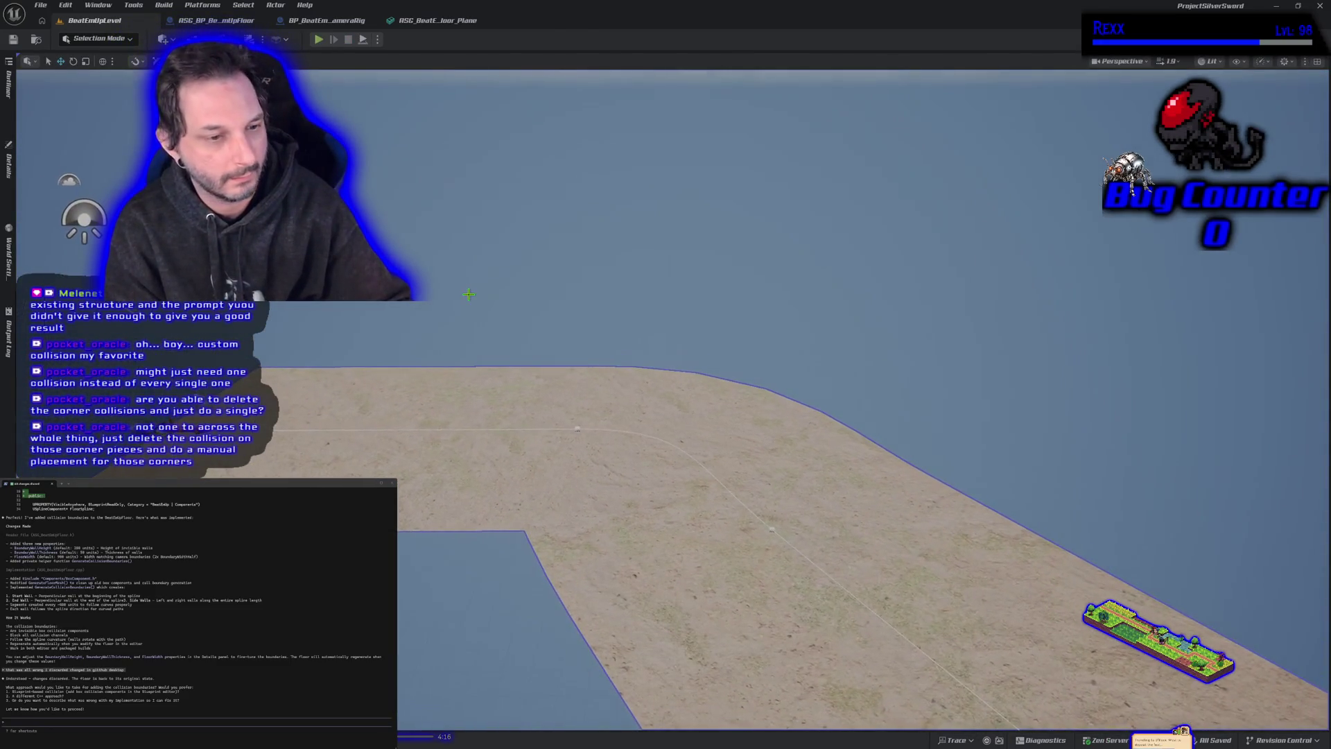
pyautogui.click(418, 21)
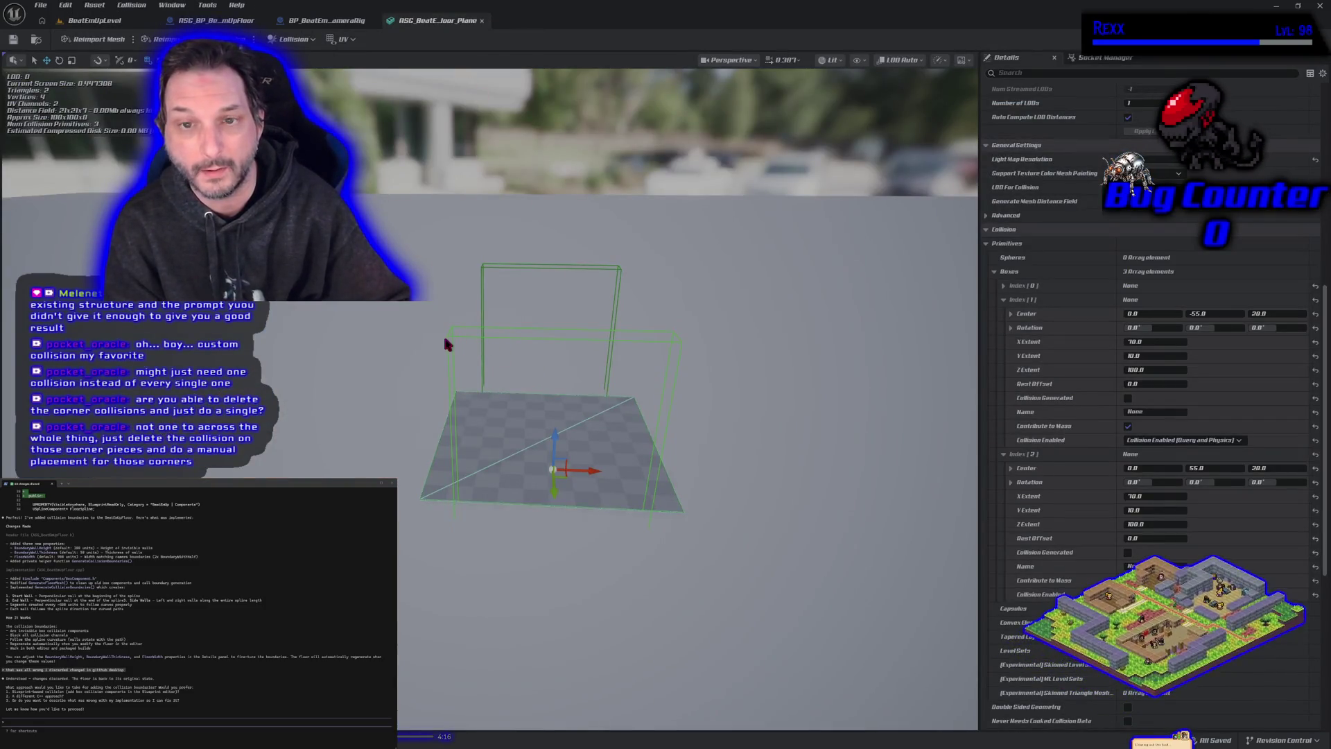
pyautogui.click(121, 22)
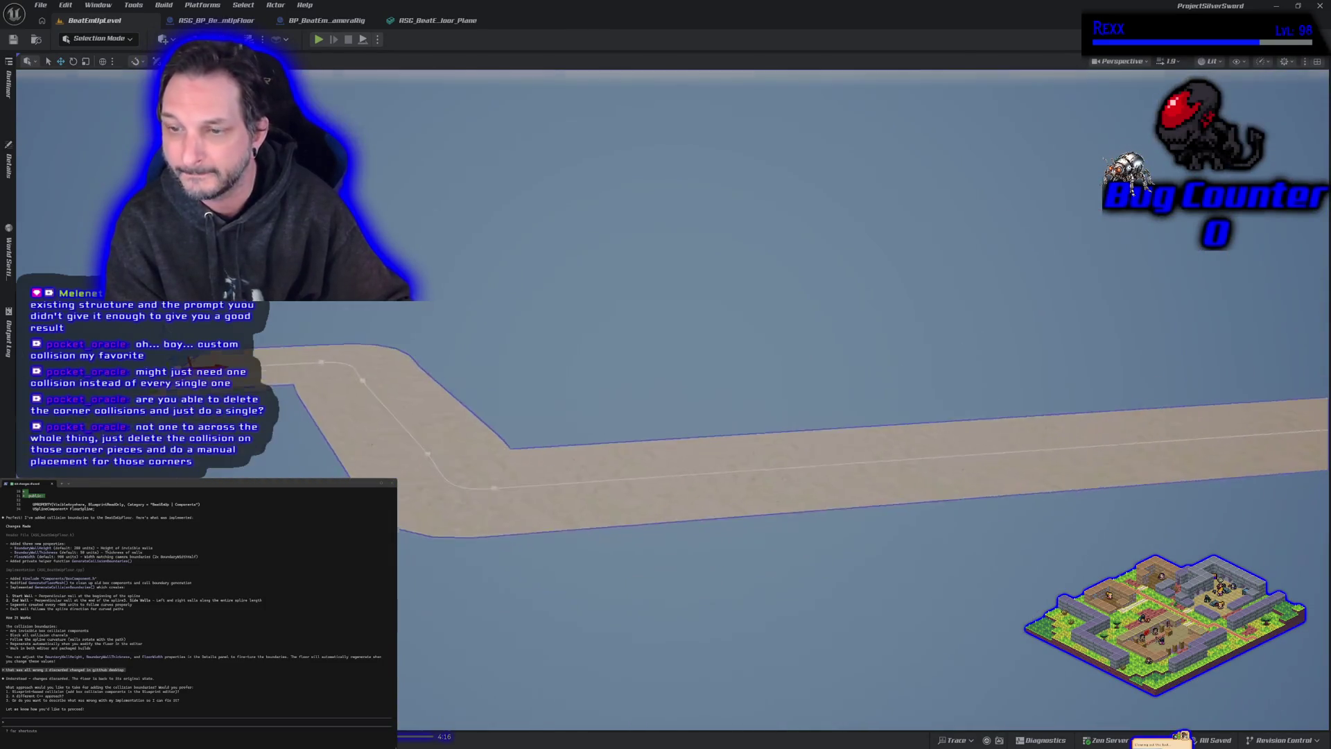
pyautogui.scroll(6, 666, 485)
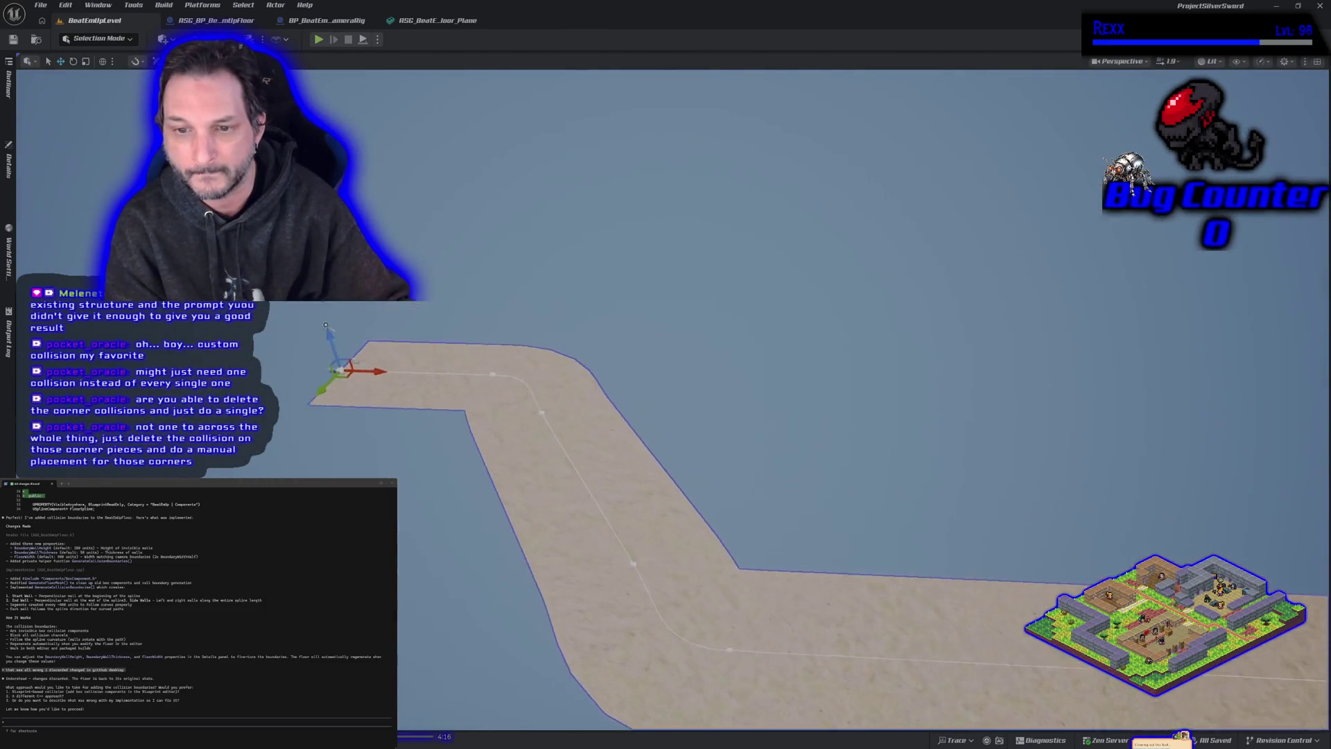
pyautogui.scroll(-5, 518, 366)
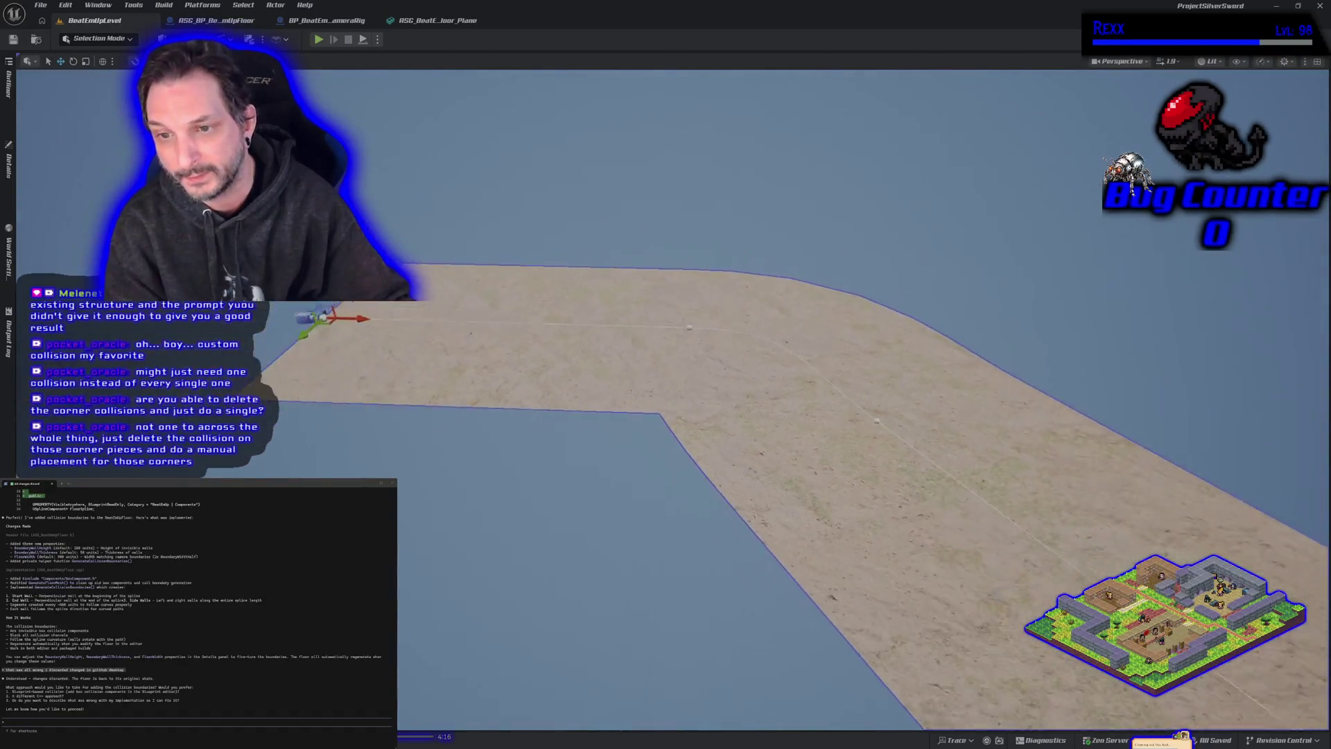
pyautogui.click(518, 365)
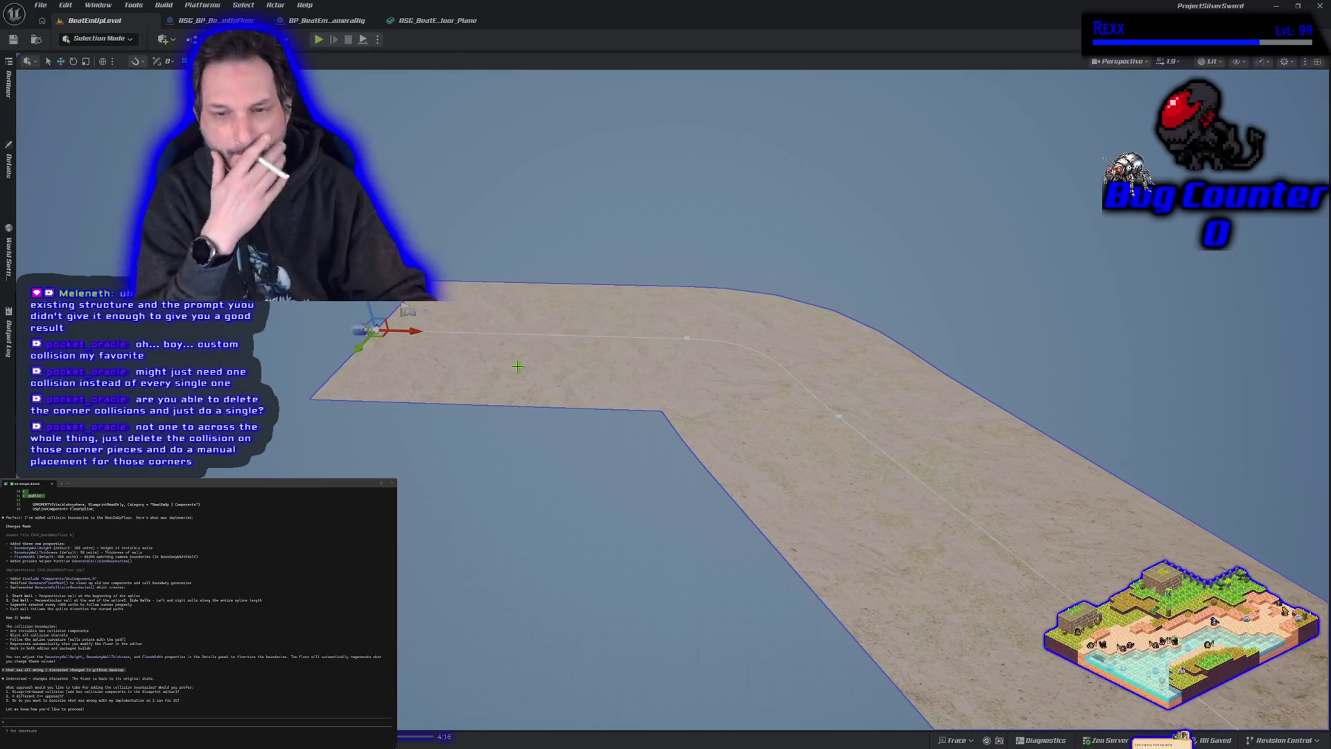
pyautogui.click(437, 20)
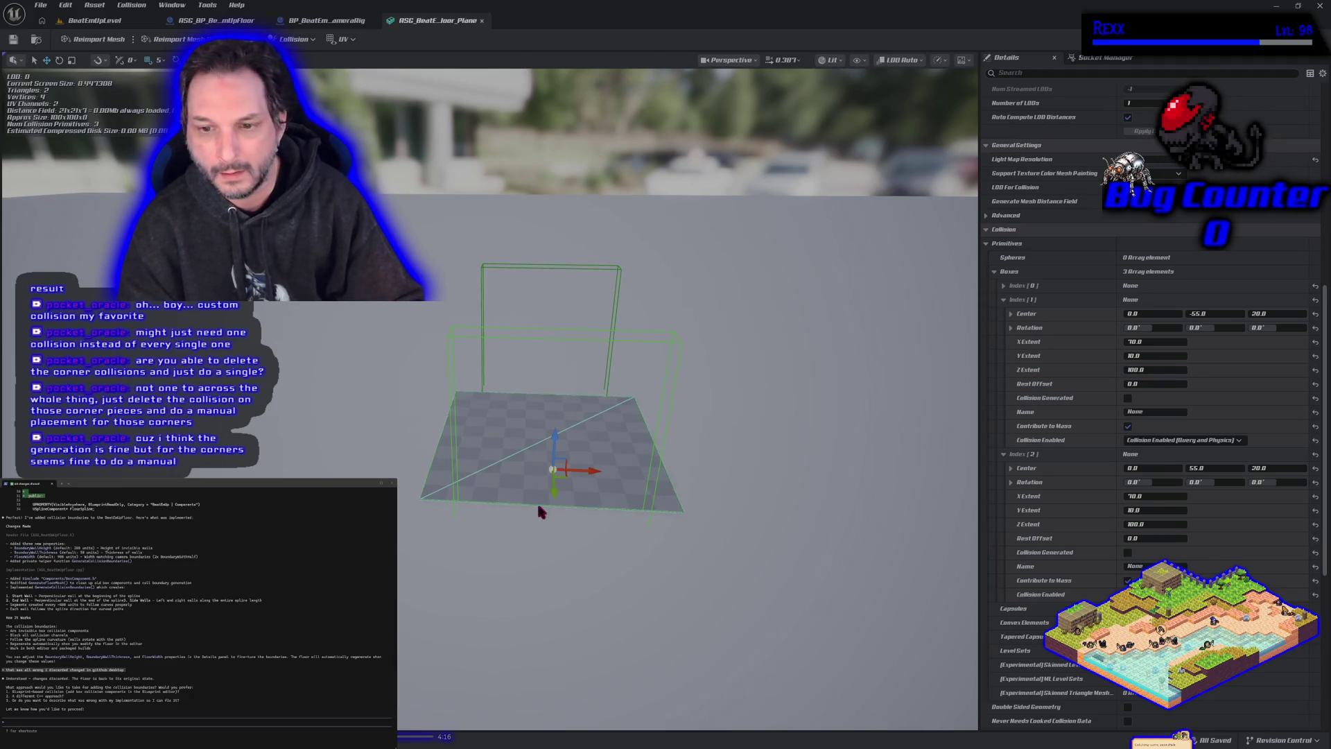
# Step: Switch between the level and the floor Plane mesh editor, ending in the mesh editor
pyautogui.click(91, 20)
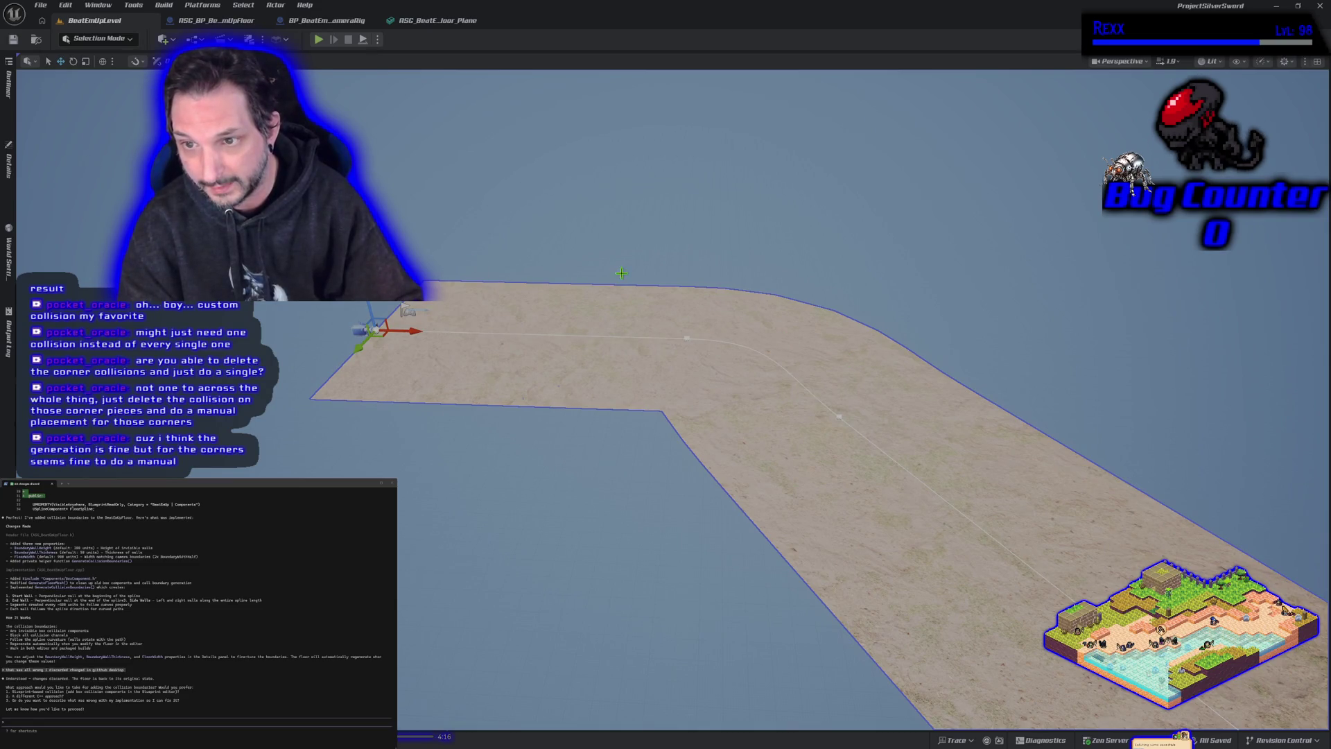
pyautogui.click(449, 20)
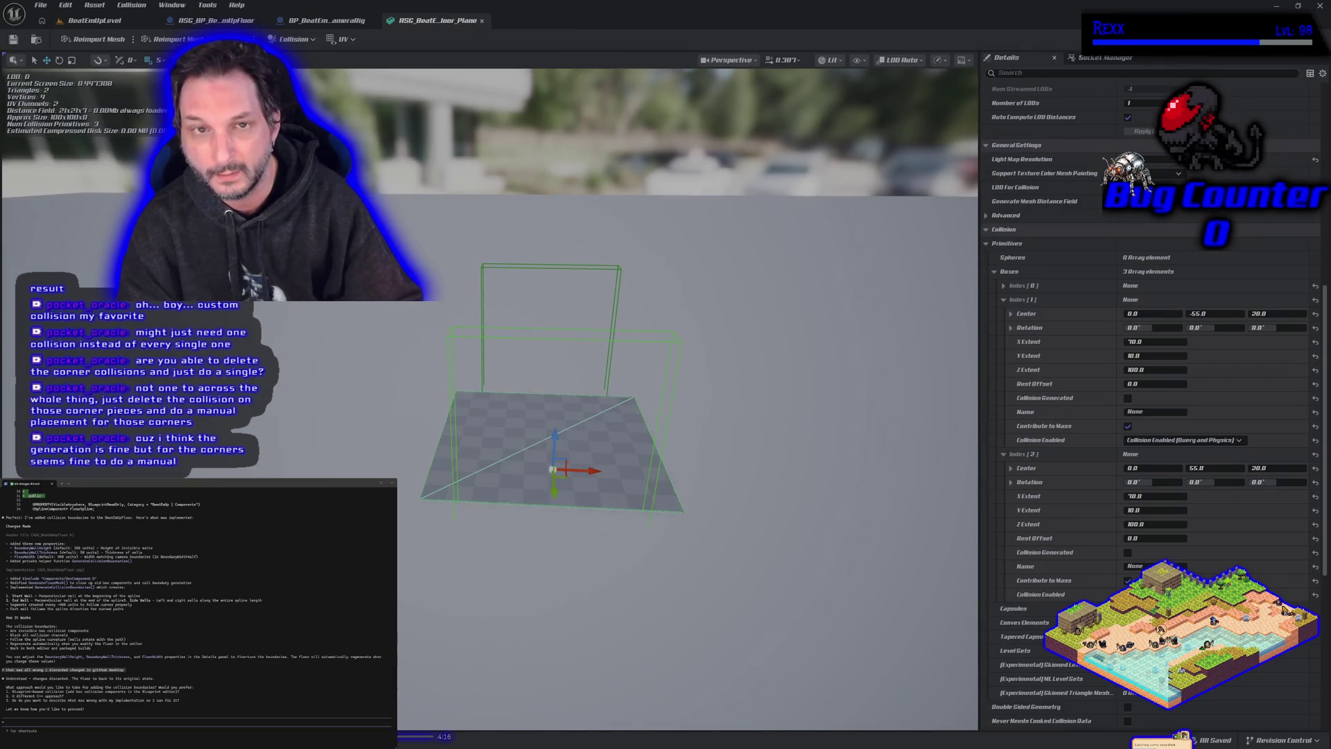
pyautogui.click(91, 20)
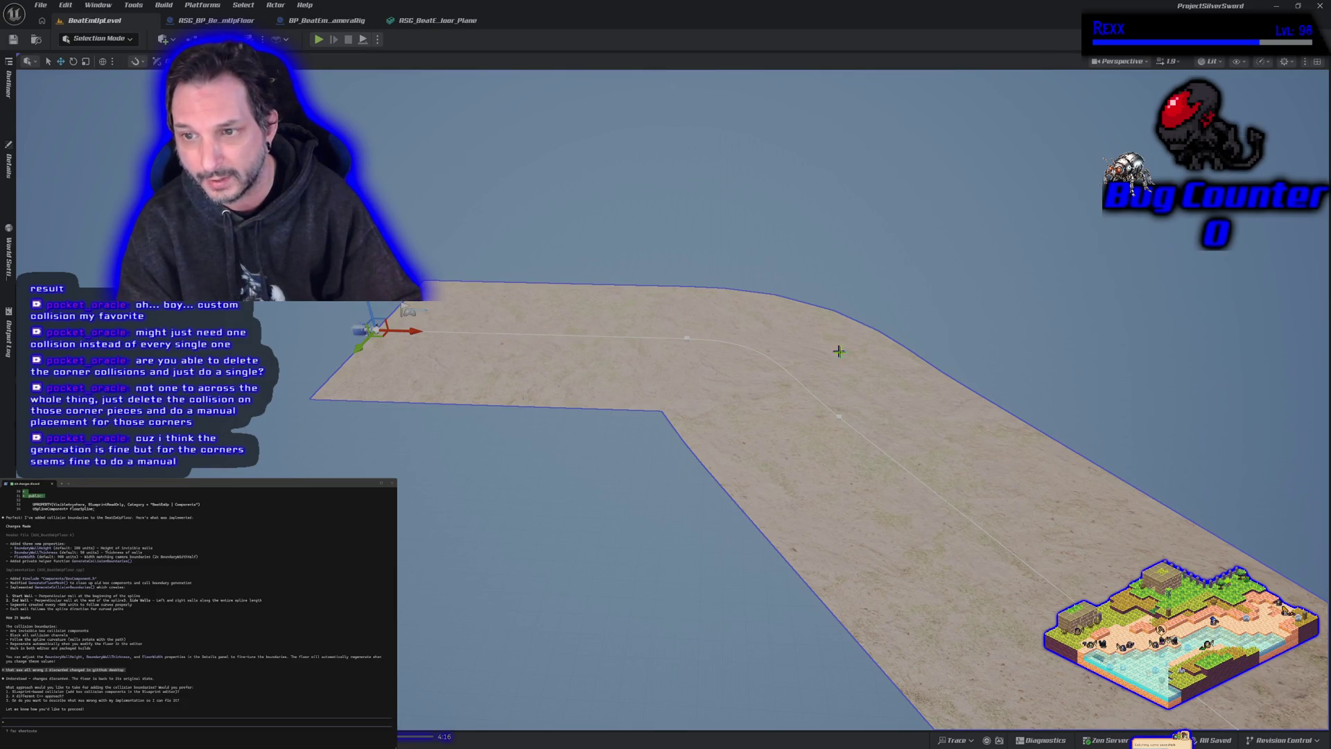
pyautogui.click(433, 21)
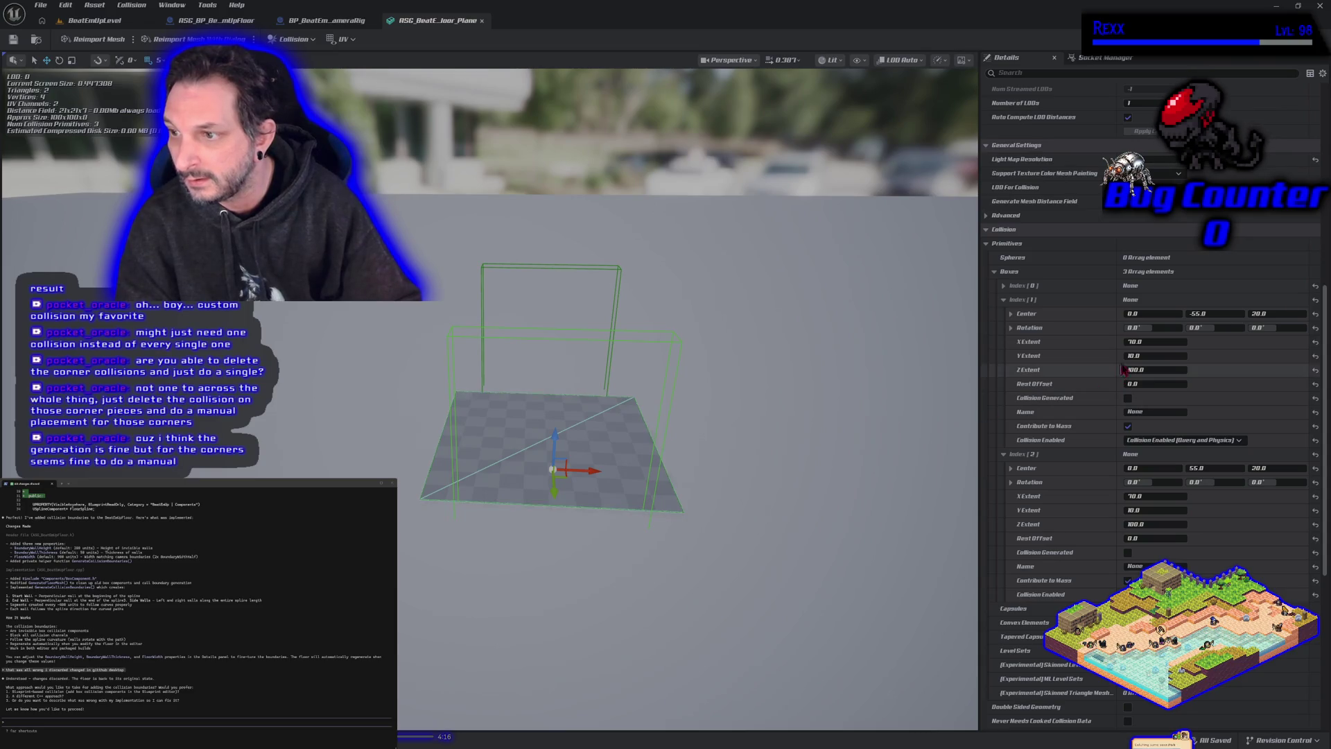
# Step: Set X Extent to 75 on both wall collision boxes, Index[1] and Index[2], then return to the level
pyautogui.click(1147, 342)
pyautogui.write('75')
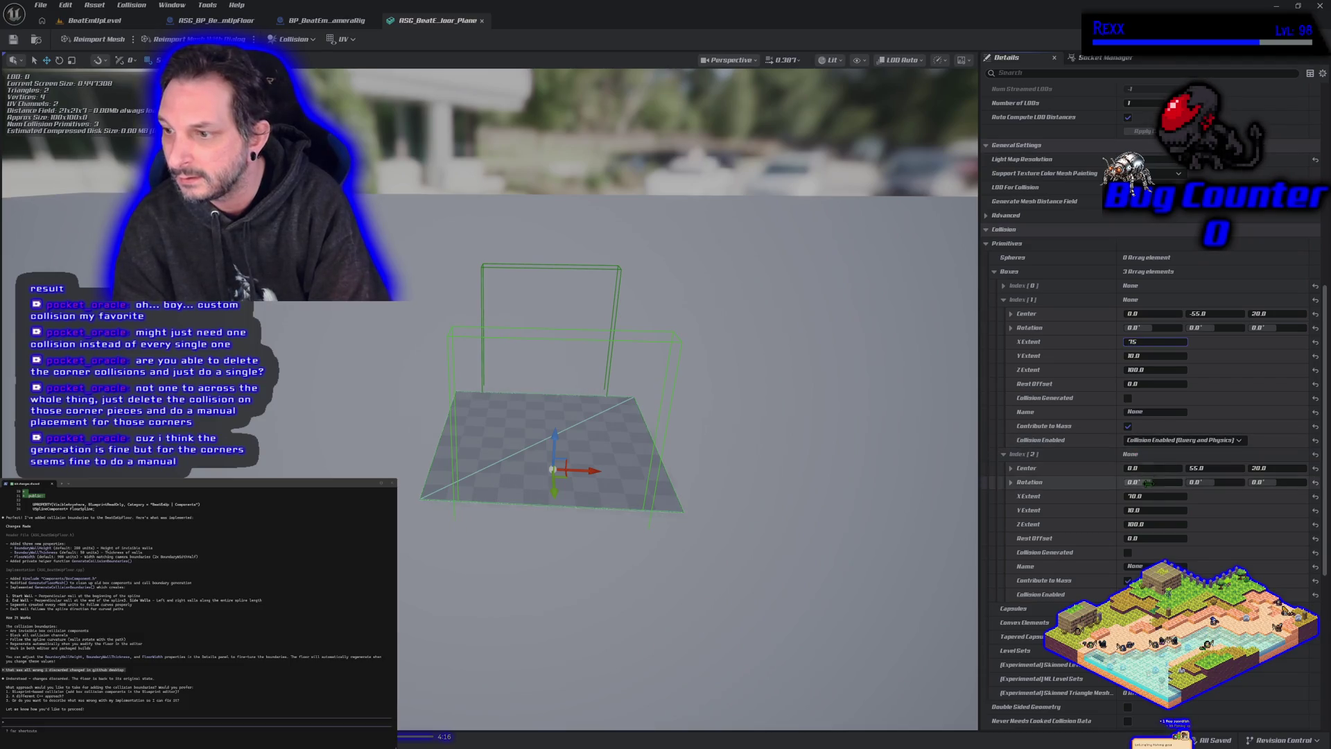
pyautogui.click(1150, 496)
pyautogui.write('75')
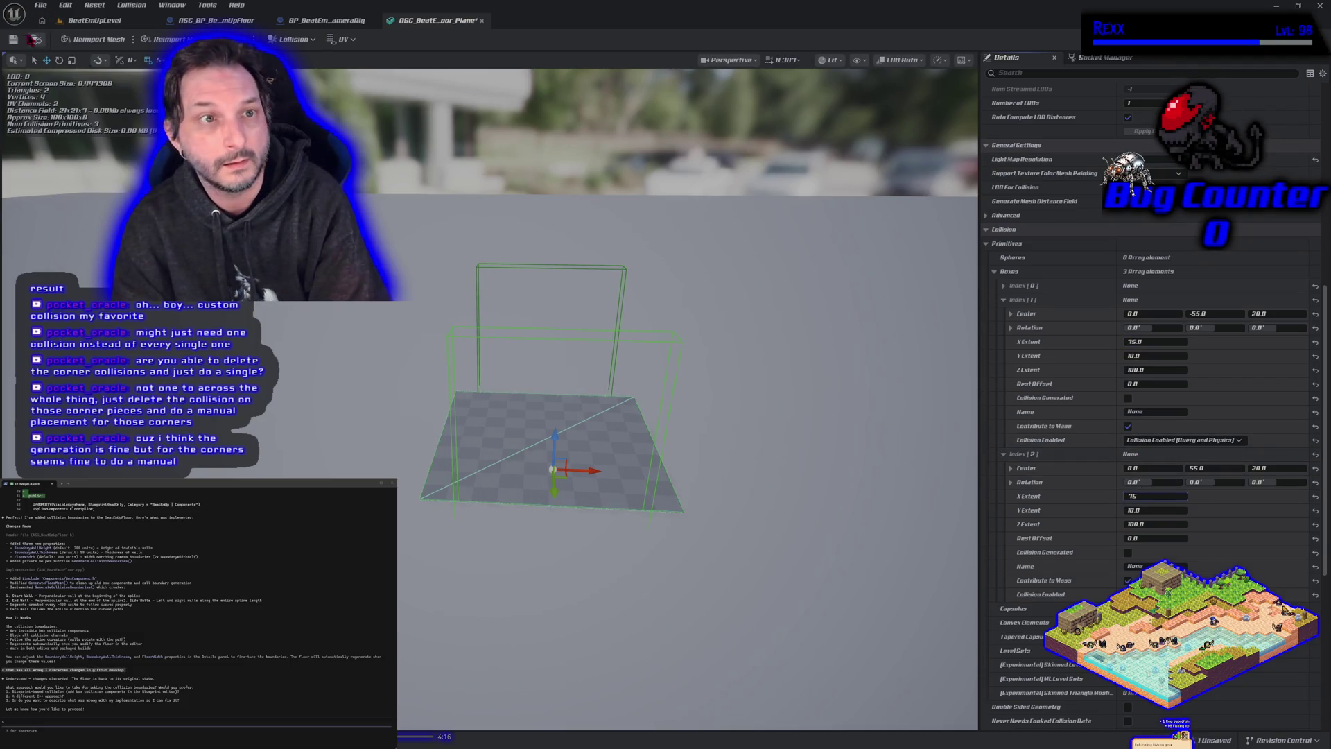
pyautogui.click(102, 21)
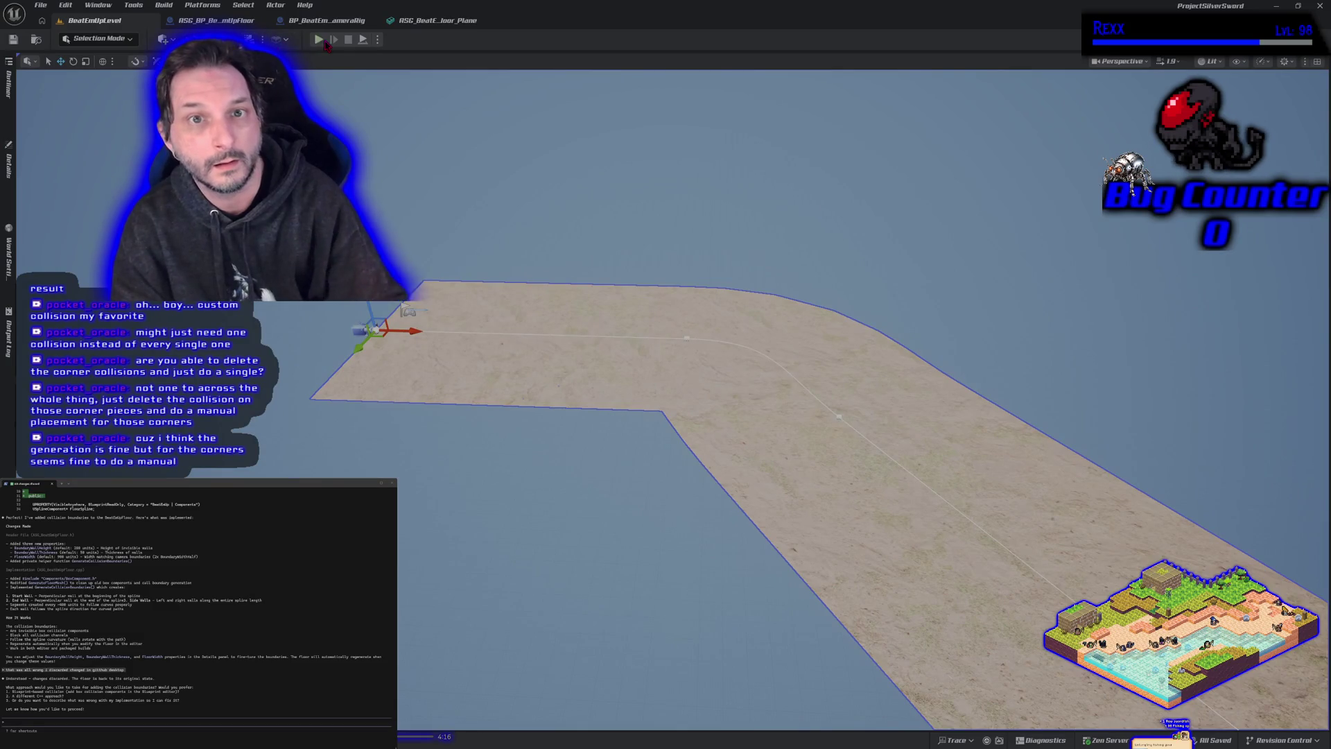
# Step: Playtest by running the character to the back wall and into the floor's right corner
pyautogui.click(318, 39)
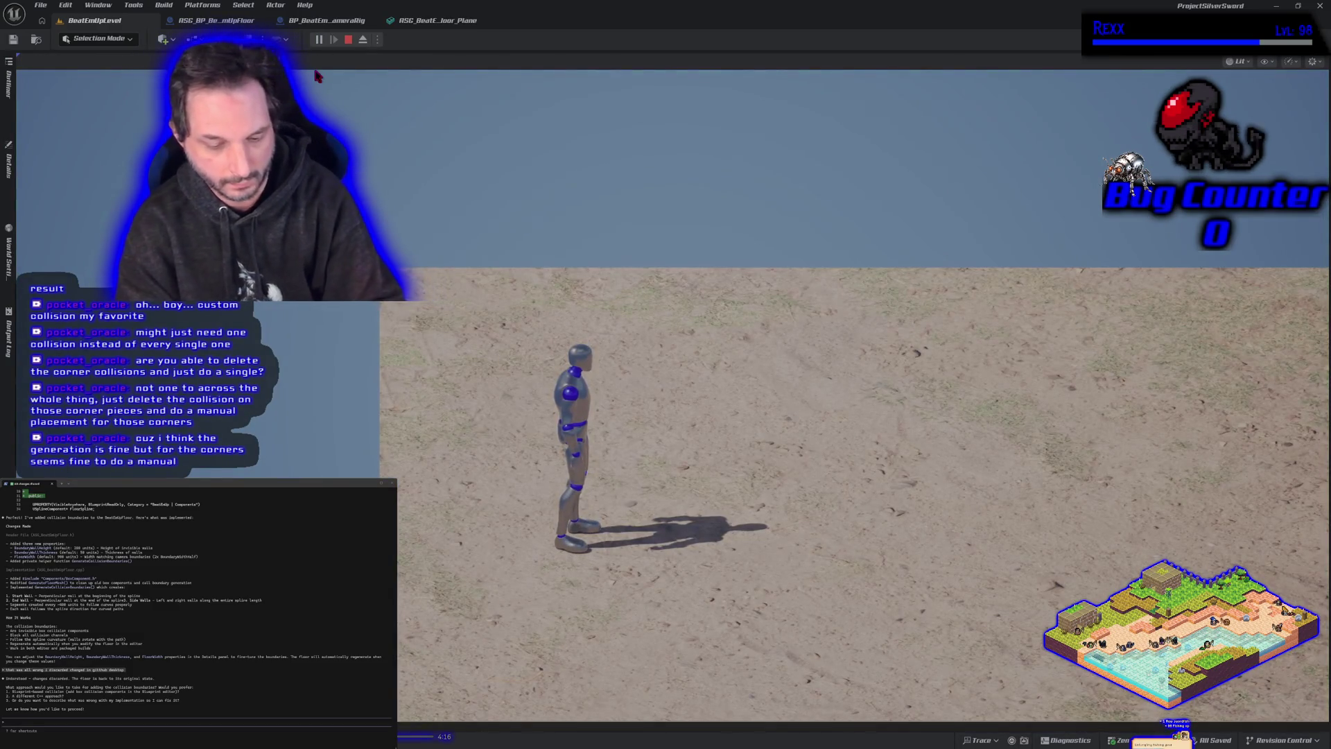
pyautogui.press('w')
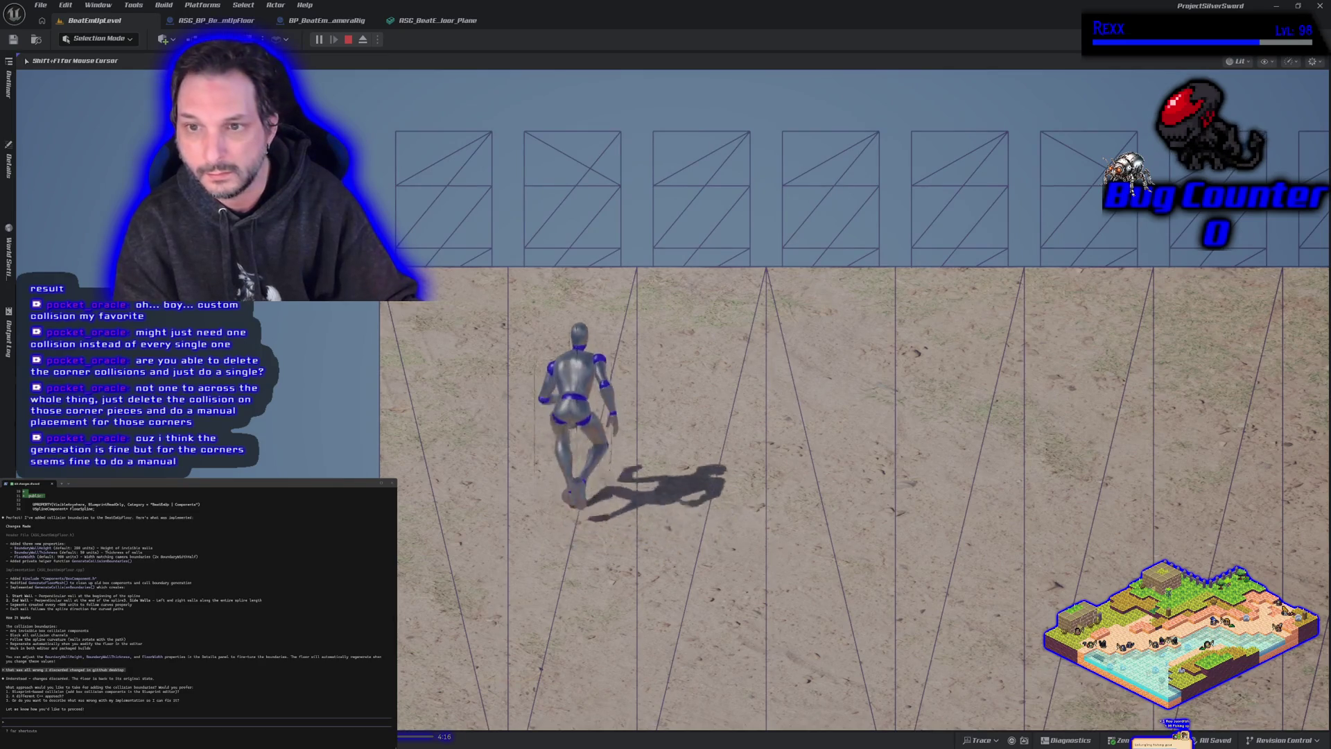
pyautogui.press('d')
pyautogui.press('d')
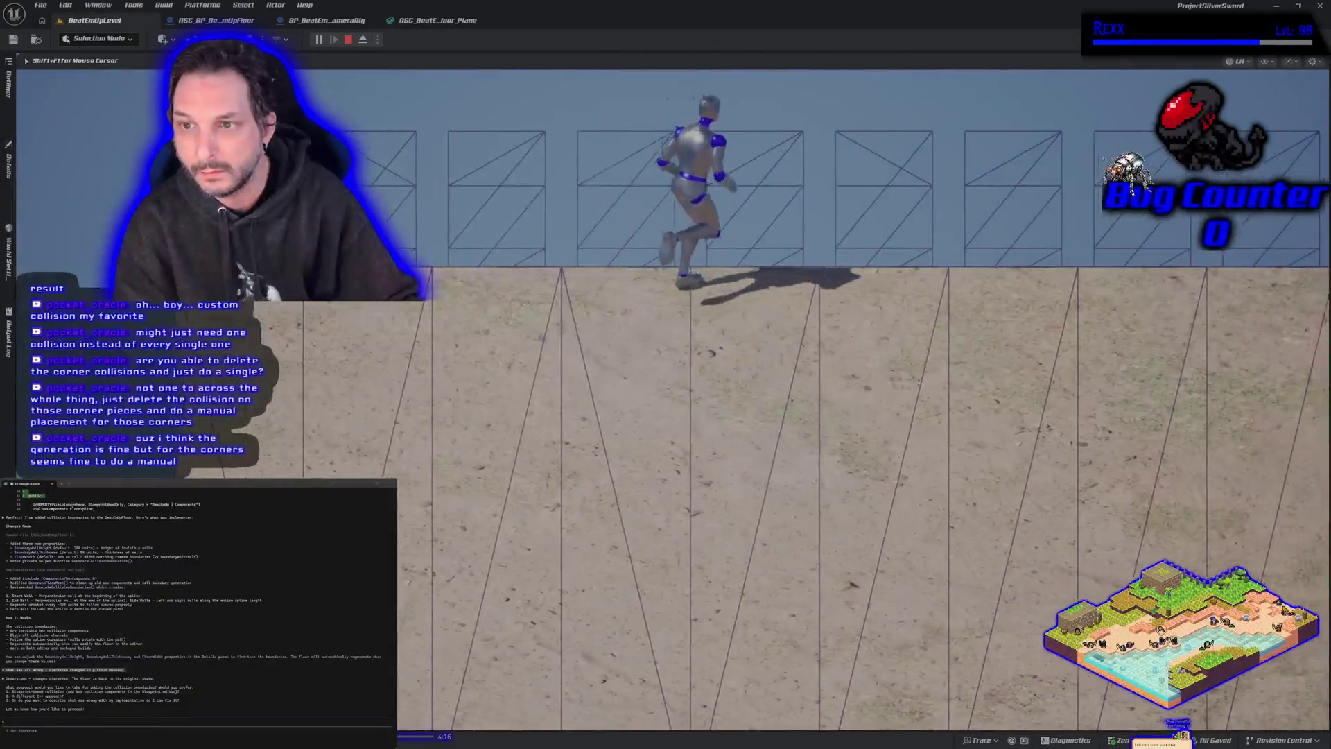
pyautogui.press('d')
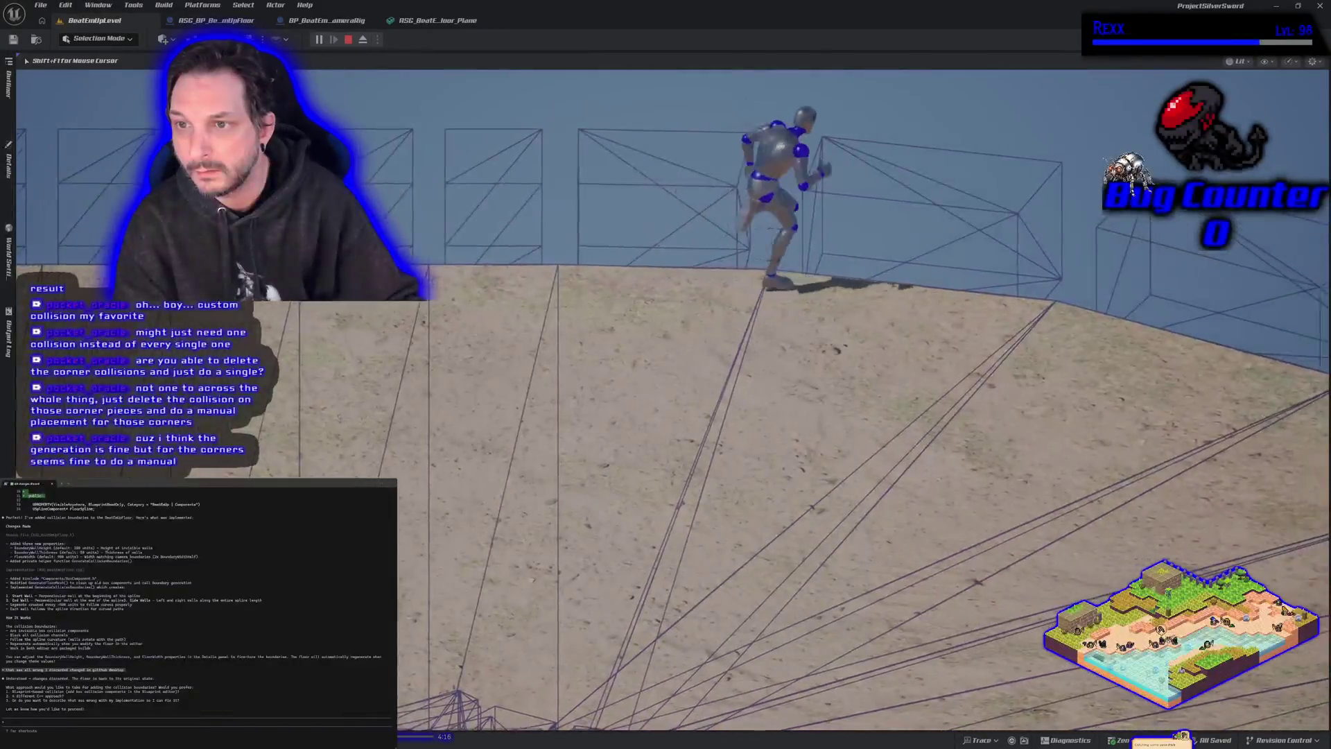
pyautogui.press('d')
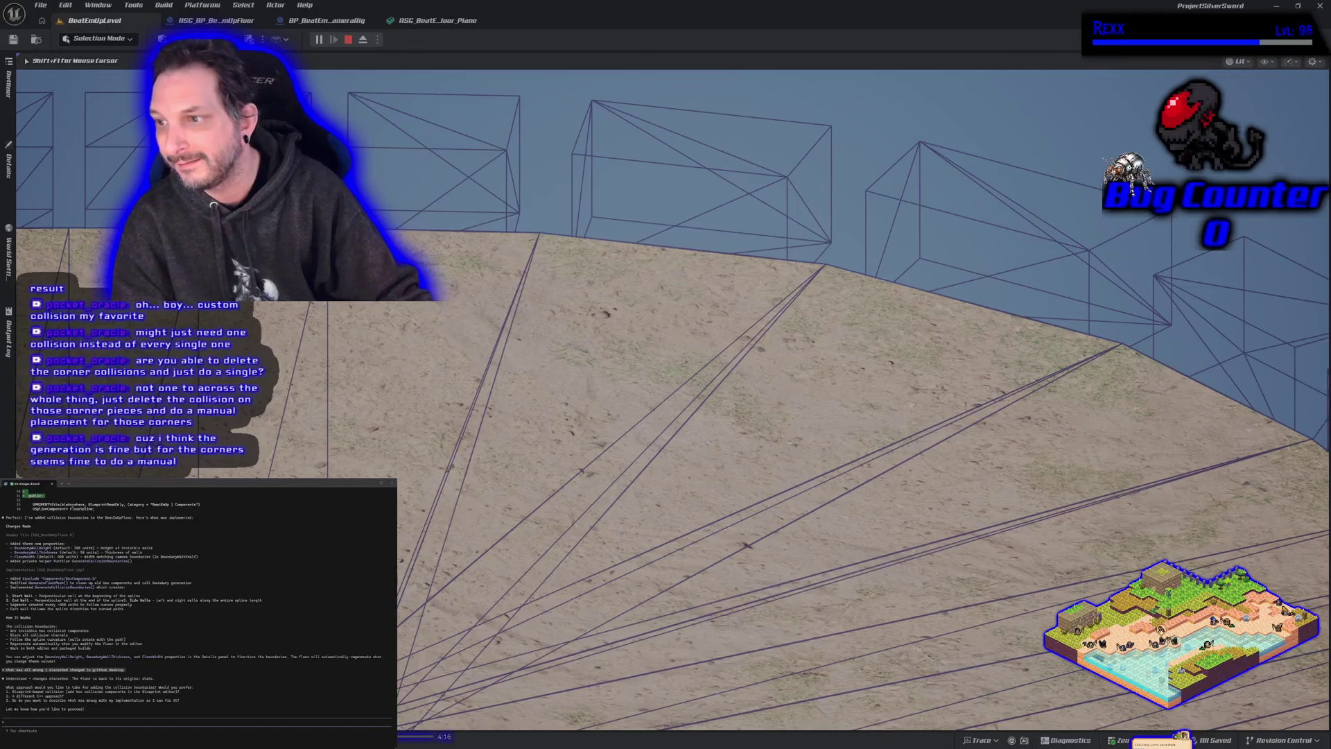
pyautogui.press('Escape')
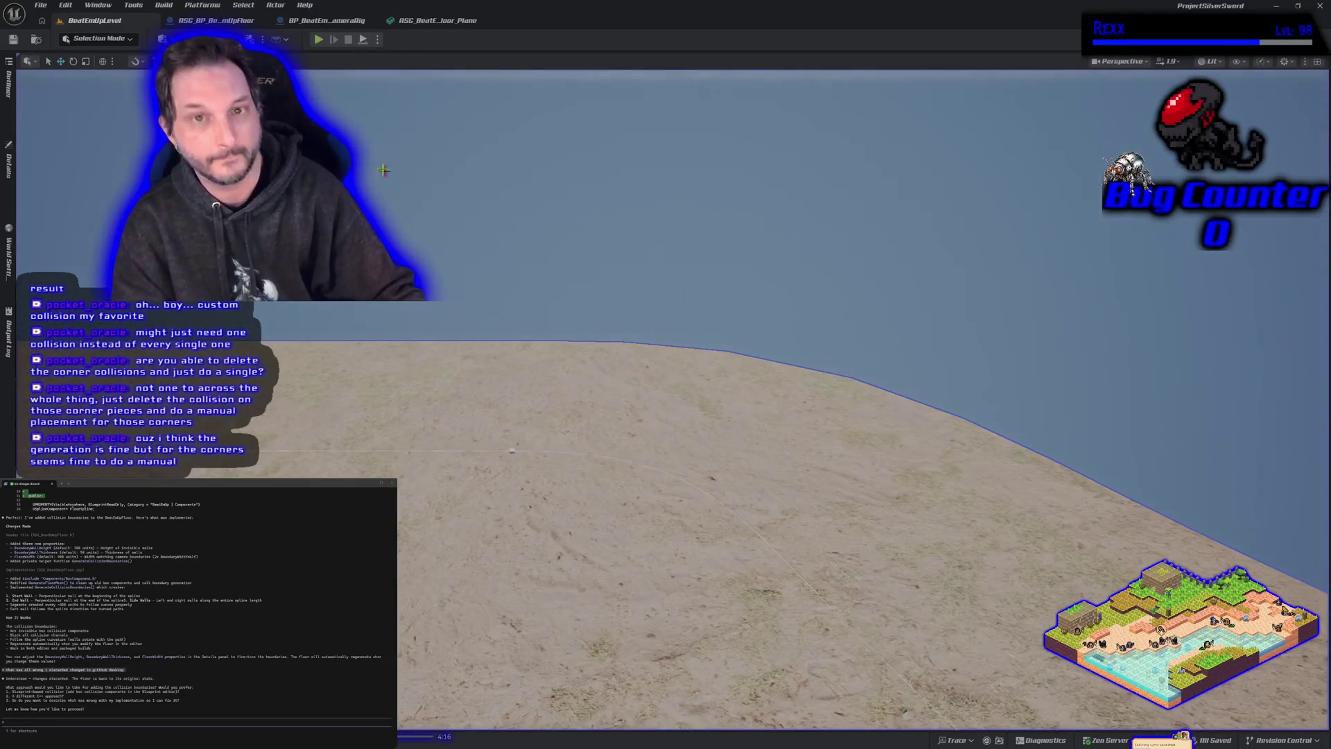
# Step: Run a second playtest, steering the character along the sand floor's edges, collision walls and corner
pyautogui.click(320, 40)
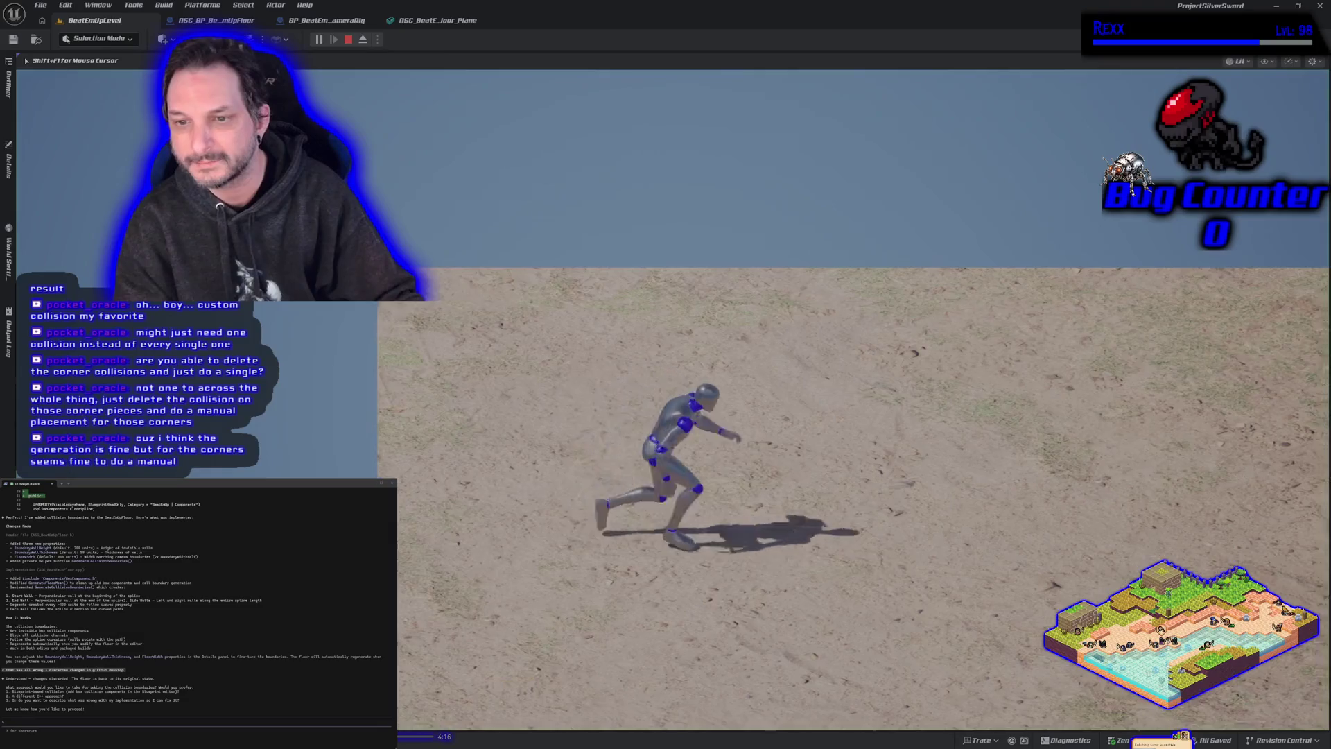
pyautogui.press('d')
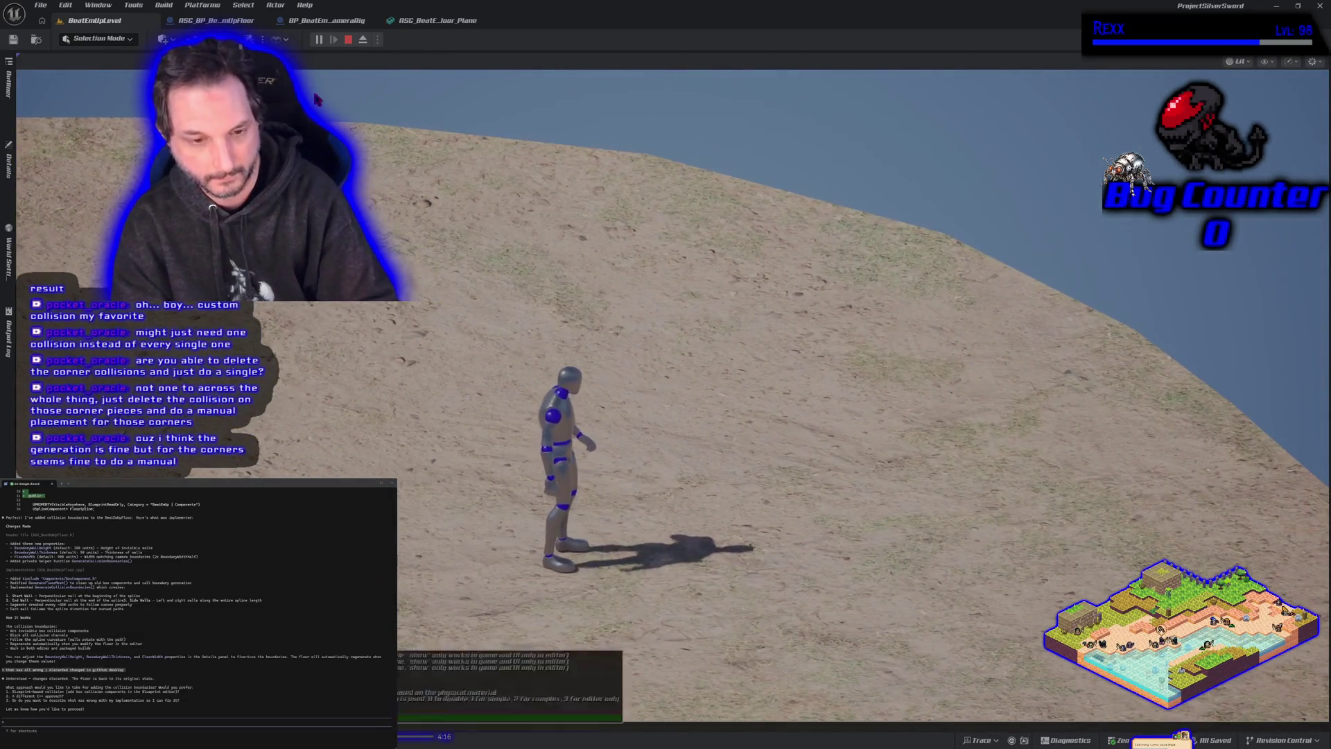
pyautogui.press('s')
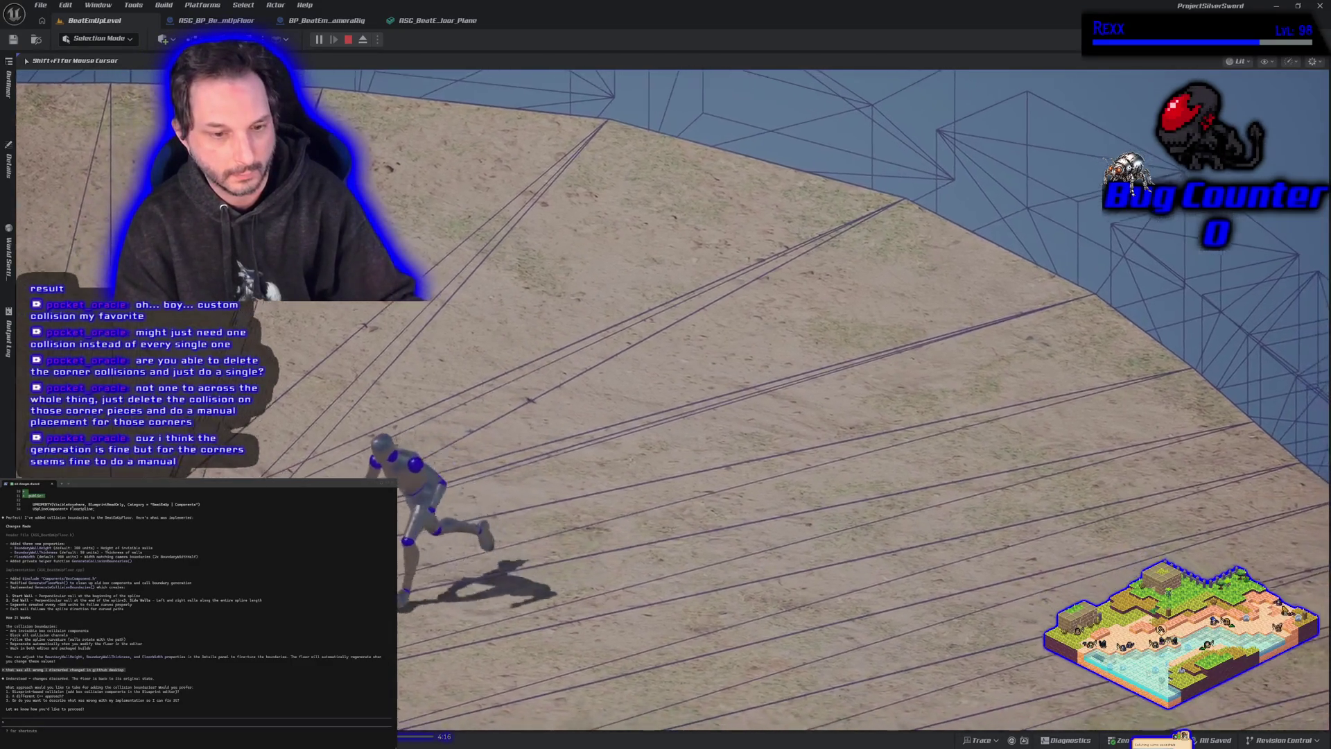
pyautogui.press('d')
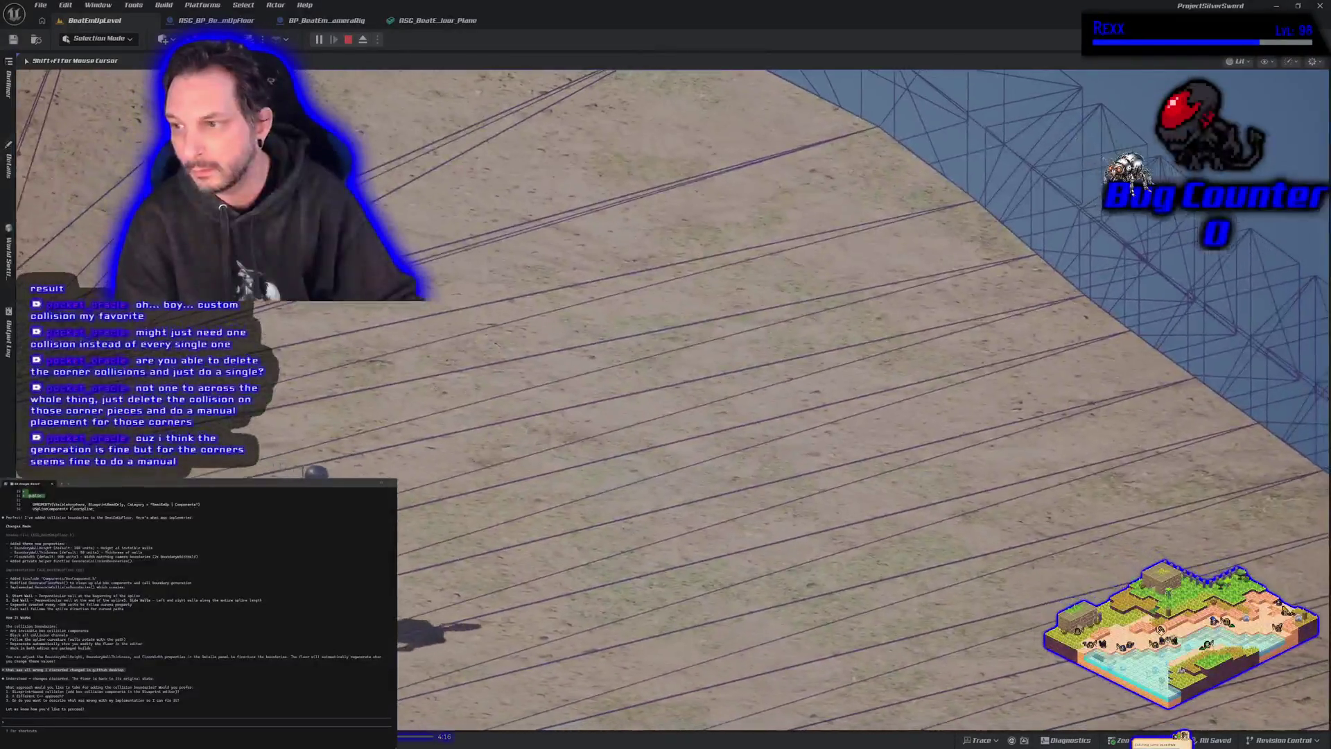
pyautogui.press('w')
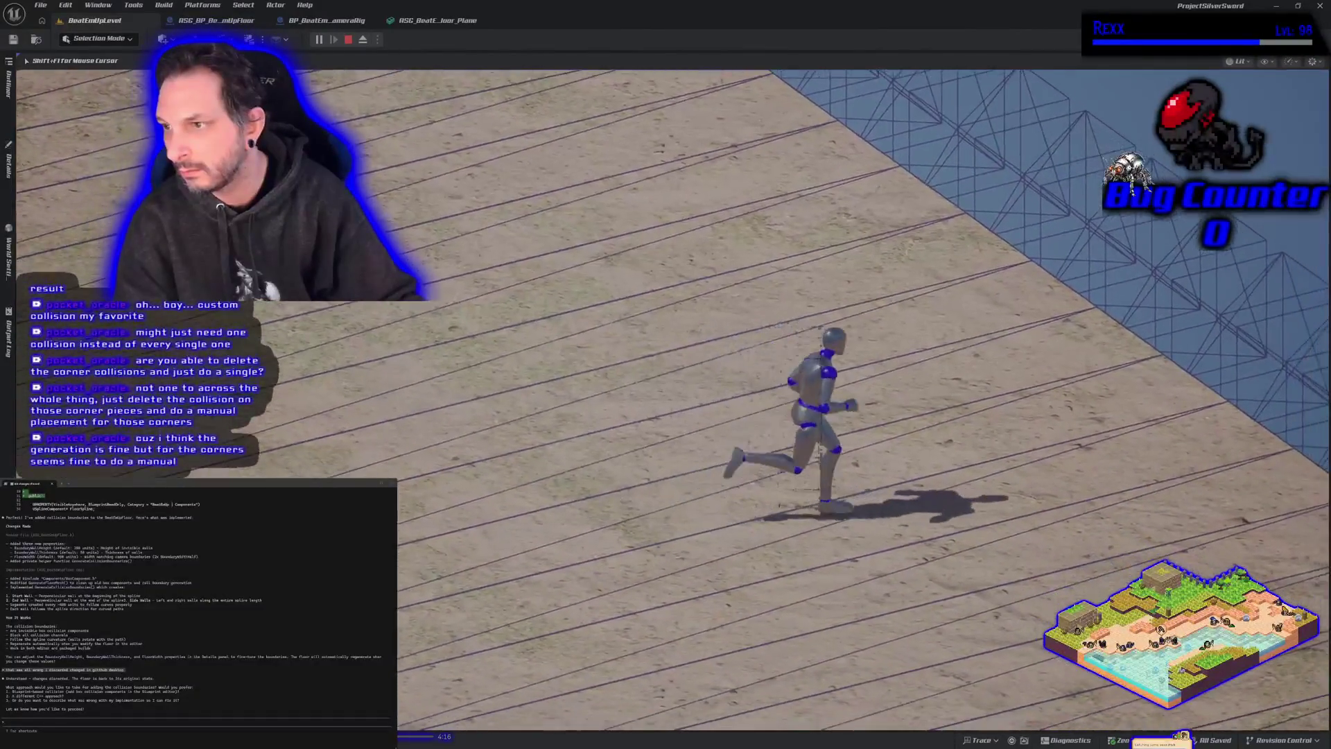
pyautogui.press('s')
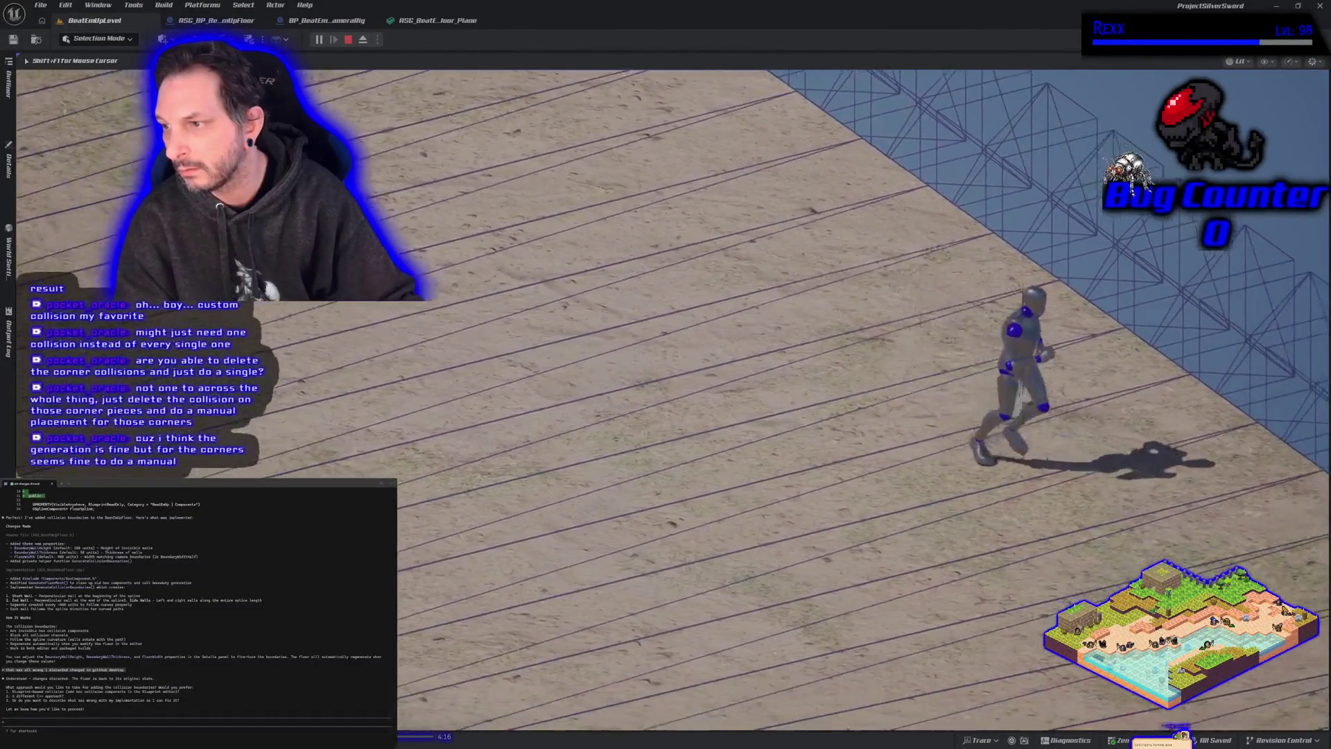
pyautogui.press('d')
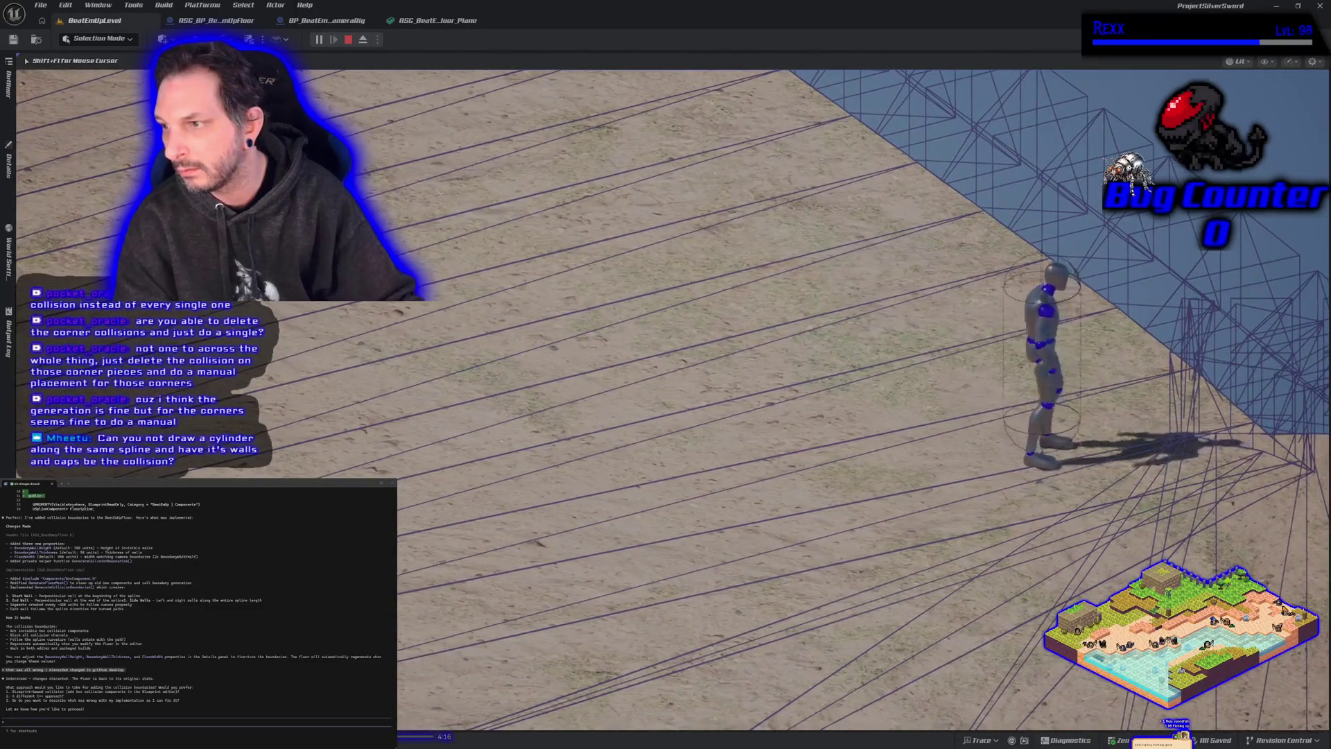
pyautogui.press('w')
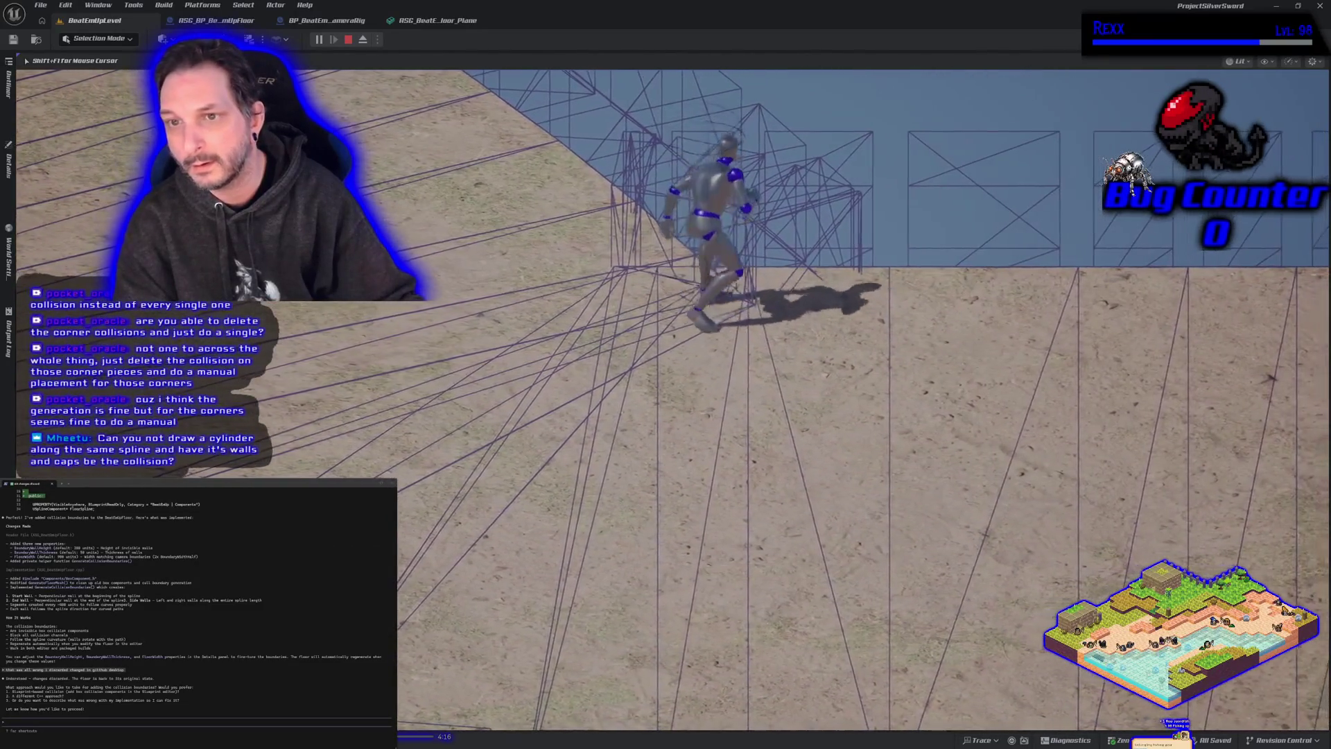
pyautogui.press('a')
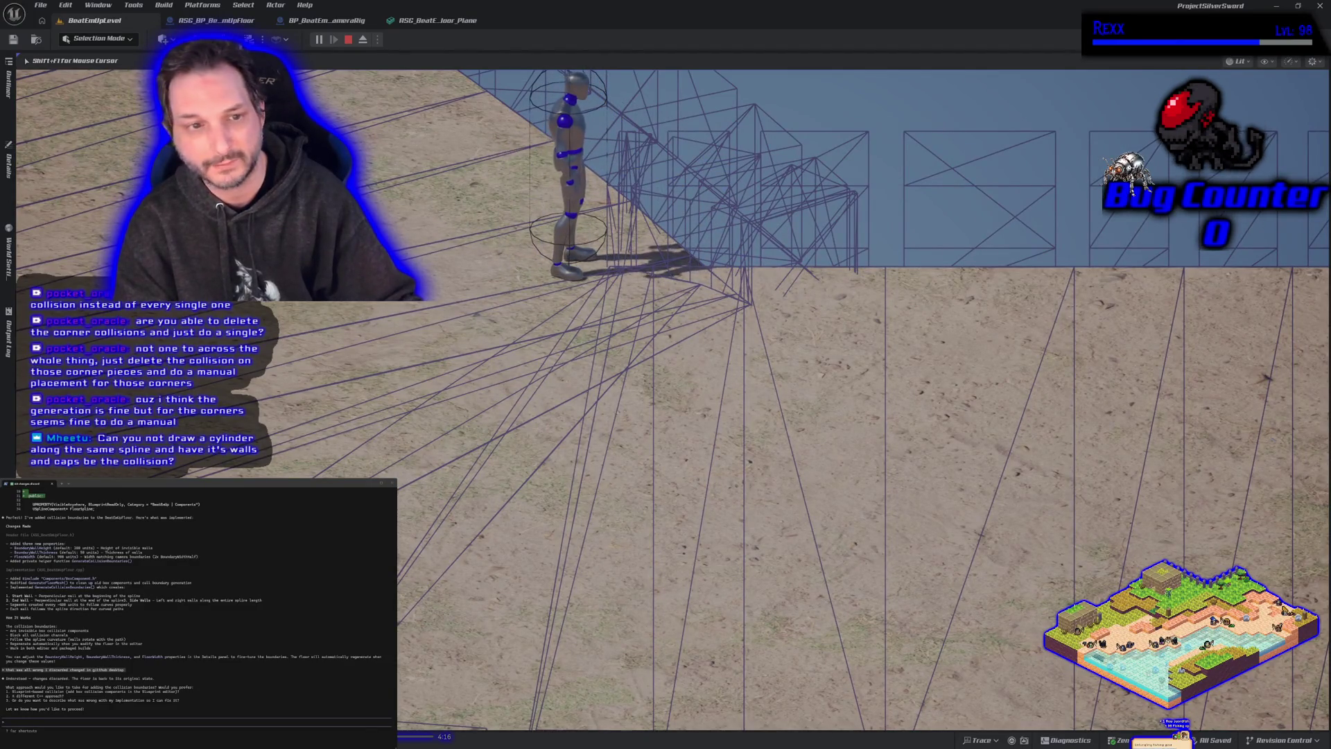
pyautogui.press('a')
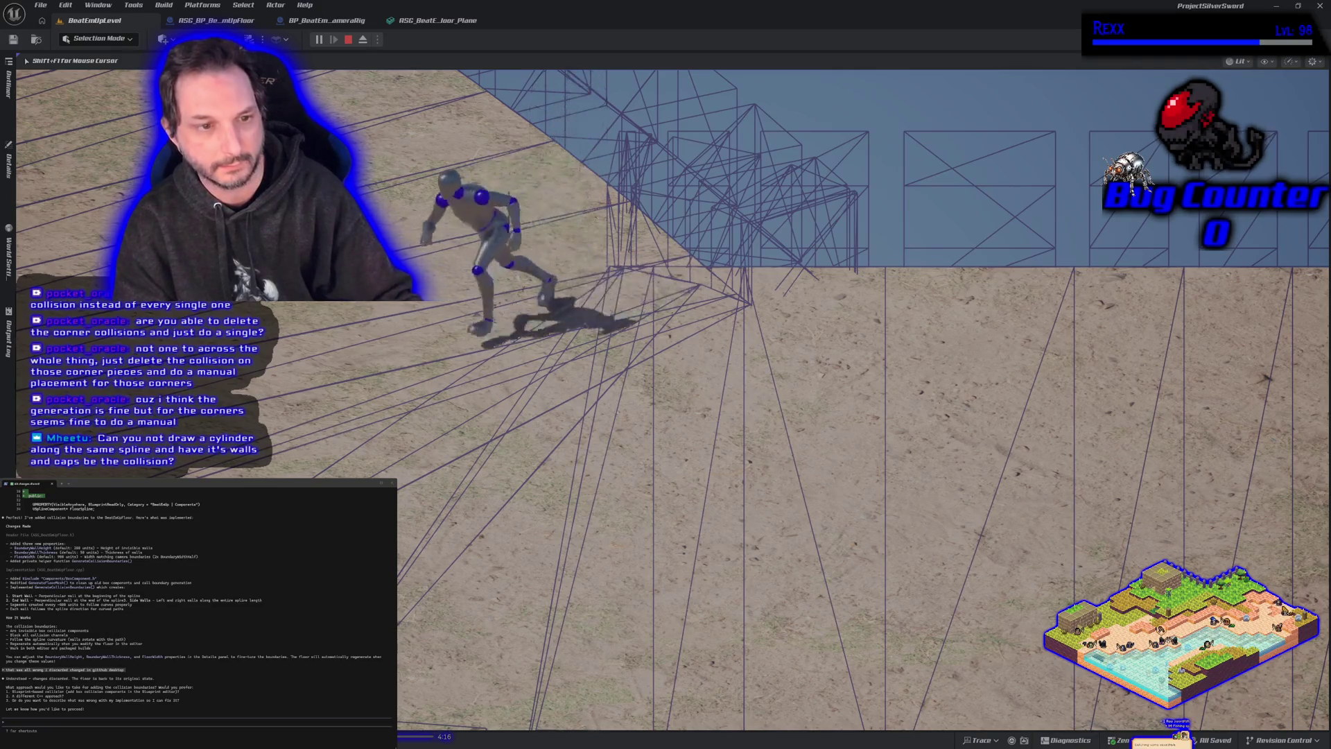
pyautogui.press('d')
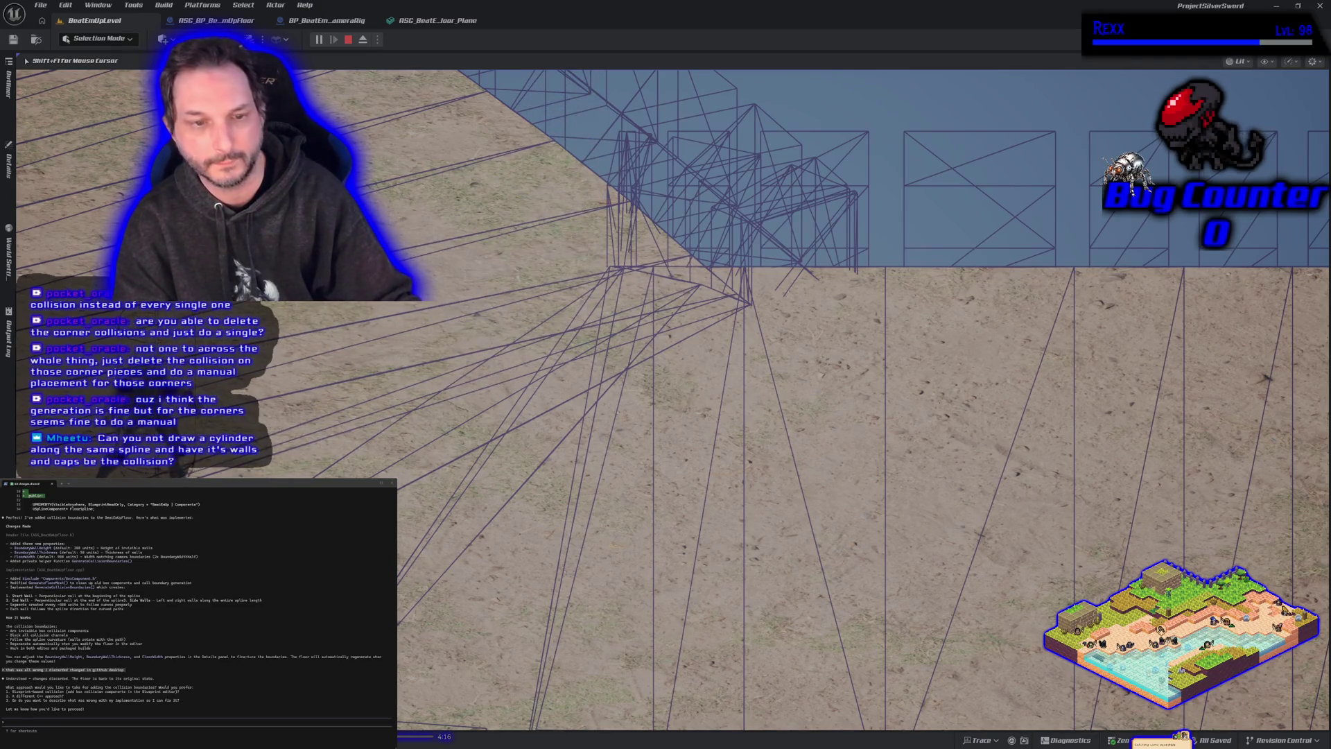
pyautogui.press('s')
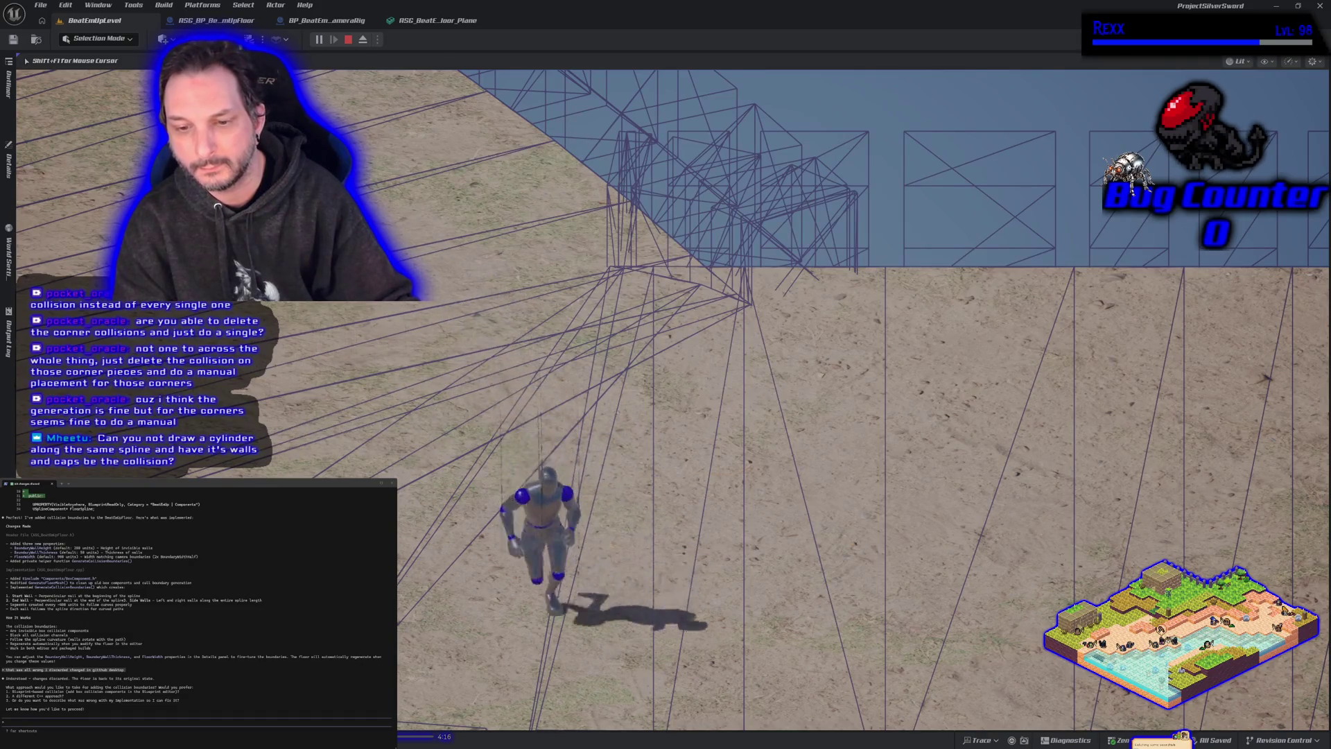
pyautogui.press('d')
pyautogui.press('w')
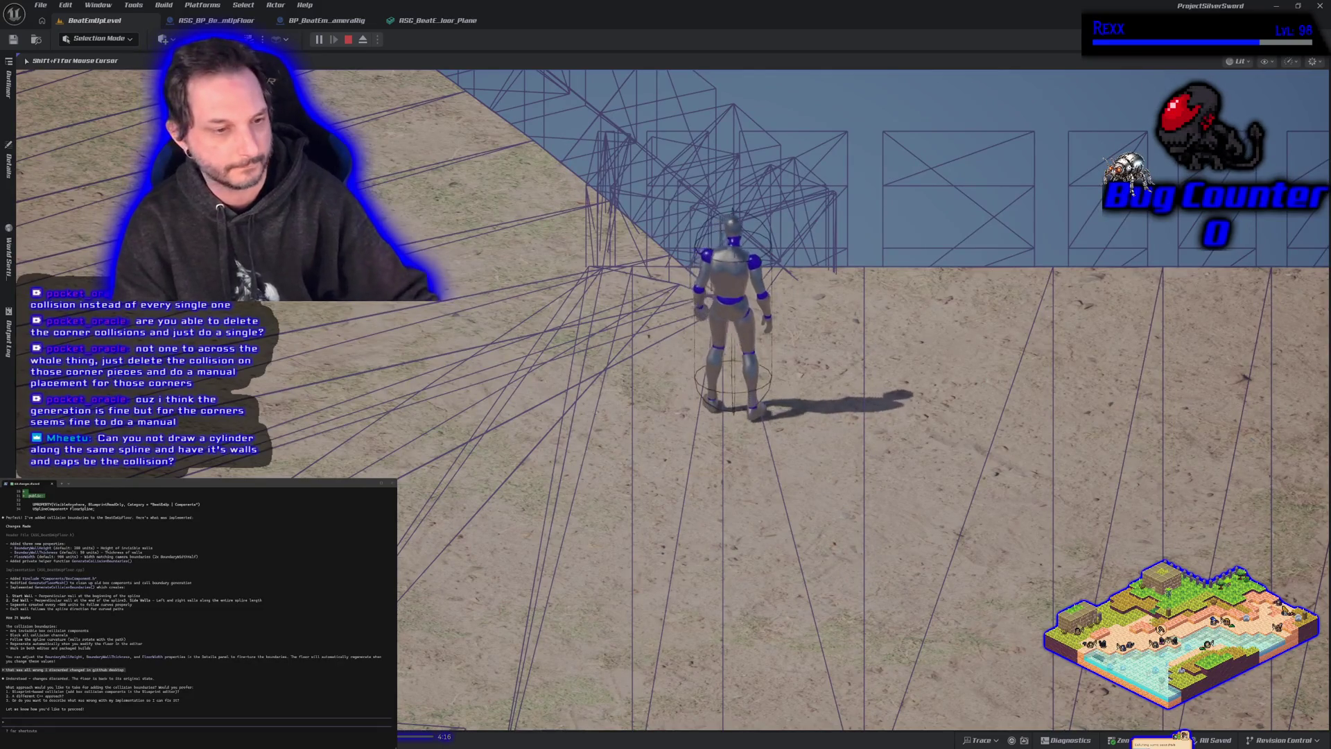
pyautogui.press('Escape')
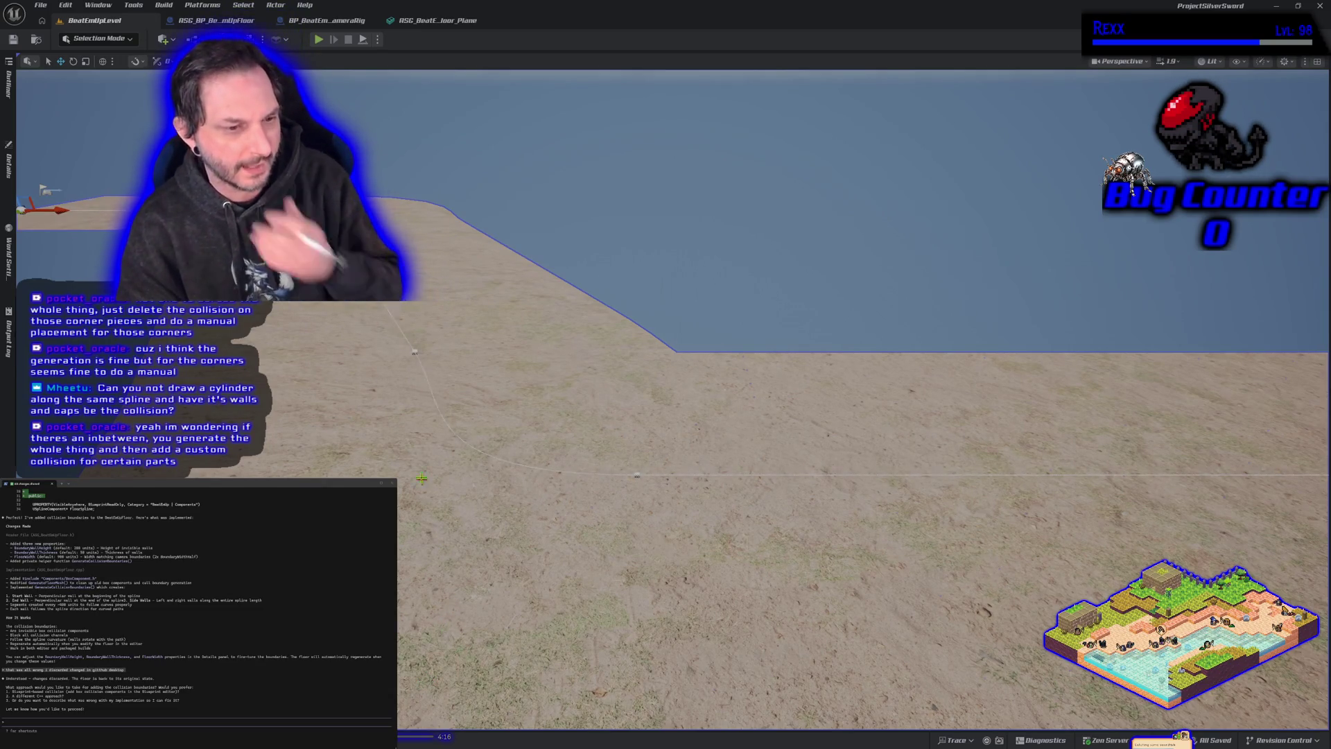
# Step: In the floor Plane mesh editor, delete the wide collision box
pyautogui.click(433, 20)
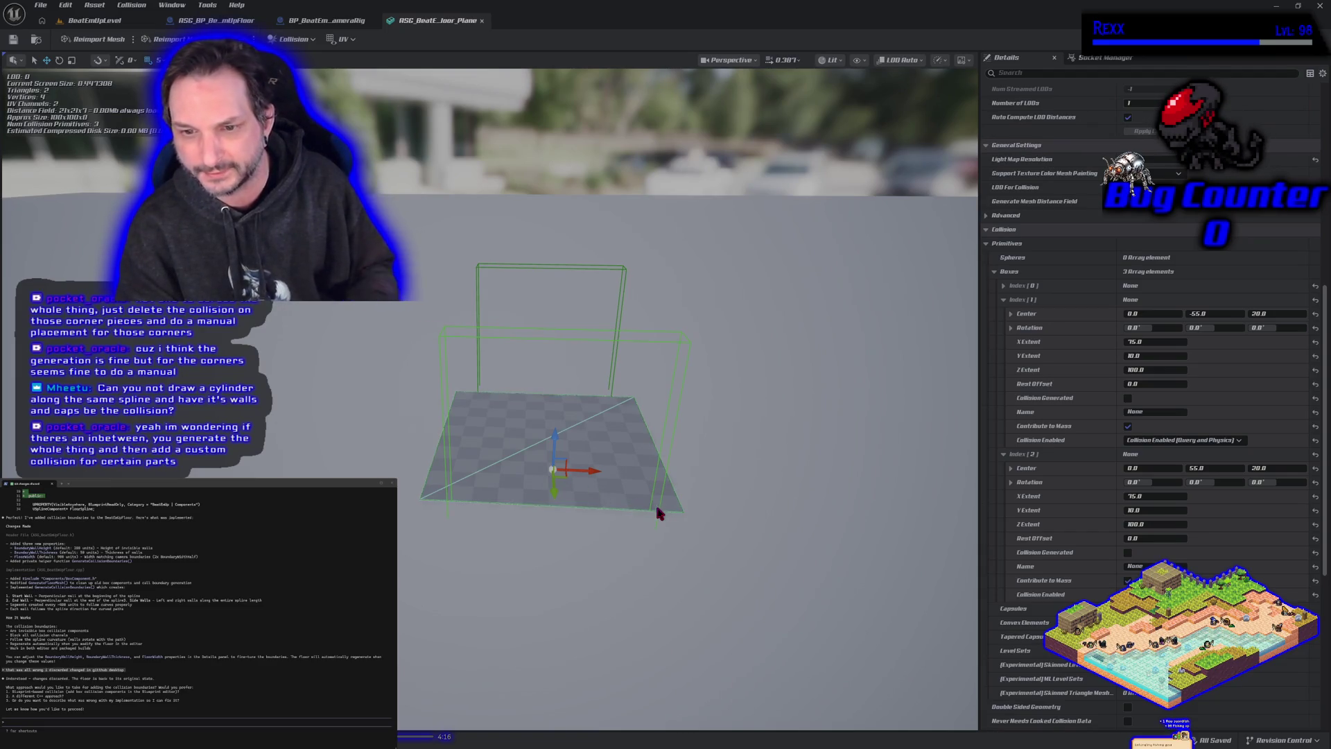
pyautogui.click(578, 268)
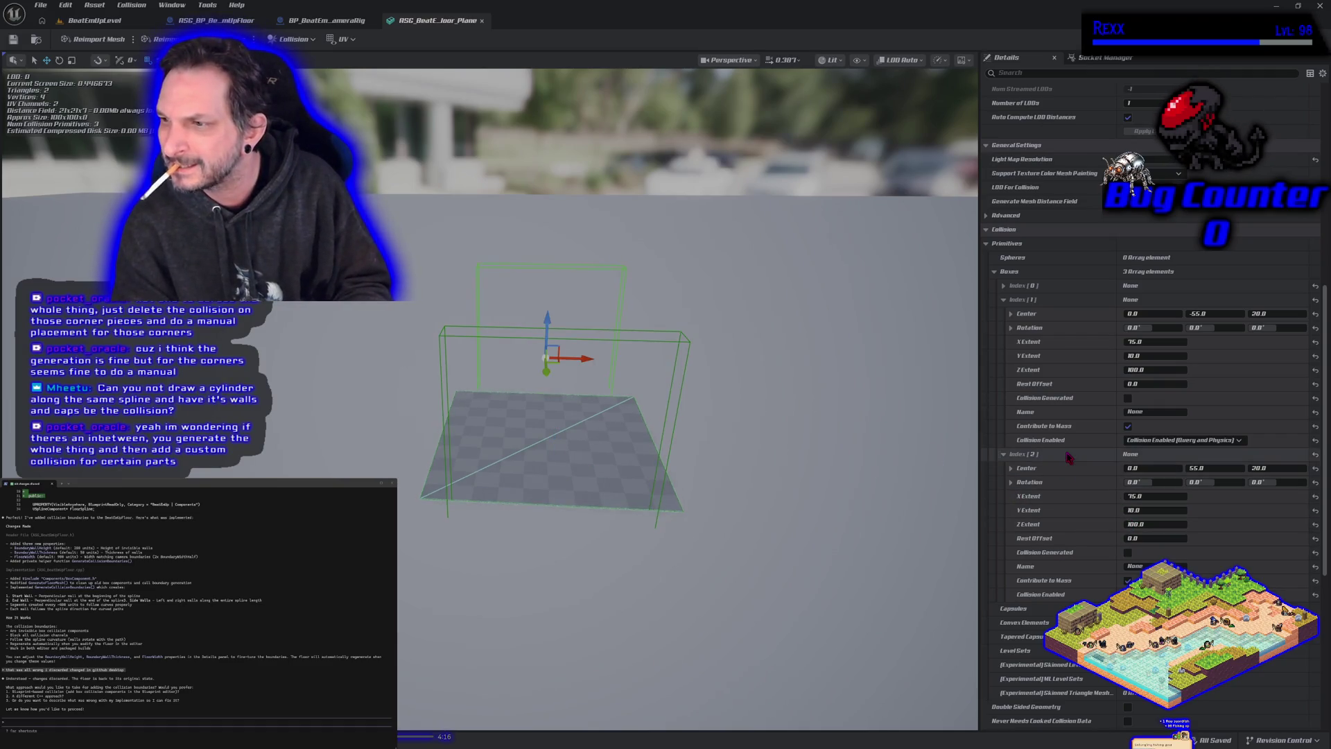
pyautogui.scroll(-3, 1068, 456)
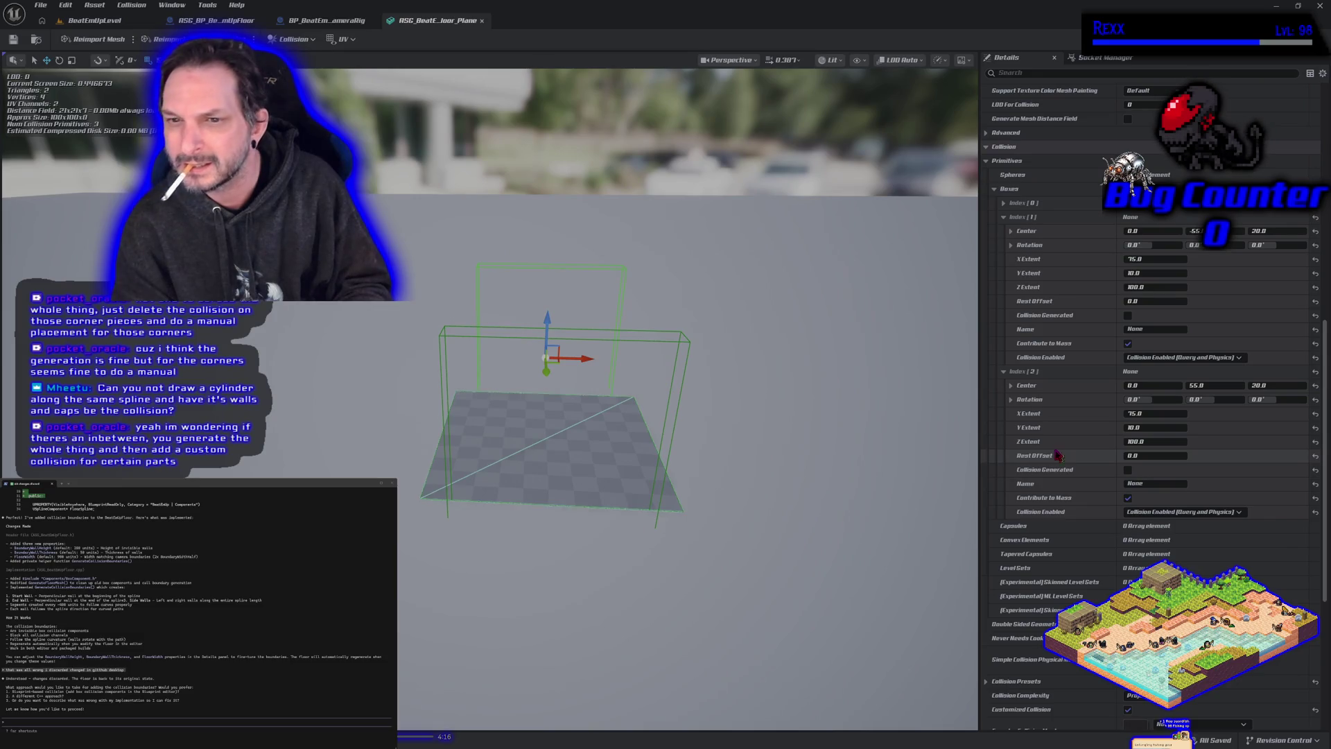
pyautogui.click(680, 344)
pyautogui.moveTo(1151, 413)
pyautogui.mouseDown()
pyautogui.moveTo(1192, 413)
pyautogui.moveTo(1158, 413)
pyautogui.mouseUp()
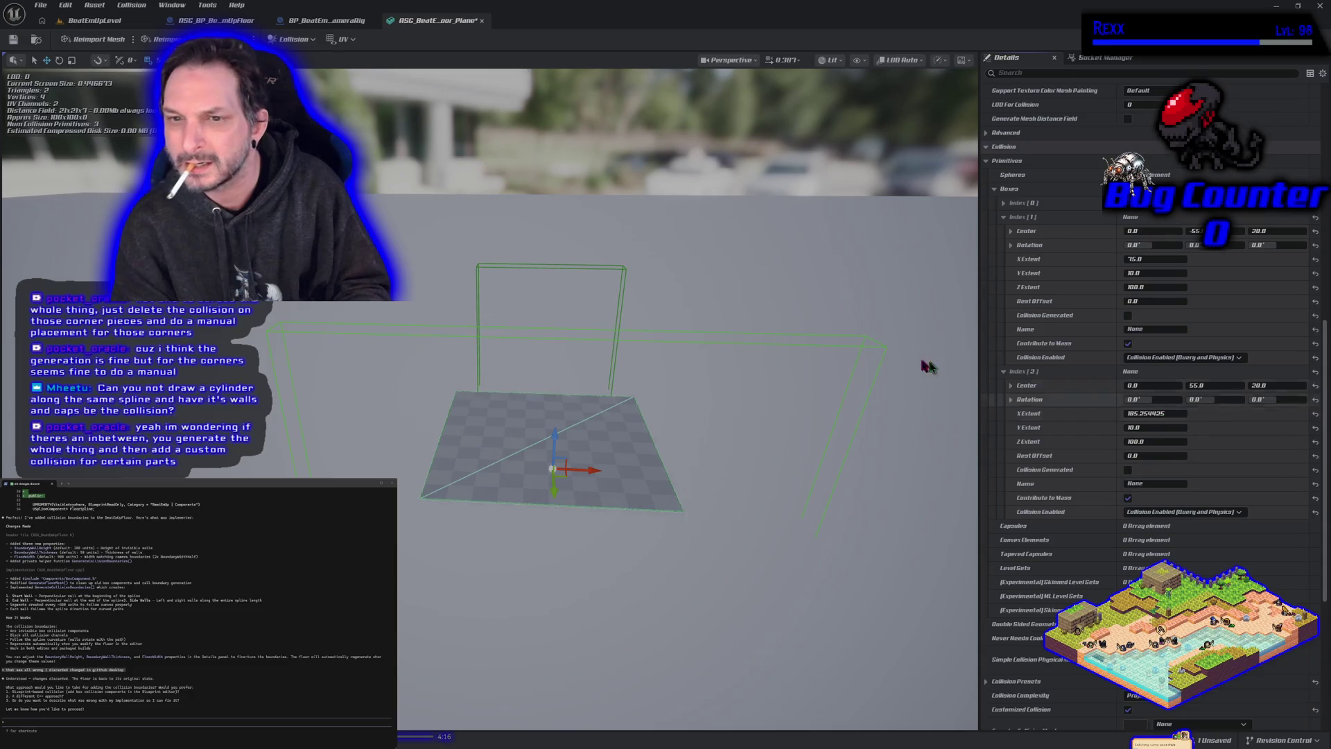
pyautogui.click(617, 274)
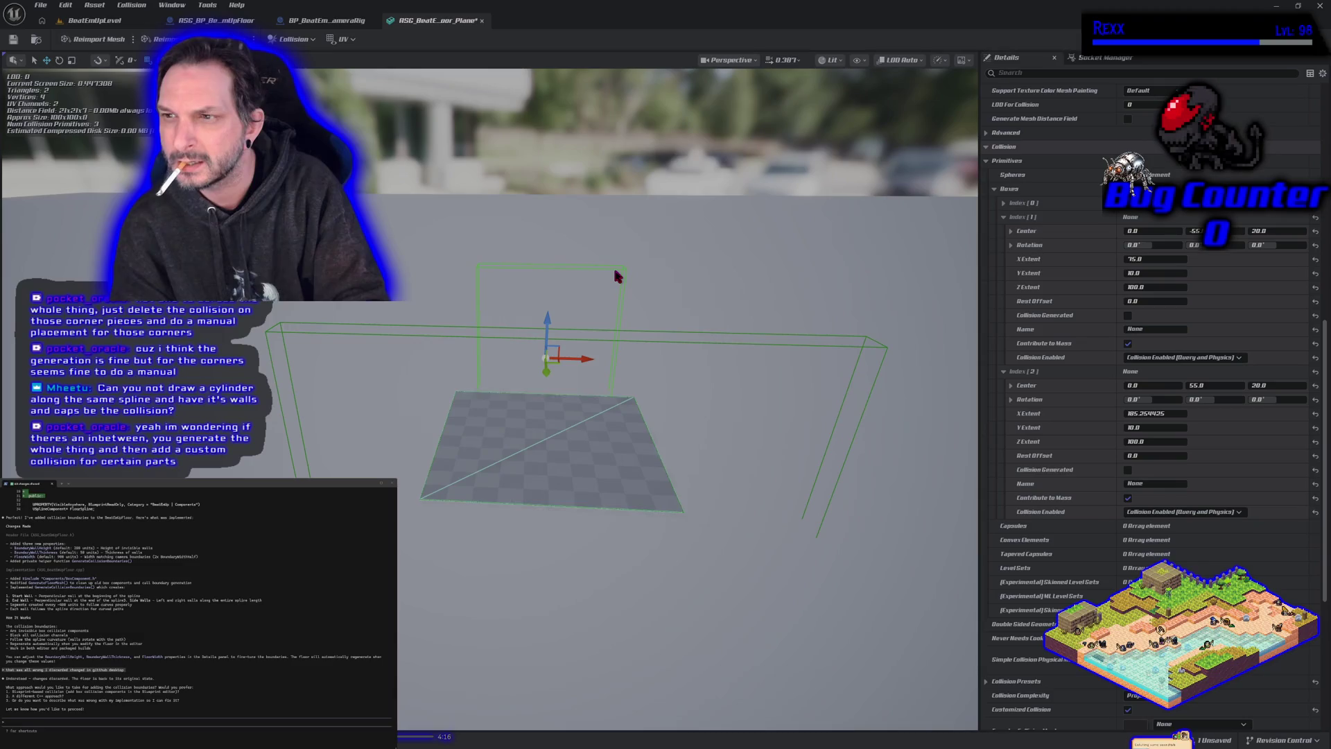
pyautogui.press('Delete')
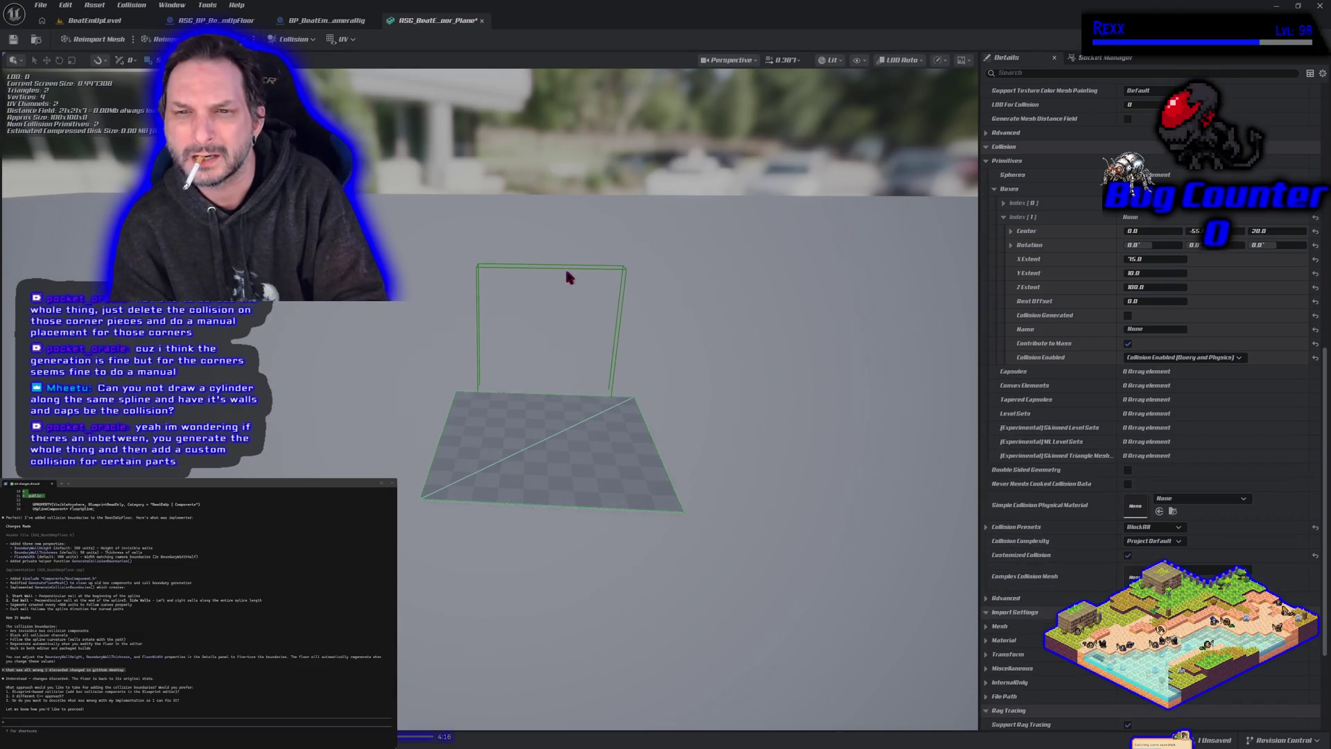
# Step: Select the remaining tall collision box and move it to Center Y -5
pyautogui.click(567, 277)
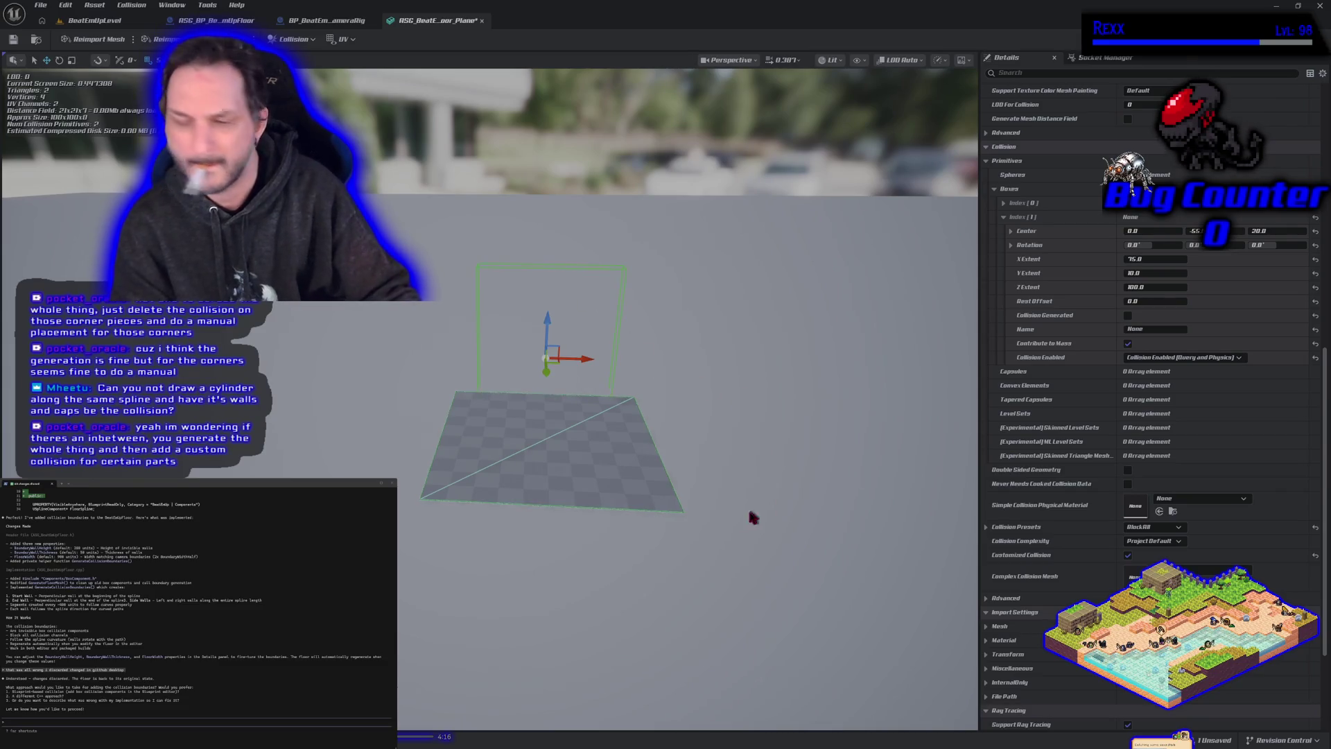
pyautogui.press('e')
pyautogui.press('w')
pyautogui.click(606, 471)
pyautogui.click(607, 471)
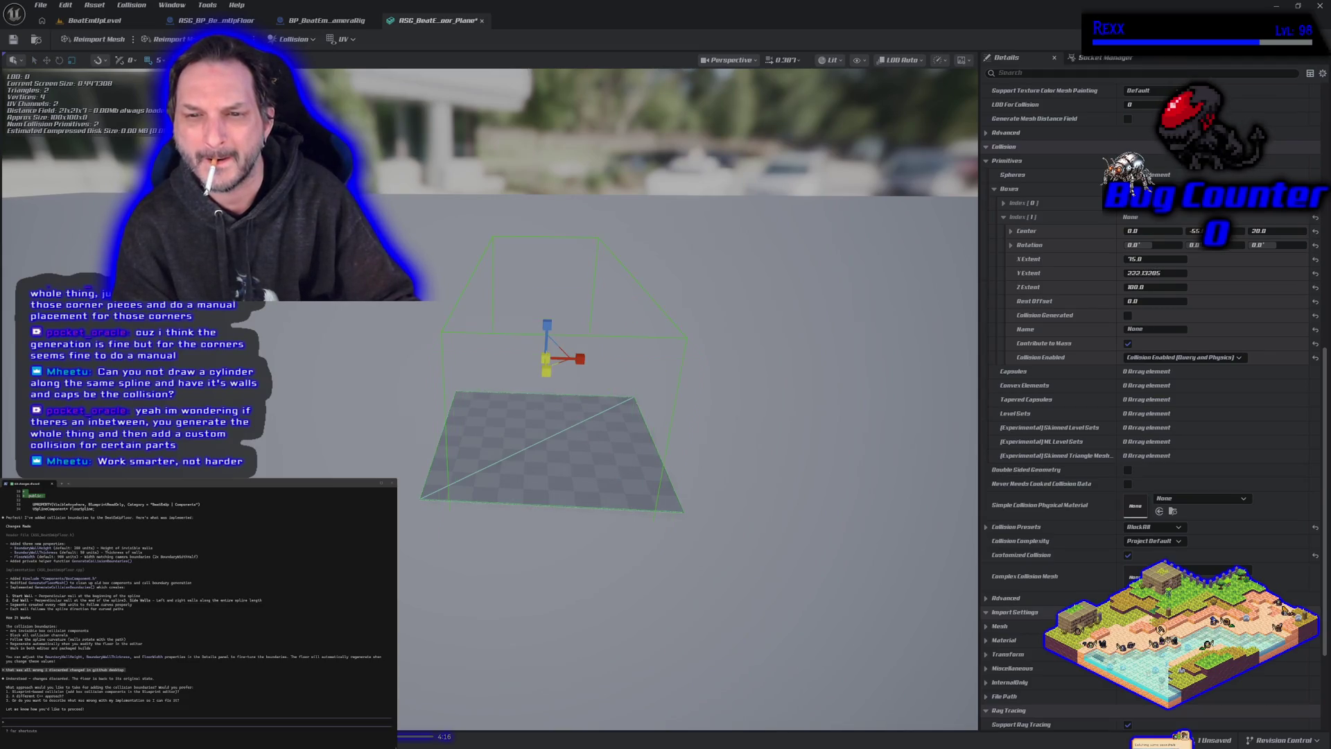
pyautogui.moveTo(564, 445)
pyautogui.mouseDown()
pyautogui.moveTo(520, 381)
pyautogui.moveTo(568, 450)
pyautogui.mouseUp()
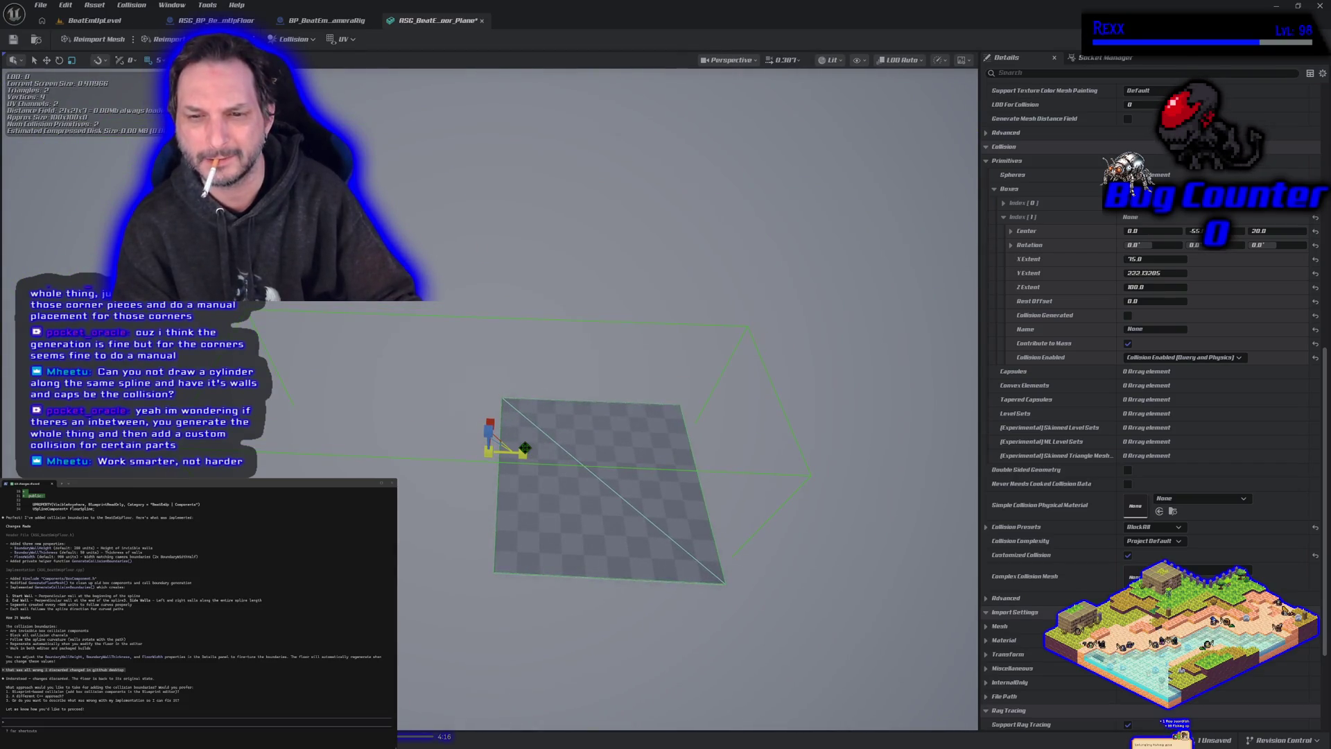
pyautogui.press('w')
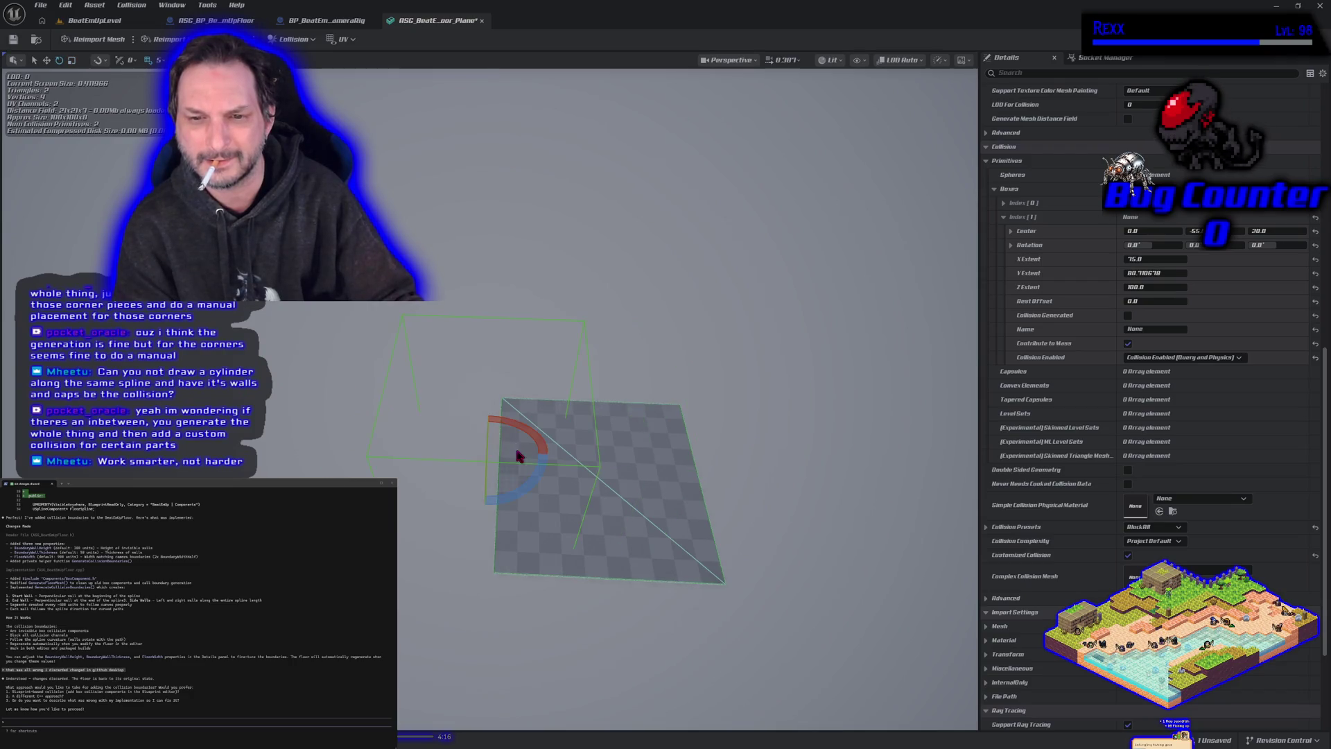
pyautogui.moveTo(515, 451); pyautogui.dragTo(619, 470)
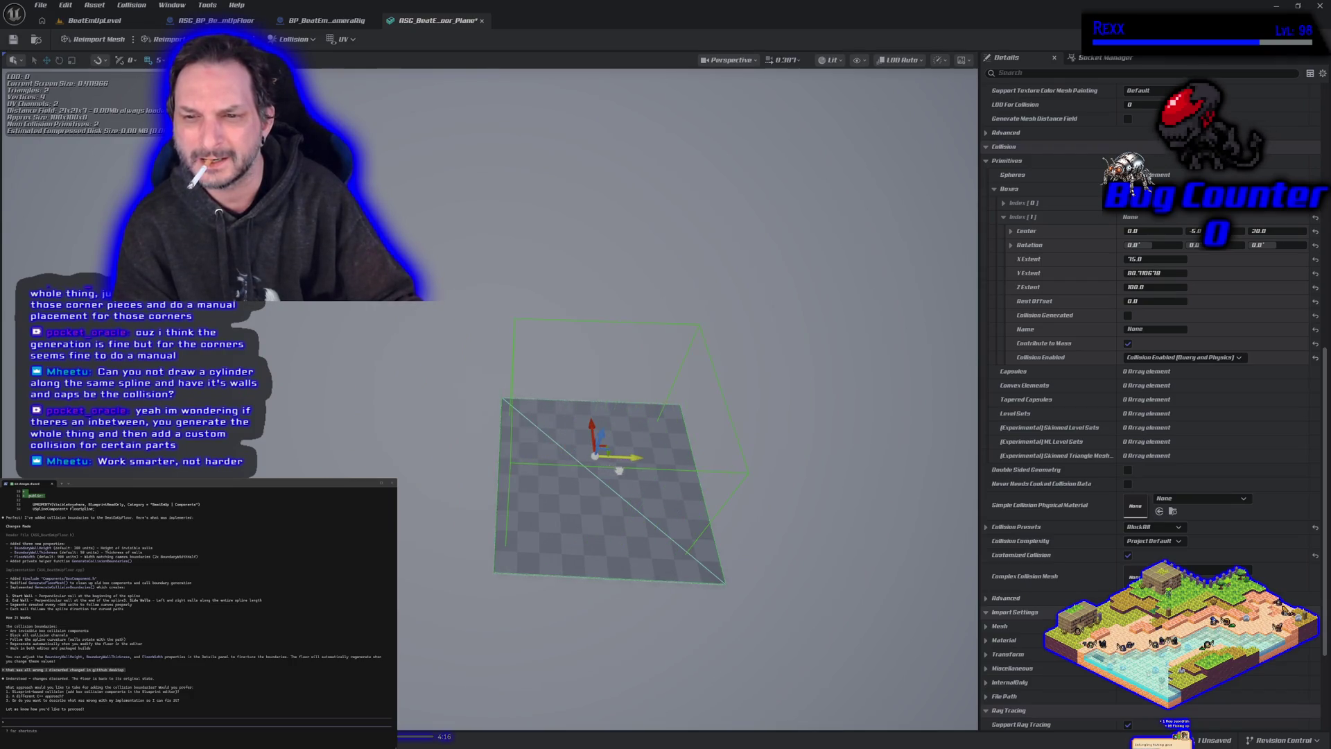
# Step: Resize the collision box so its Y extent is about 80.7
pyautogui.press('e')
pyautogui.press('r')
pyautogui.moveTo(632, 452); pyautogui.dragTo(666, 454)
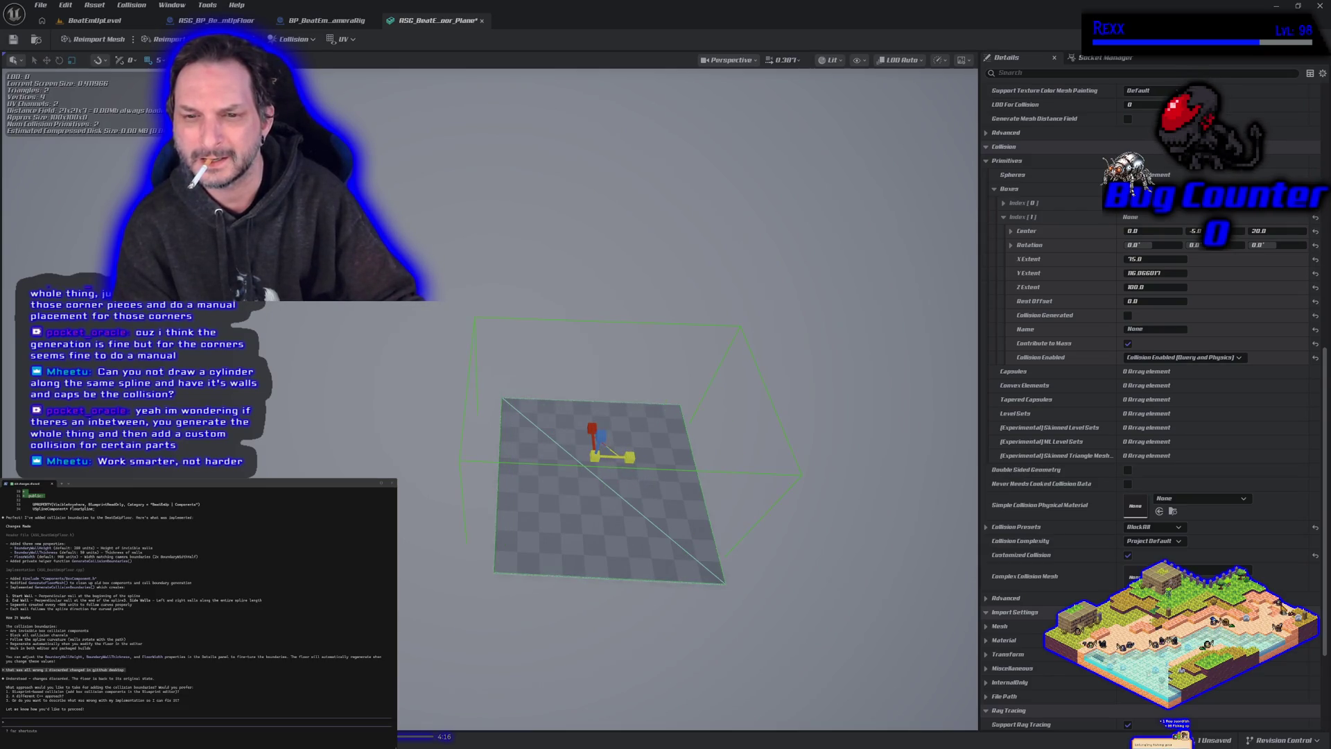
pyautogui.hotkey('ctrl', 'z')
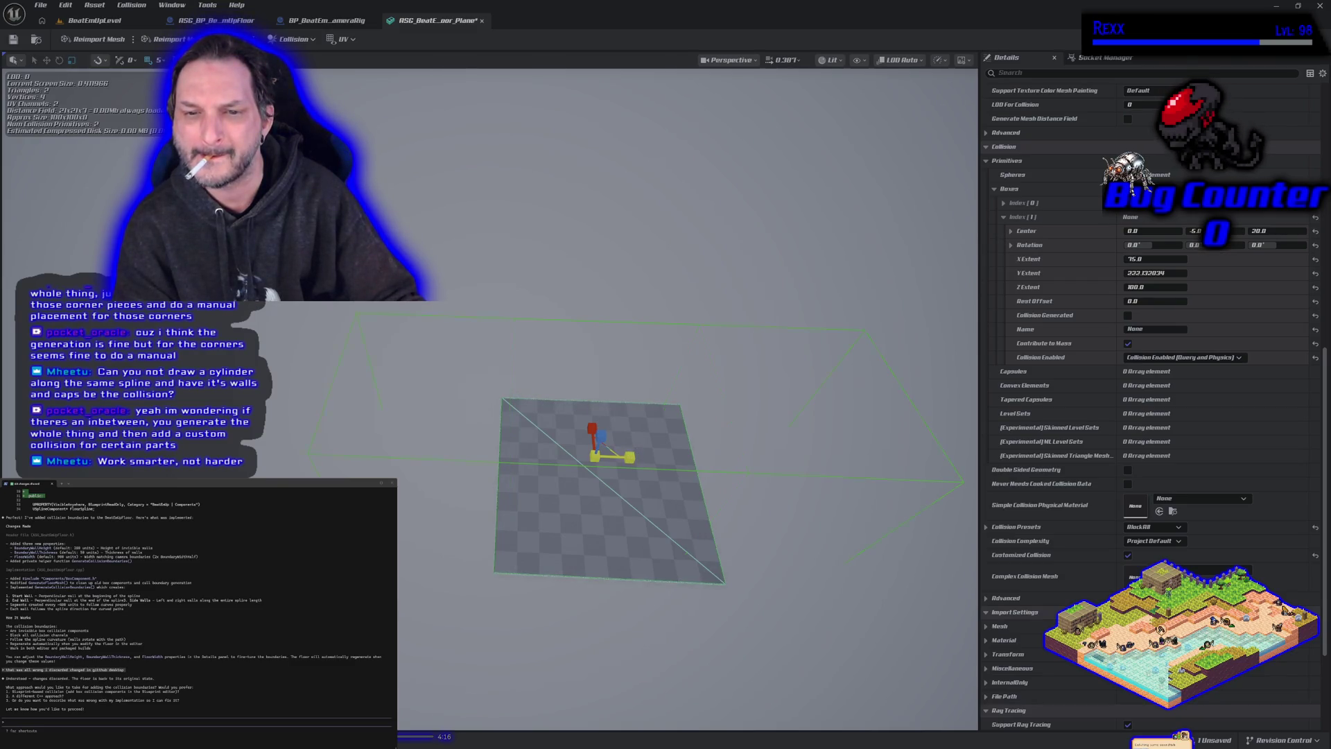
pyautogui.moveTo(629, 458); pyautogui.dragTo(535, 267)
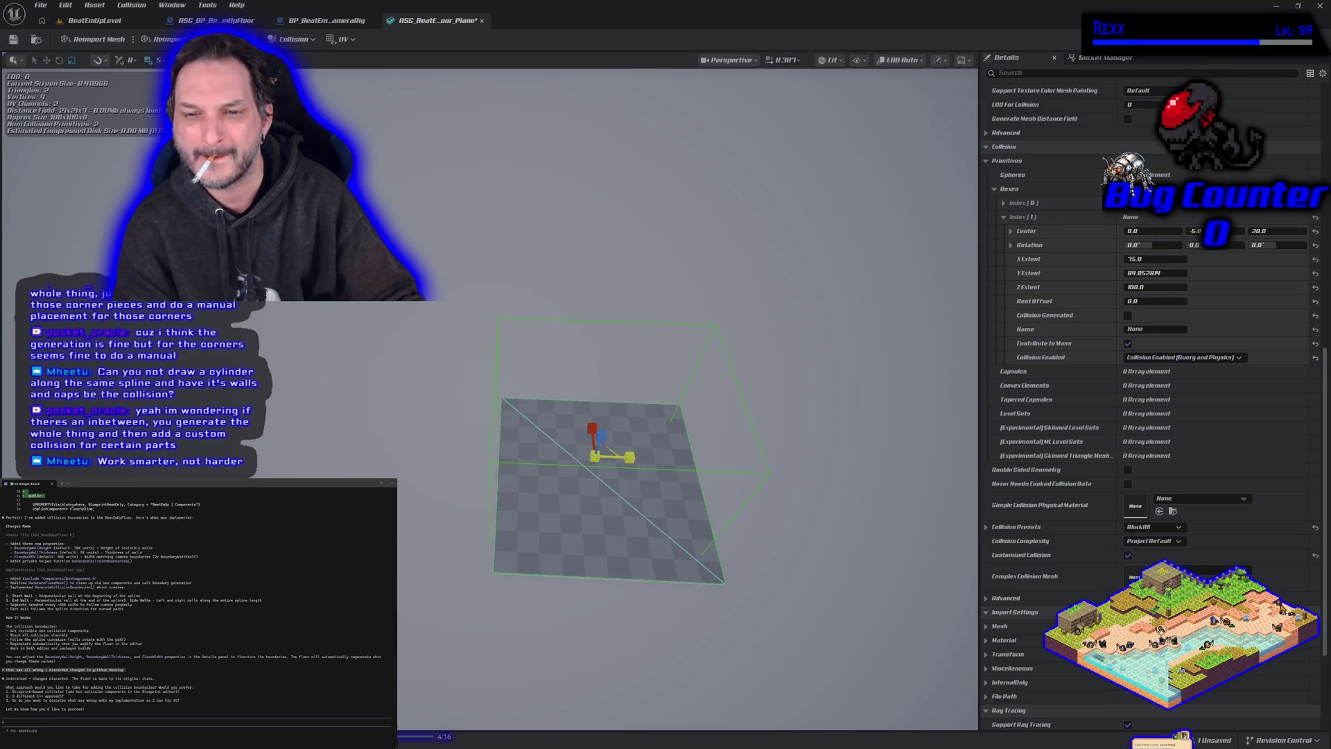
# Step: Check the box from a level side view, save the floor Plane mesh, and return to the level
pyautogui.press('e')
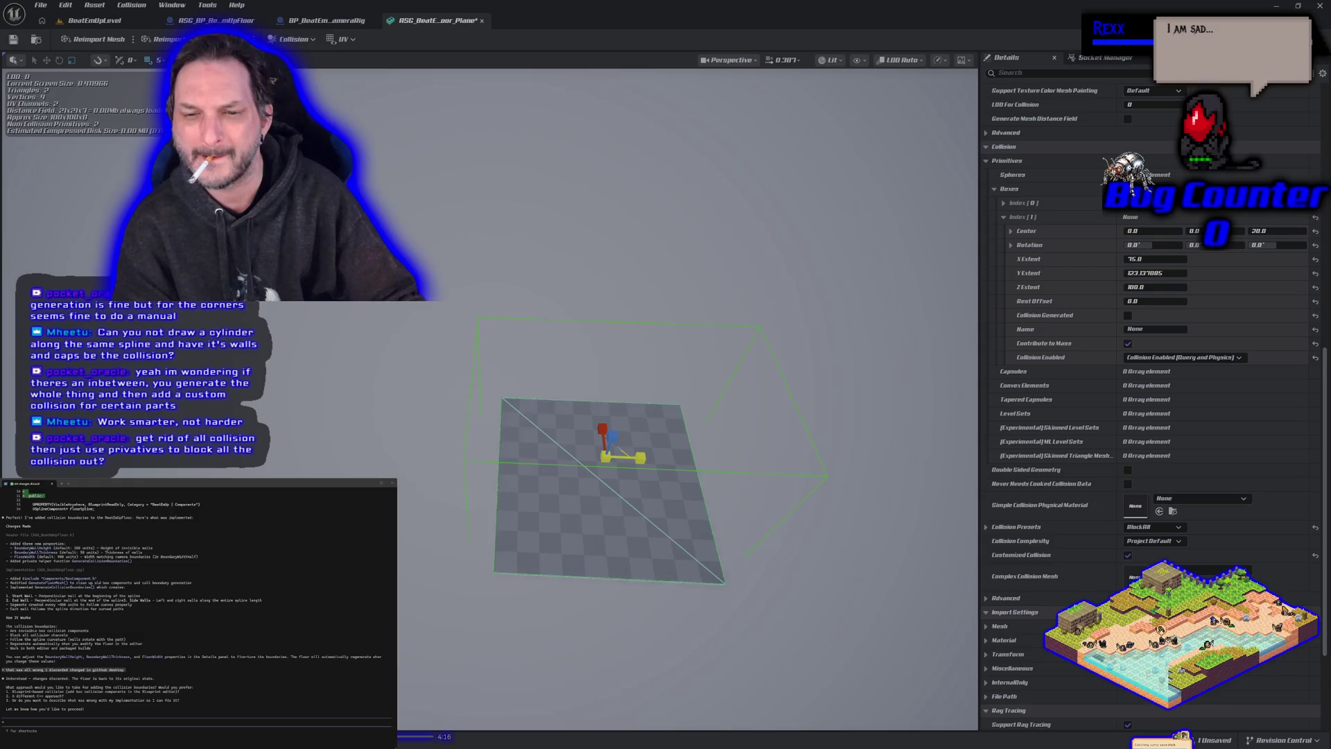
pyautogui.moveTo(645, 508); pyautogui.dragTo(642, 507)
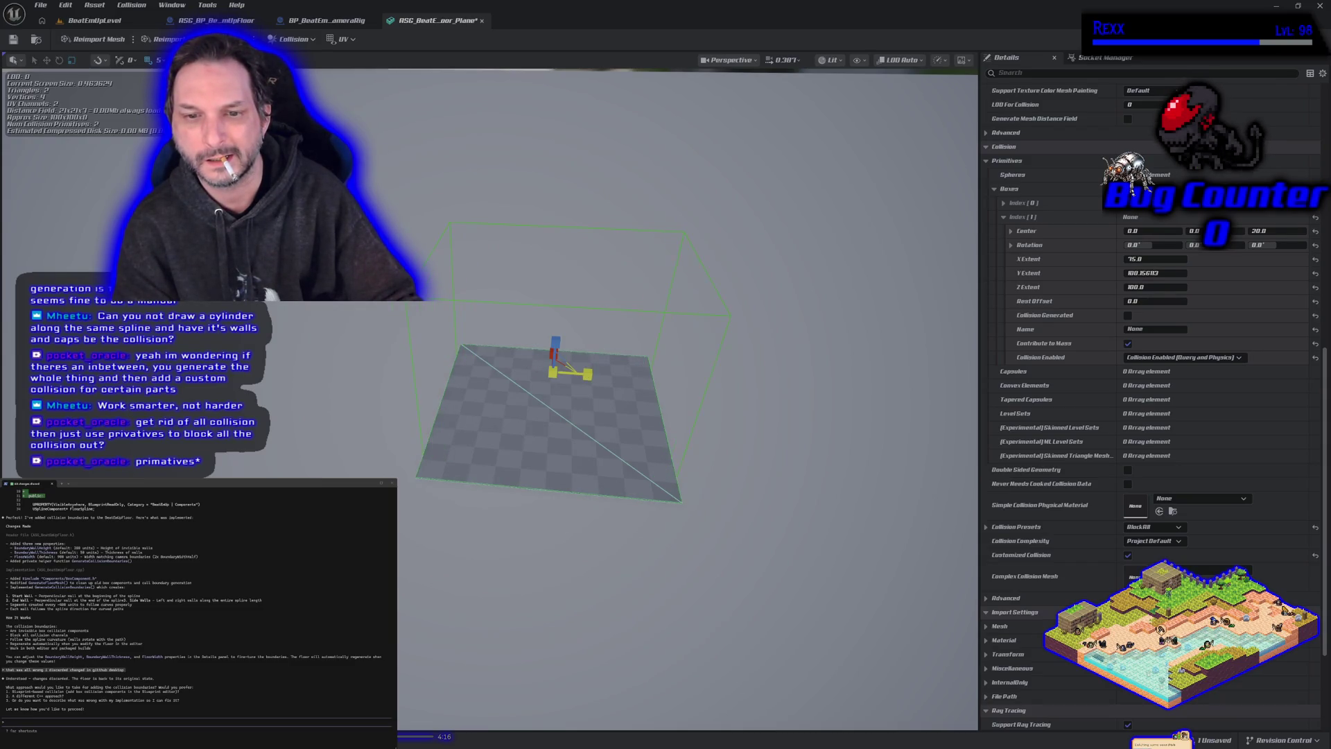
pyautogui.moveTo(701, 435); pyautogui.dragTo(542, 385)
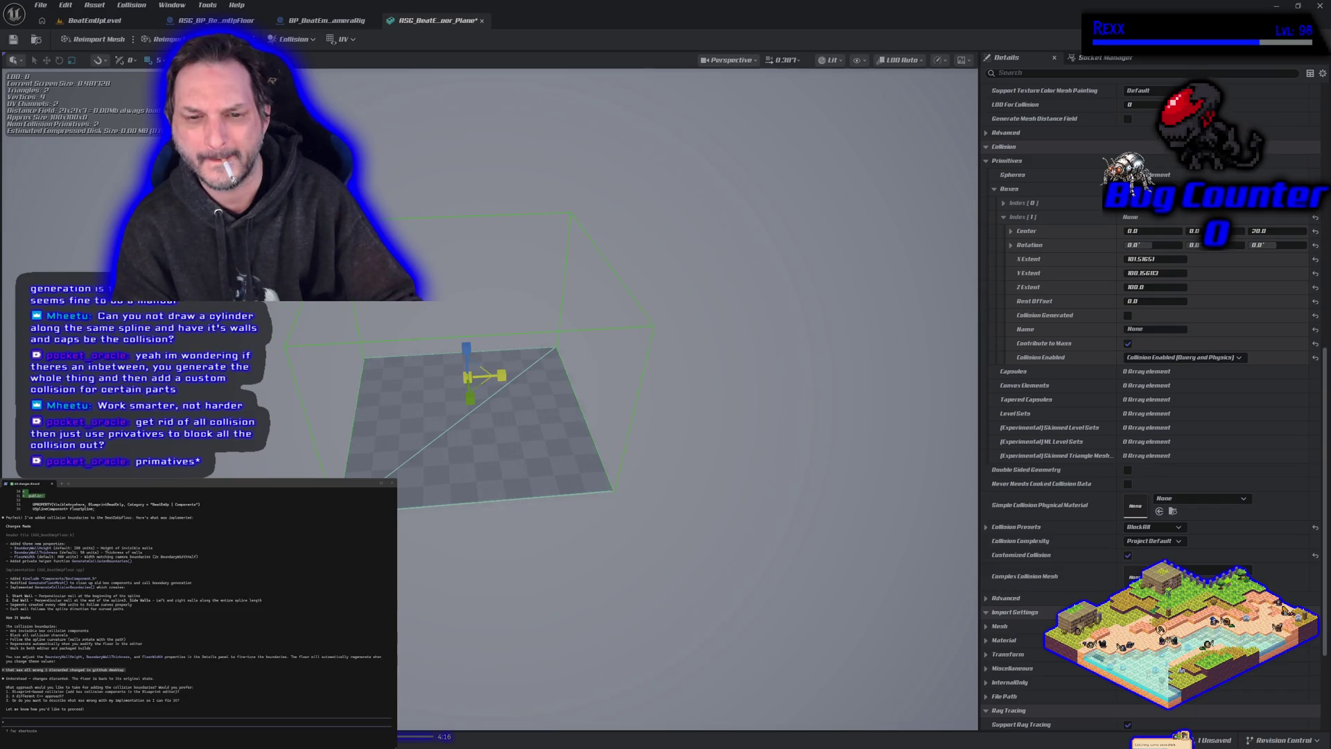
pyautogui.moveTo(542, 386)
pyautogui.mouseDown()
pyautogui.moveTo(542, 479)
pyautogui.moveTo(567, 541)
pyautogui.mouseUp()
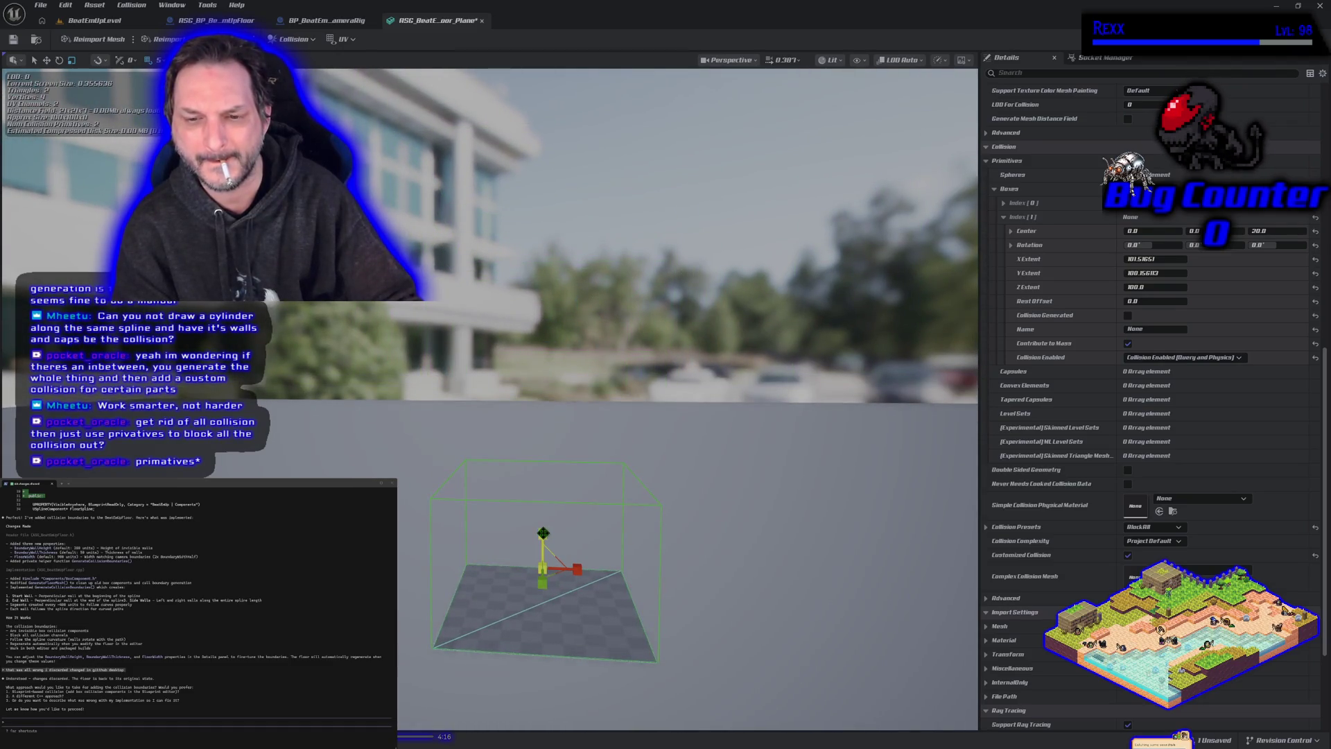
pyautogui.click(11, 45)
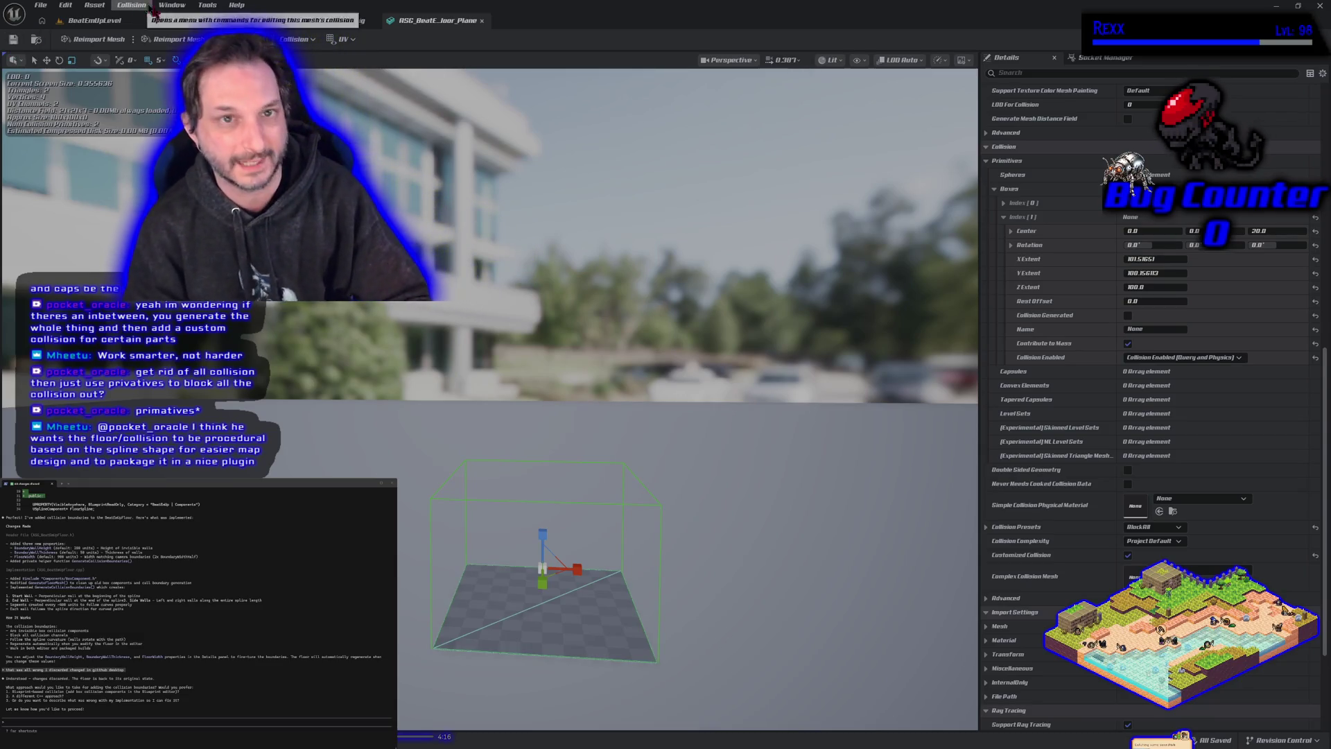
pyautogui.click(94, 20)
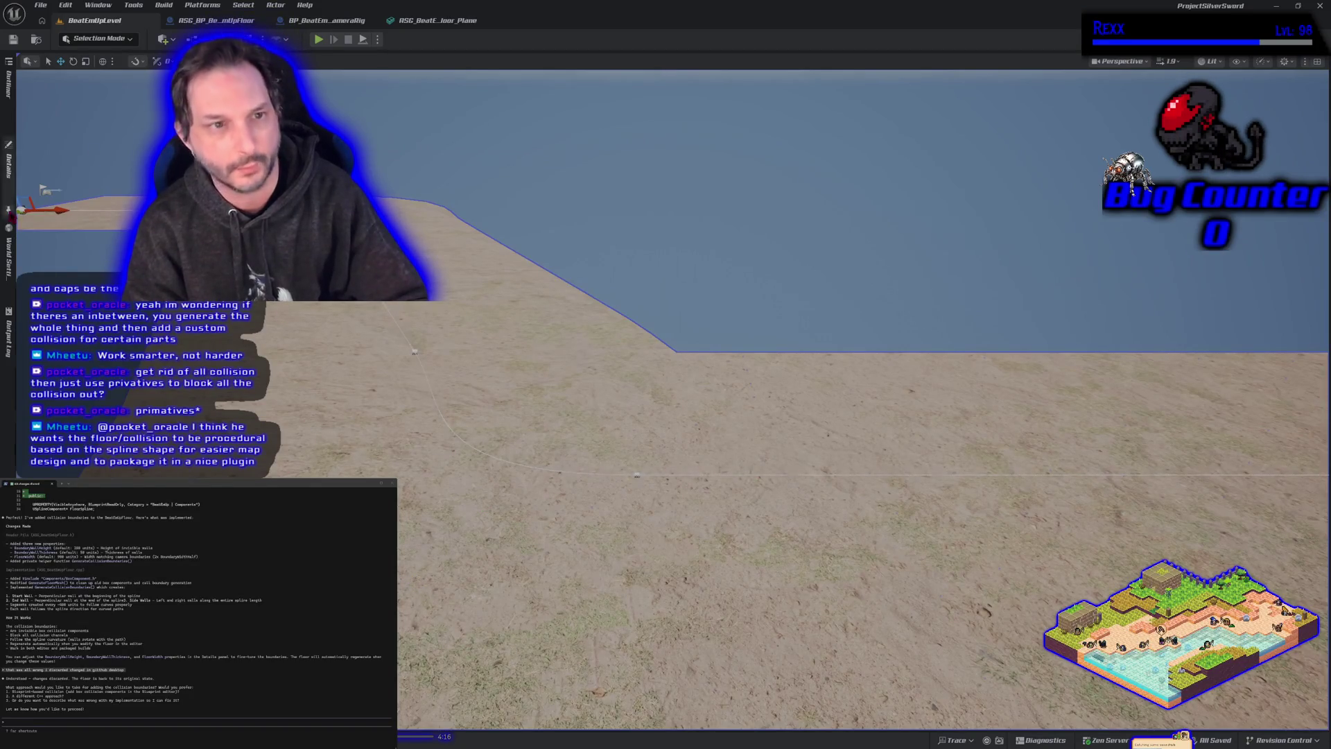
pyautogui.click(318, 39)
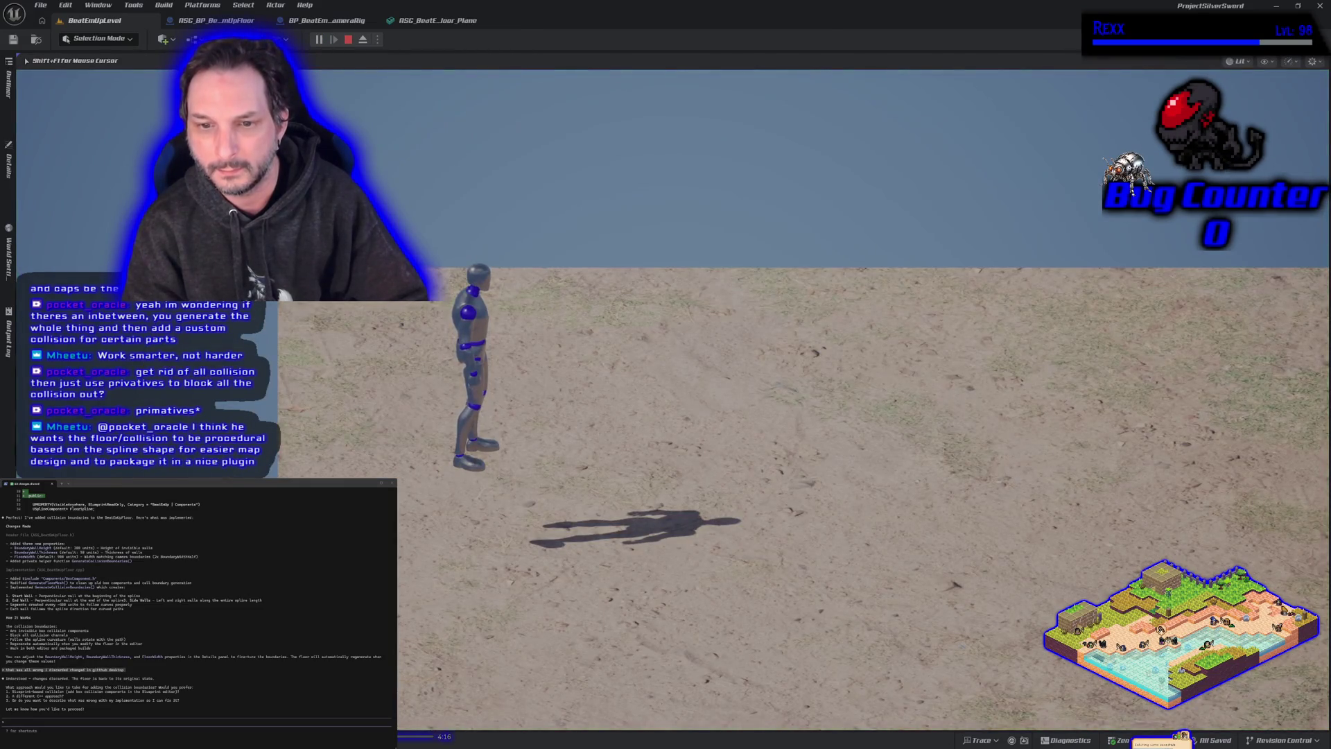
pyautogui.press('space')
pyautogui.press('d')
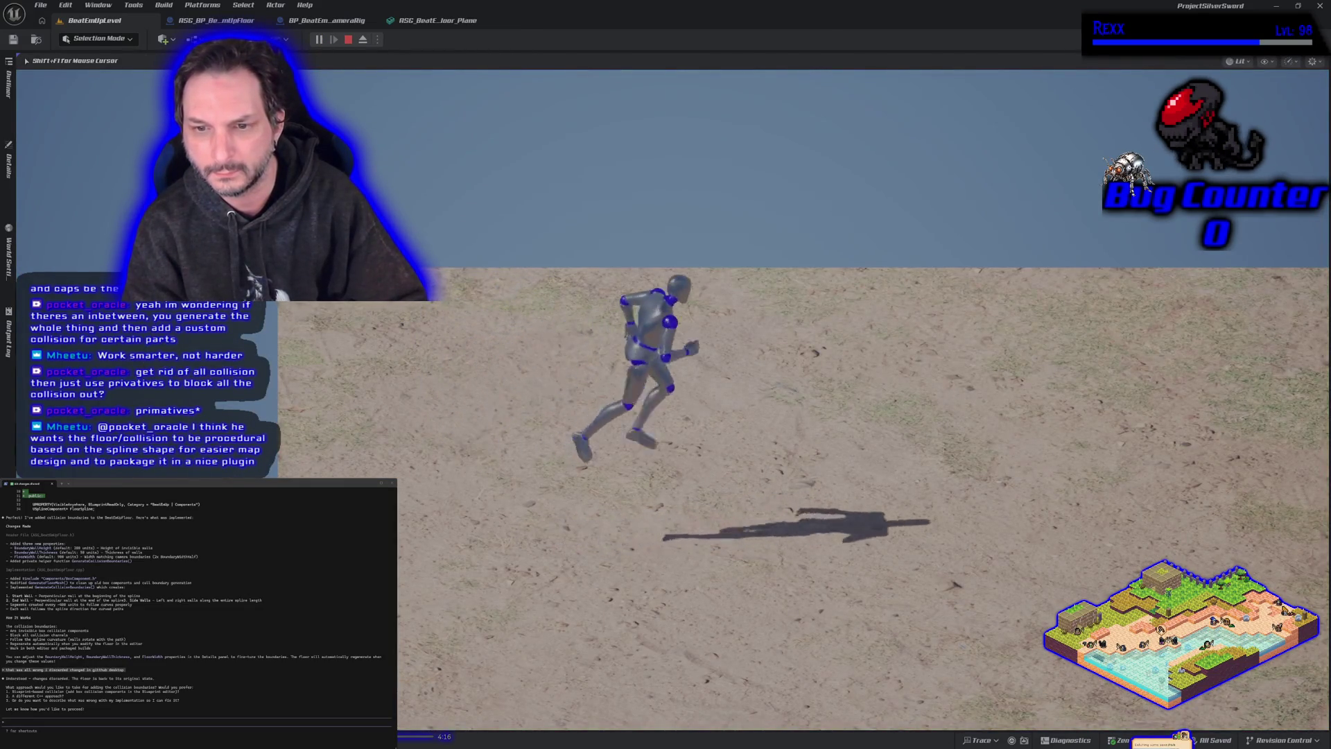
pyautogui.press('s')
pyautogui.press('a')
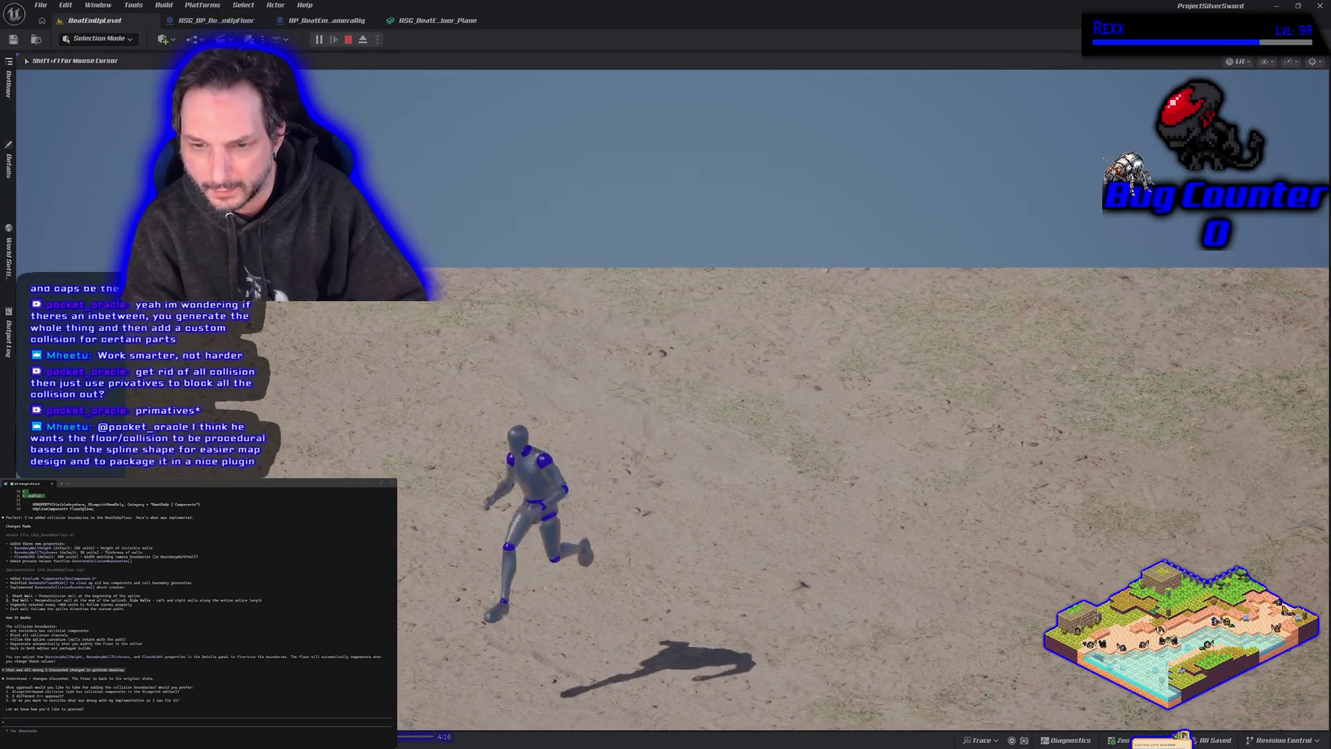
pyautogui.press('w')
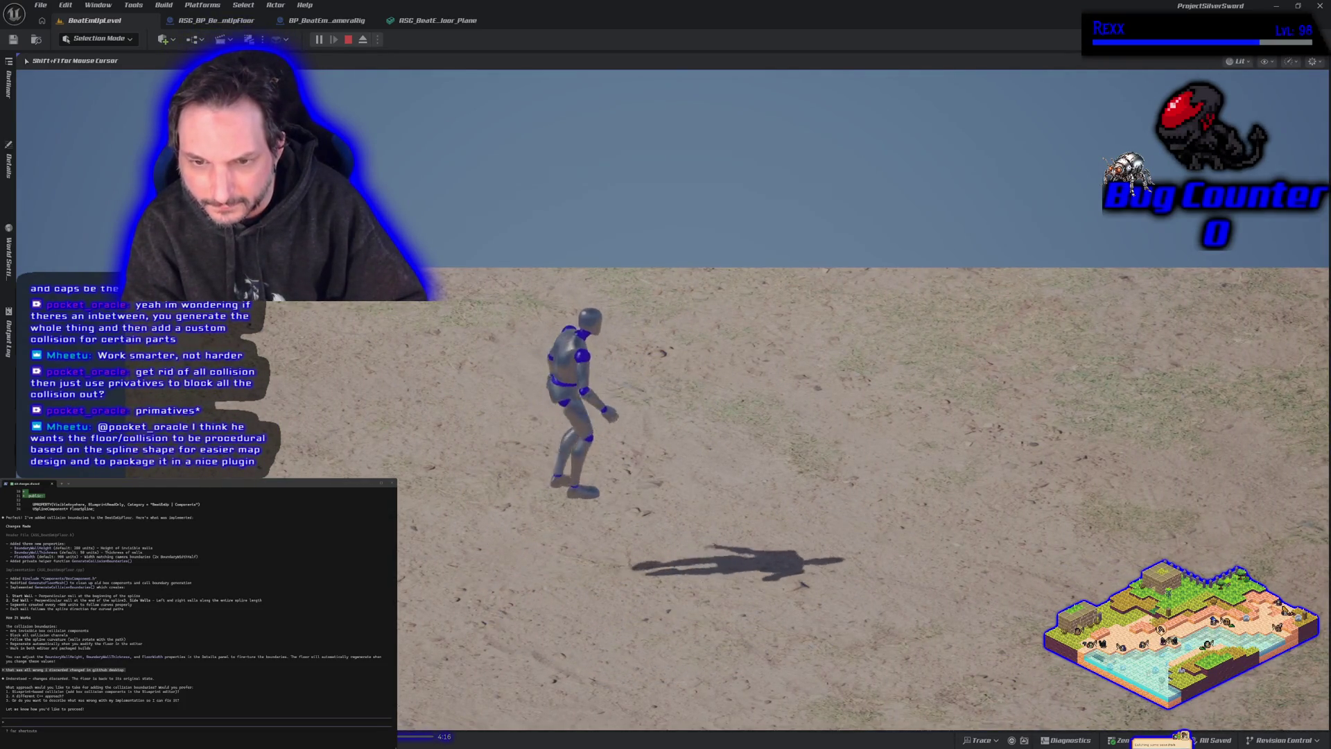
pyautogui.press('a')
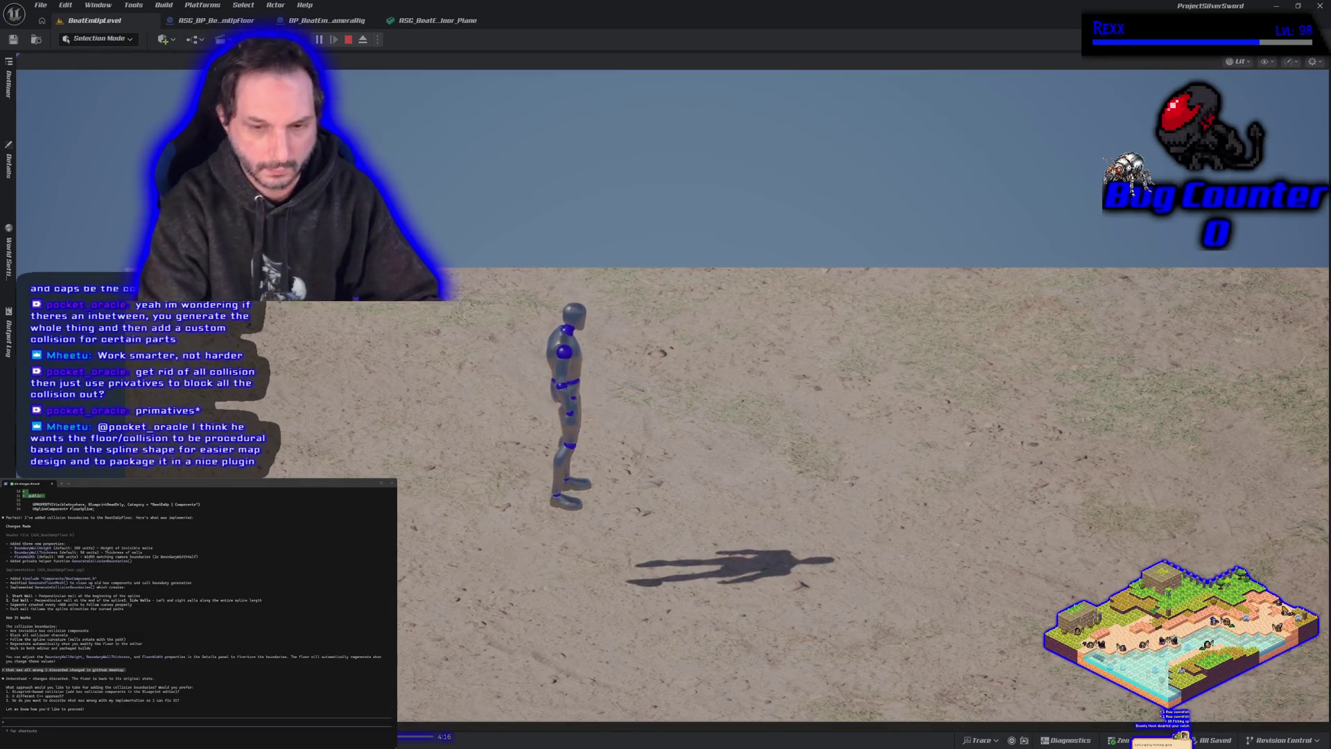
pyautogui.hotkey('alt', 'c')
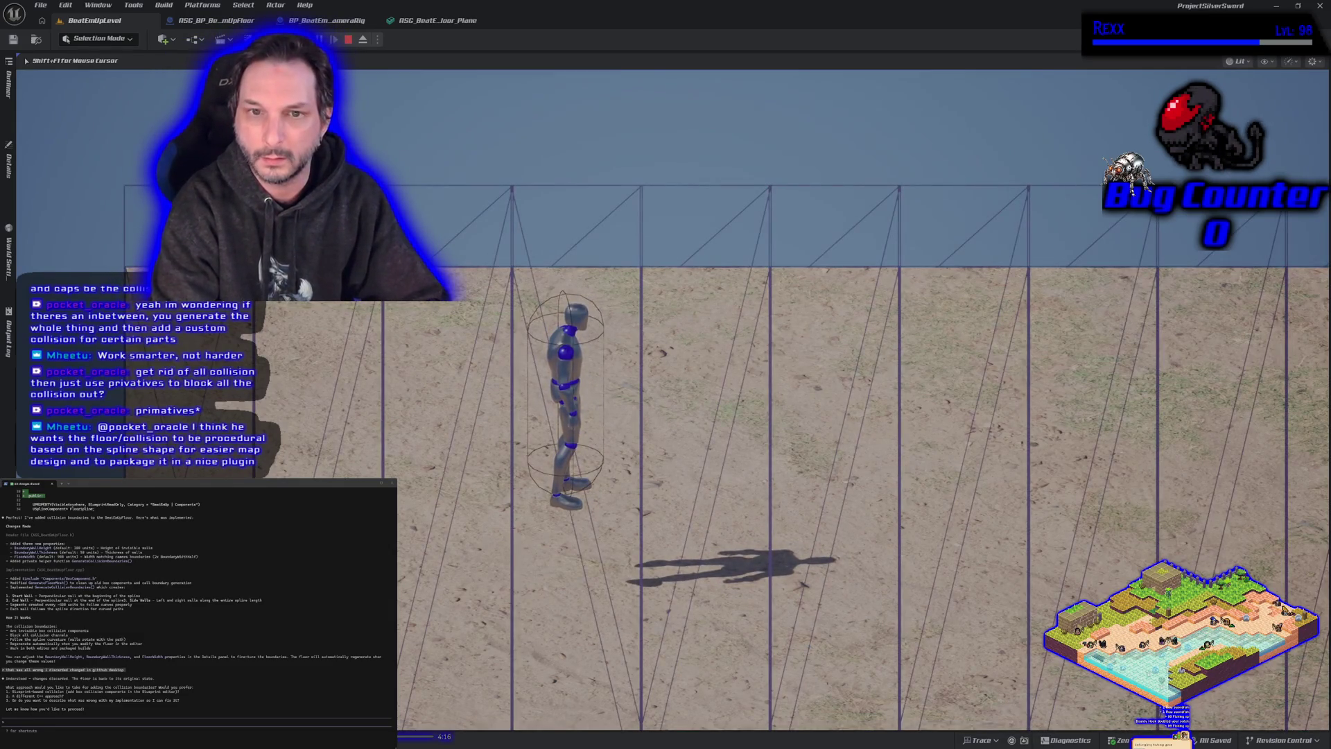
pyautogui.press('d')
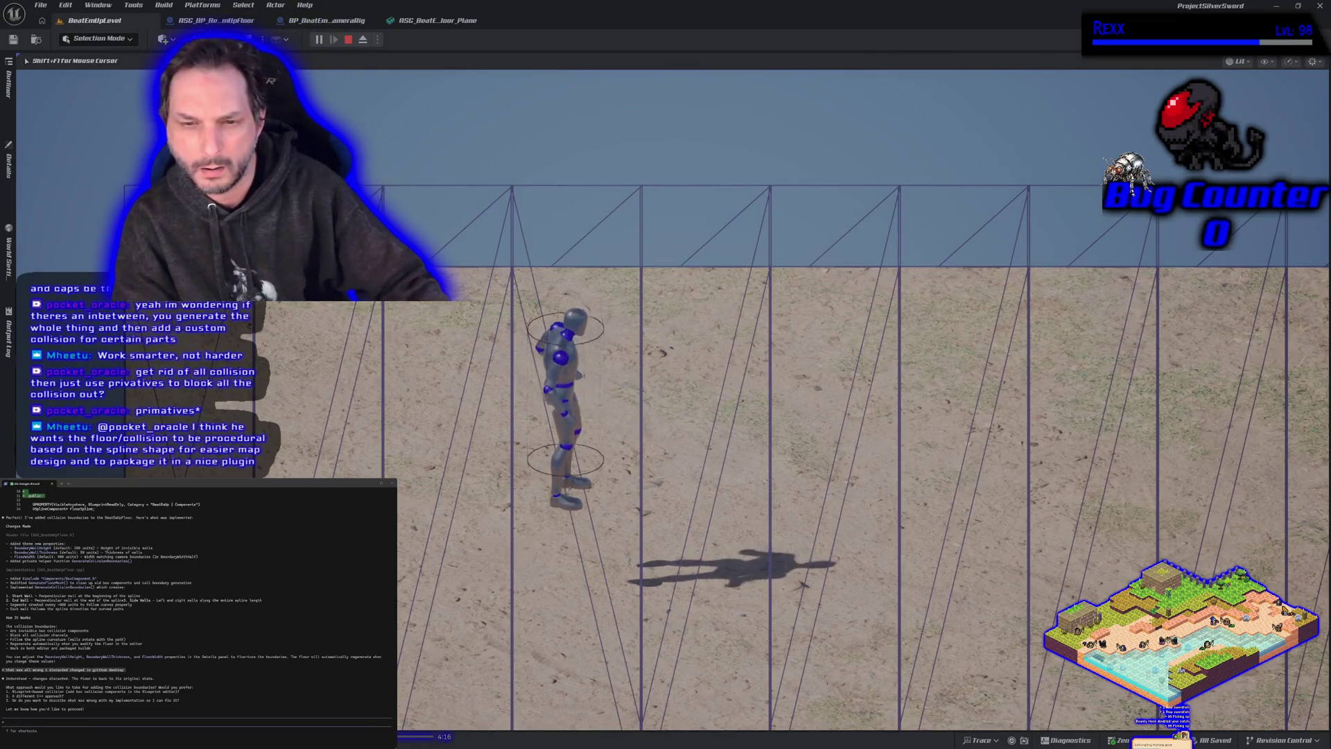
pyautogui.press('d')
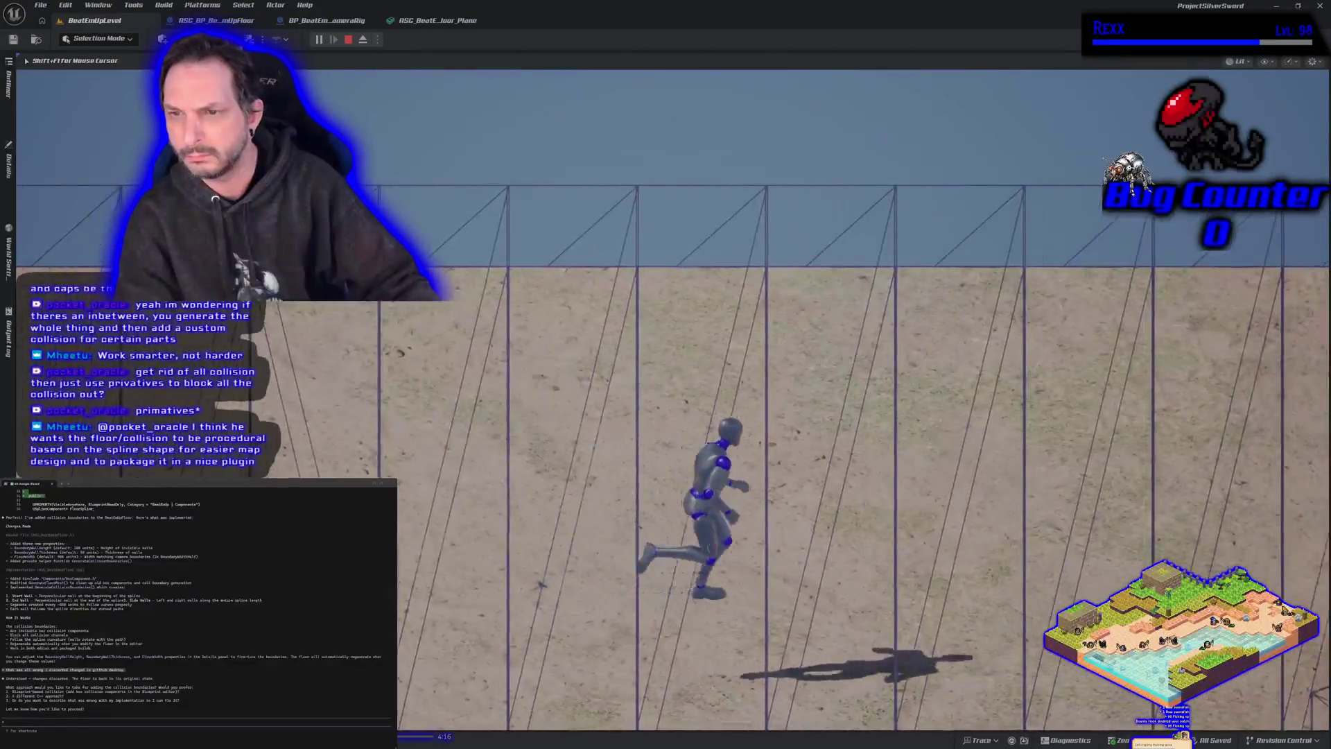
pyautogui.press('a')
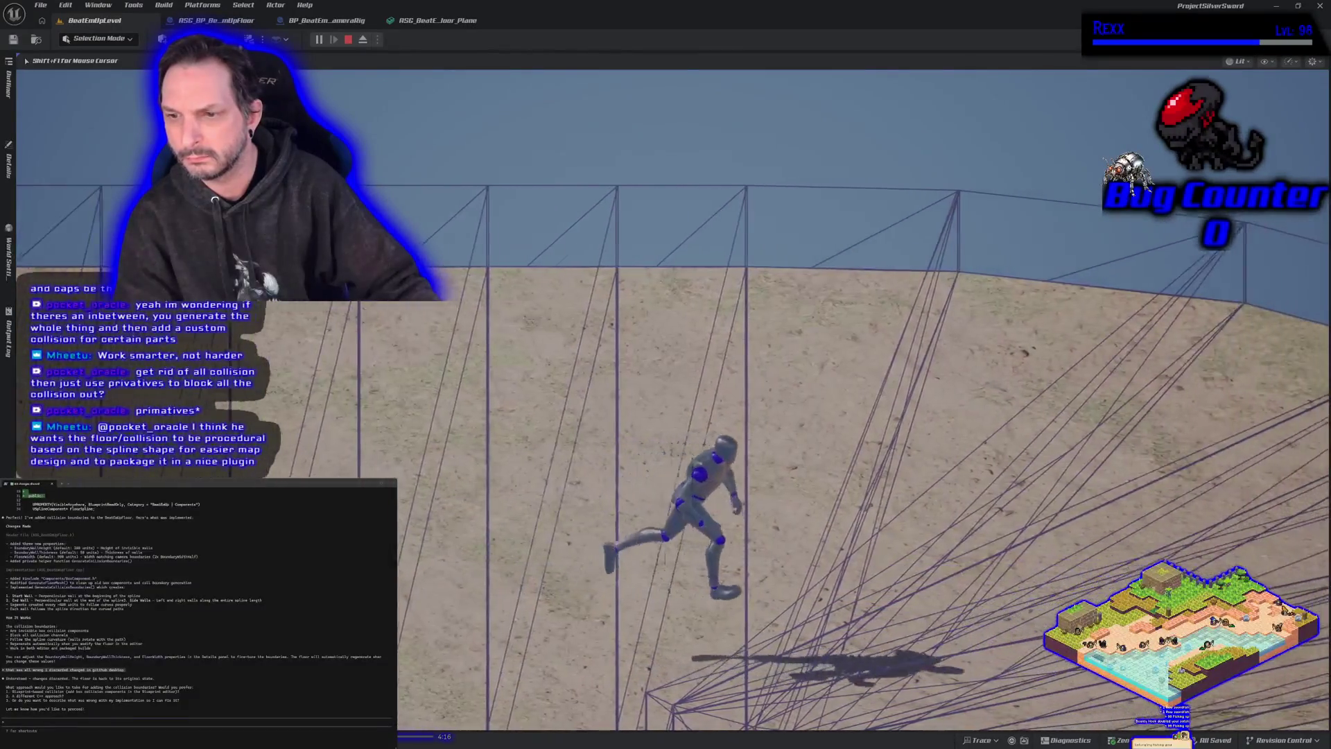
pyautogui.press('d')
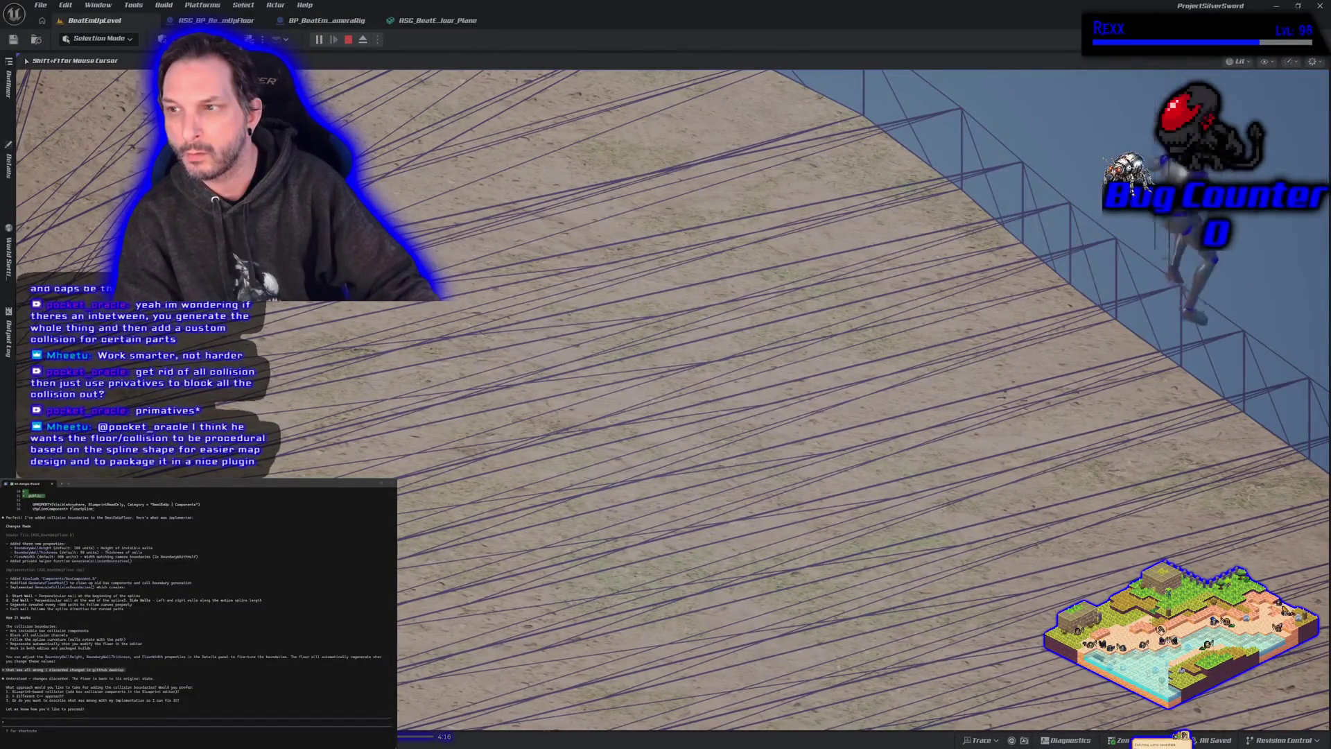
pyautogui.press('Escape')
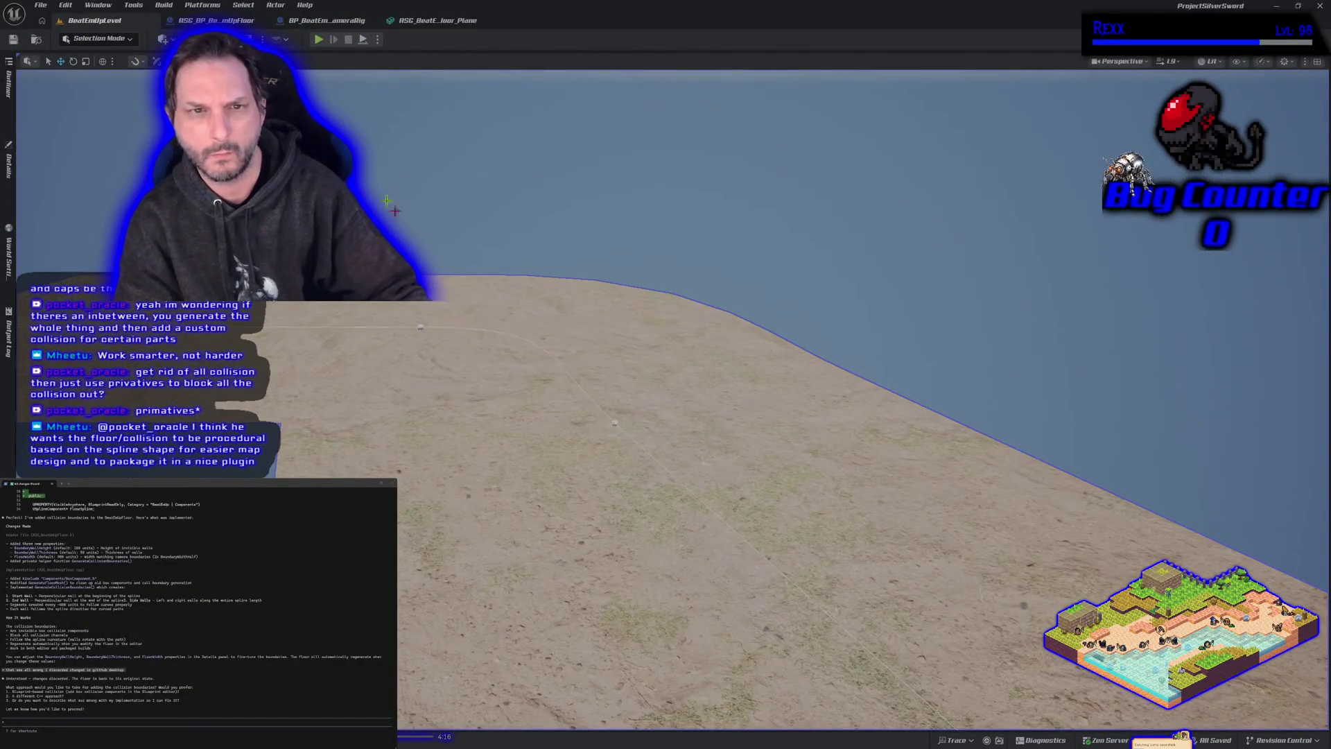
pyautogui.click(422, 20)
# Step: Raise the collision box above the plane and save the floor Plane mesh
pyautogui.moveTo(557, 489)
pyautogui.mouseDown()
pyautogui.moveTo(558, 423)
pyautogui.moveTo(557, 491)
pyautogui.mouseUp()
pyautogui.press('w')
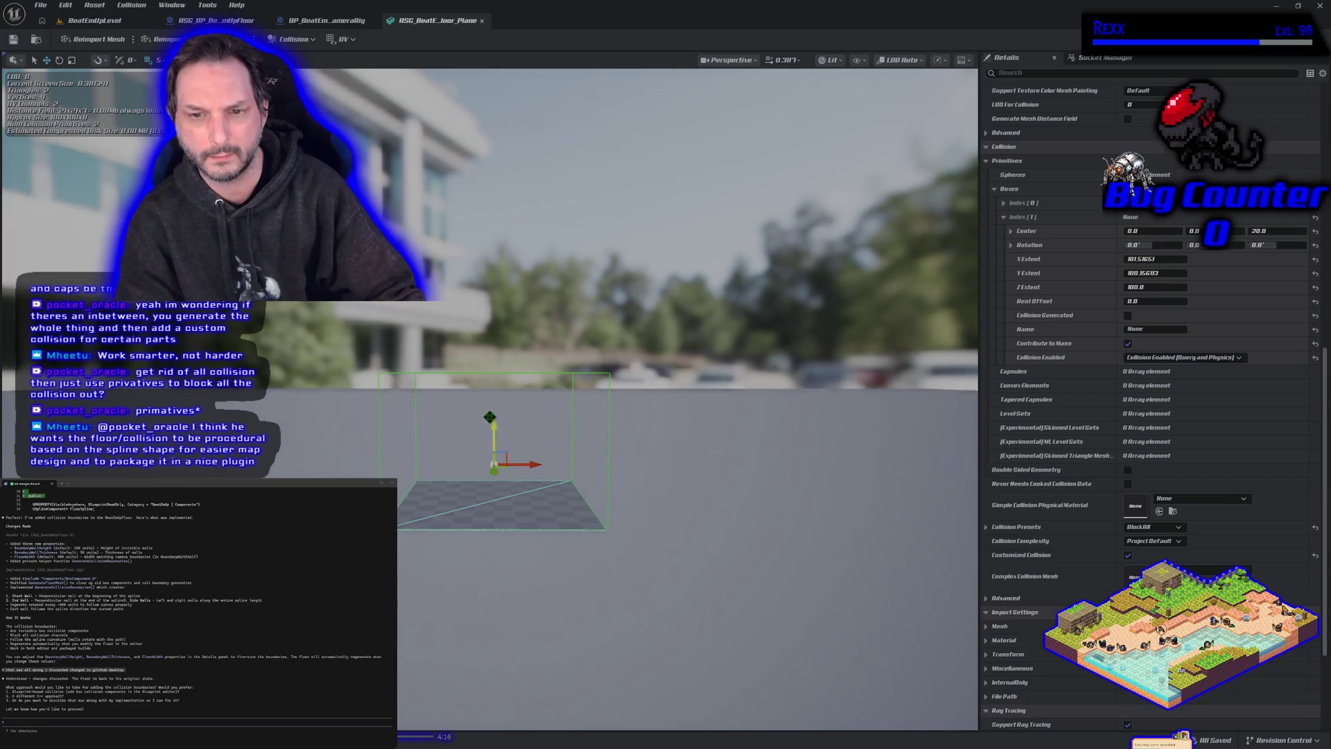
pyautogui.moveTo(490, 418); pyautogui.dragTo(480, 360)
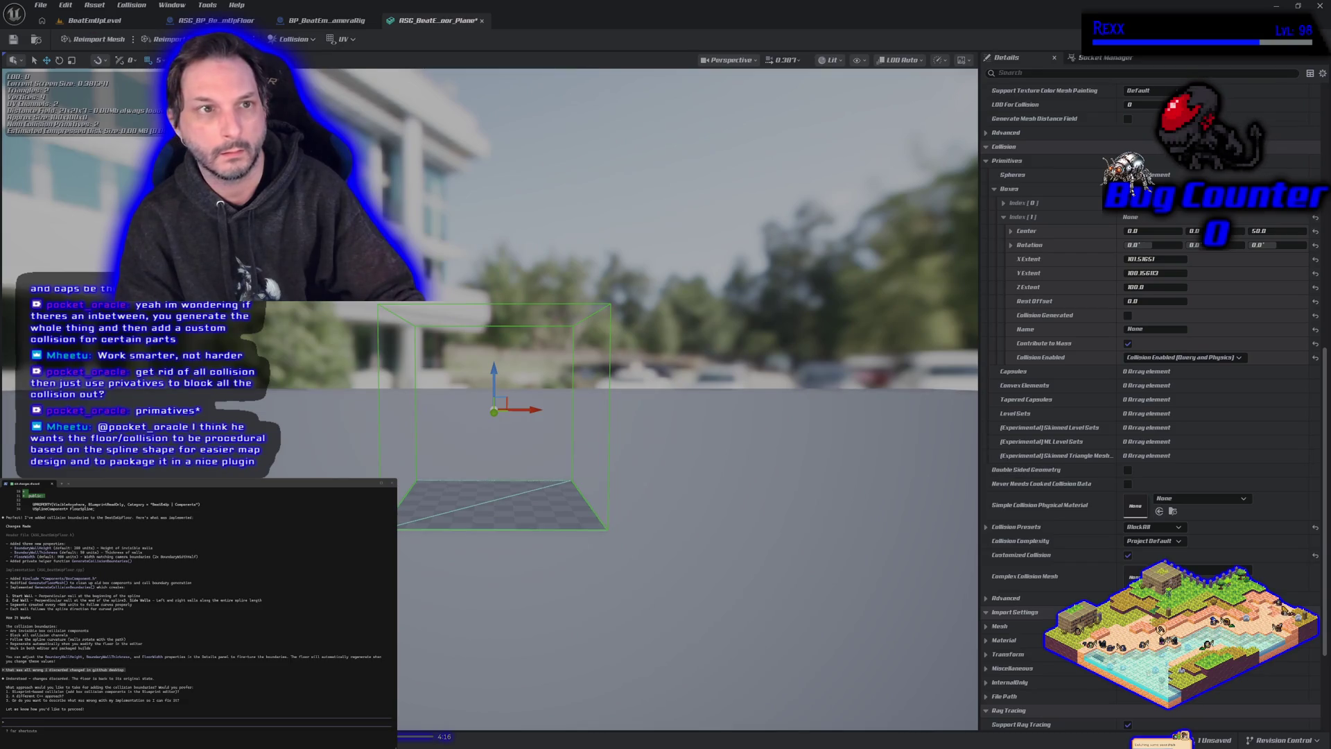
pyautogui.click(13, 41)
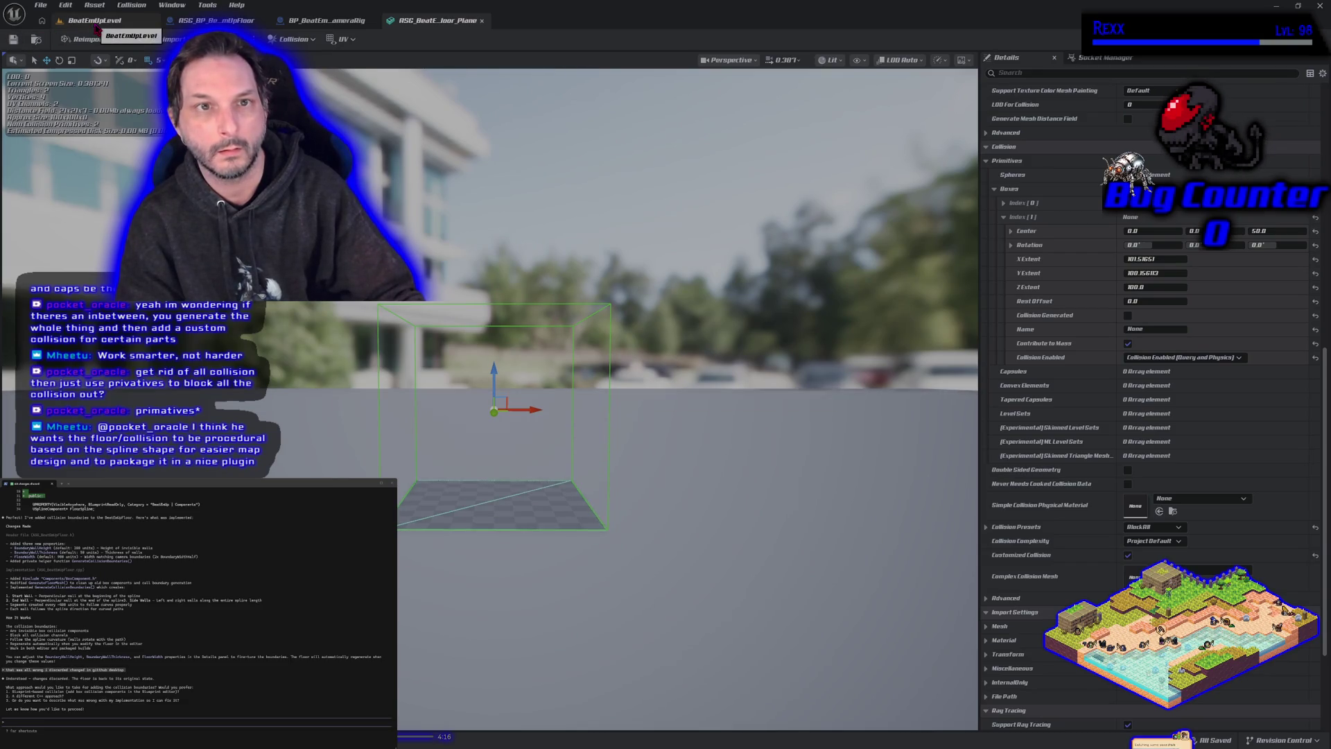
# Step: Playtest the level with the raised collision box, then fly over to the floor
pyautogui.click(96, 26)
pyautogui.click(319, 40)
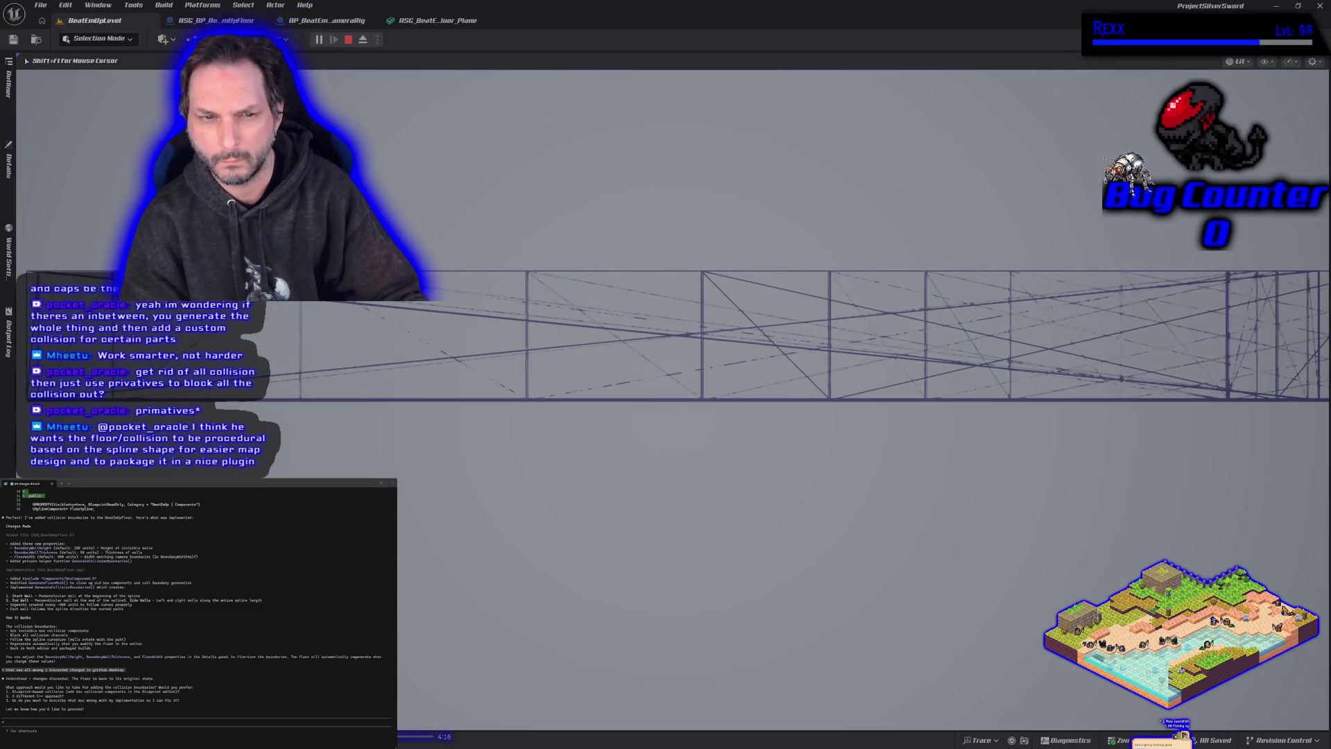
pyautogui.press('Escape')
pyautogui.moveTo(548, 483); pyautogui.dragTo(547, 482)
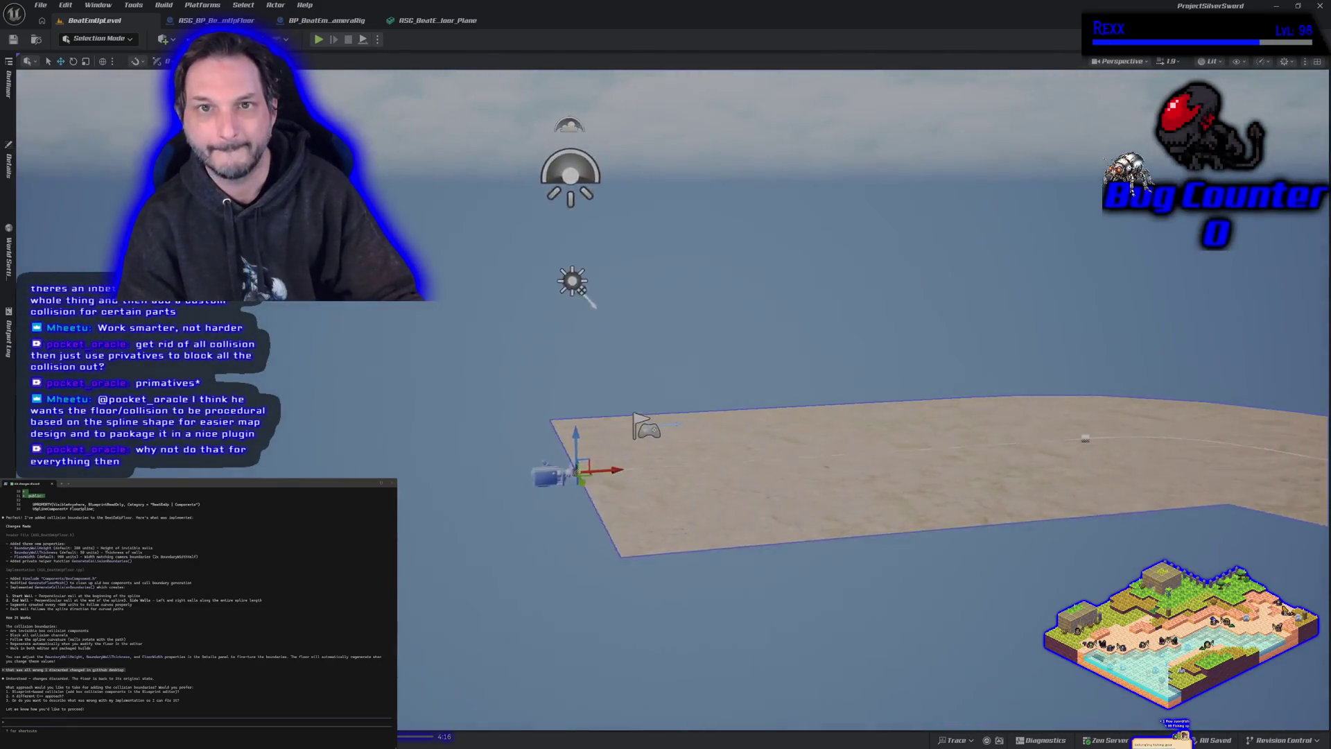
# Step: Reopen the floor Plane mesh to review its collision preset settings, then go back to the level
pyautogui.click(430, 20)
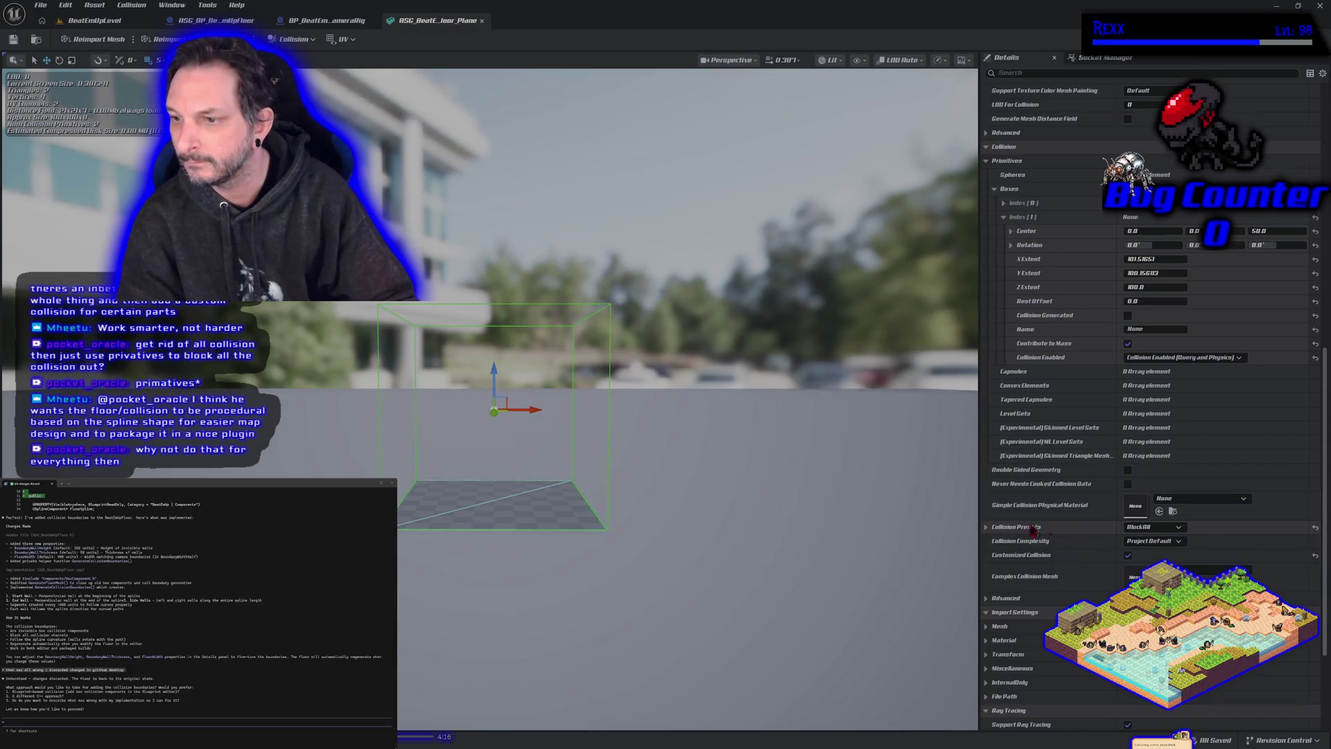
pyautogui.click(993, 534)
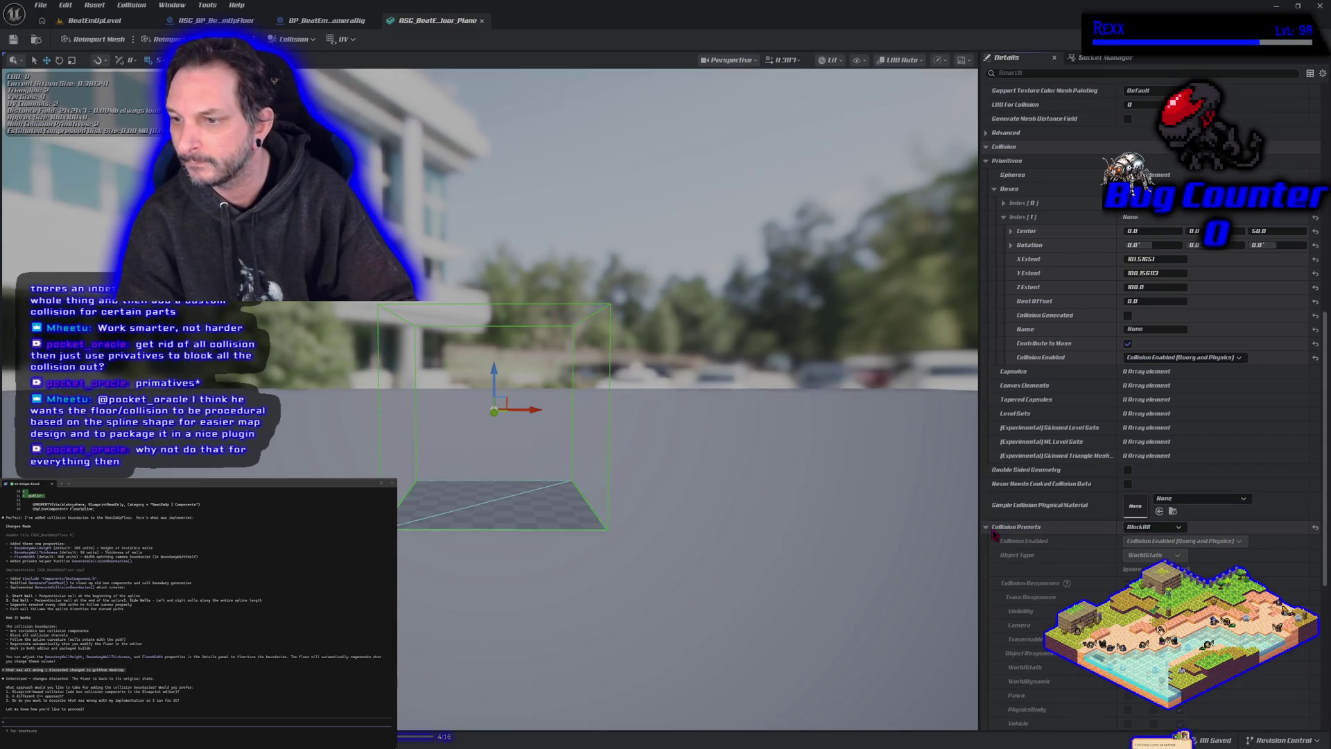
pyautogui.click(991, 529)
pyautogui.moveTo(876, 529); pyautogui.dragTo(922, 589)
pyautogui.click(78, 21)
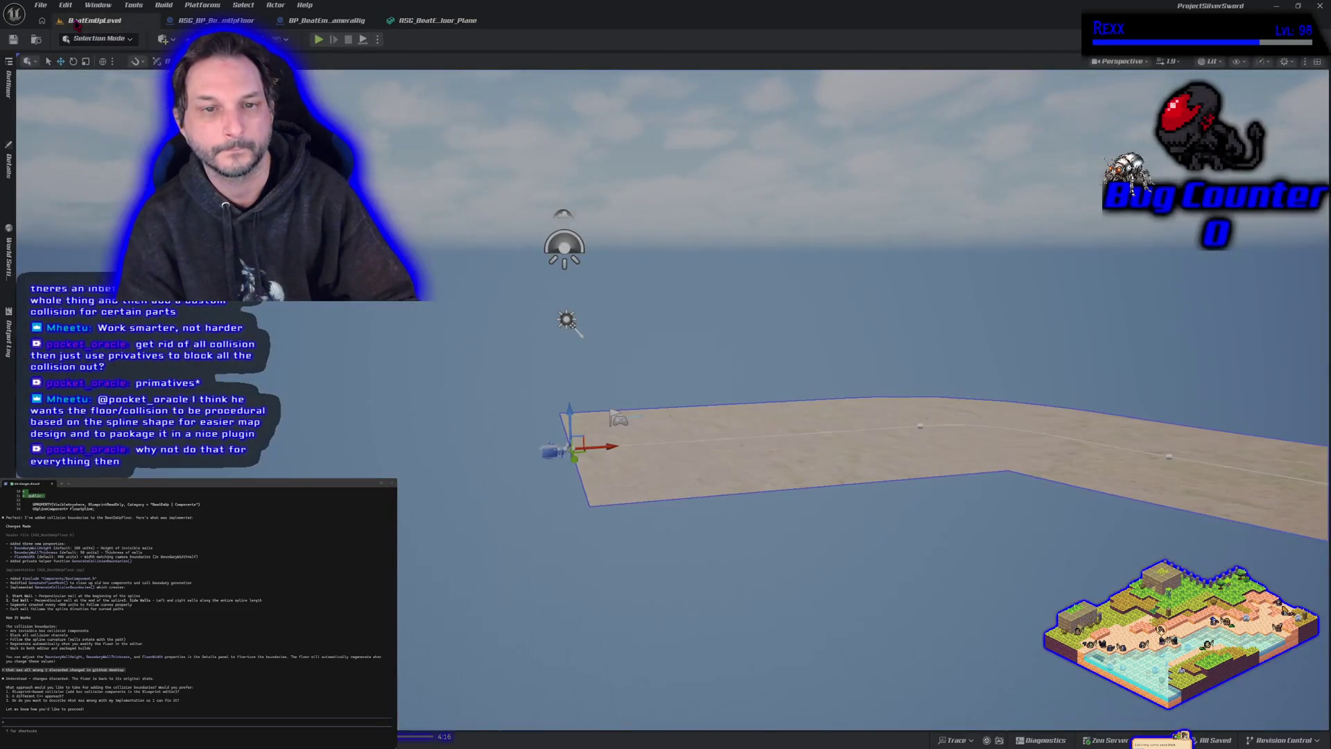
# Step: Select PlayerStart in the Outliner, fly the camera over the sand floor, then reopen the floor Plane mesh
pyautogui.moveTo(608, 469); pyautogui.dragTo(618, 402)
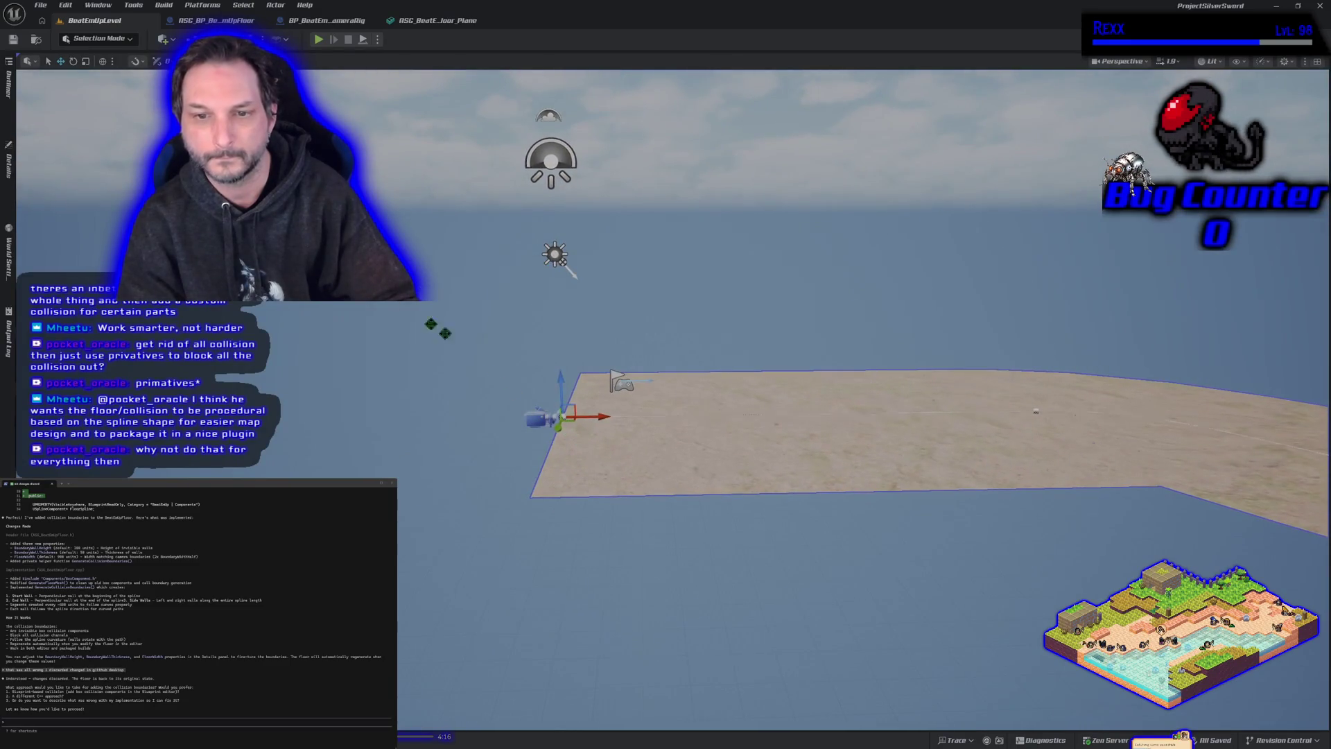
pyautogui.click(9, 170)
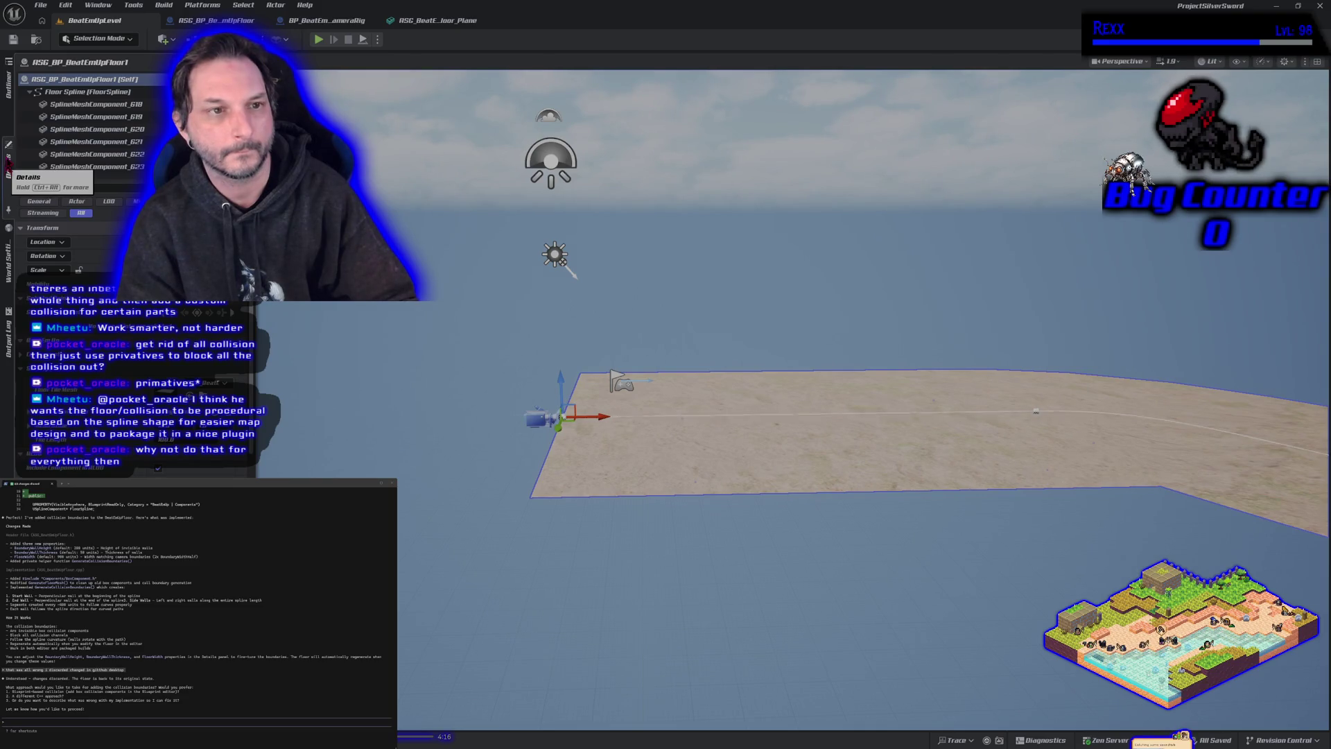
pyautogui.click(9, 83)
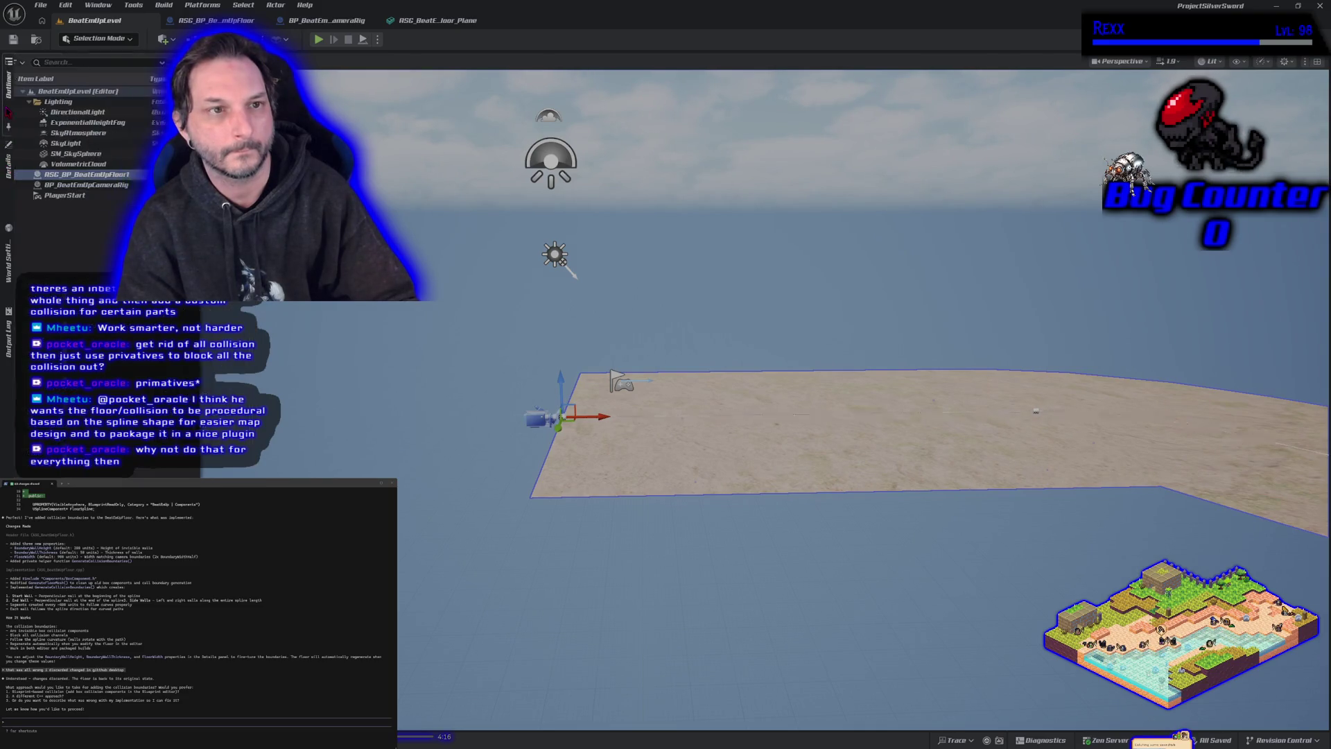
pyautogui.click(90, 195)
pyautogui.press('w')
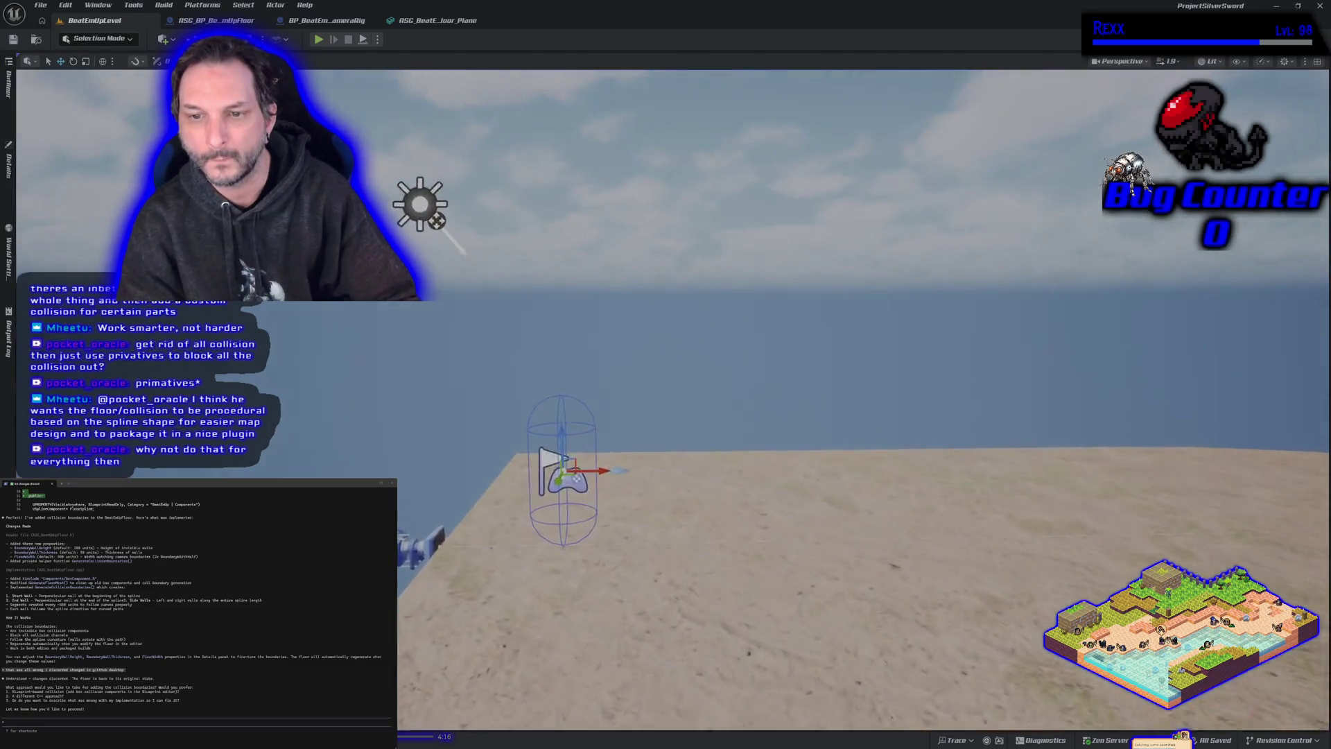
pyautogui.scroll(-5, 696, 483)
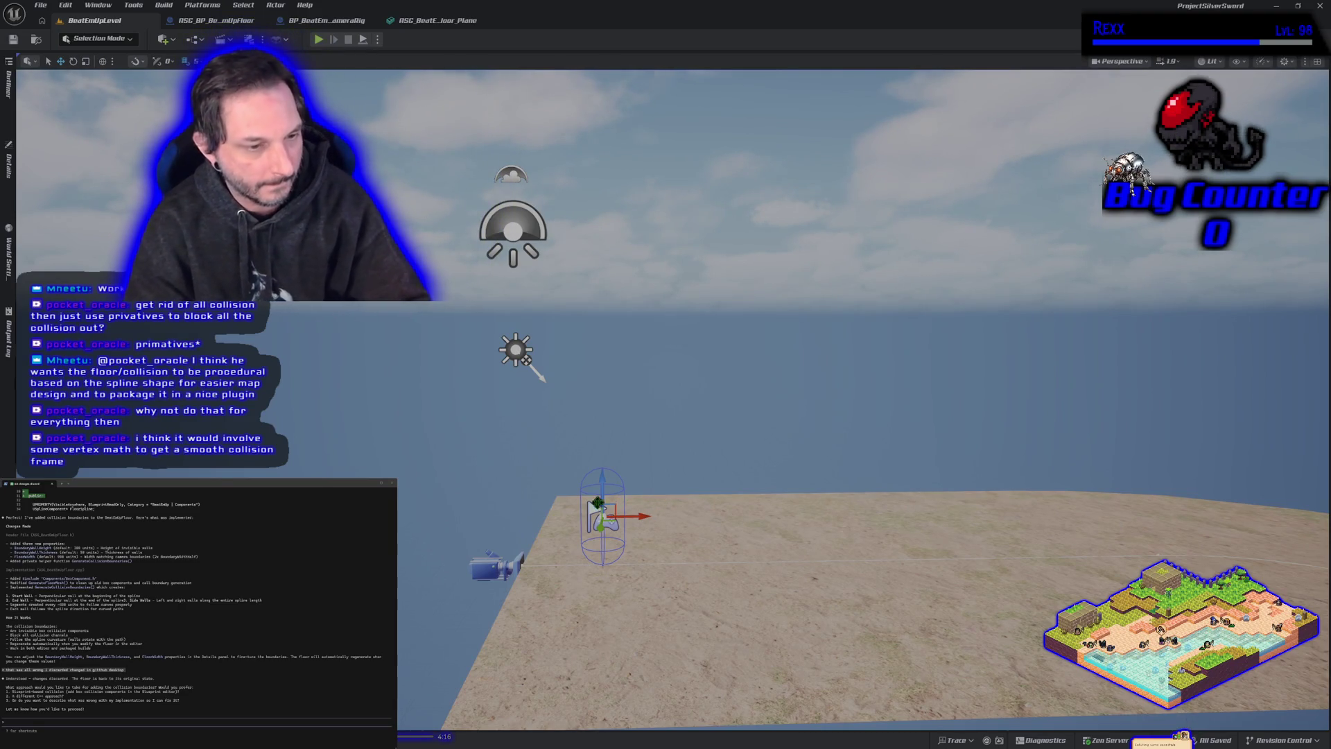
pyautogui.press('w')
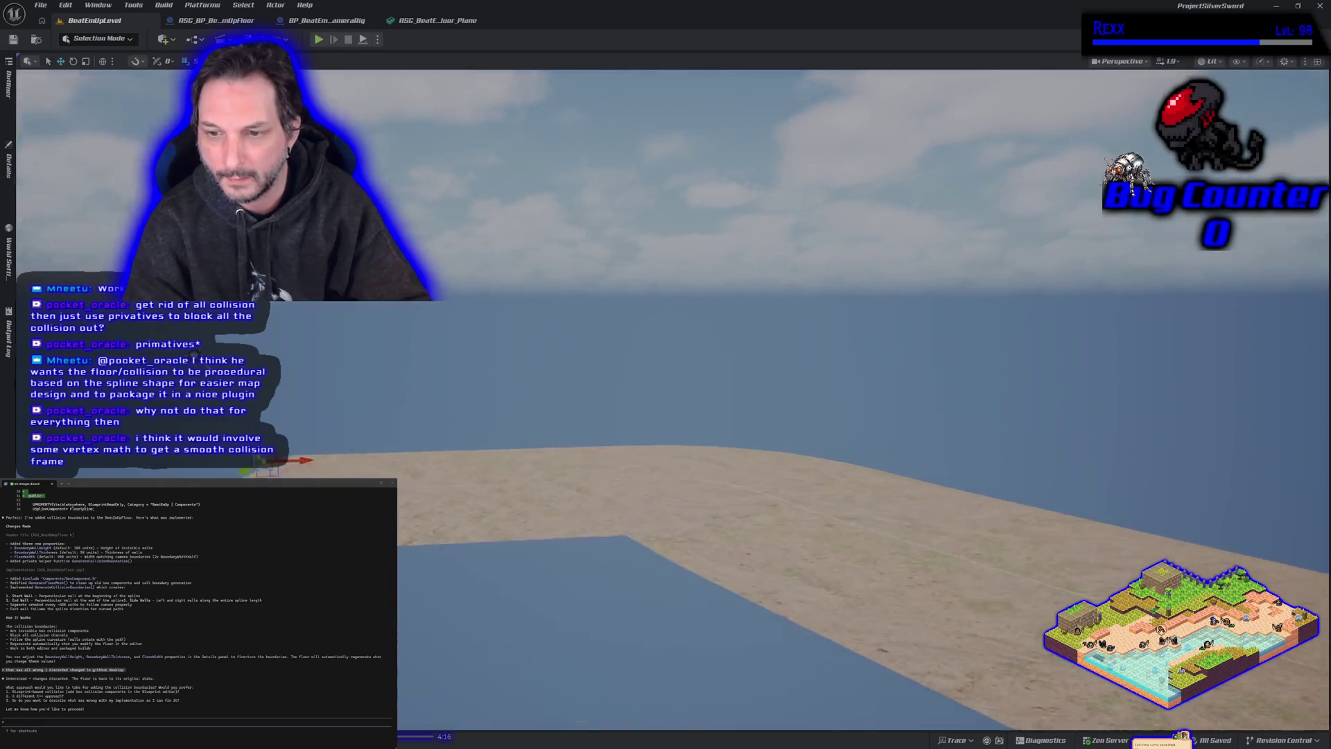
pyautogui.press('s')
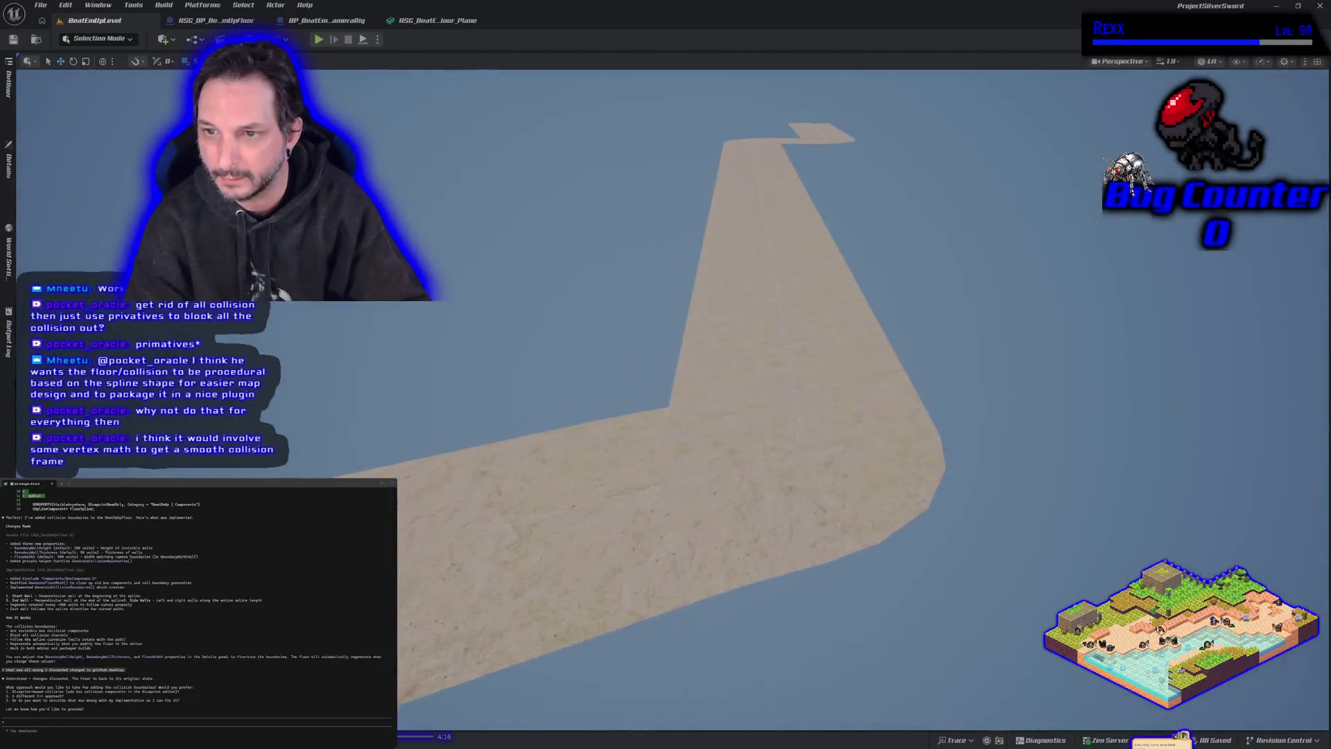
pyautogui.click(409, 25)
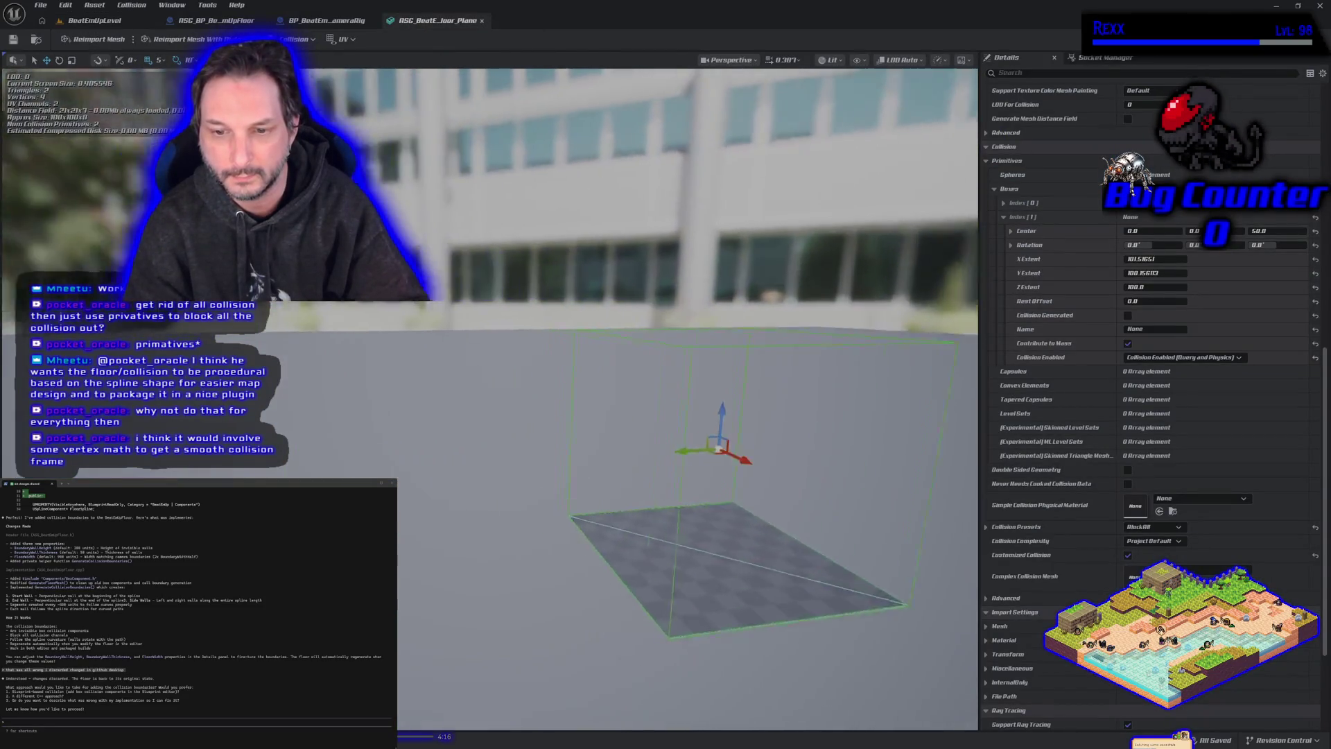
# Step: Undo the recent collision edits, restoring the deleted third box and the wider X Extent
pyautogui.press('d')
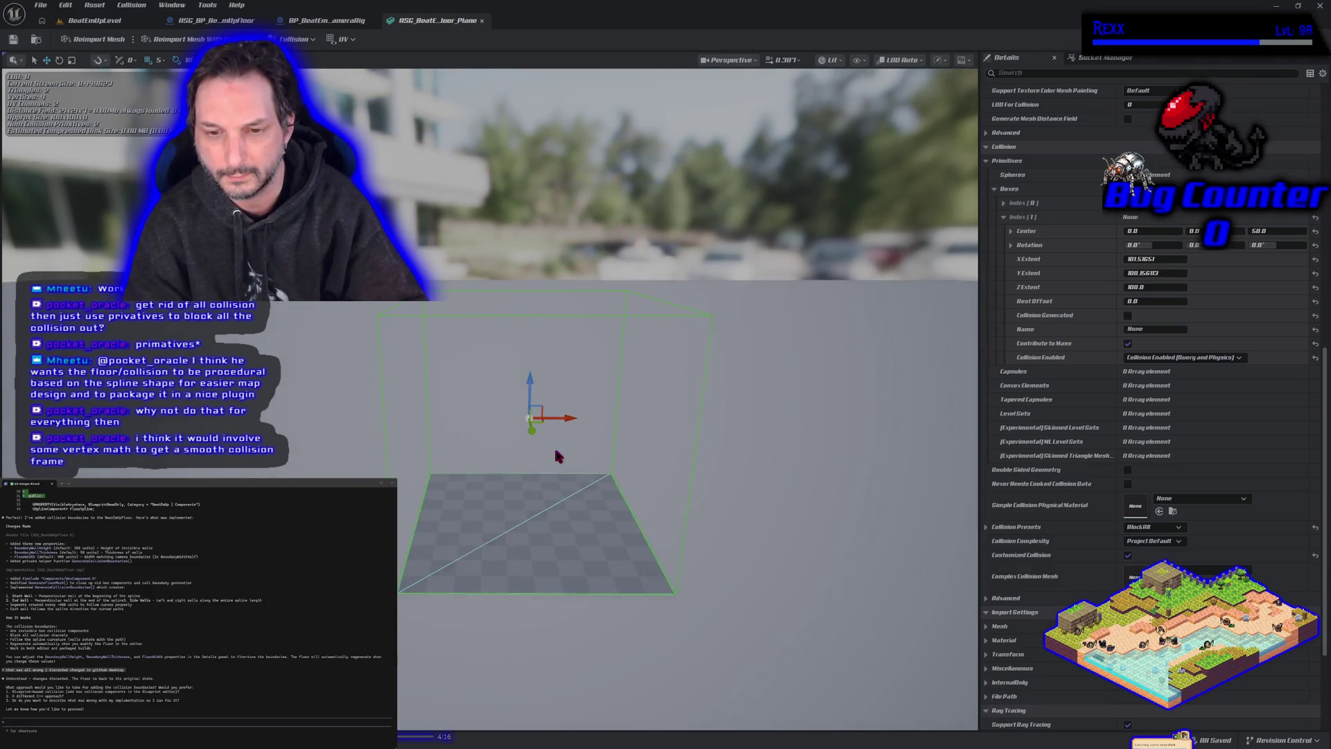
pyautogui.moveTo(563, 464); pyautogui.dragTo(583, 484)
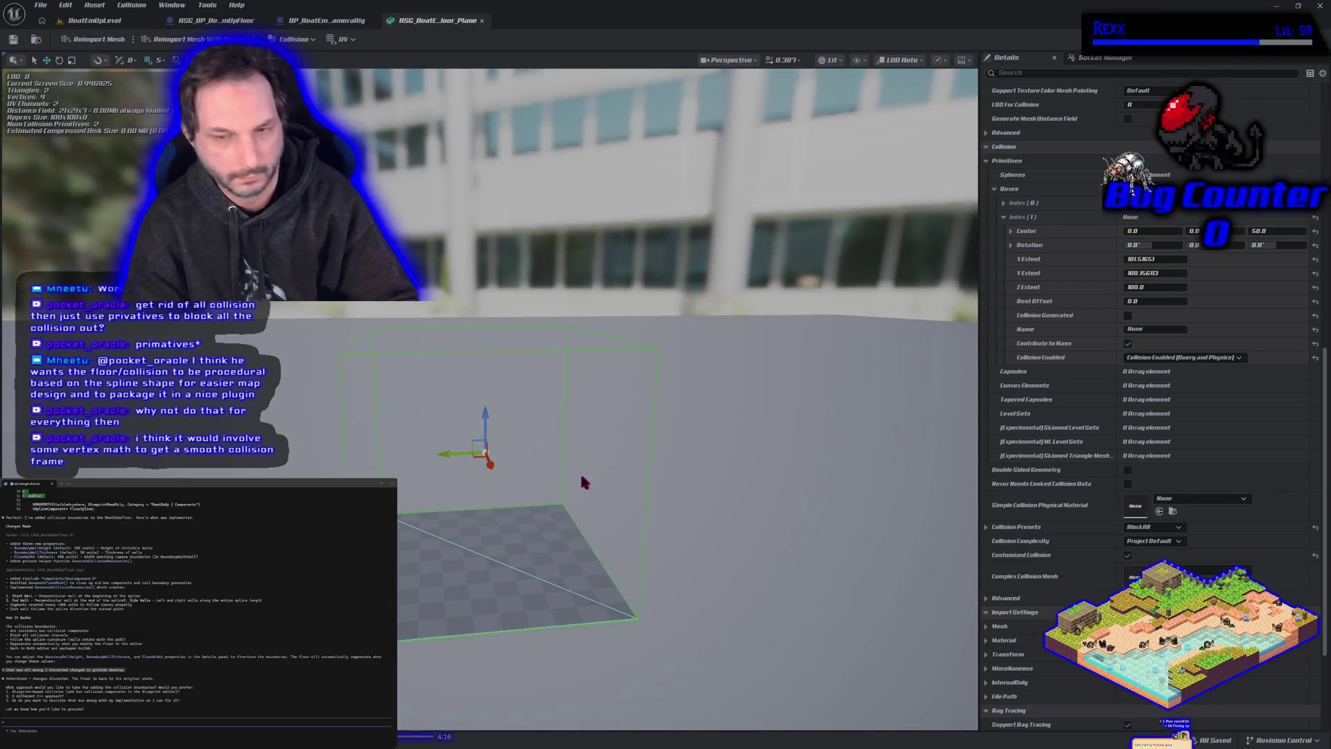
pyautogui.hotkey('ctrl', 'z')
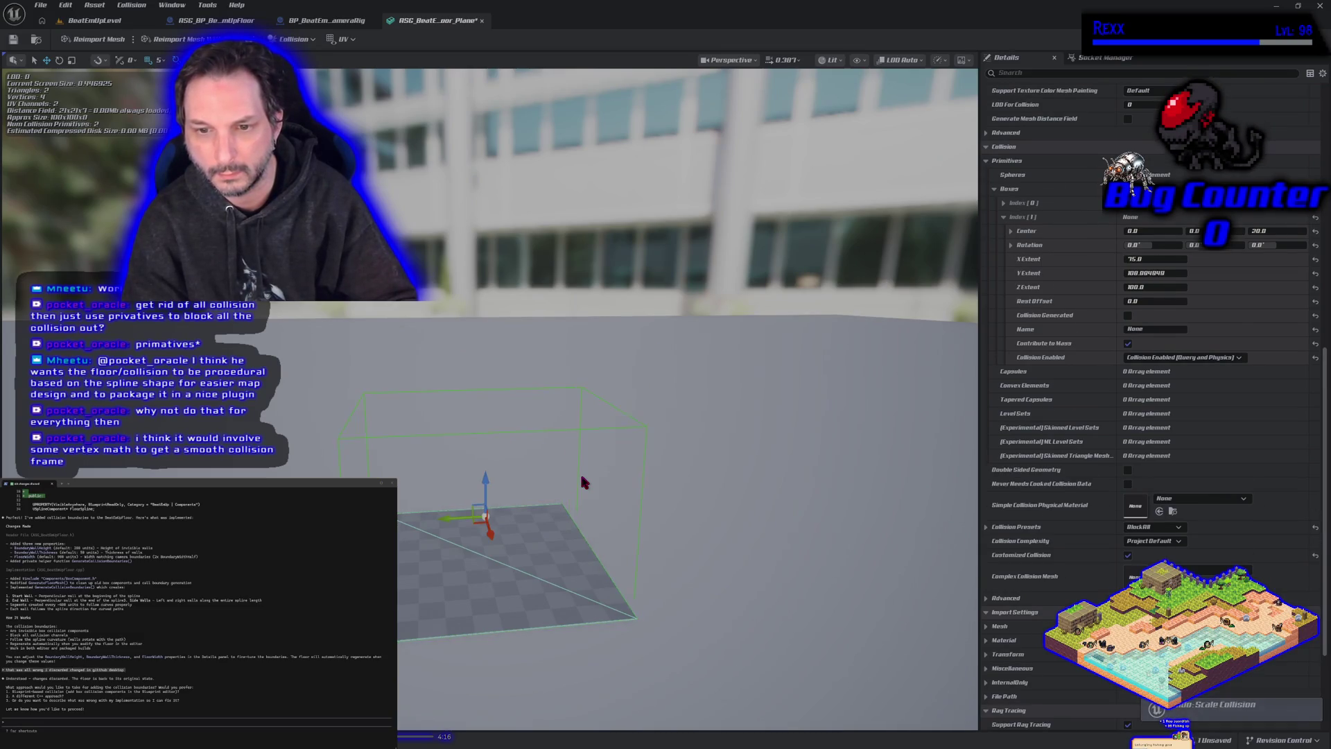
pyautogui.hotkey('ctrl', 'z')
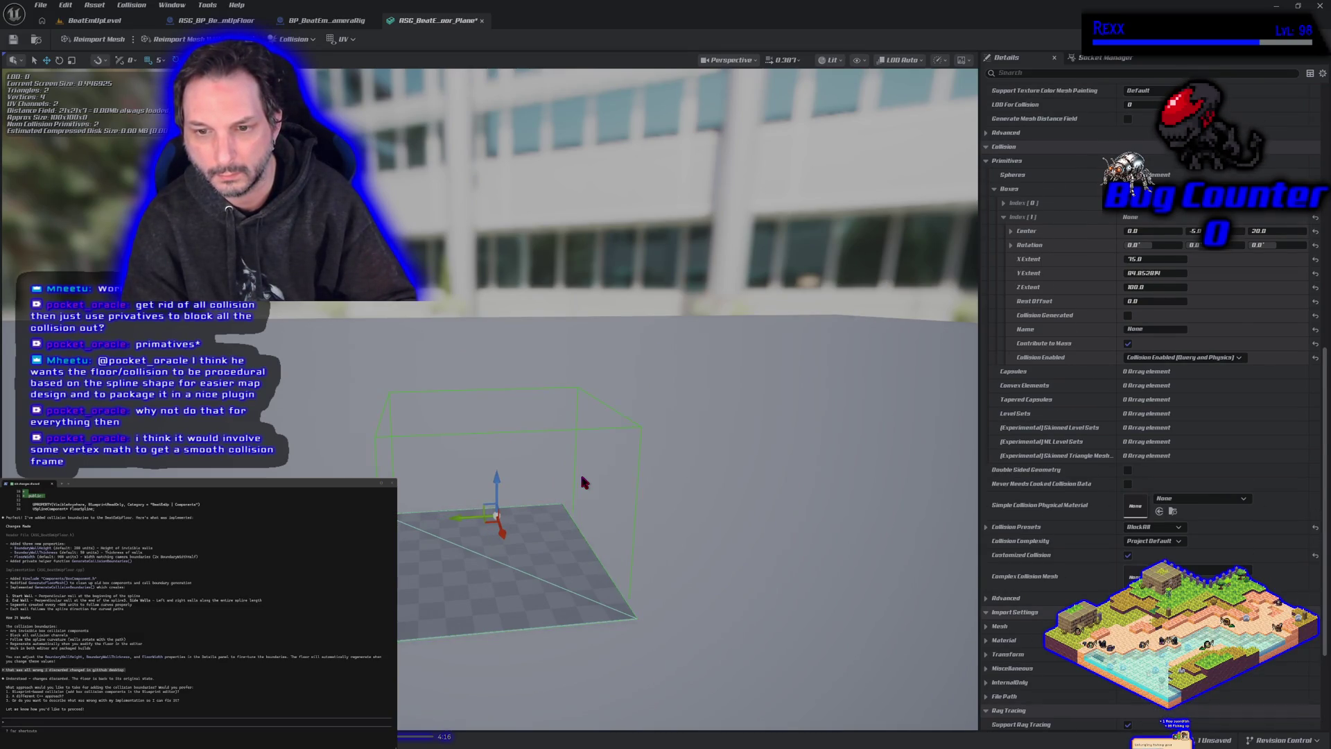
pyautogui.hotkey('ctrl', 'z')
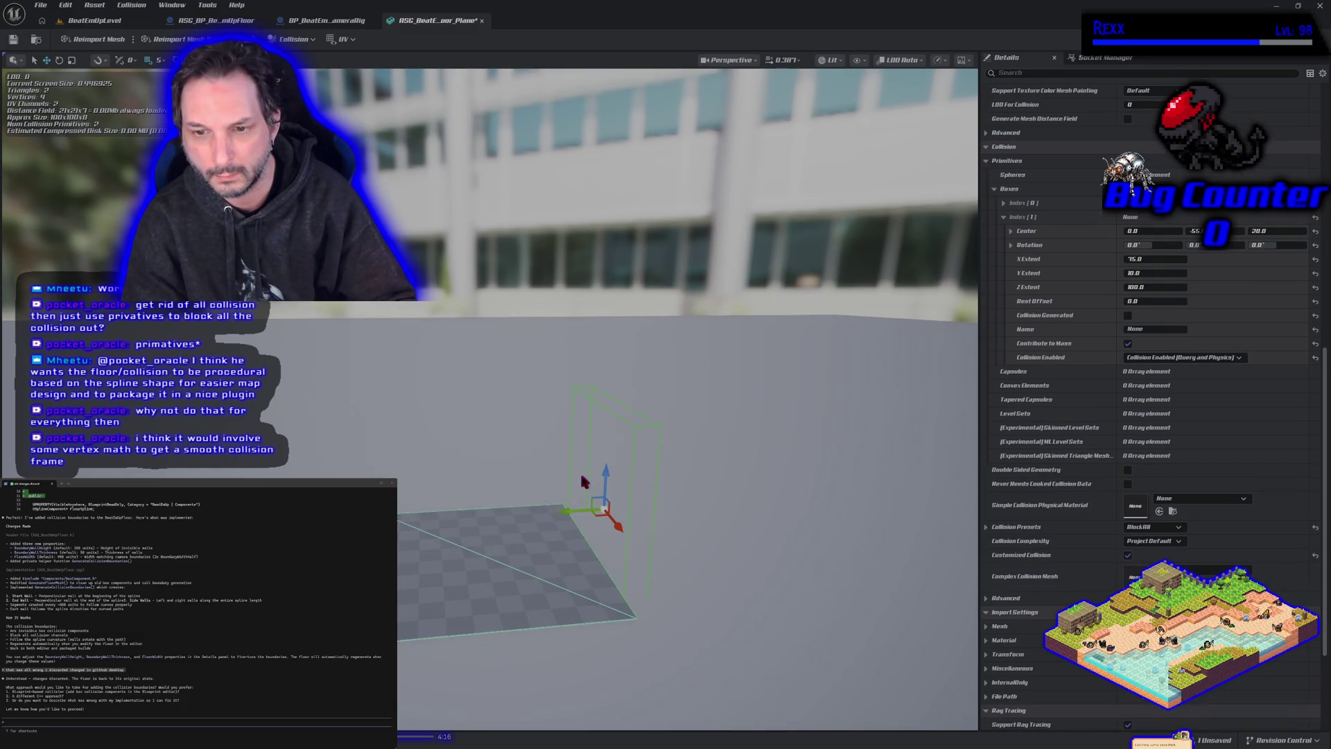
pyautogui.hotkey('ctrl', 'z')
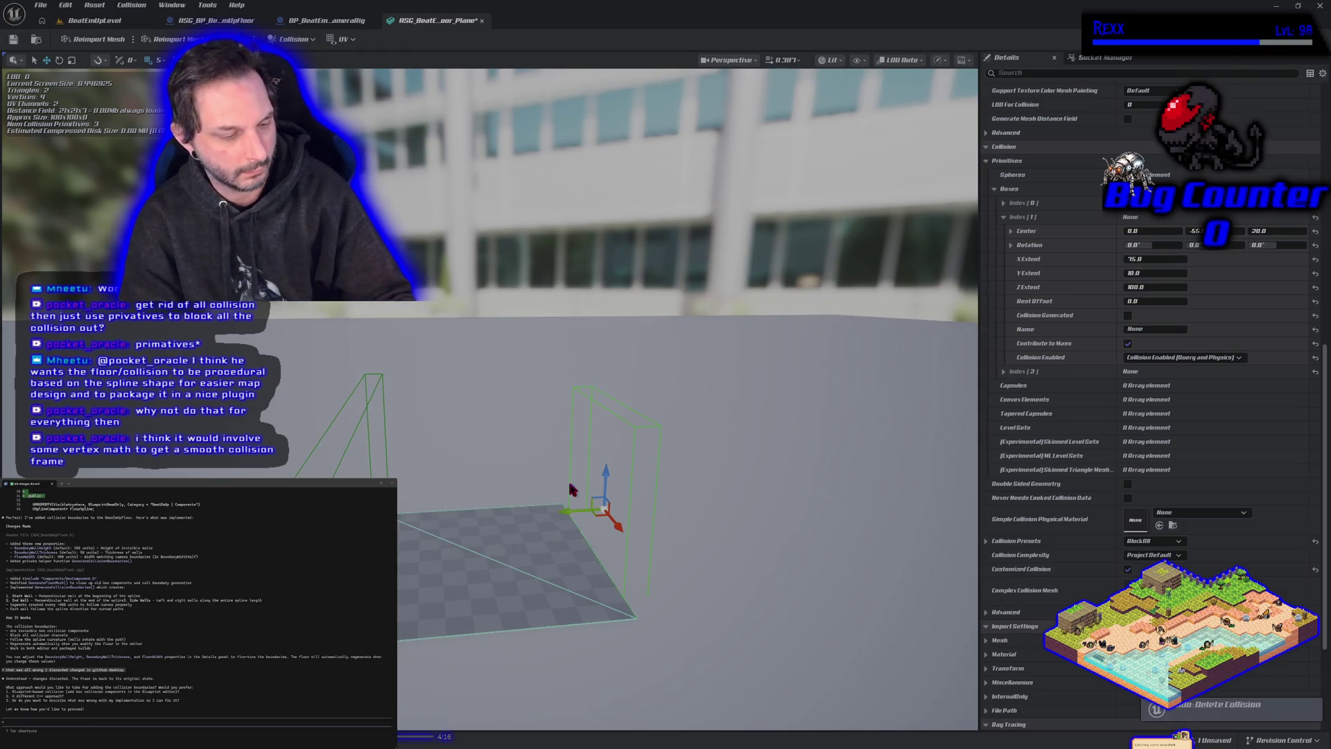
pyautogui.hotkey('ctrl', 'z')
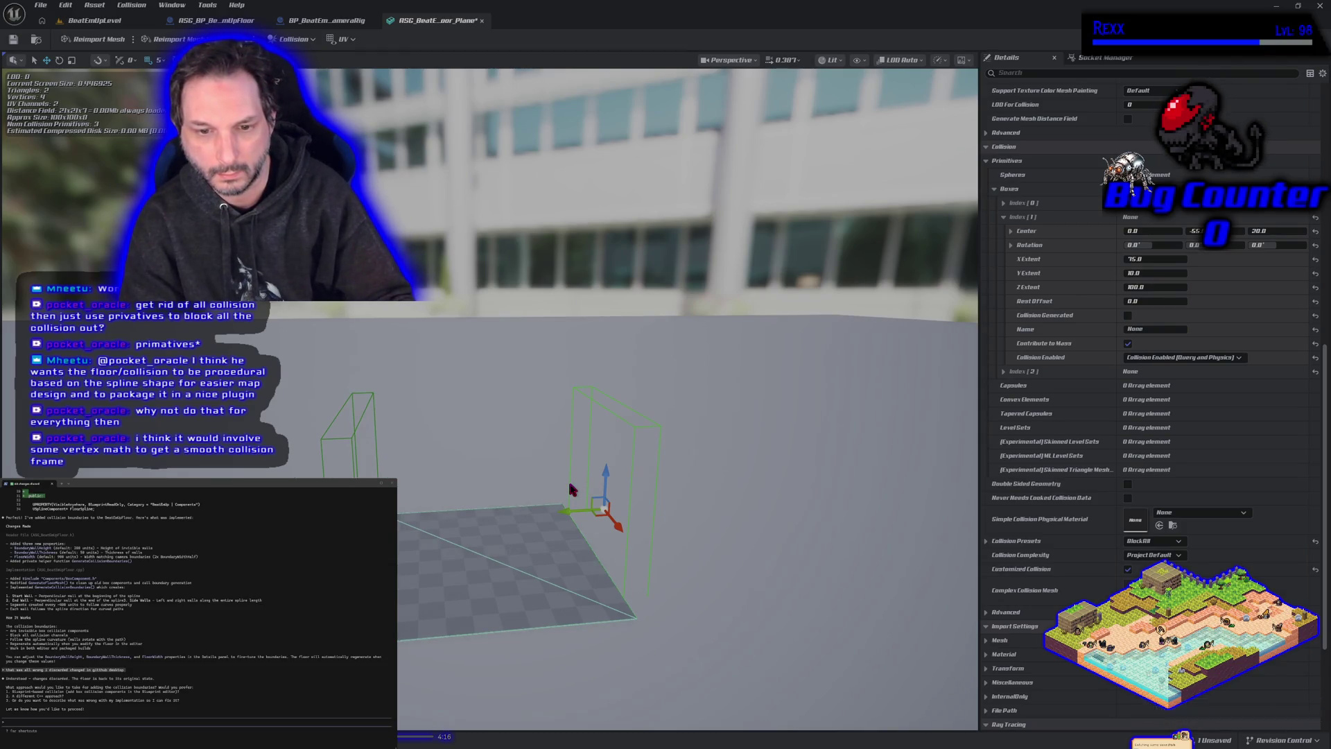
pyautogui.hotkey('ctrl', 'z')
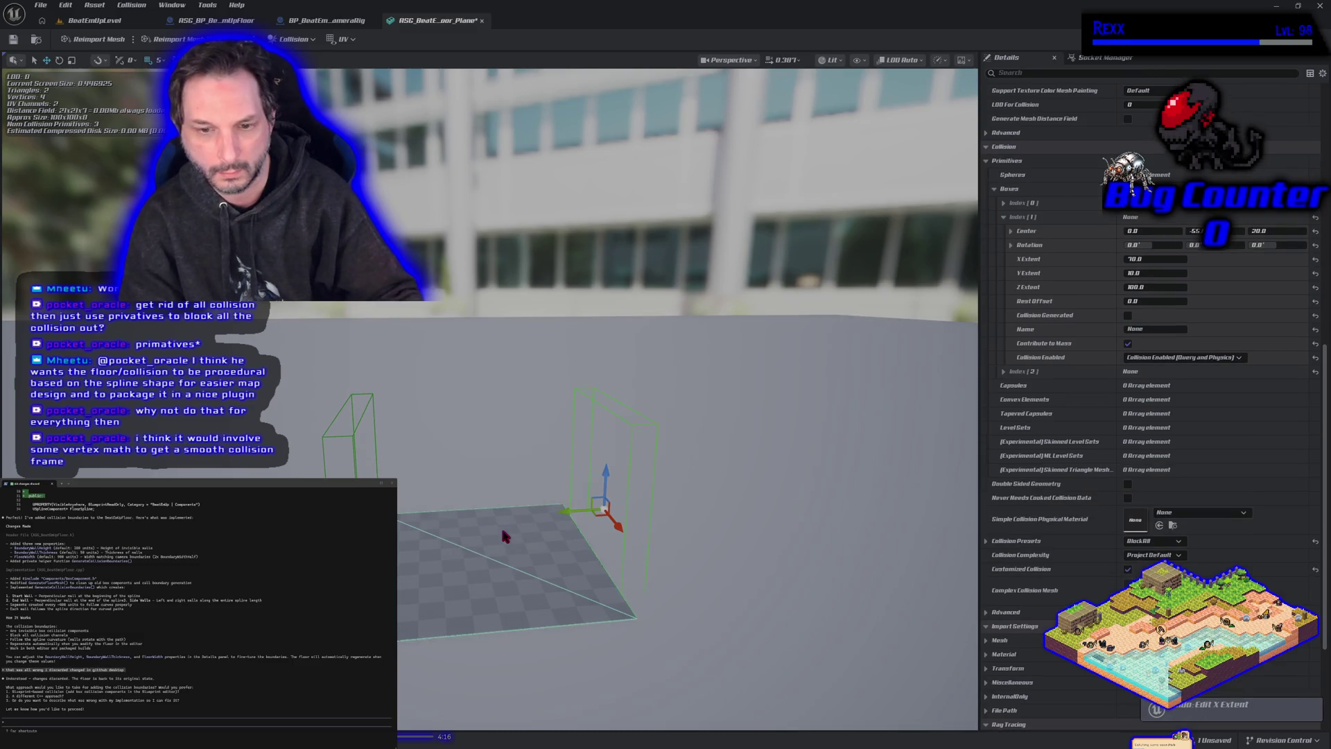
pyautogui.moveTo(484, 542)
pyautogui.mouseDown()
pyautogui.moveTo(444, 542)
pyautogui.moveTo(484, 542)
pyautogui.mouseUp()
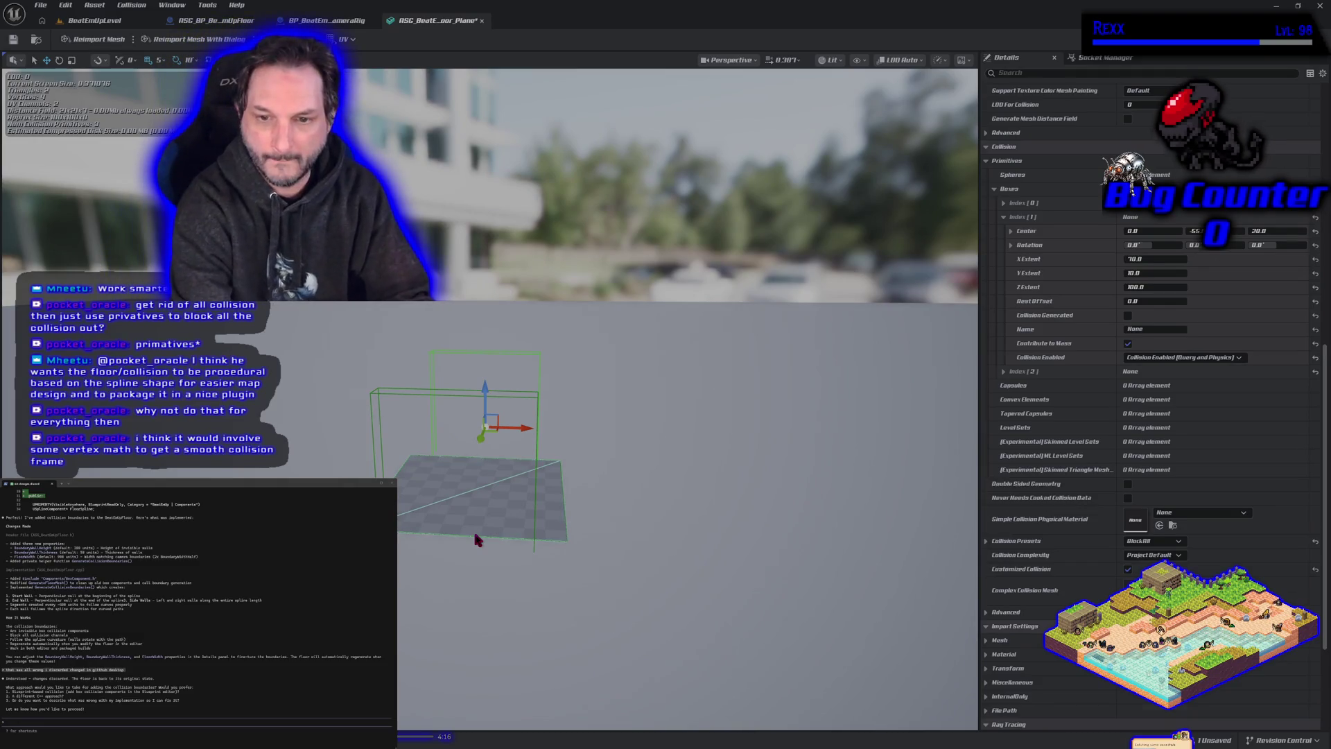
pyautogui.hotkey('ctrl', 'z')
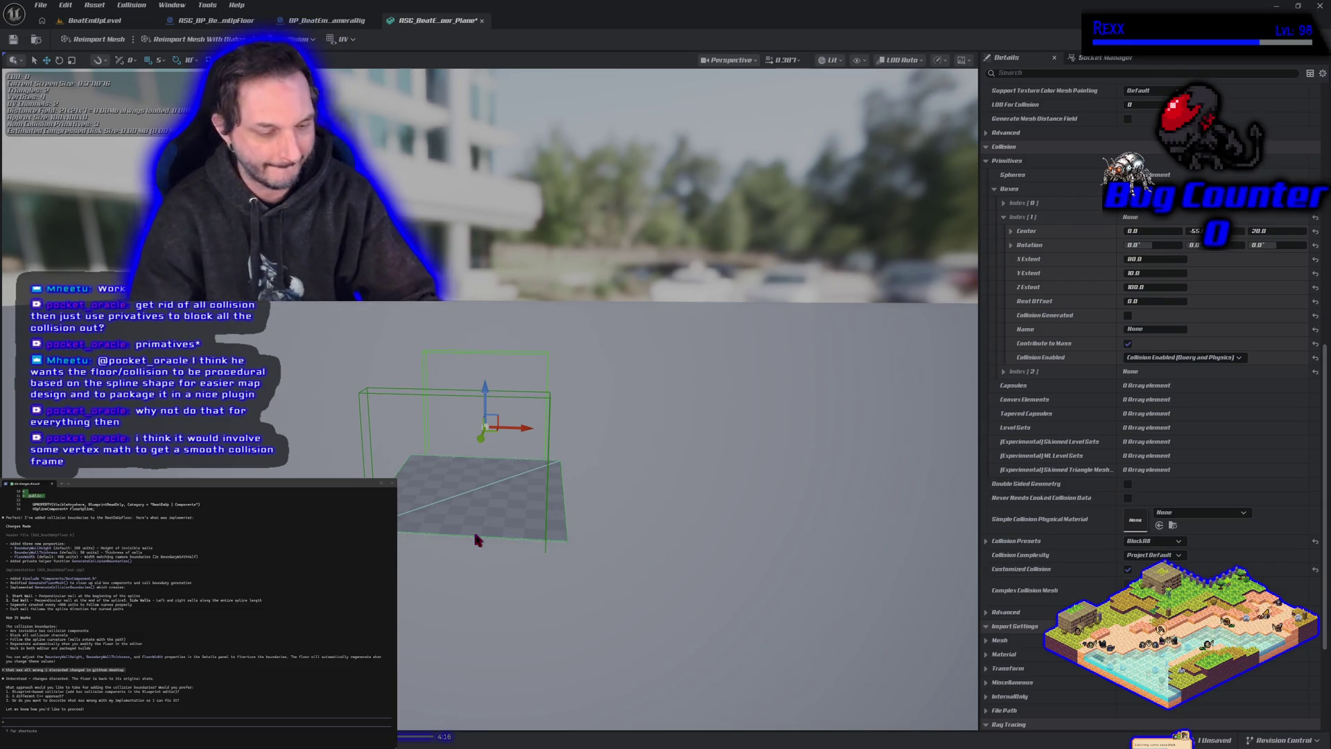
# Step: Select the other collision box, then return to the level and start playing
pyautogui.moveTo(477, 540); pyautogui.dragTo(312, 539)
pyautogui.moveTo(605, 474)
pyautogui.mouseDown()
pyautogui.moveTo(589, 474)
pyautogui.moveTo(604, 472)
pyautogui.mouseUp()
pyautogui.press('e')
pyautogui.press('r')
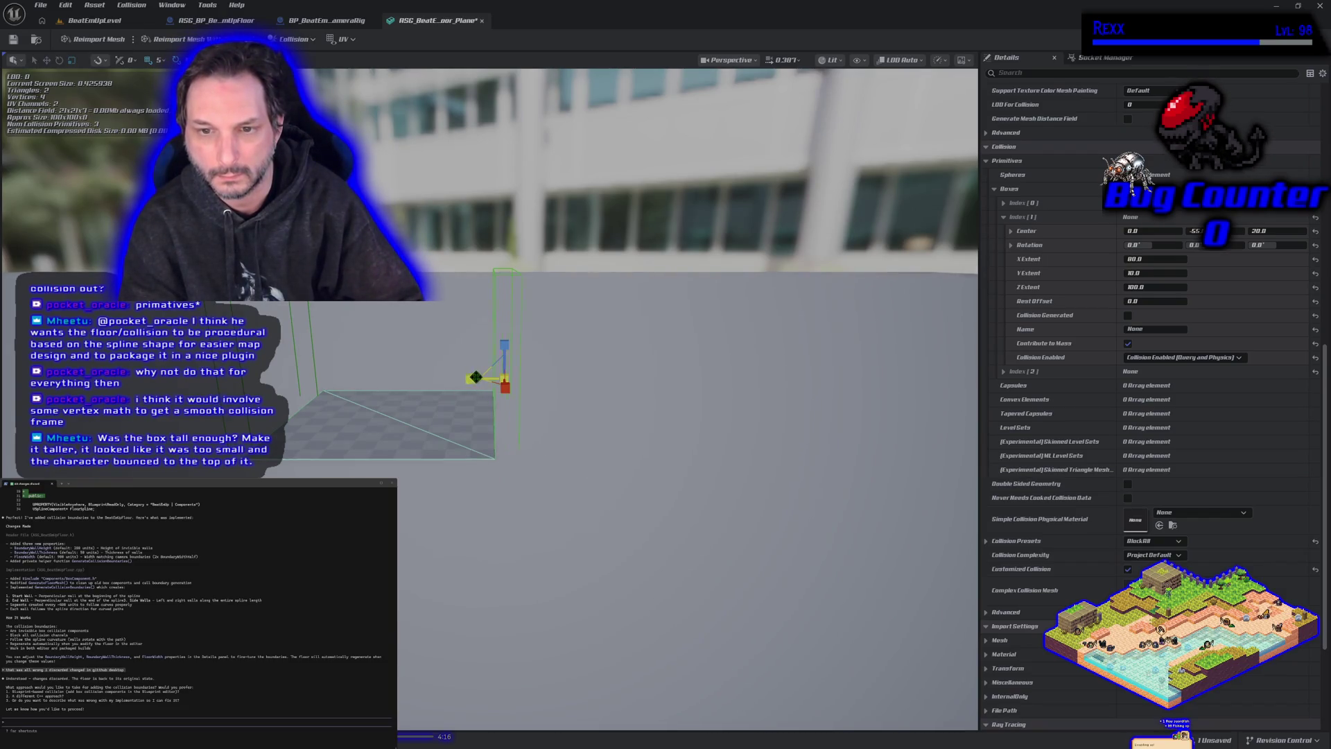
pyautogui.press('e')
pyautogui.press('w')
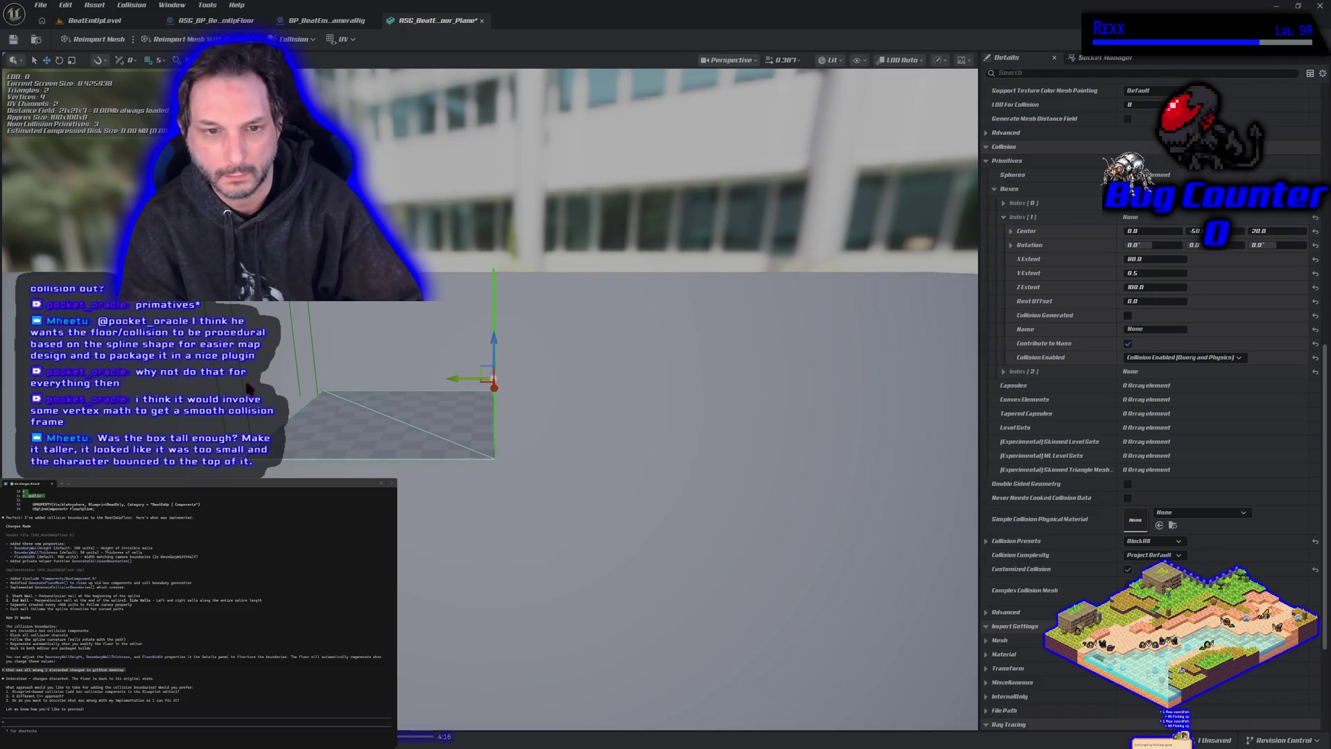
pyautogui.click(267, 378)
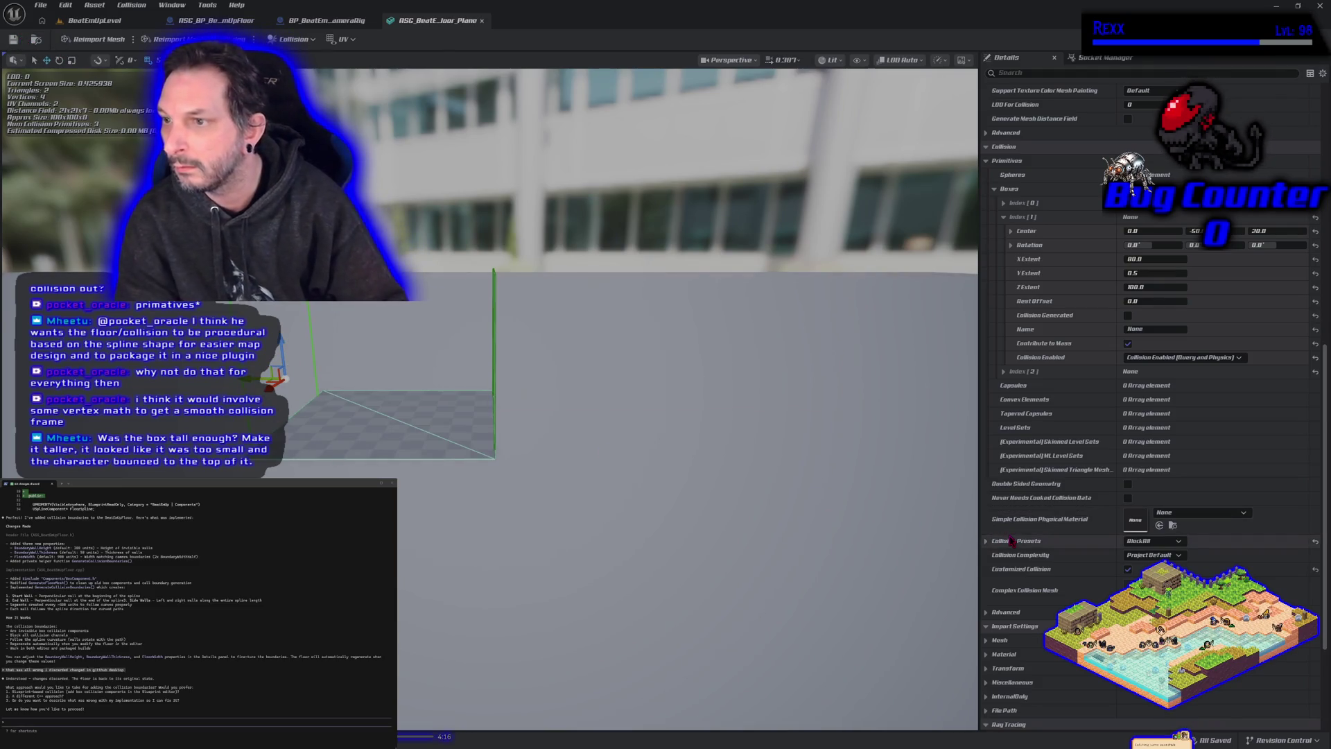
pyautogui.click(93, 21)
pyautogui.click(318, 39)
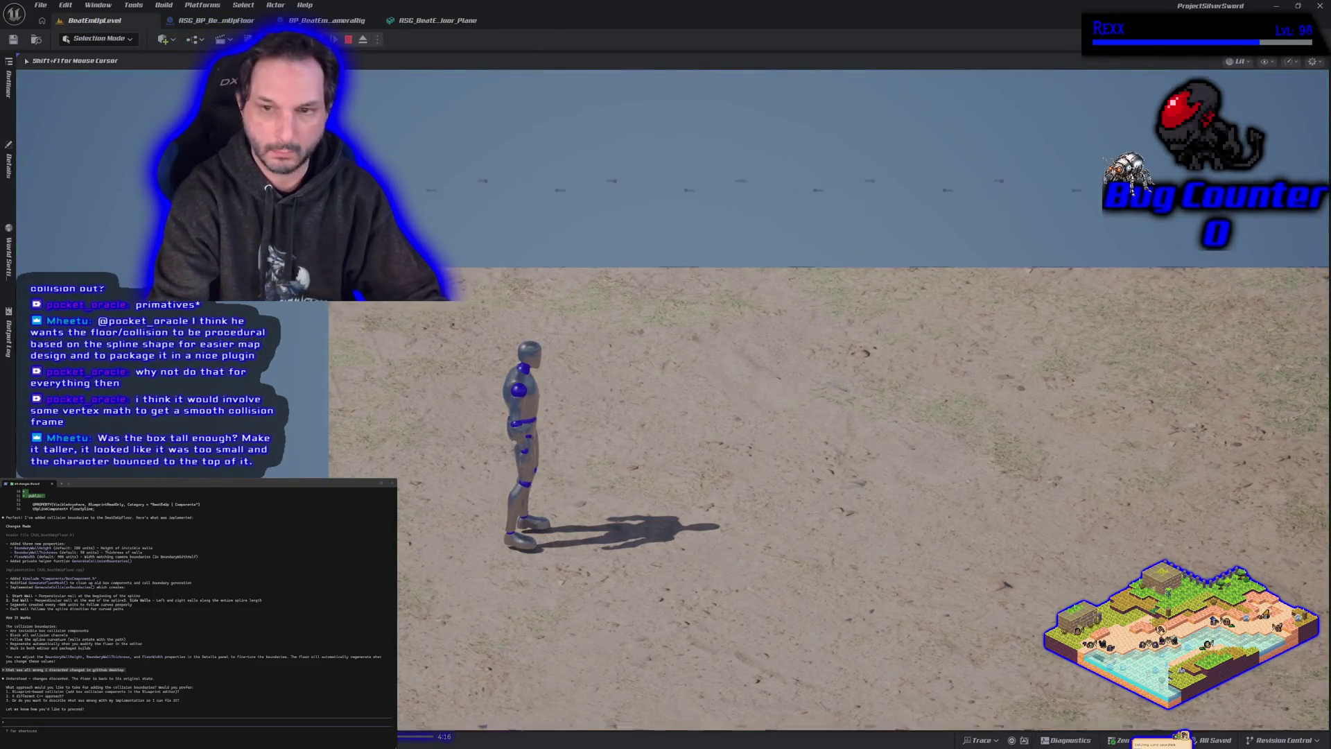
# Step: Show collision wireframes and run the character along the back wall into the left corner
pyautogui.press('d')
pyautogui.press('w')
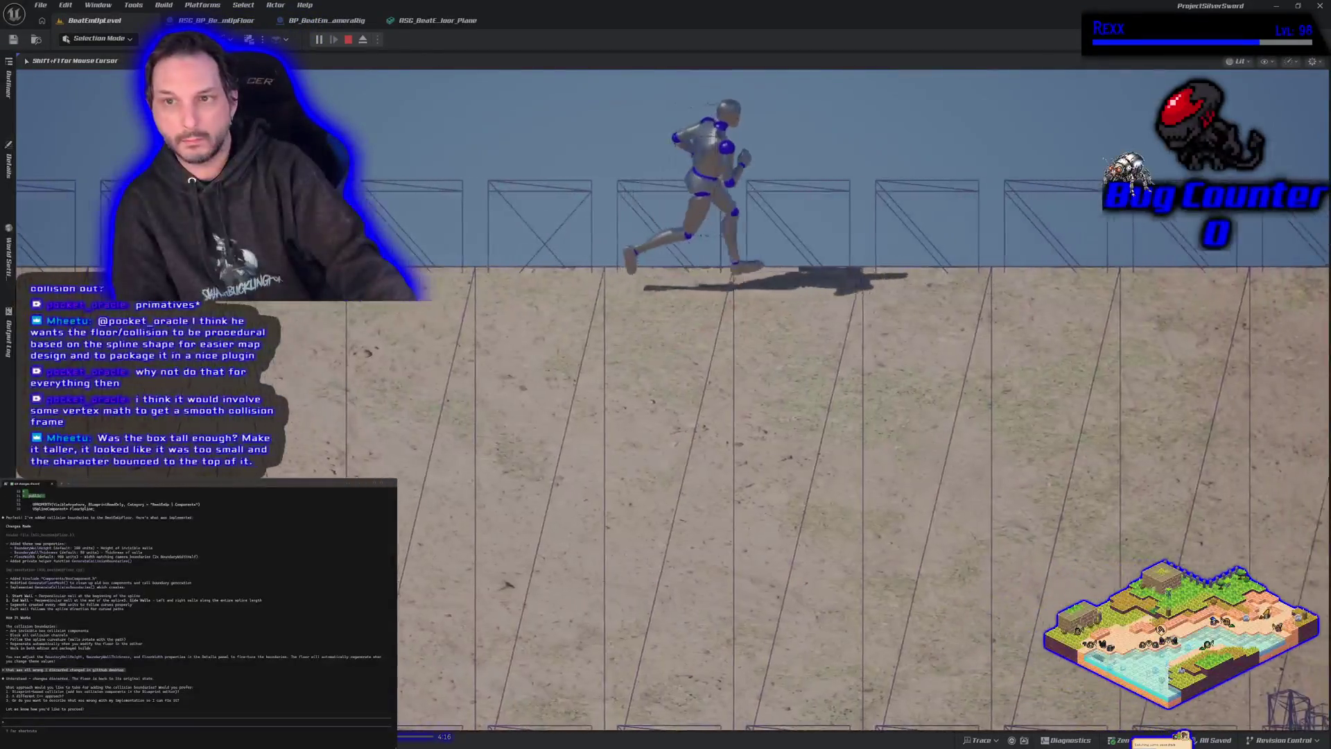
pyautogui.press('w')
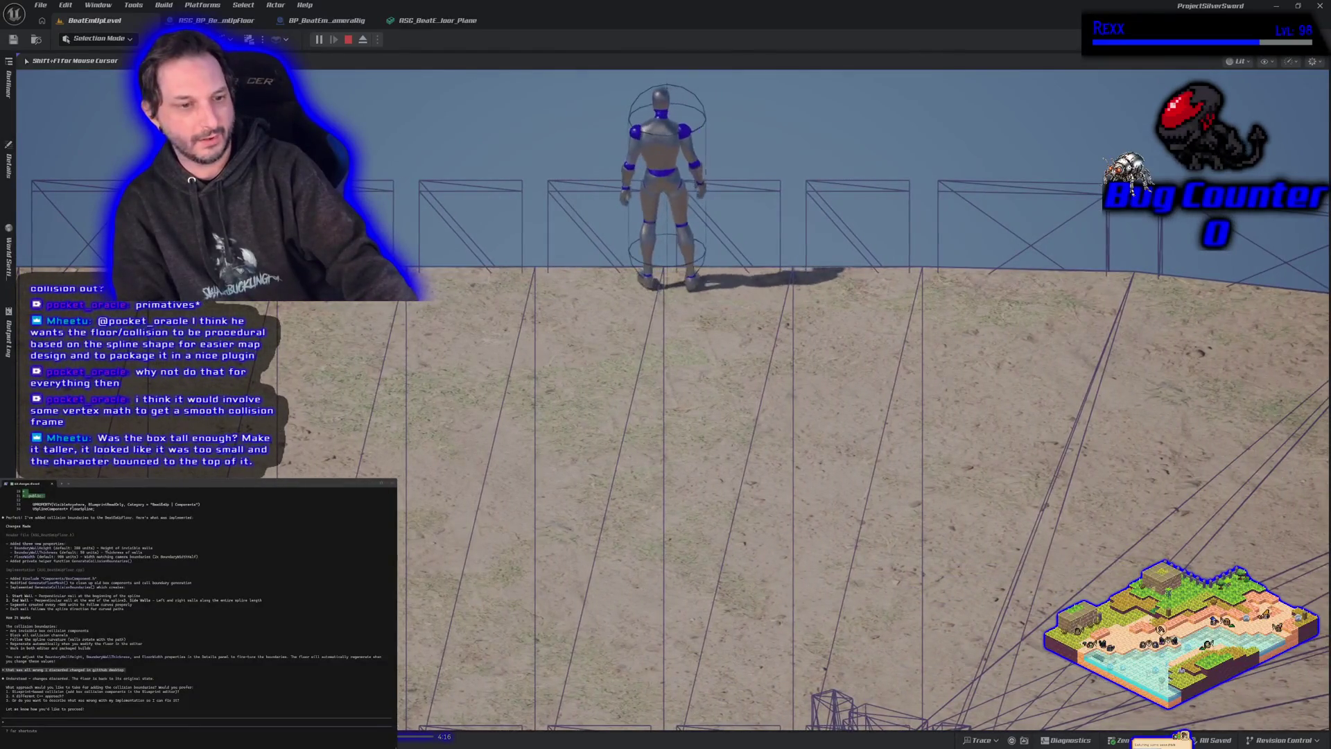
pyautogui.press('d')
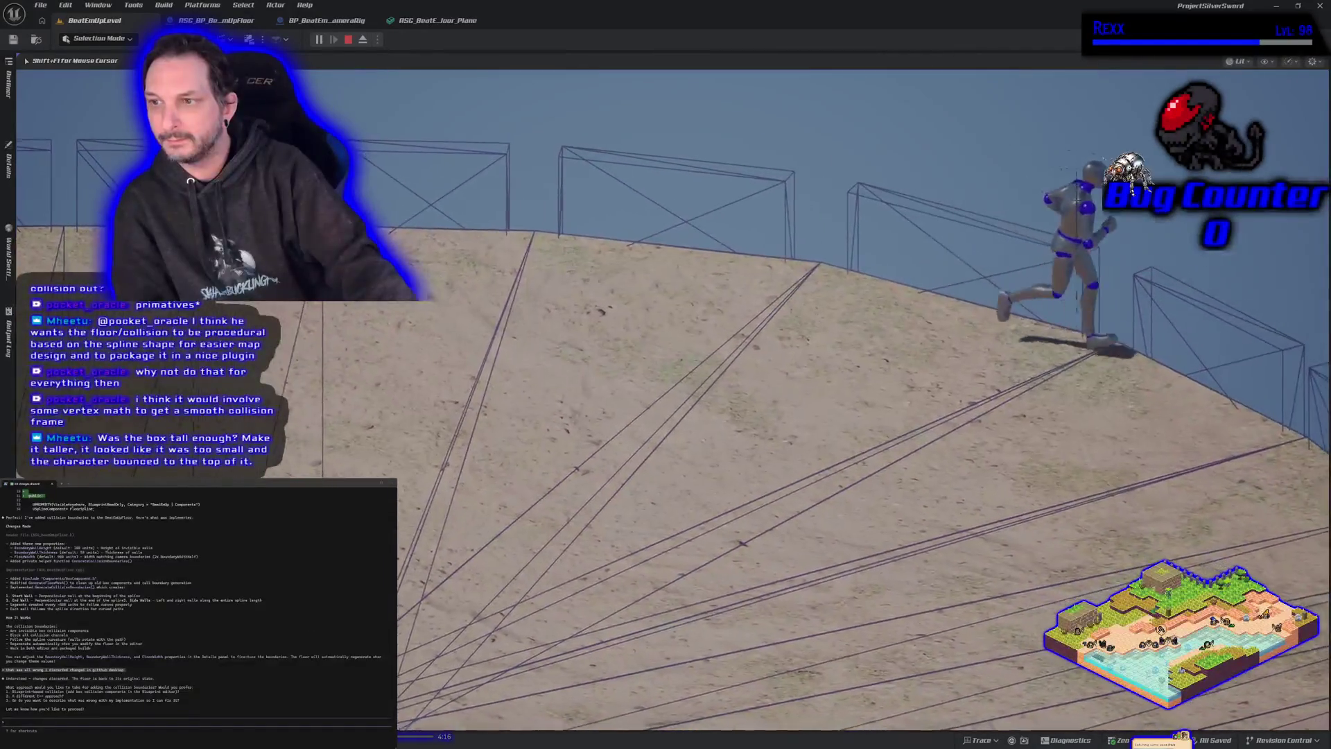
pyautogui.press('d')
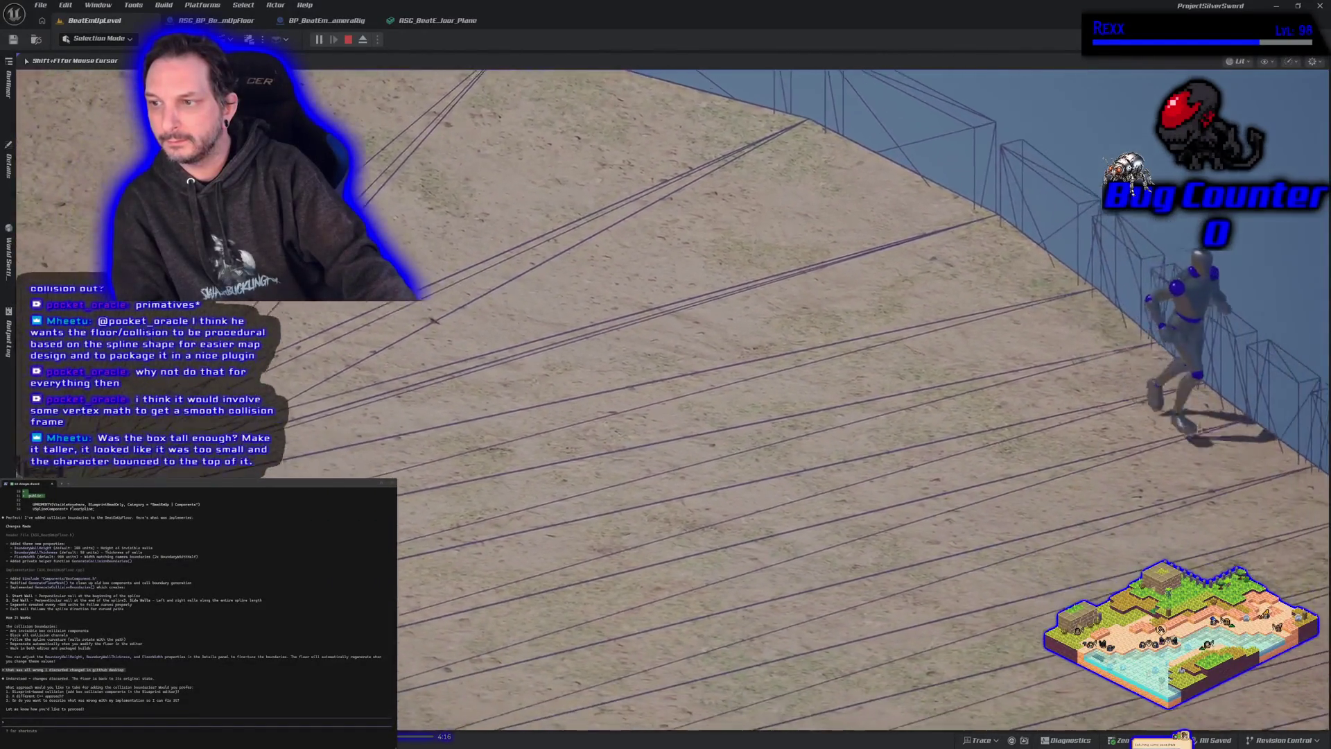
pyautogui.press('a')
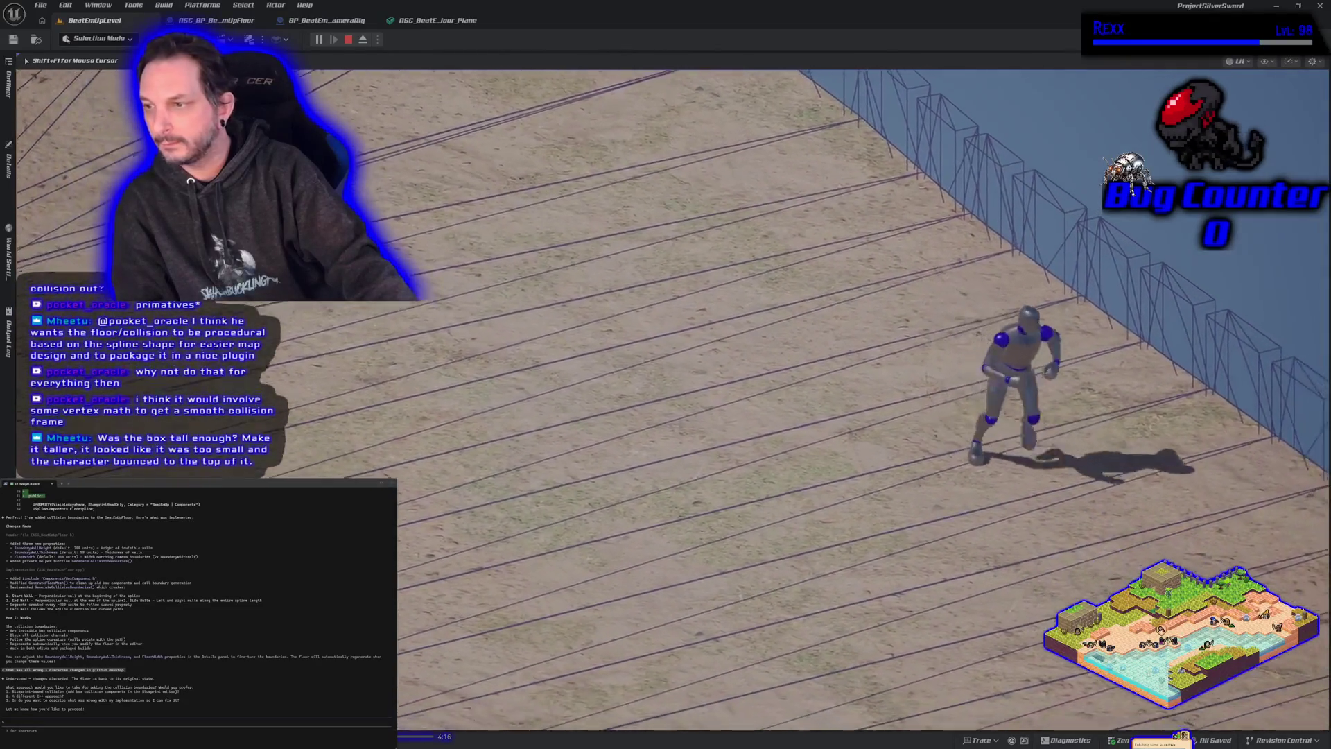
pyautogui.press('d')
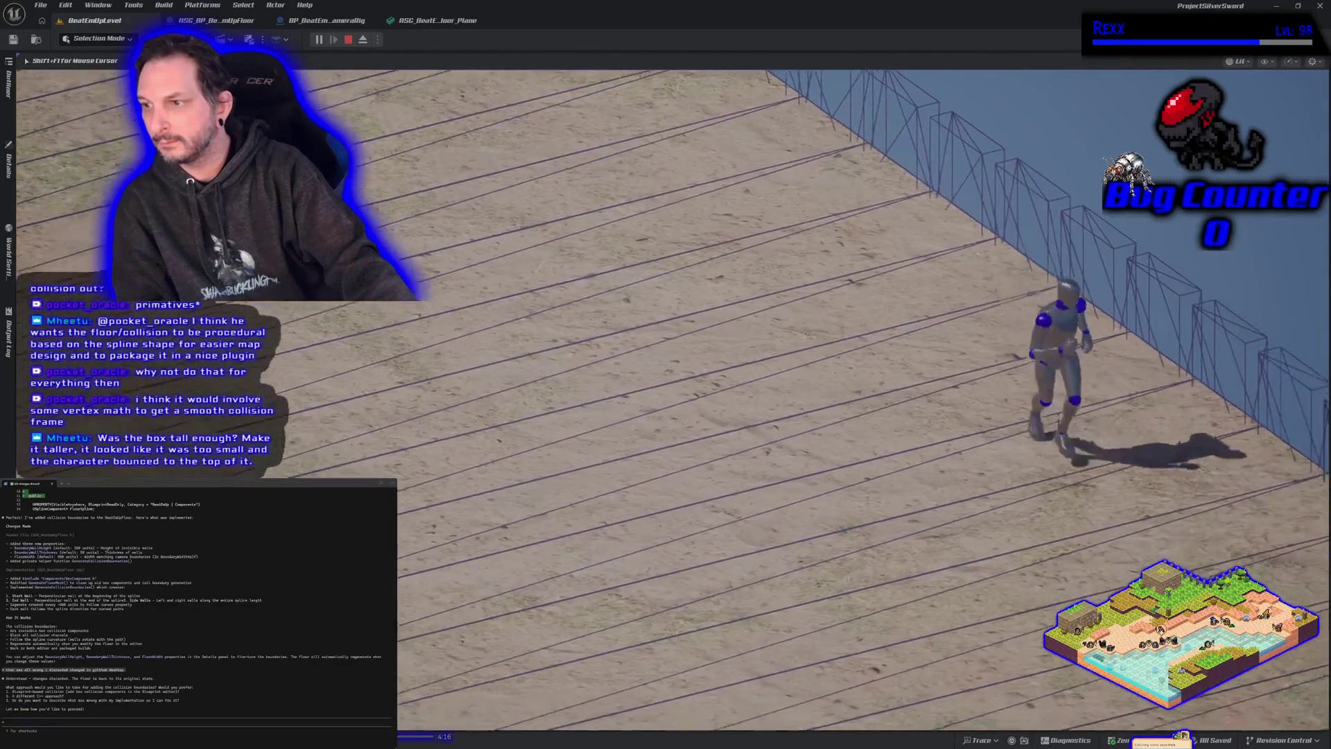
pyautogui.press('a')
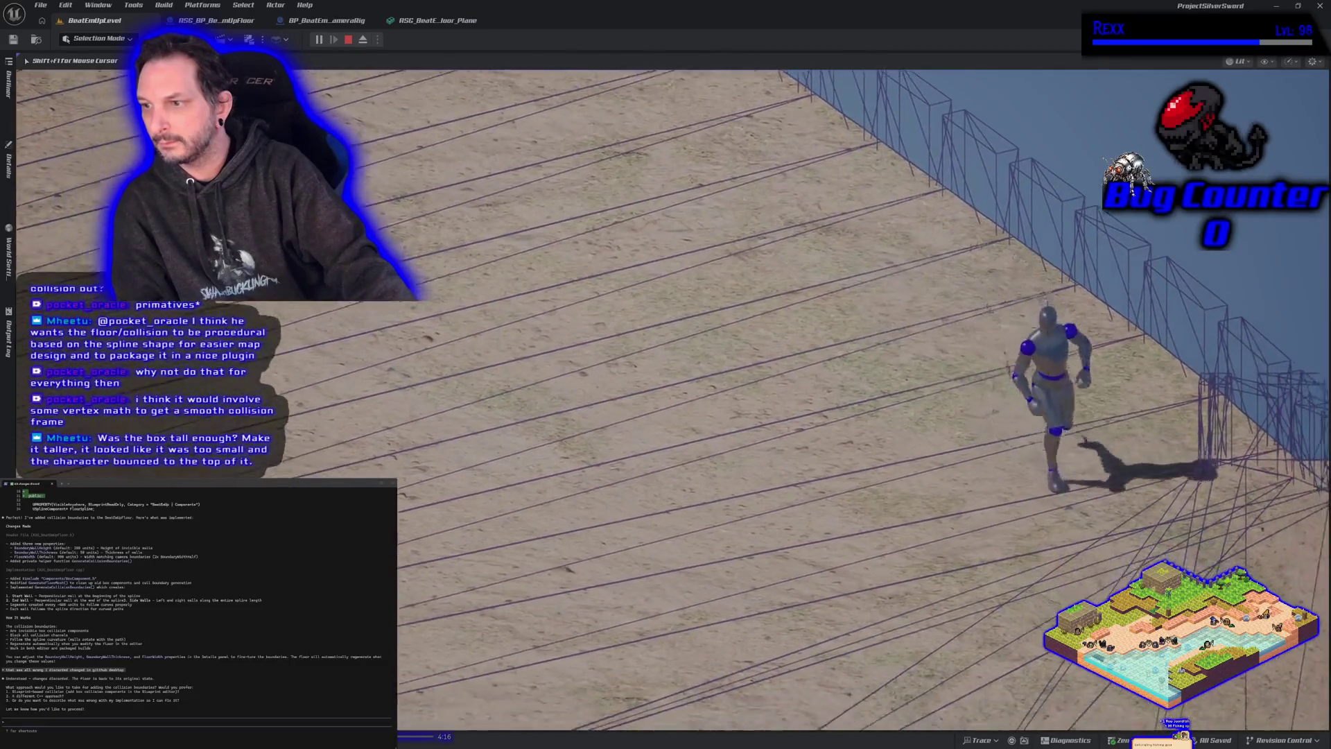
pyautogui.press('w')
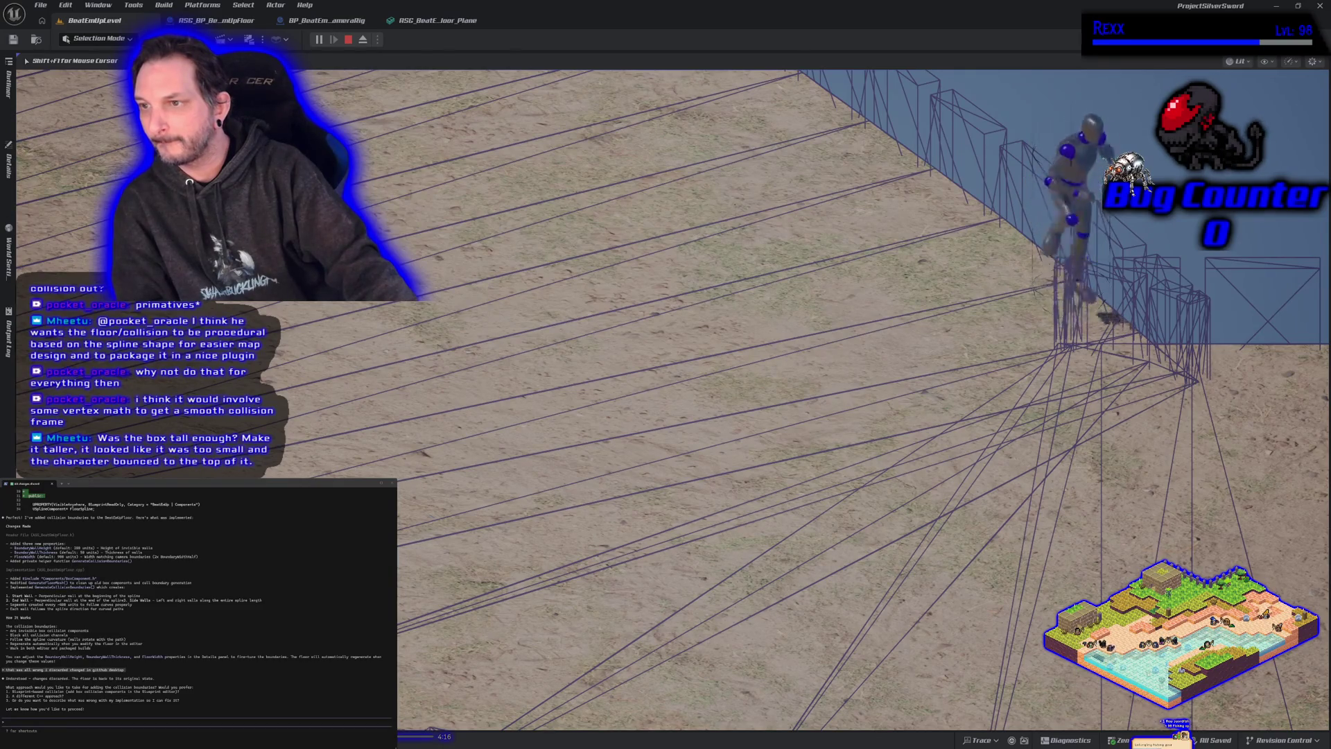
pyautogui.press('a')
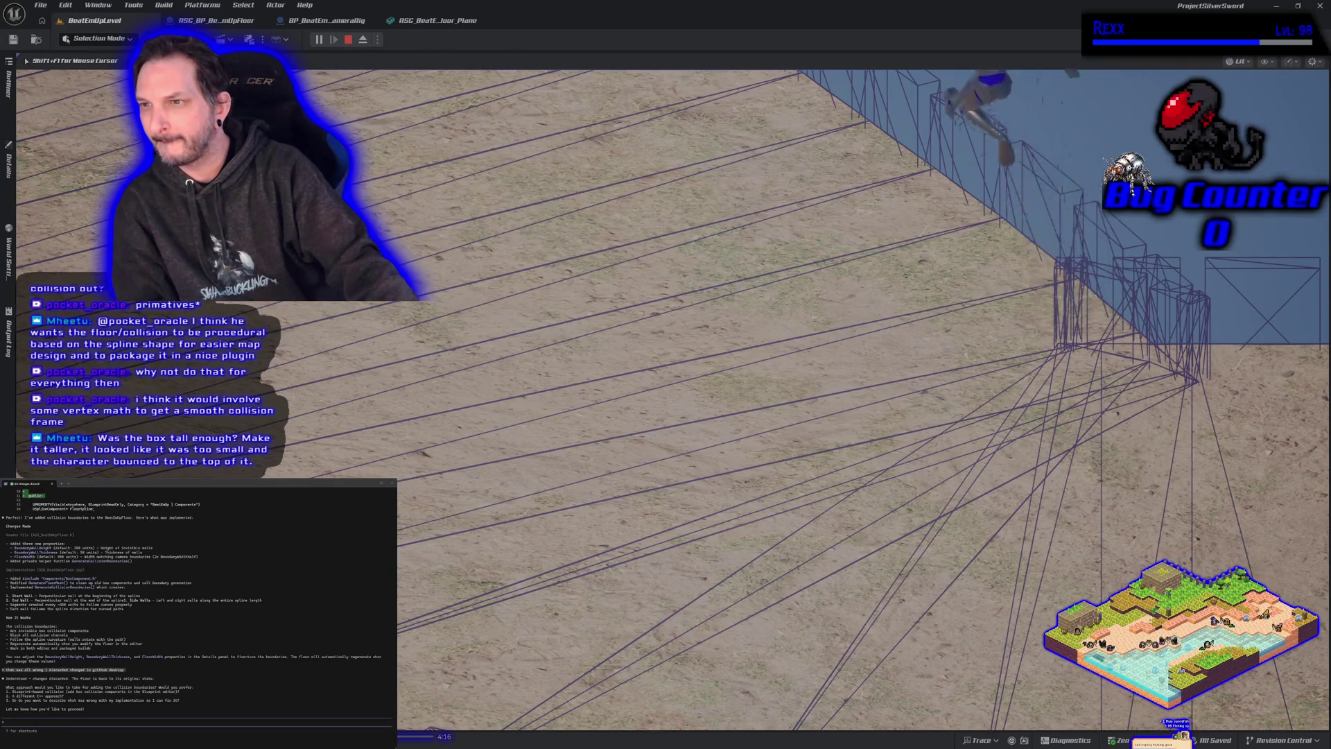
pyautogui.press('d')
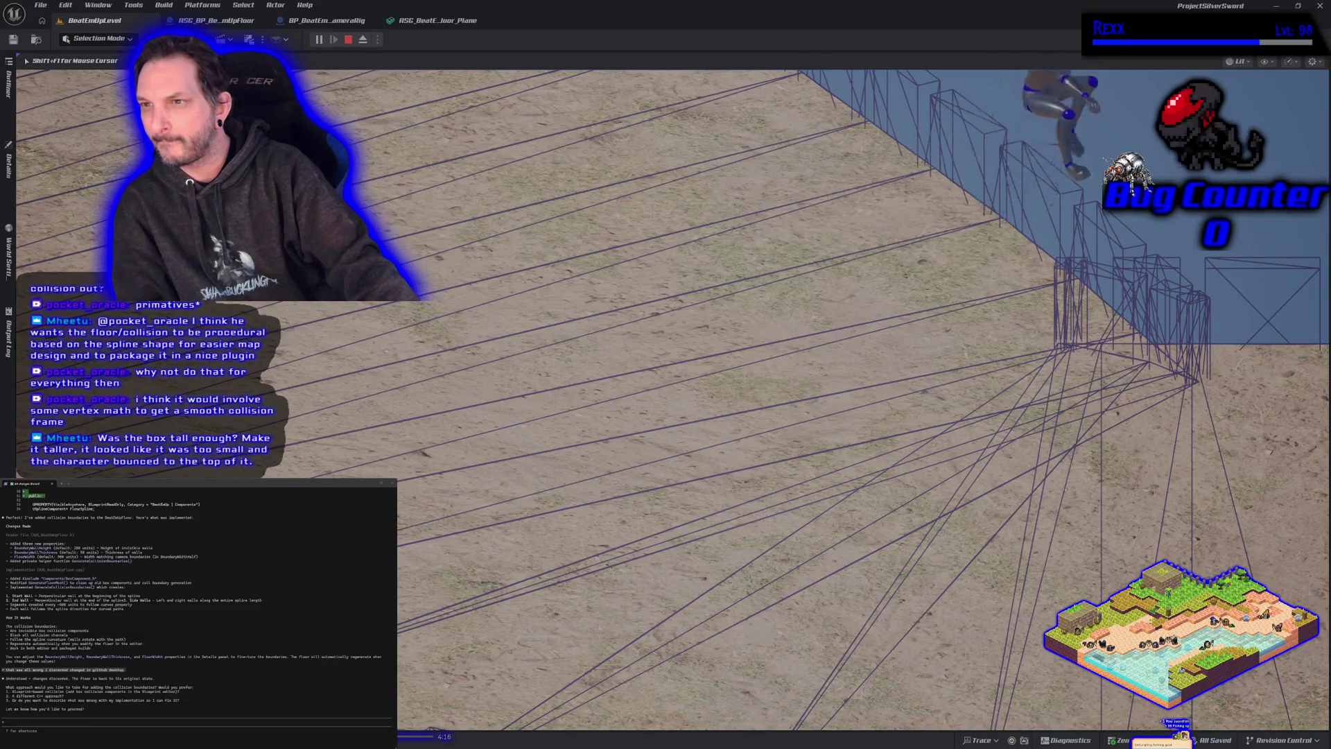
pyautogui.press('a')
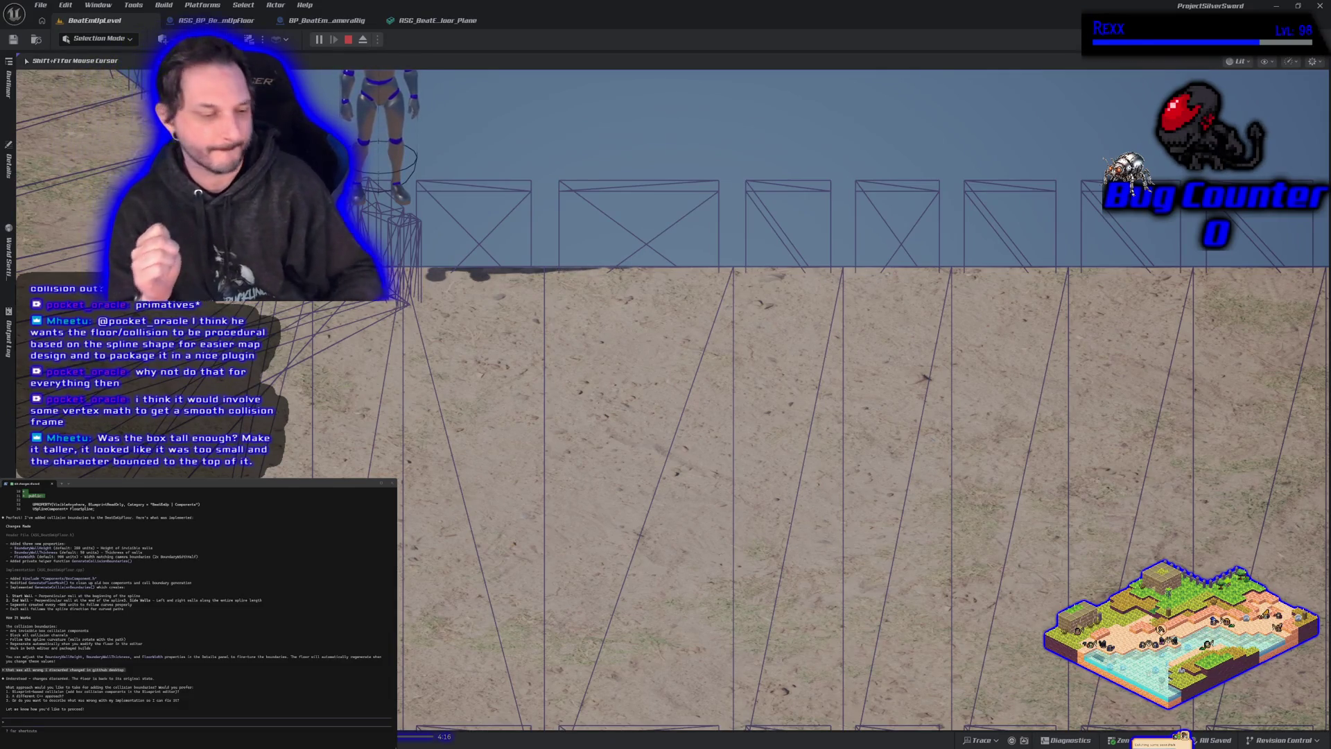
pyautogui.press('s')
pyautogui.press('d')
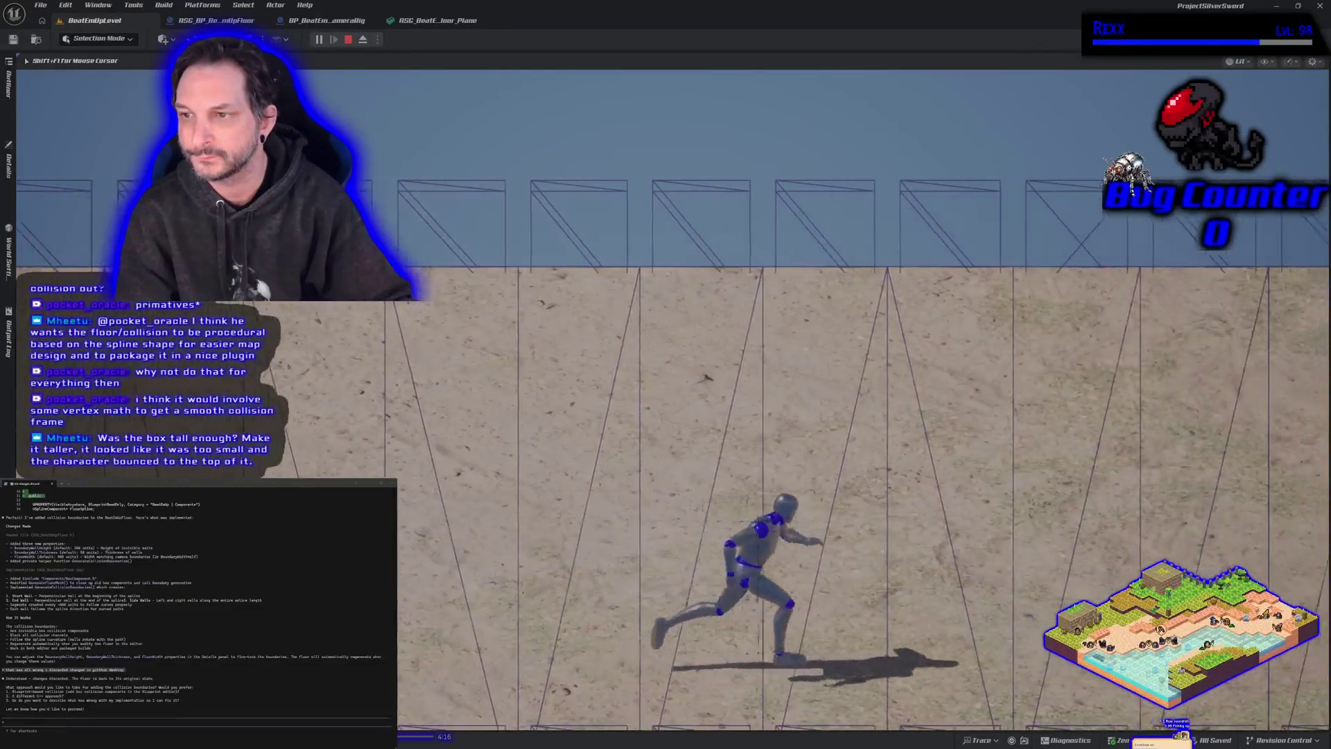
pyautogui.press('w')
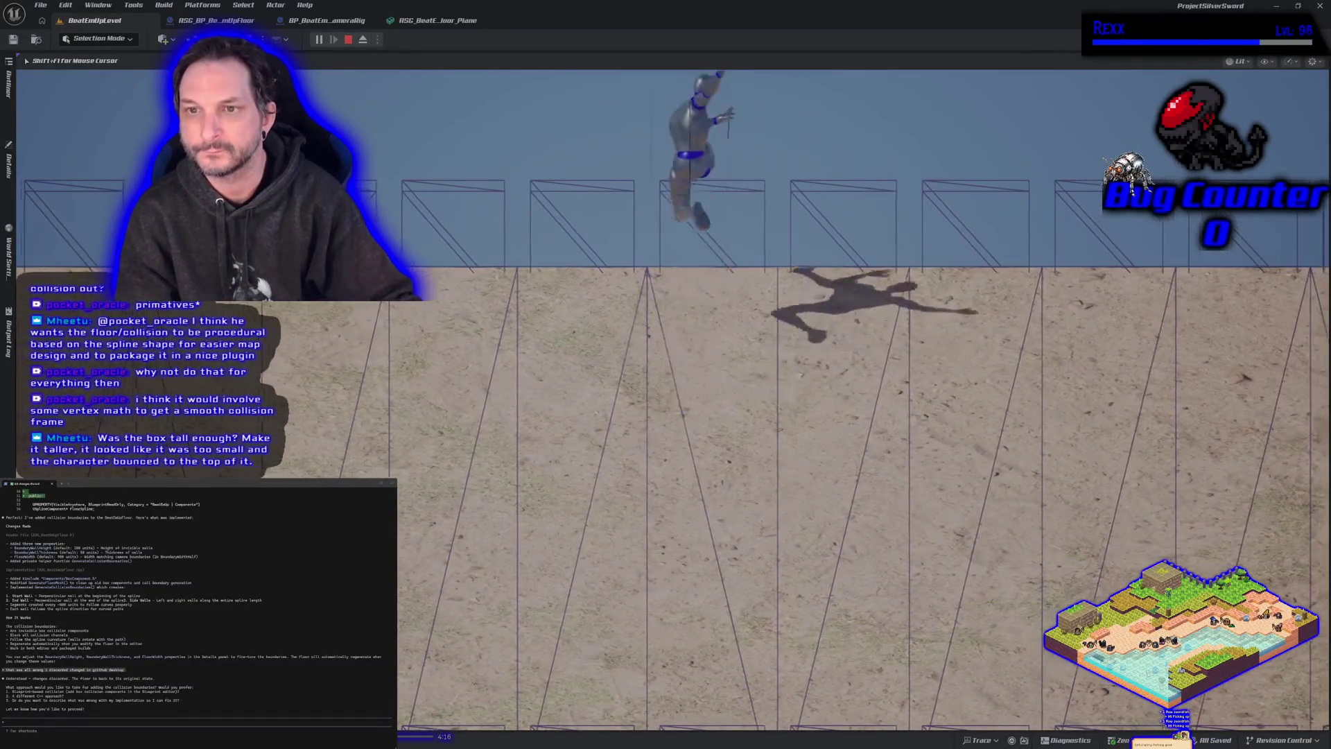
pyautogui.press('a')
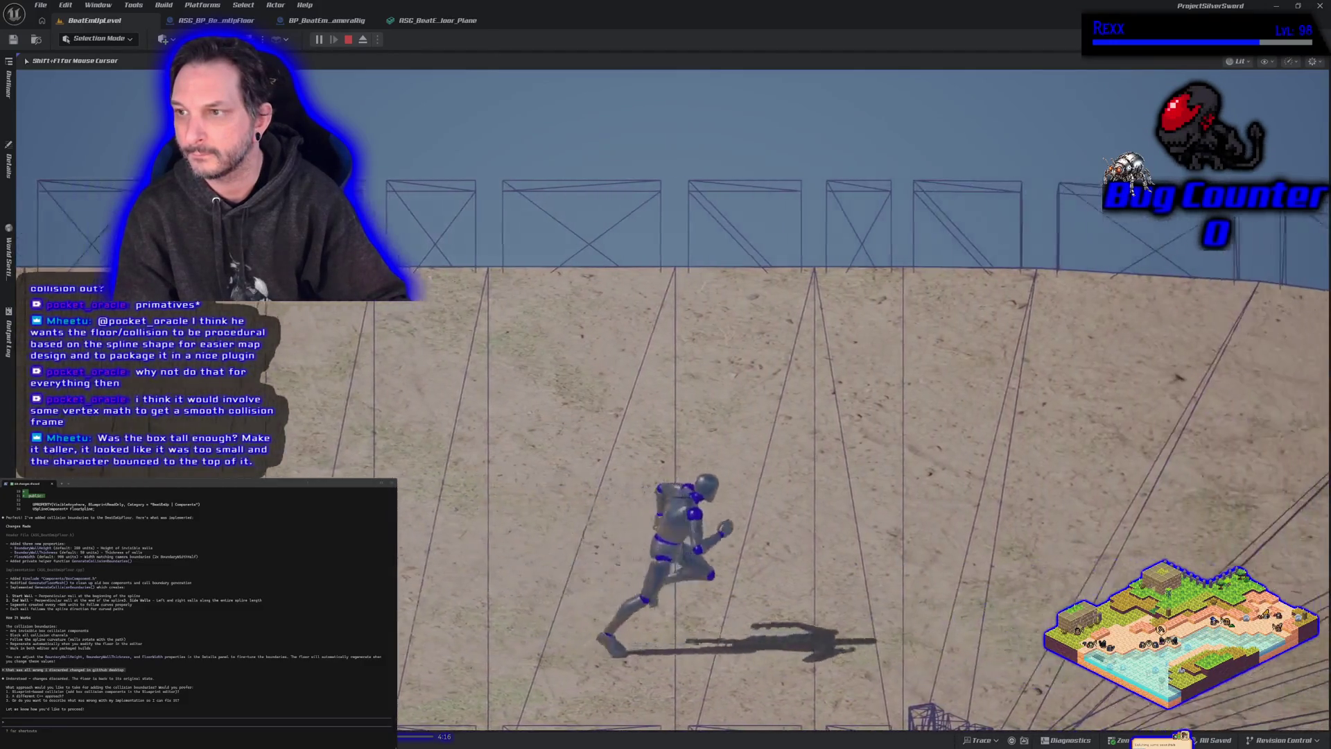
pyautogui.press('a')
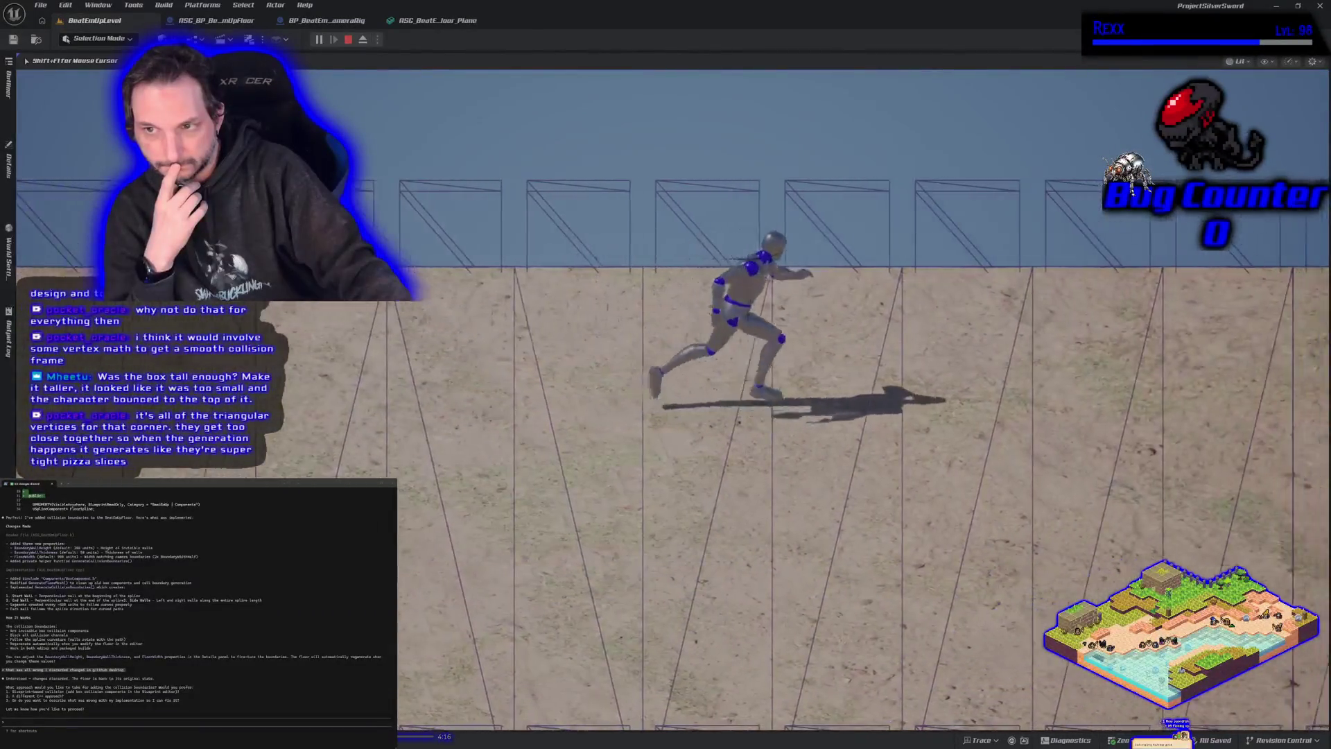
pyautogui.press('Escape')
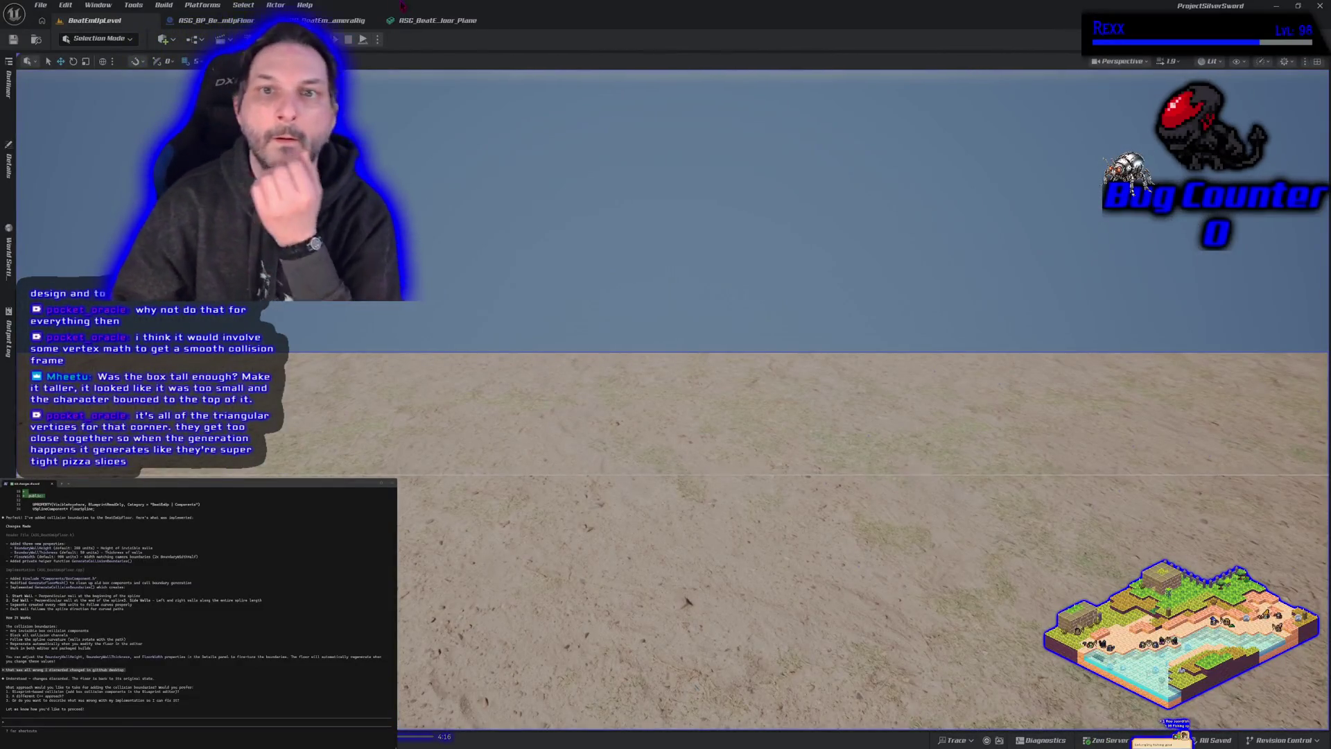
# Step: Open the ASG floor Plane mesh editor and orbit to frame the plane and its collision wall
pyautogui.click(429, 20)
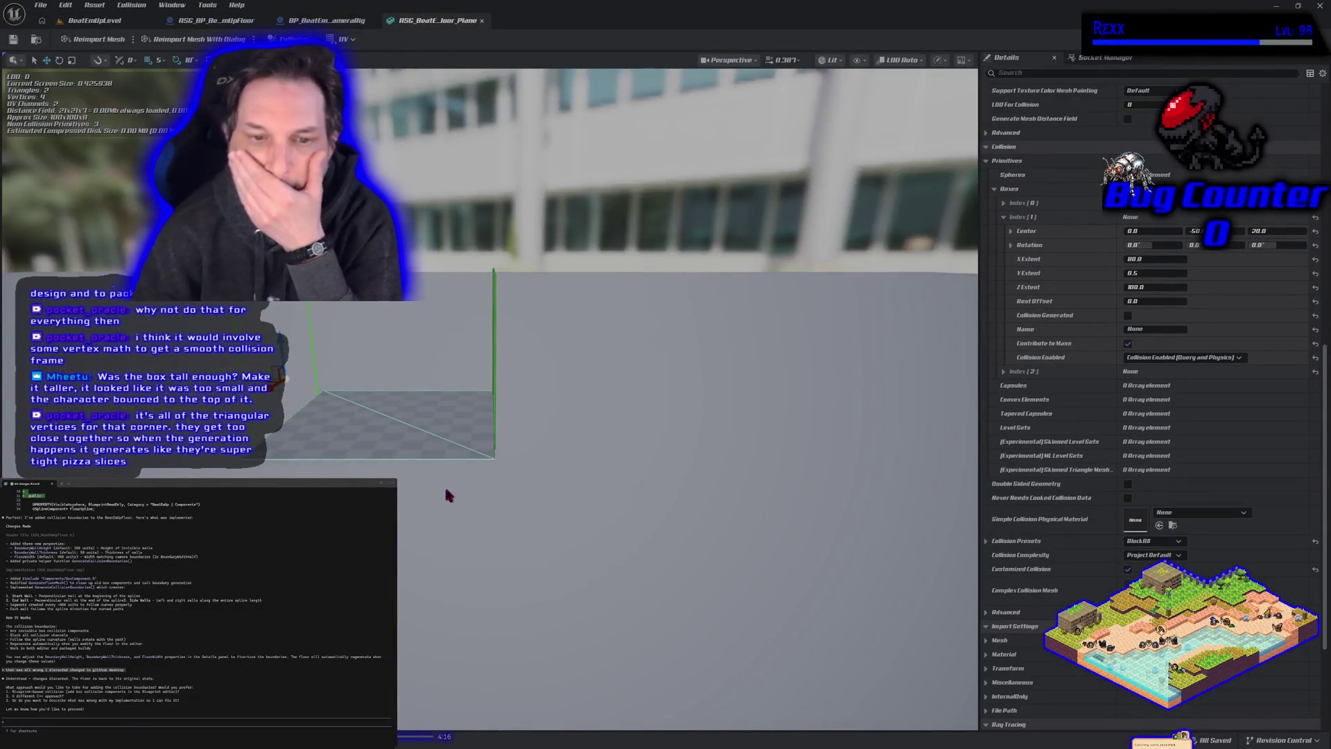
pyautogui.moveTo(447, 494)
pyautogui.mouseDown()
pyautogui.moveTo(374, 471)
pyautogui.moveTo(440, 480)
pyautogui.mouseUp()
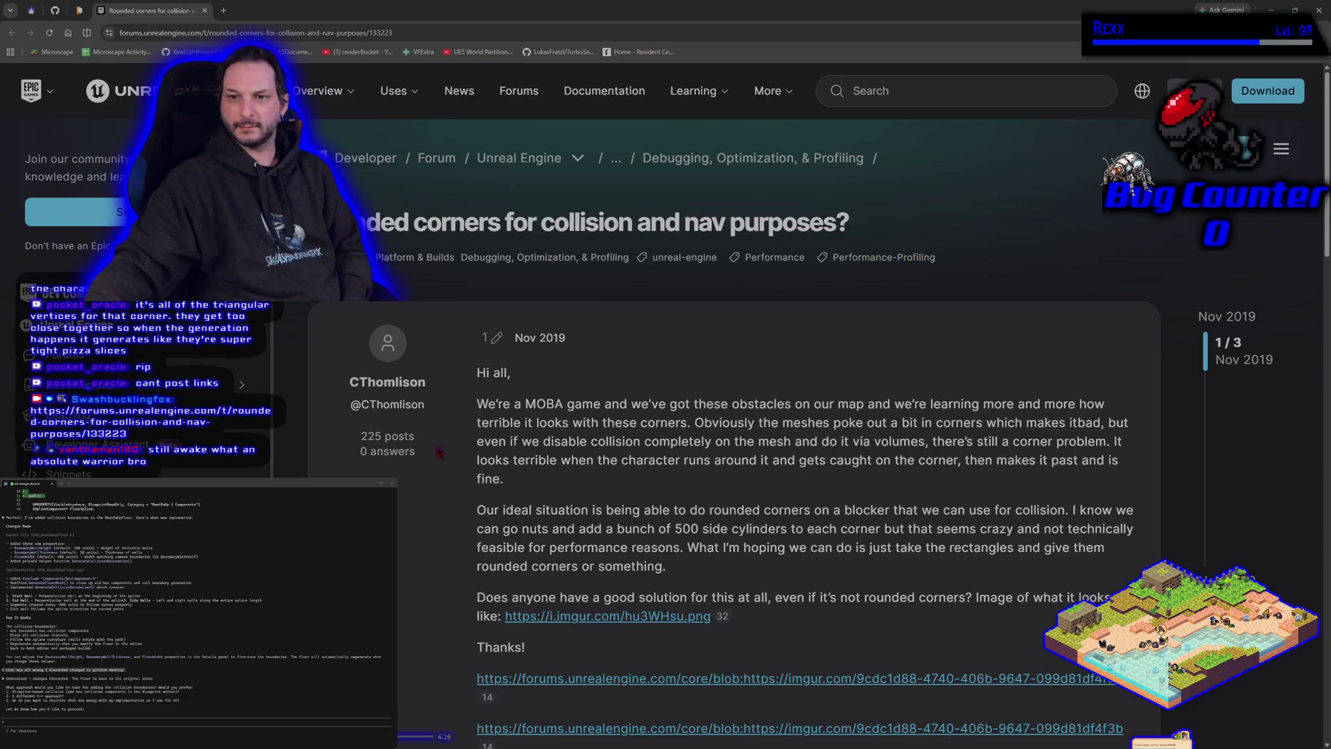
# Step: View the thread's linked imgur screenshot, then read the replies suggesting UCX convex or capsule collisions
pyautogui.scroll(-2, 439, 452)
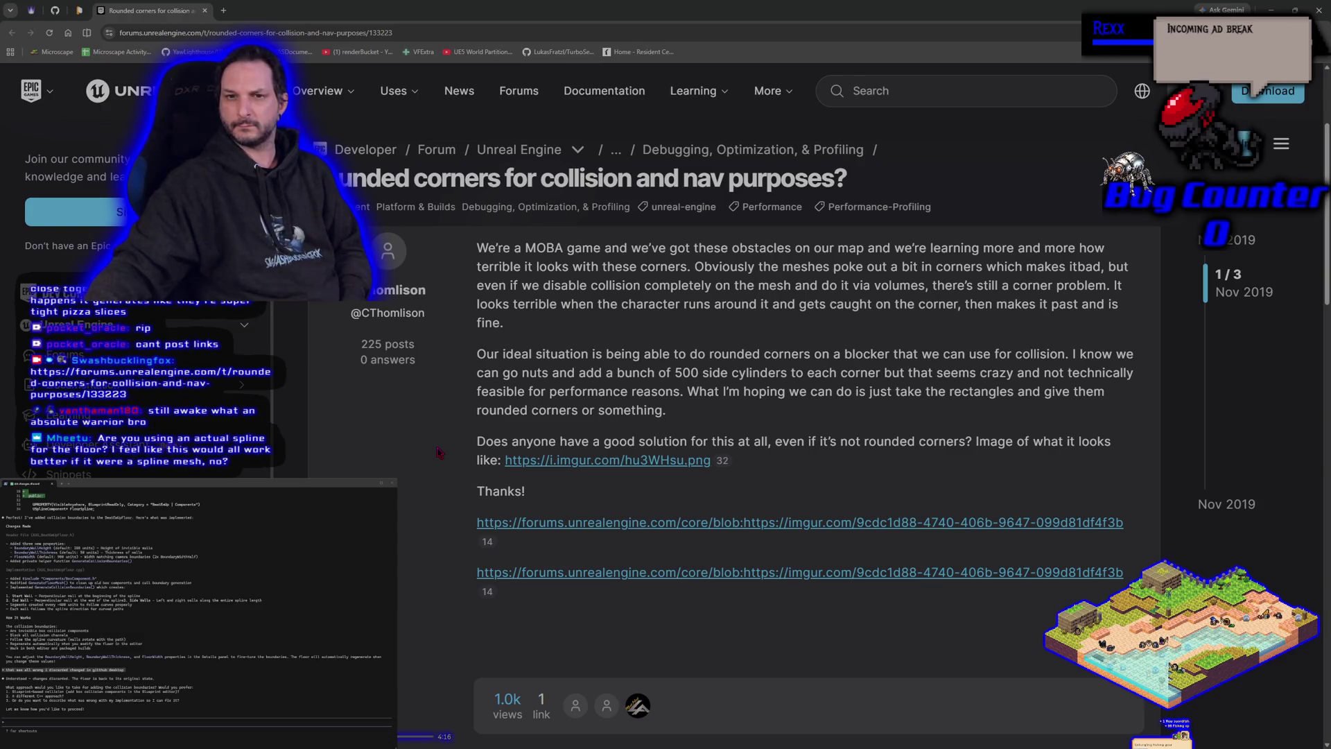
pyautogui.click(586, 460)
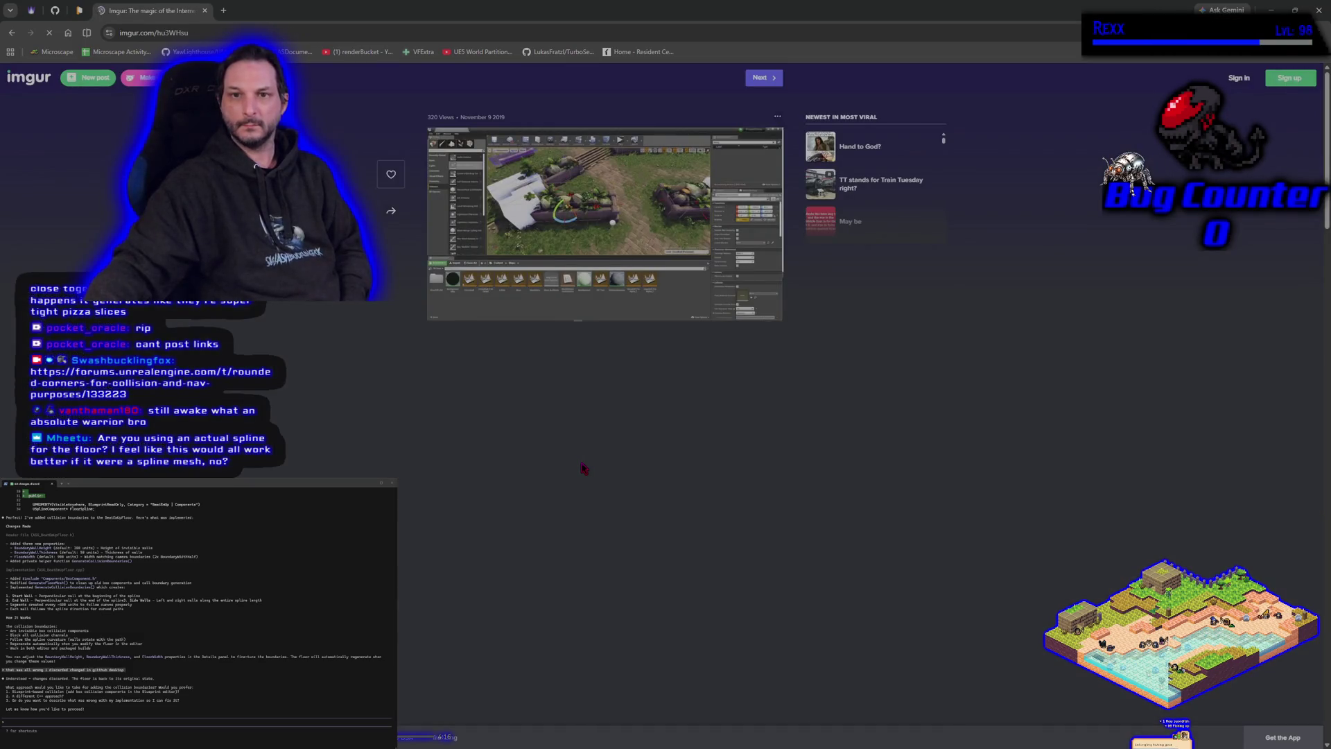
pyautogui.hotkey('alt', 'Left')
pyautogui.scroll(-4, 565, 442)
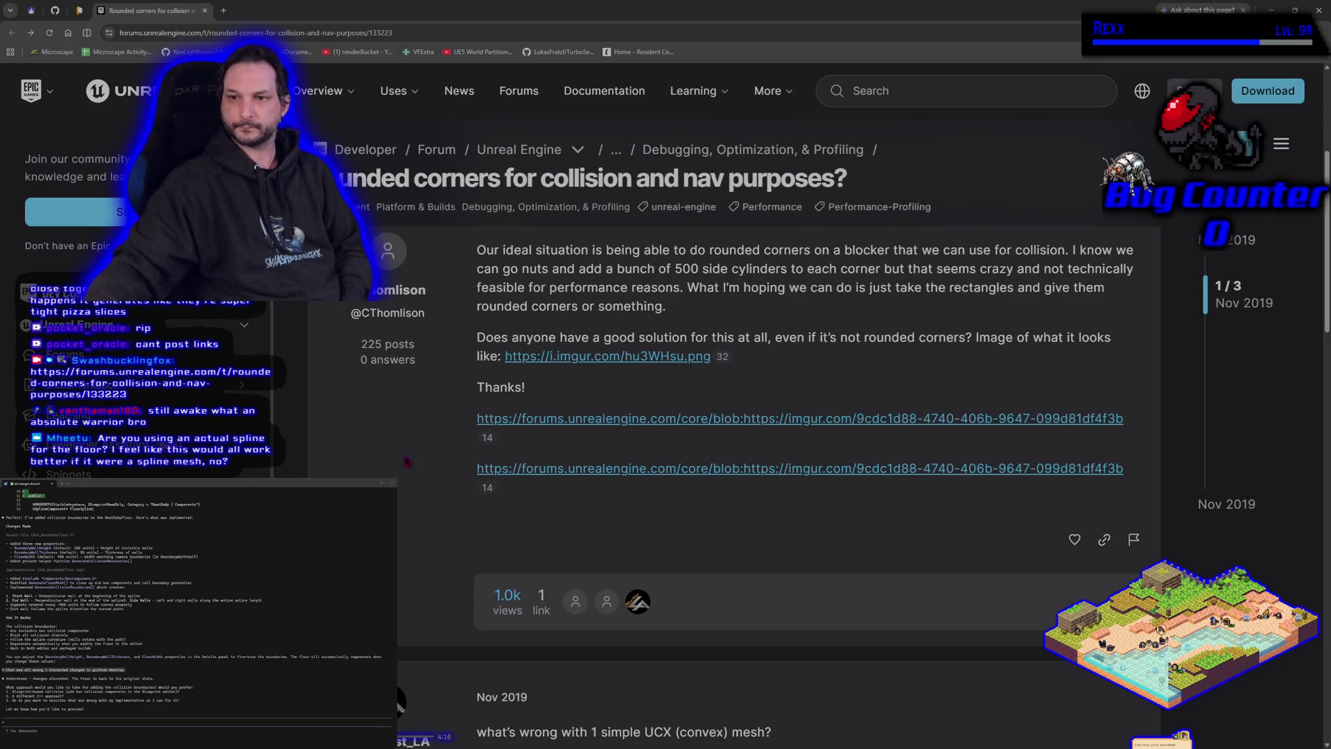
pyautogui.scroll(-4, 465, 504)
pyautogui.scroll(-1, 464, 504)
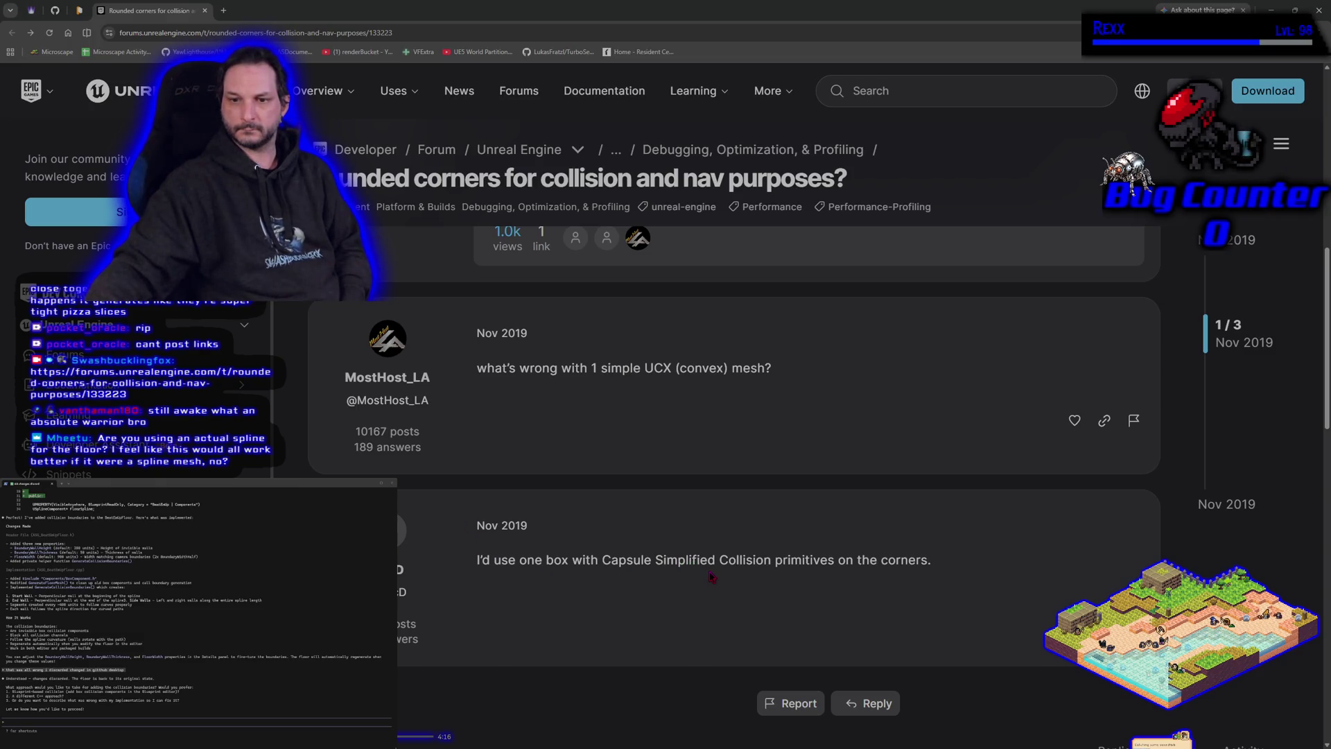
pyautogui.scroll(-2, 711, 575)
pyautogui.scroll(1, 703, 572)
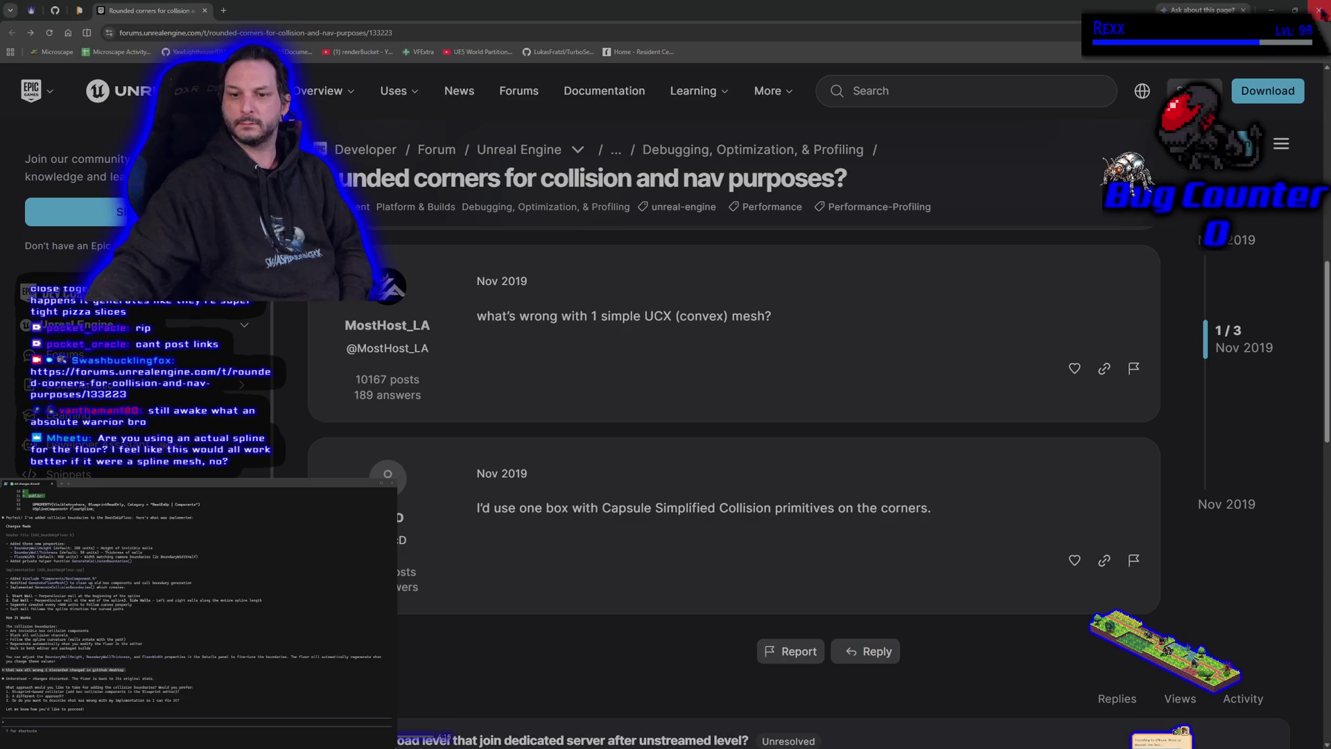
# Step: Open ASG_BP_BeatEmUpFloor in the full Blueprint editor, inspect its Construction Script, then return to BeatEmUpLevel
pyautogui.click(1320, 11)
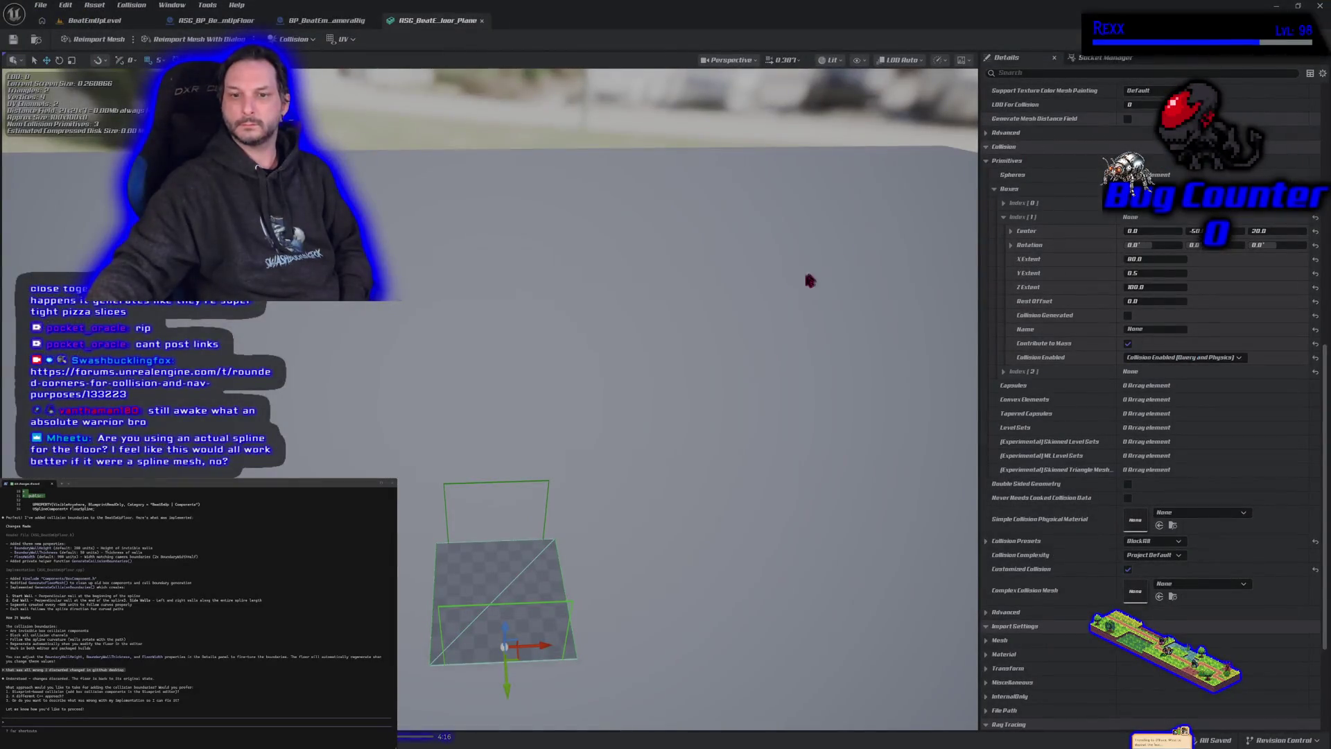
pyautogui.click(97, 21)
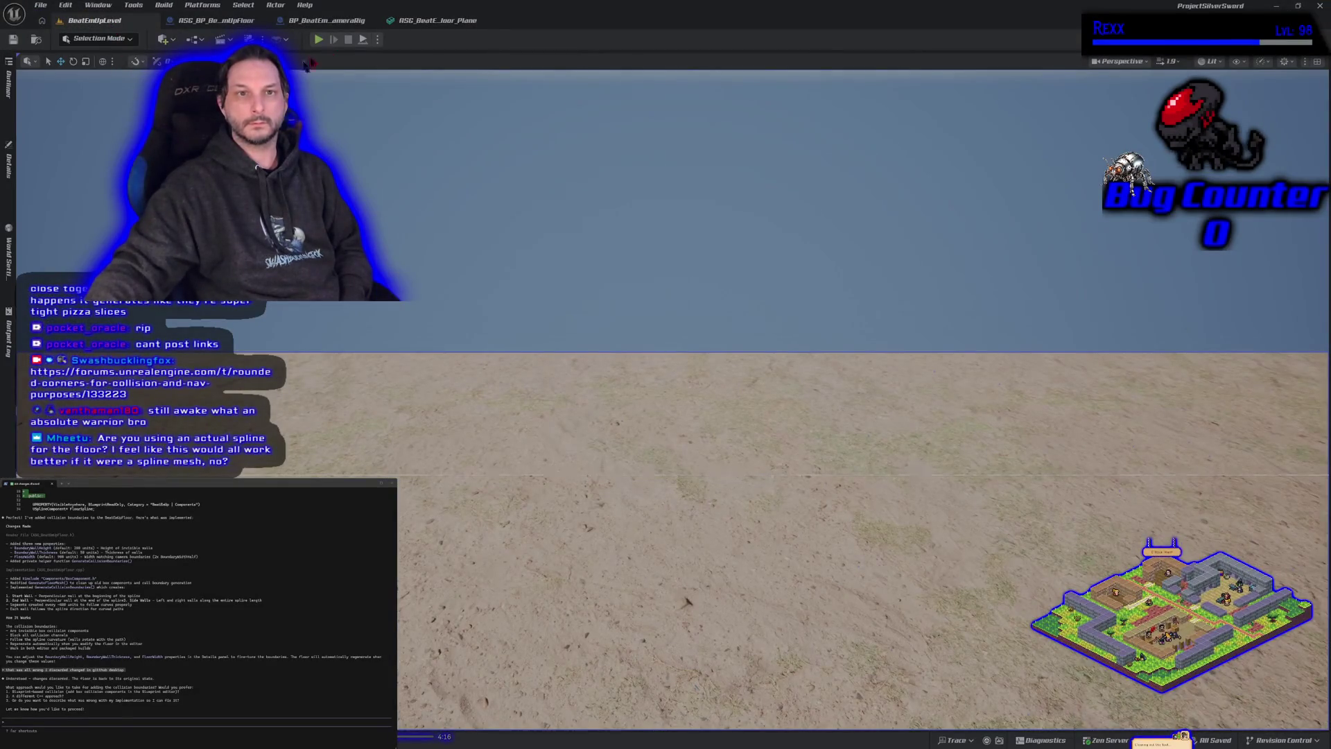
pyautogui.click(416, 21)
pyautogui.click(339, 21)
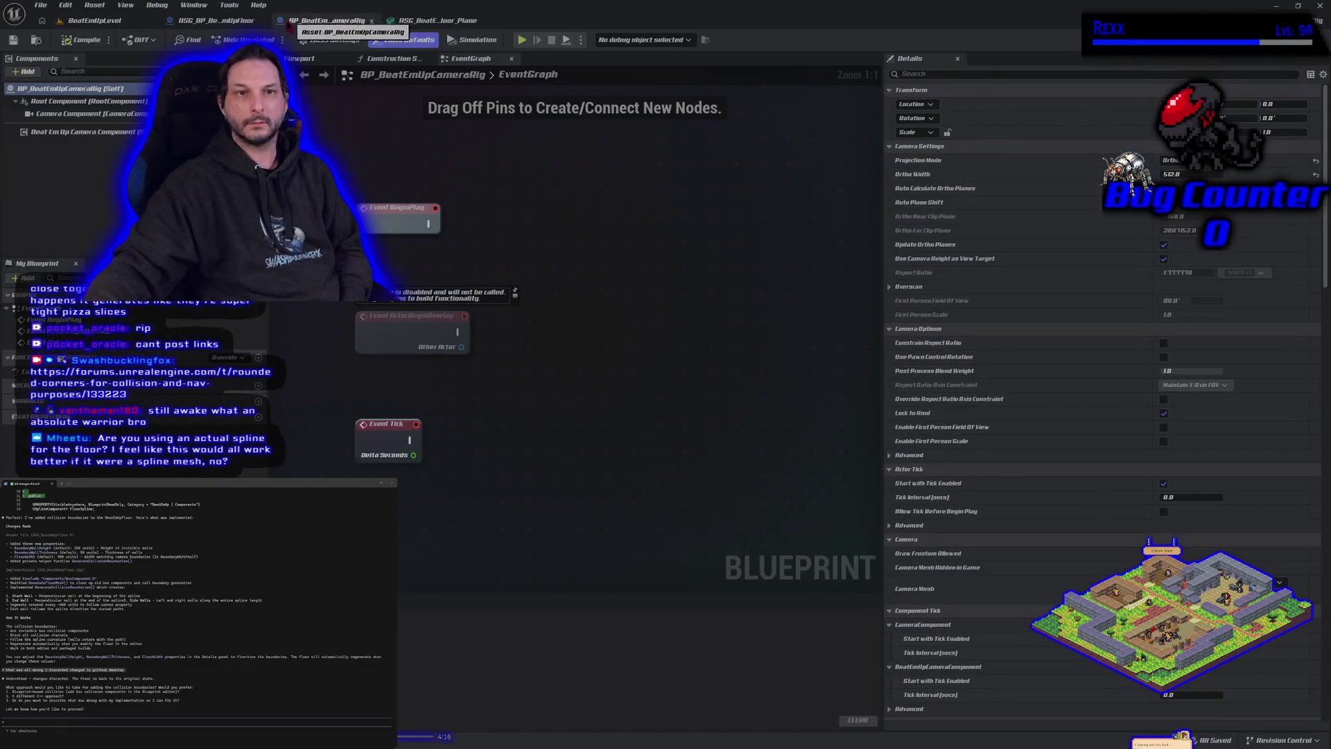
pyautogui.click(231, 25)
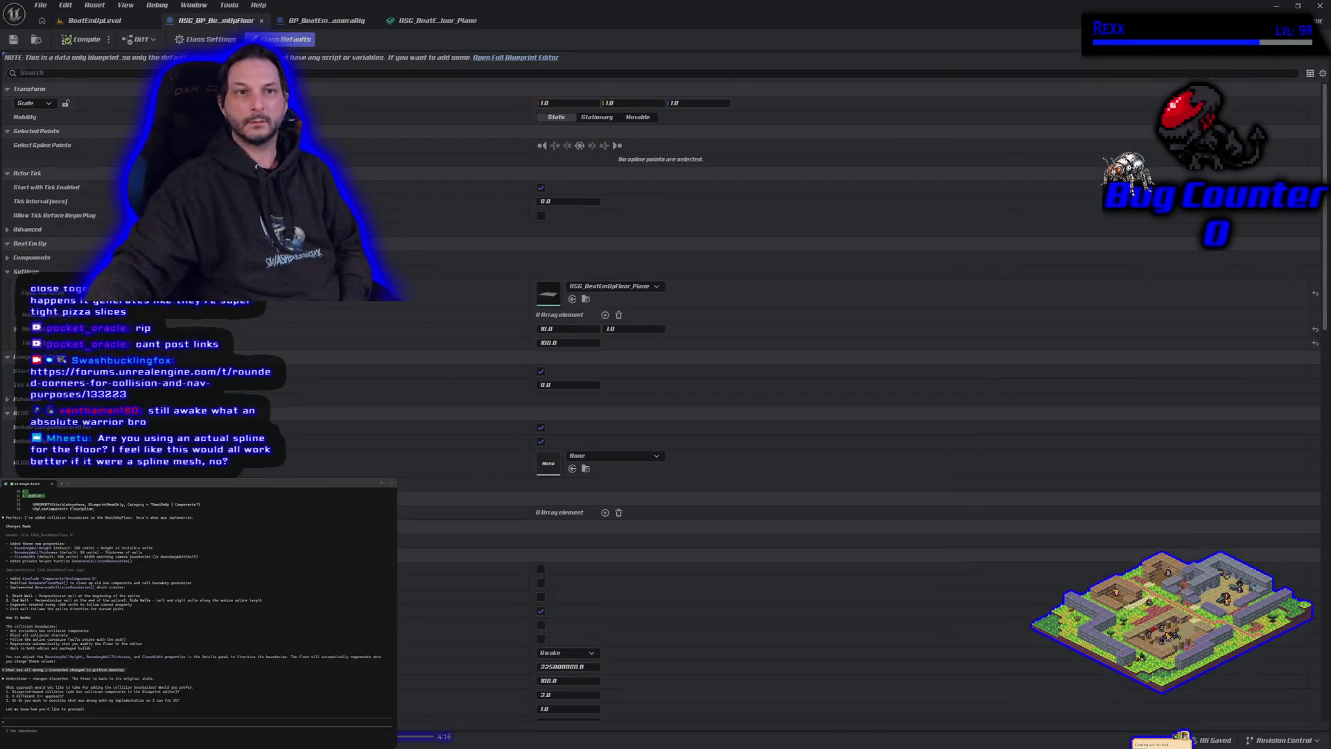
pyautogui.click(505, 60)
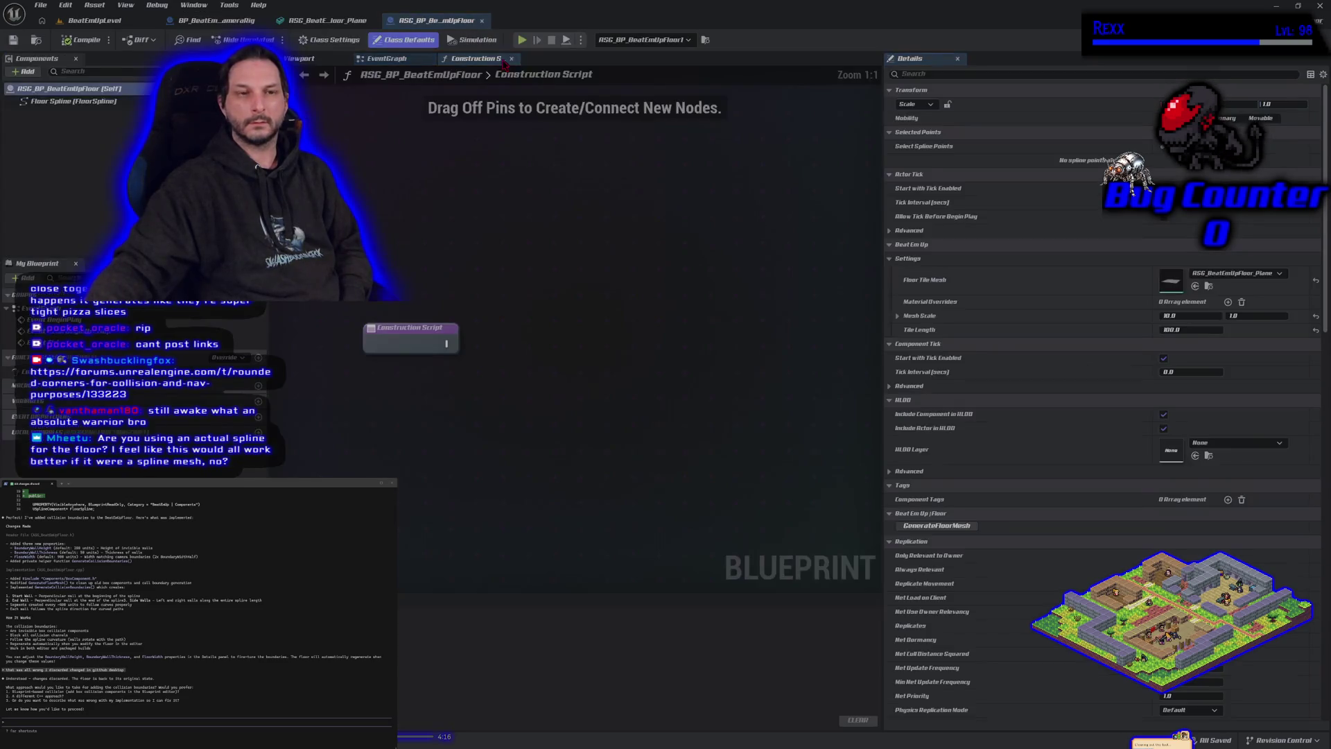
pyautogui.moveTo(117, 102); pyautogui.dragTo(507, 189)
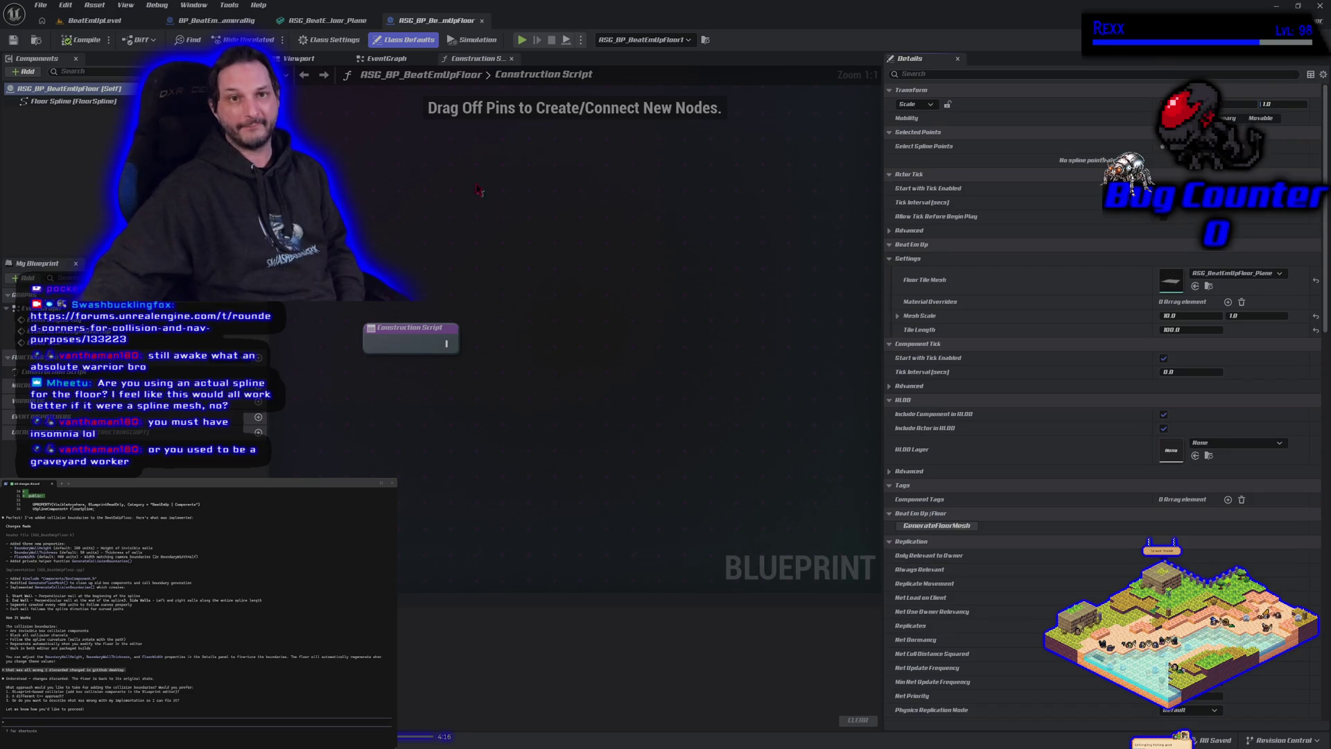
pyautogui.click(201, 22)
pyautogui.click(94, 20)
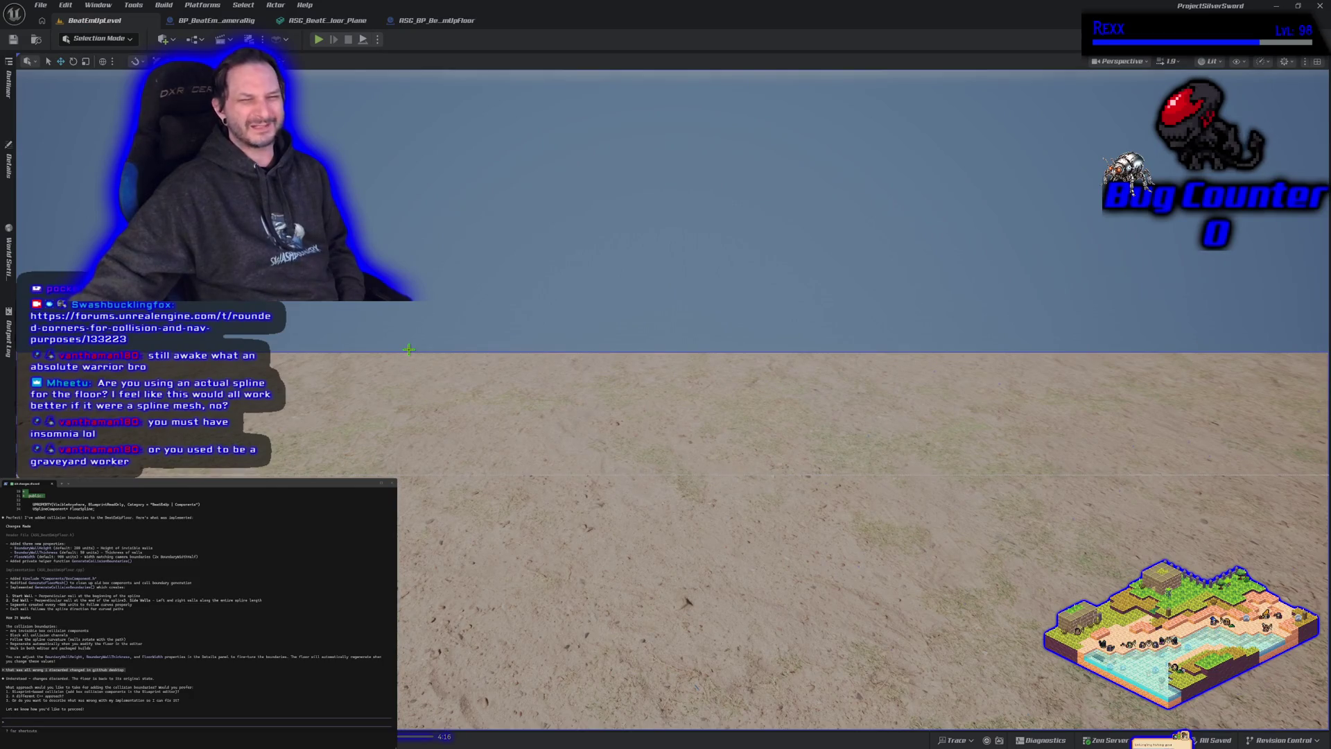
pyautogui.click(423, 20)
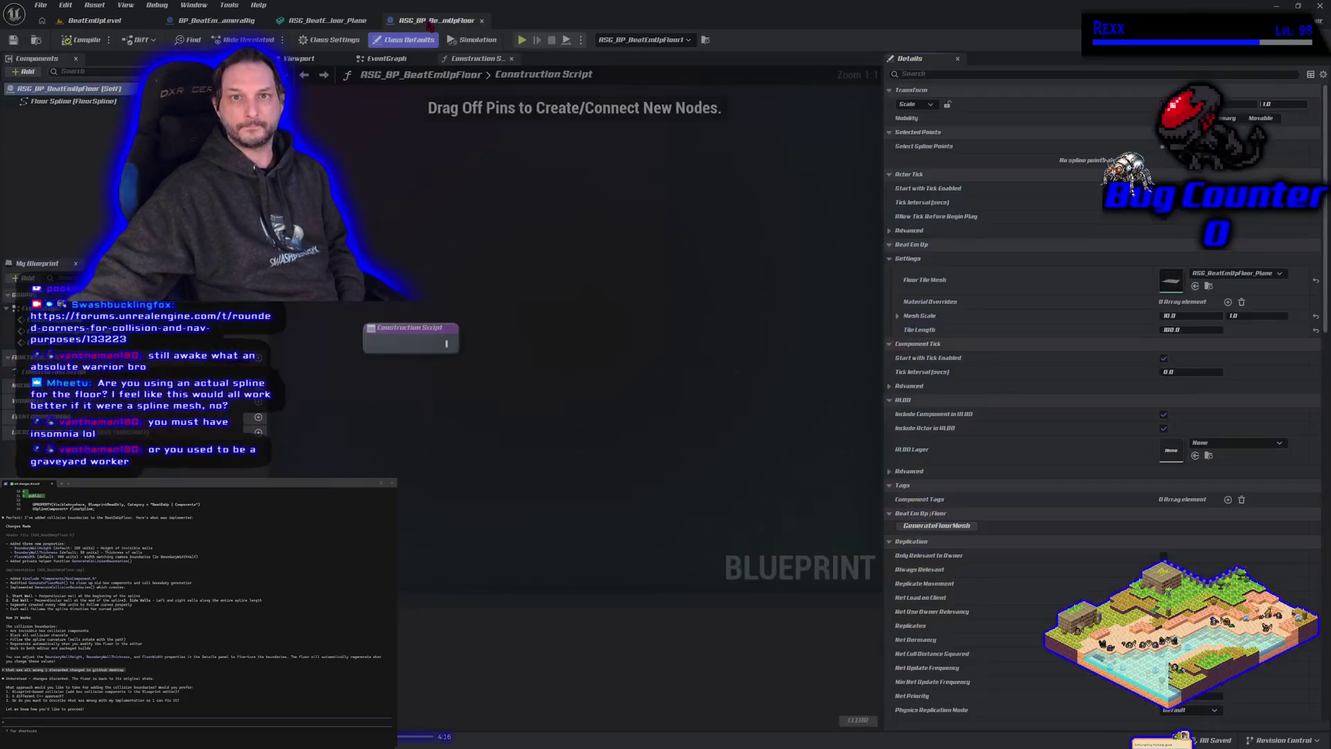
pyautogui.click(897, 316)
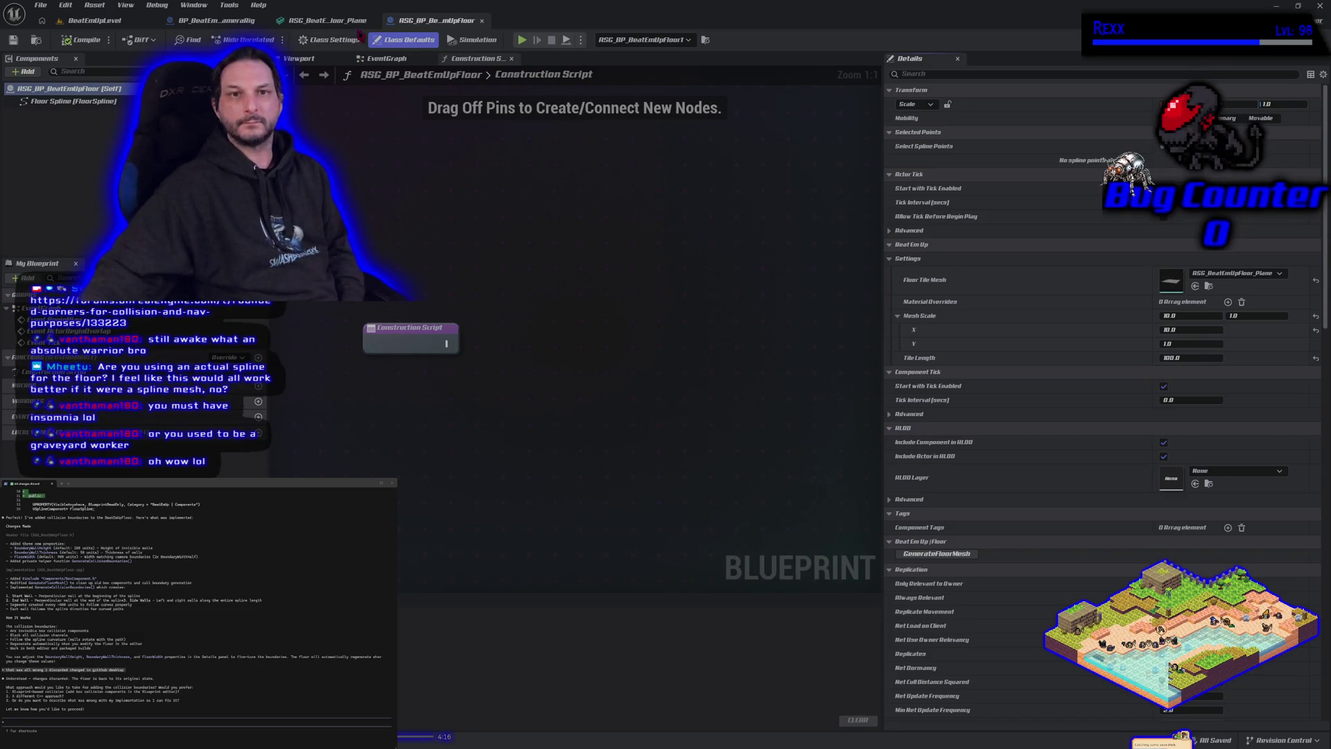
pyautogui.click(333, 20)
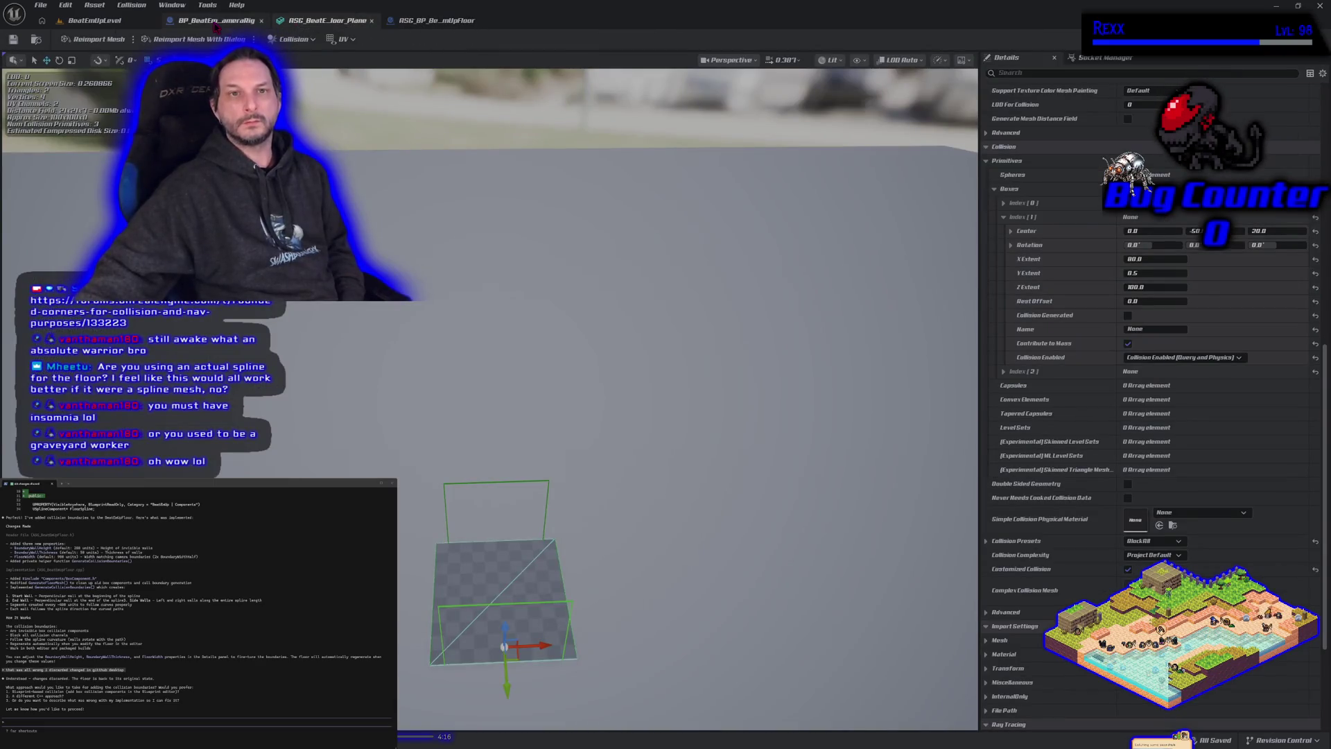
pyautogui.click(213, 21)
pyautogui.click(93, 20)
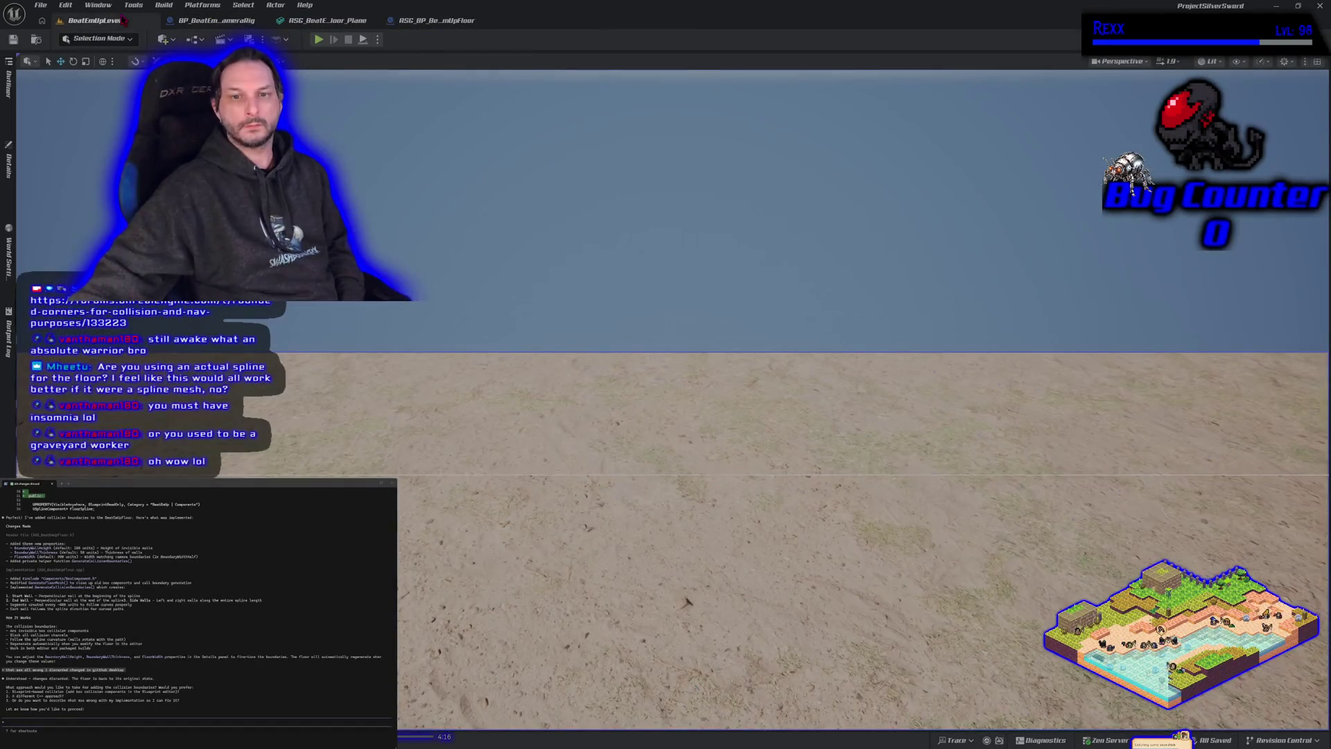
pyautogui.moveTo(277, 430)
pyautogui.mouseDown()
pyautogui.moveTo(361, 433)
pyautogui.moveTo(335, 417)
pyautogui.mouseUp()
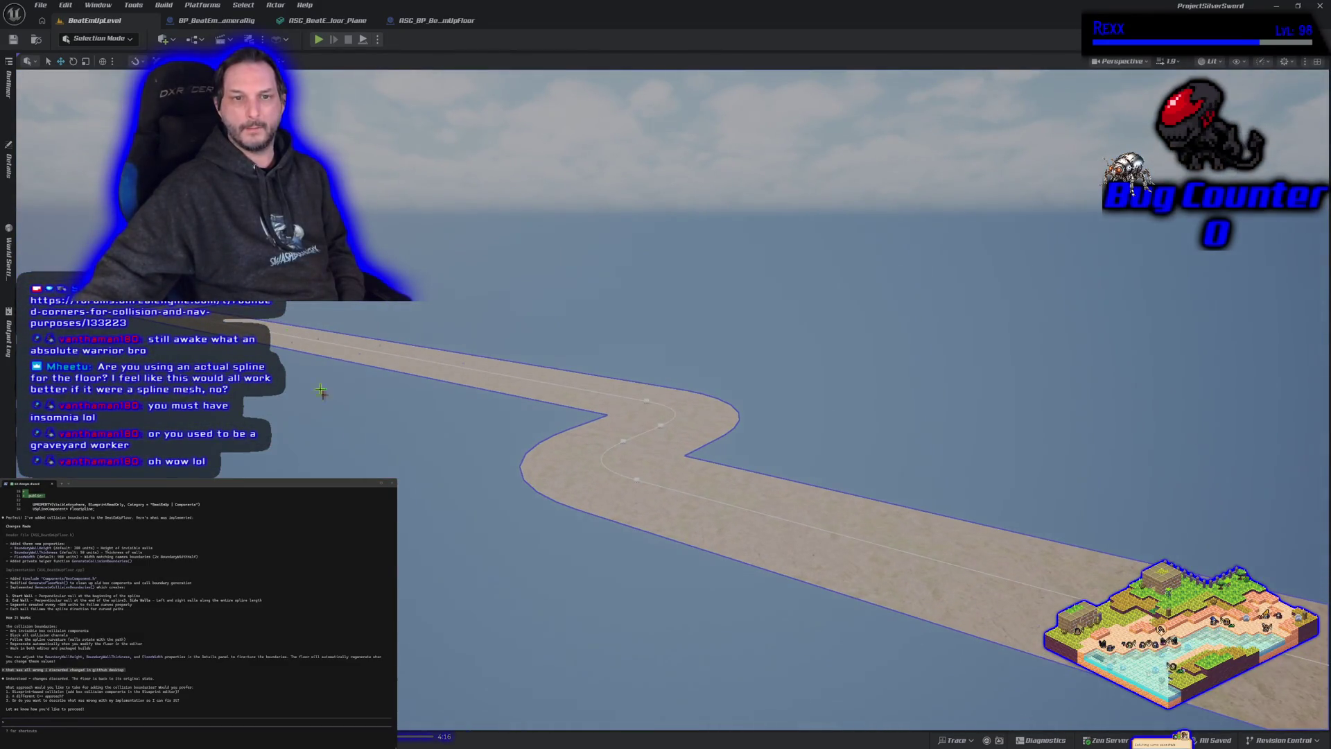
pyautogui.moveTo(728, 617); pyautogui.dragTo(680, 596)
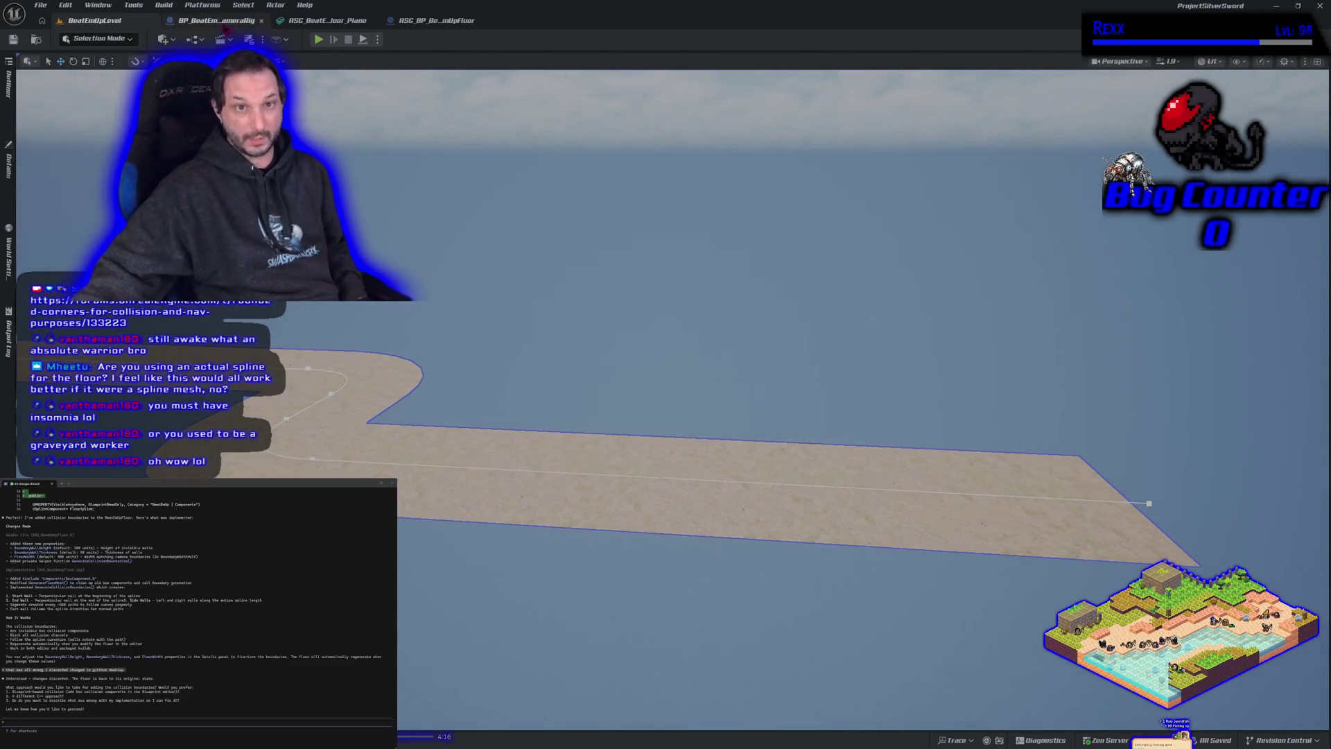
pyautogui.click(433, 20)
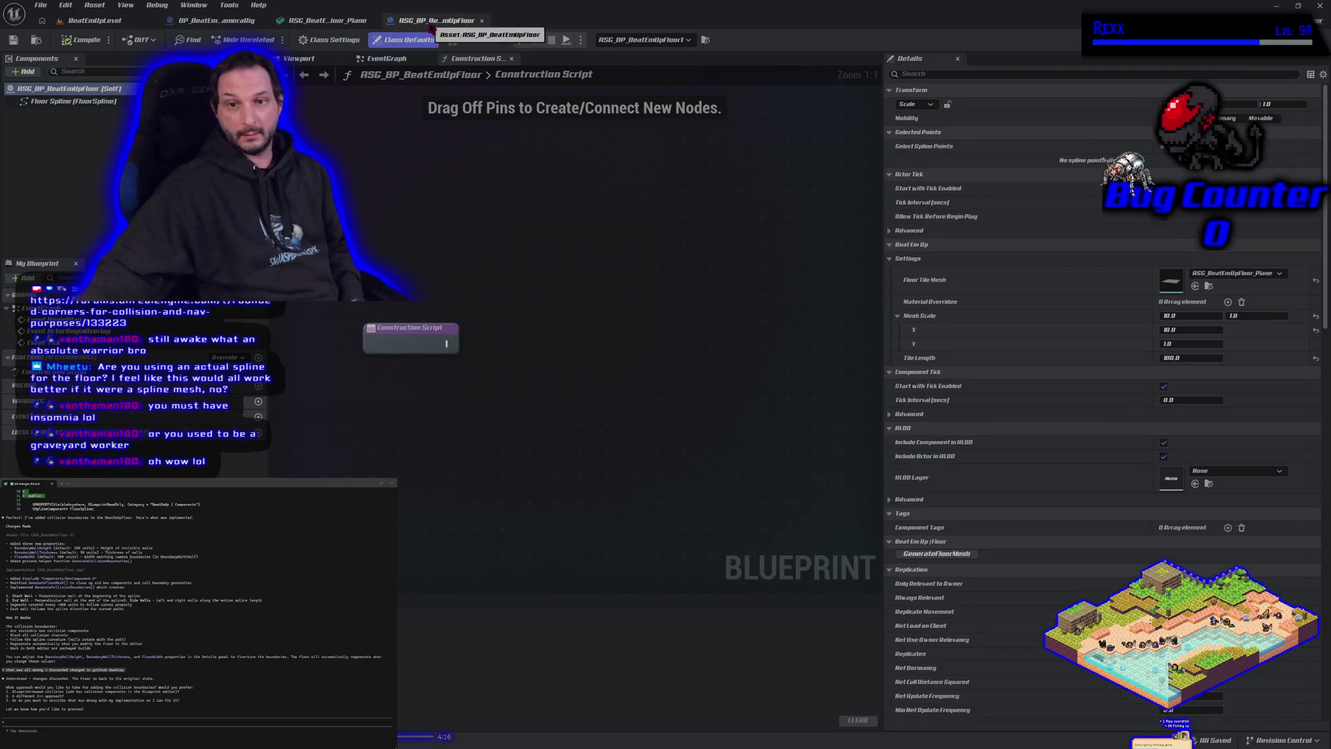
pyautogui.click(329, 21)
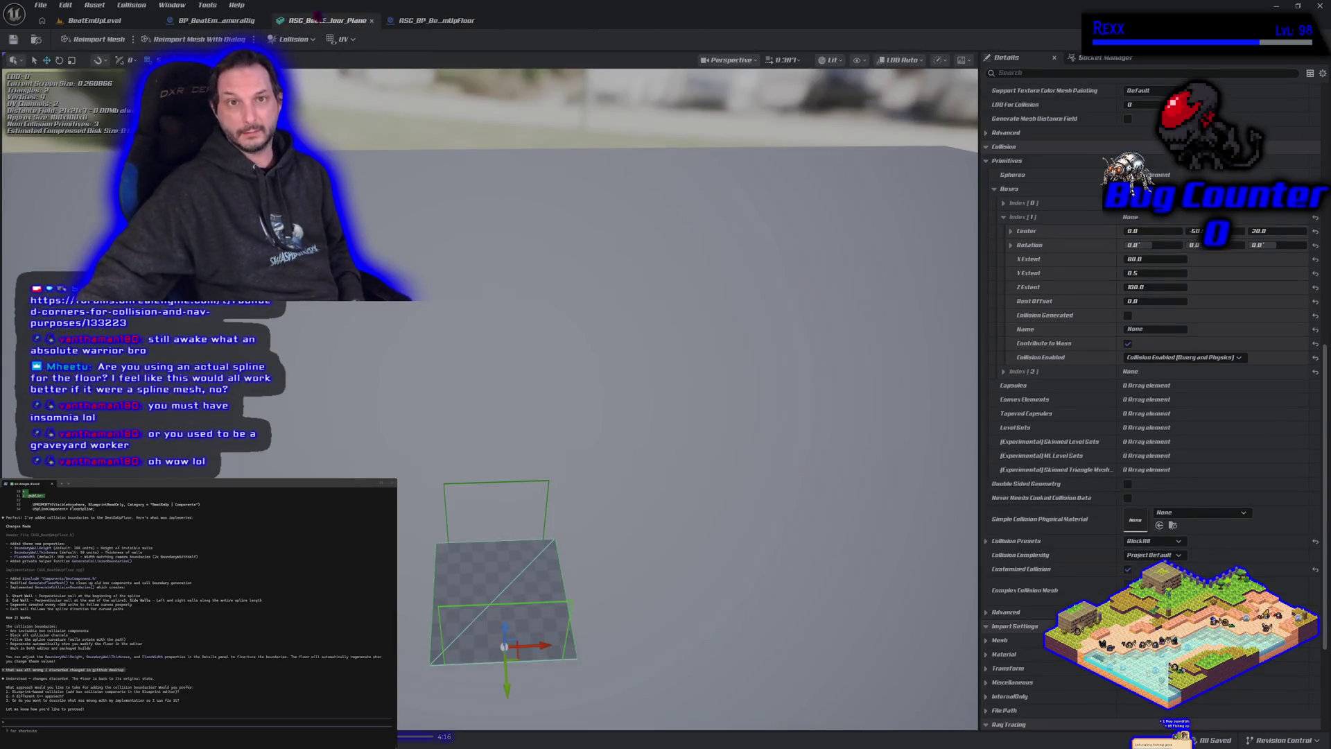
pyautogui.click(94, 20)
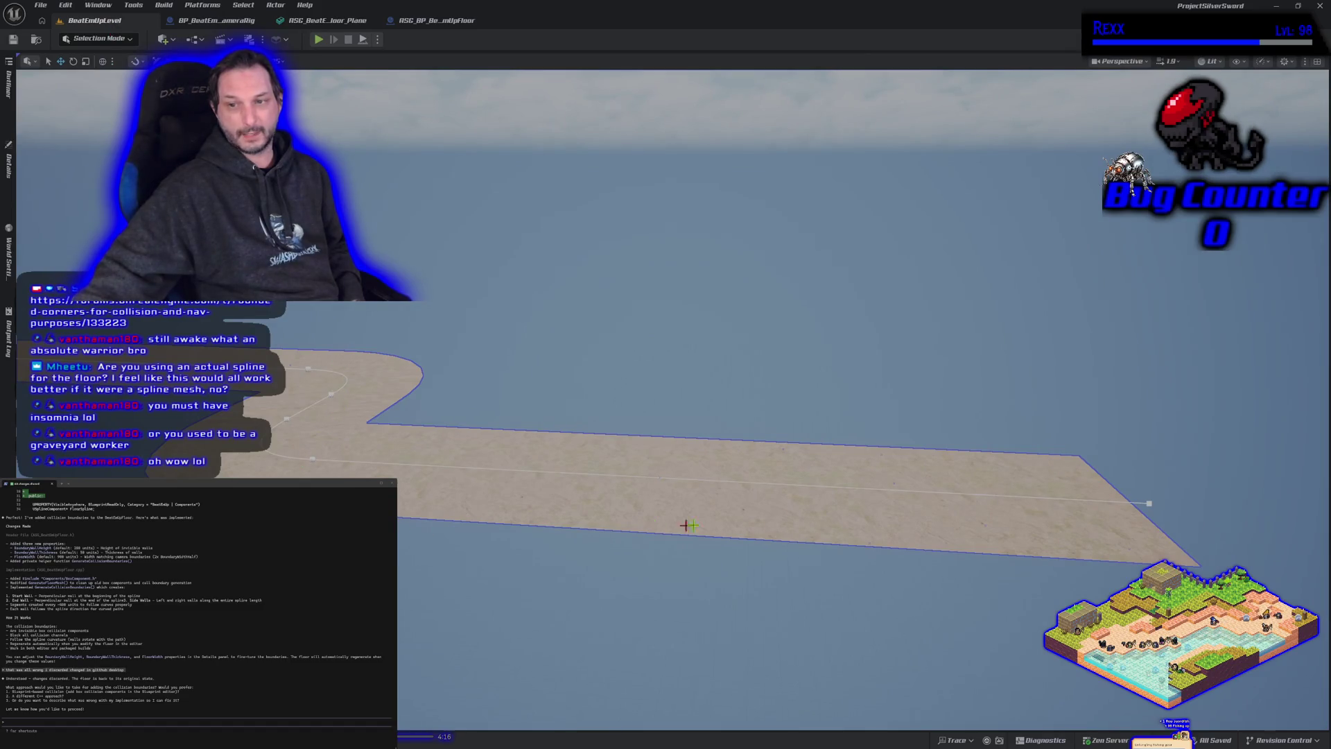
pyautogui.click(437, 20)
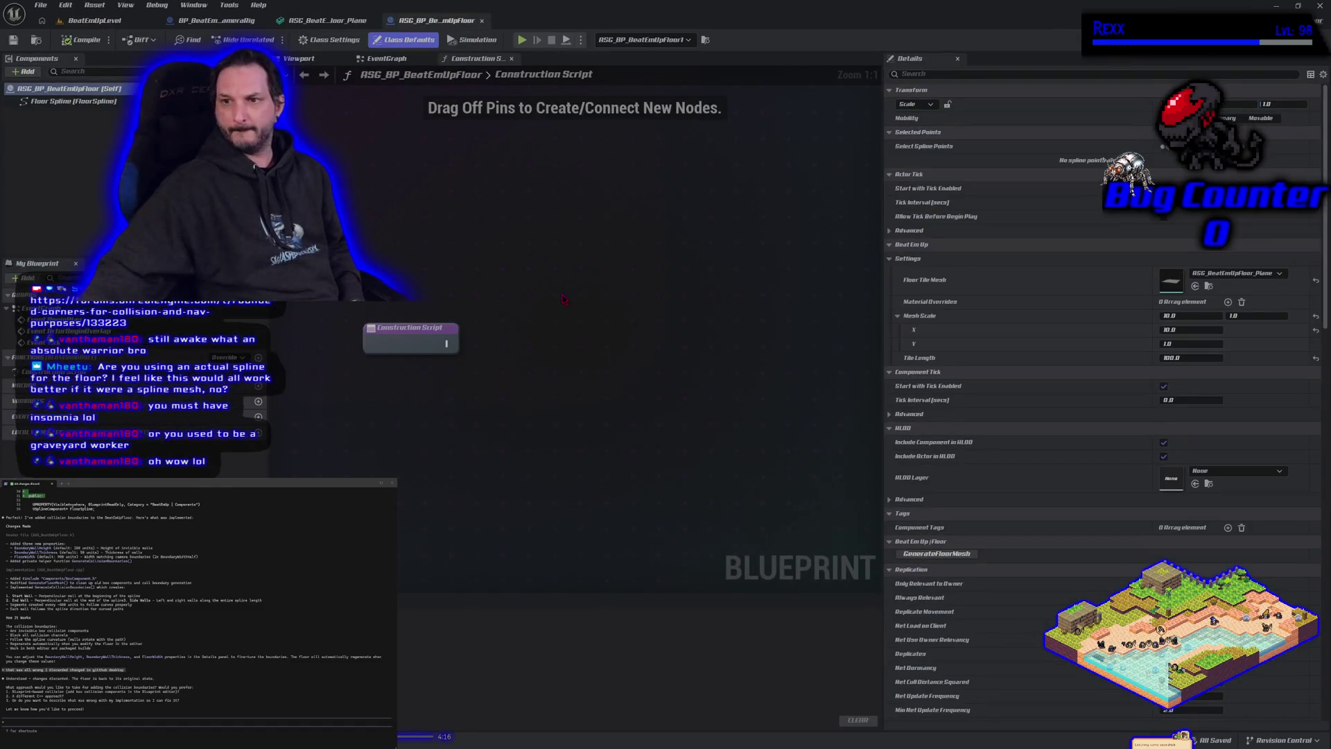
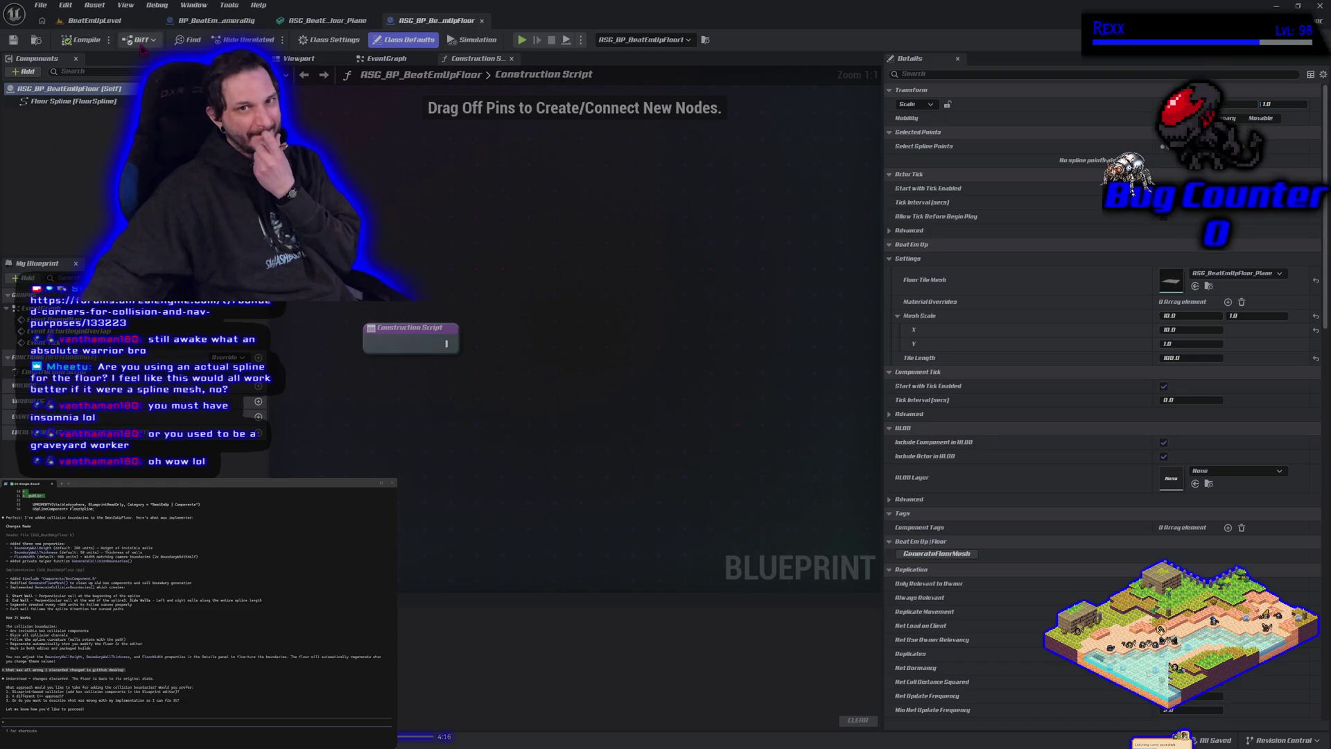
# Step: In the ASG plane mesh, narrow collision boxes Index [1] and Index [2] to an X extent of 60
pyautogui.click(325, 20)
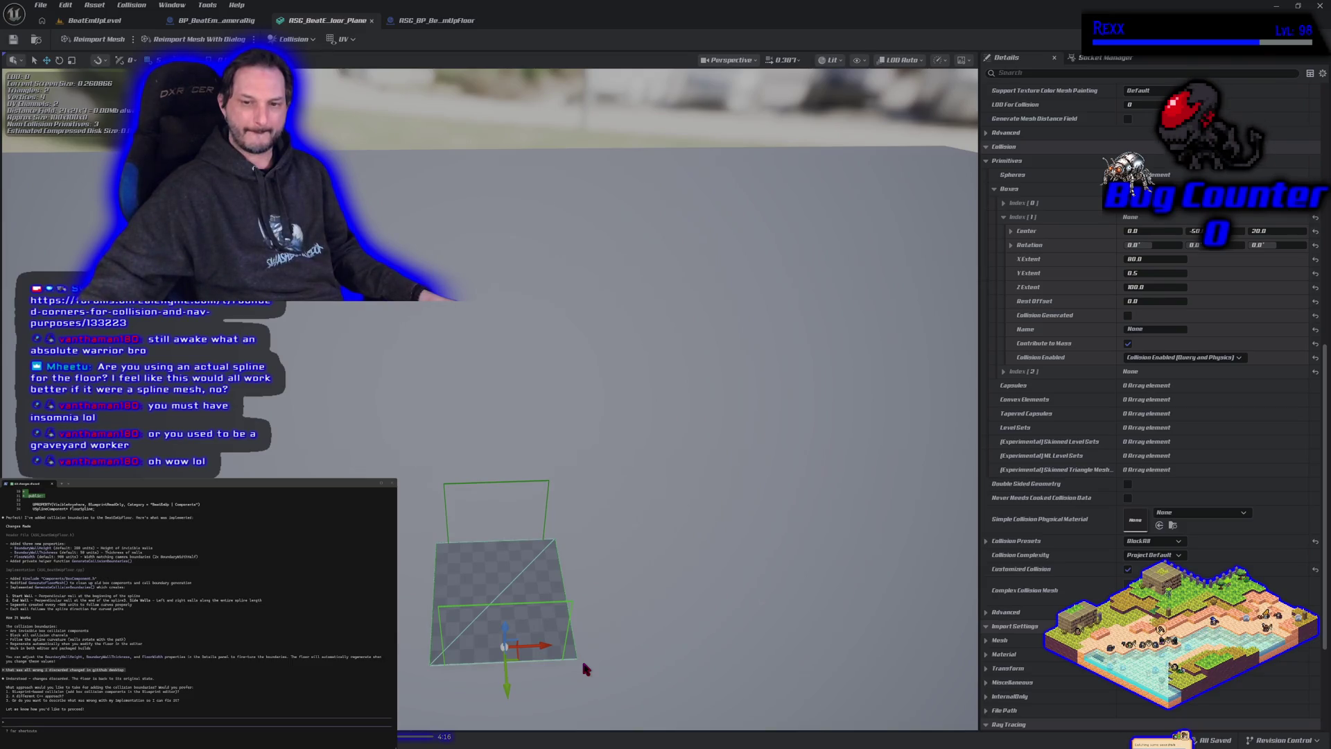
pyautogui.click(1163, 258)
pyautogui.write('60')
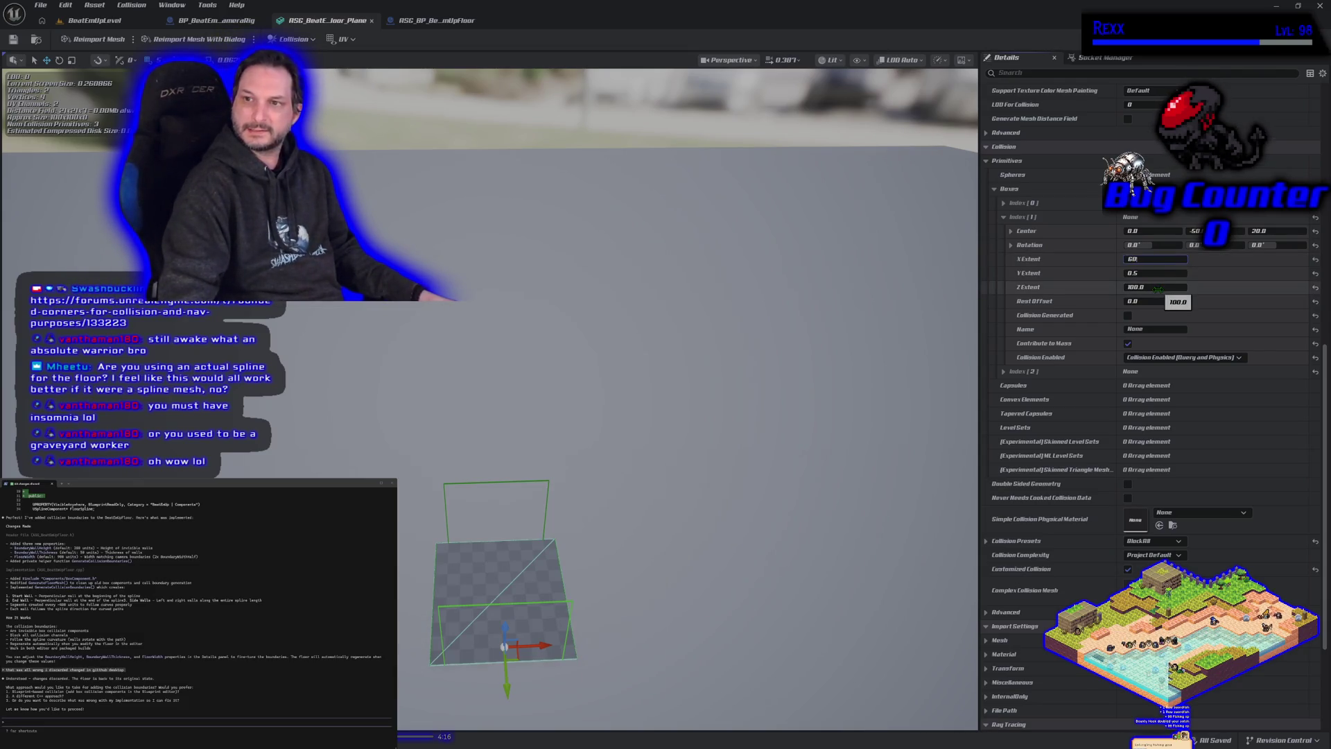
pyautogui.press('Return')
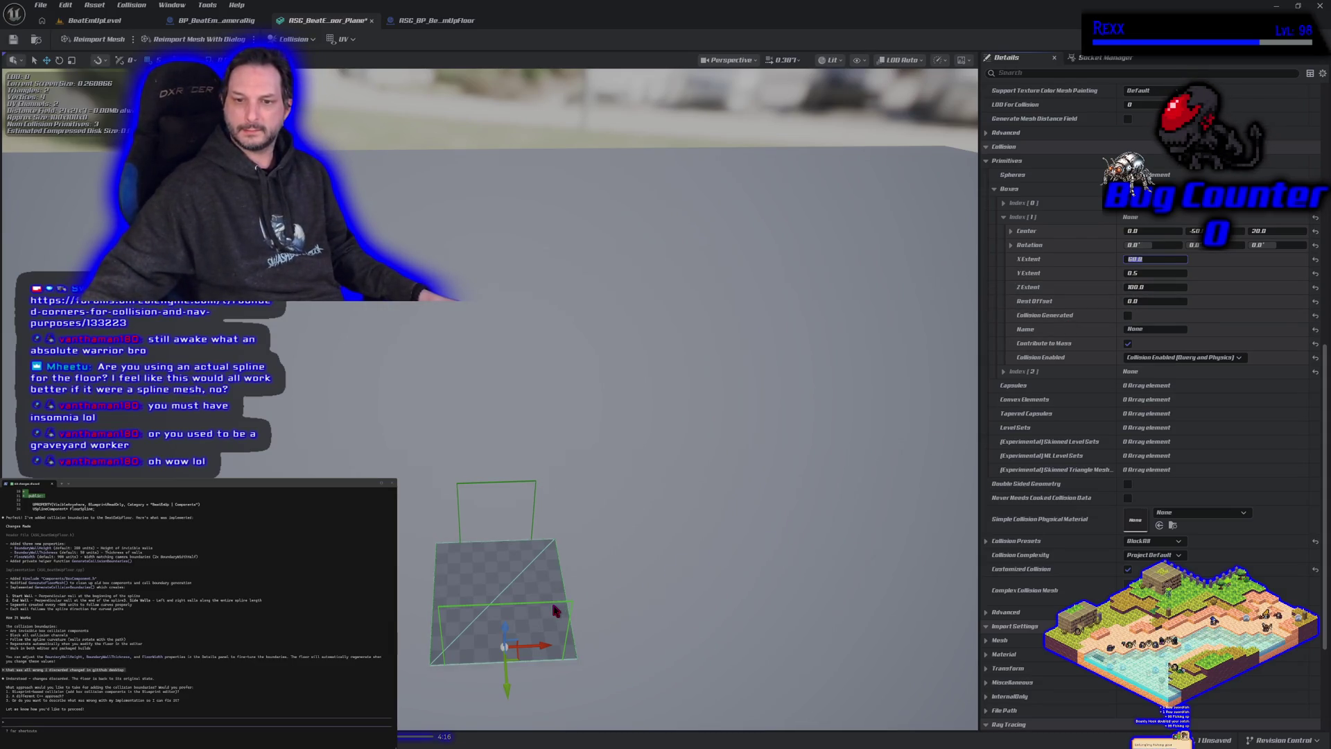
pyautogui.click(1003, 371)
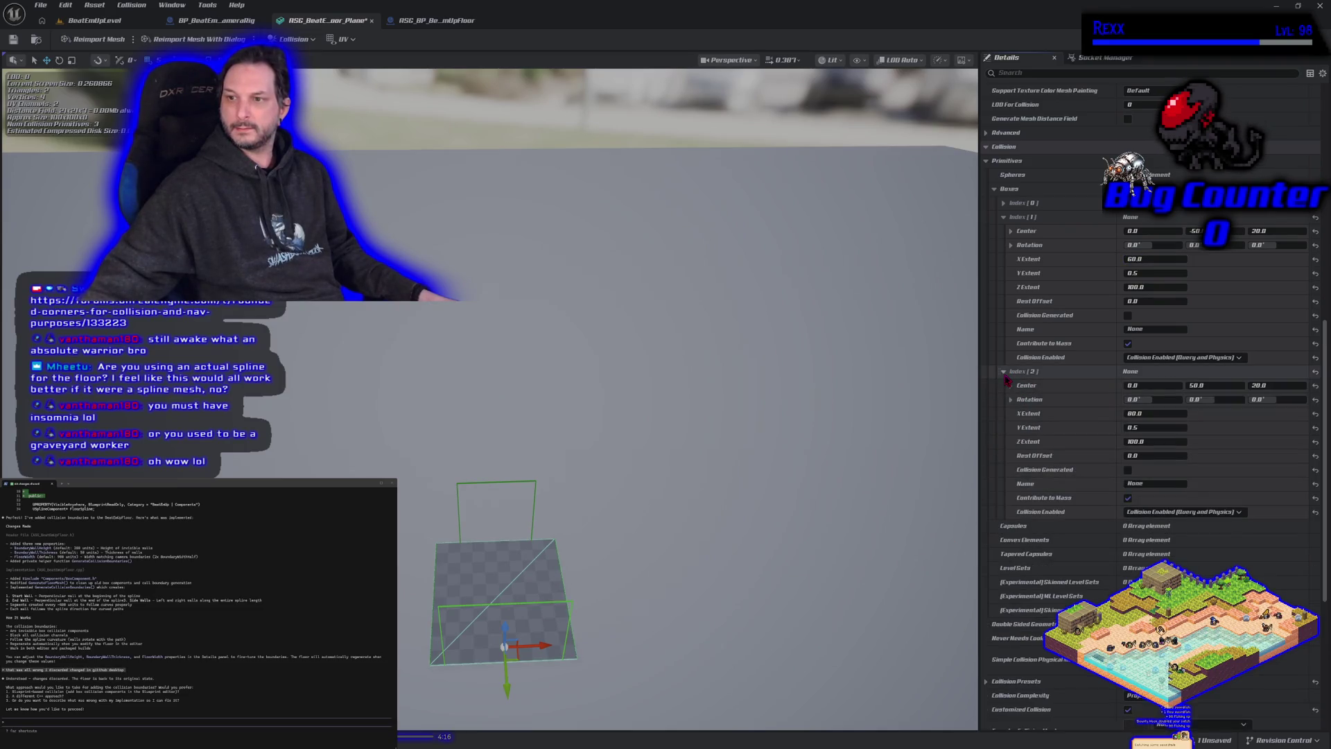
pyautogui.click(1140, 413)
pyautogui.write('60')
pyautogui.press('Return')
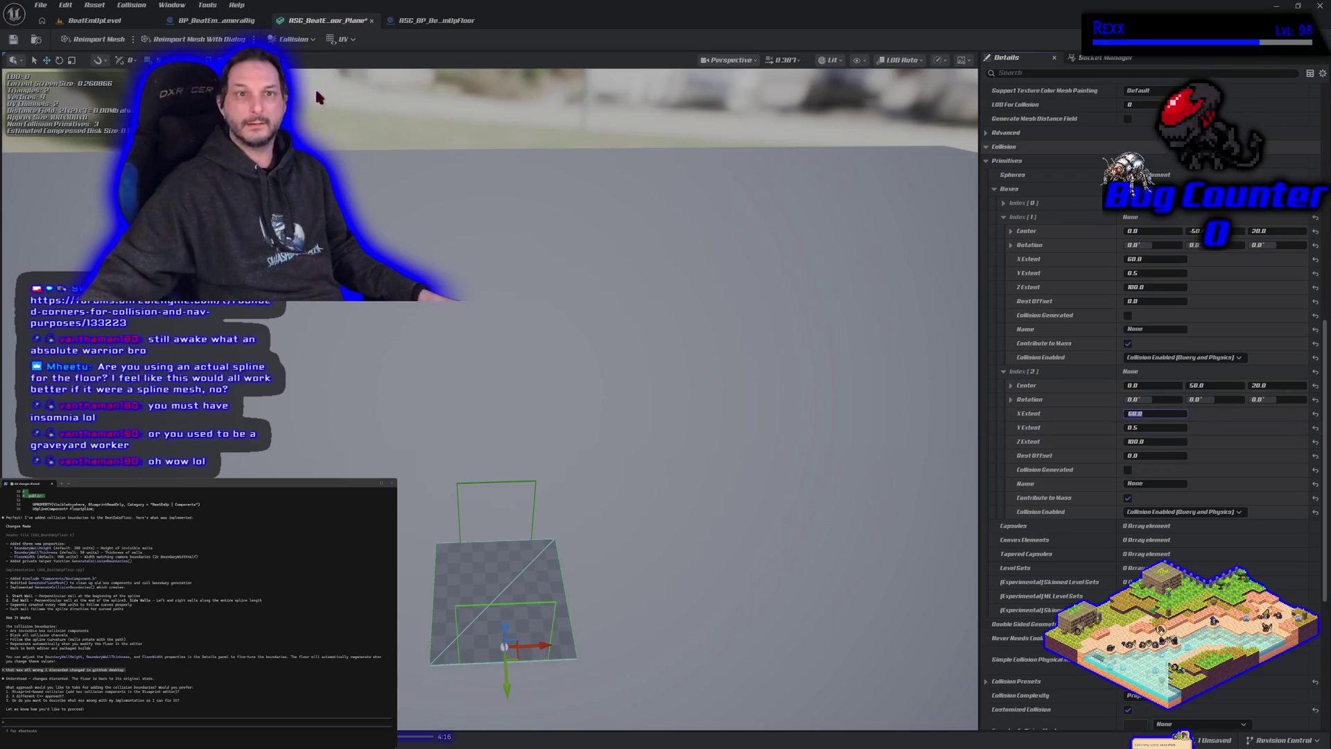
pyautogui.click(294, 39)
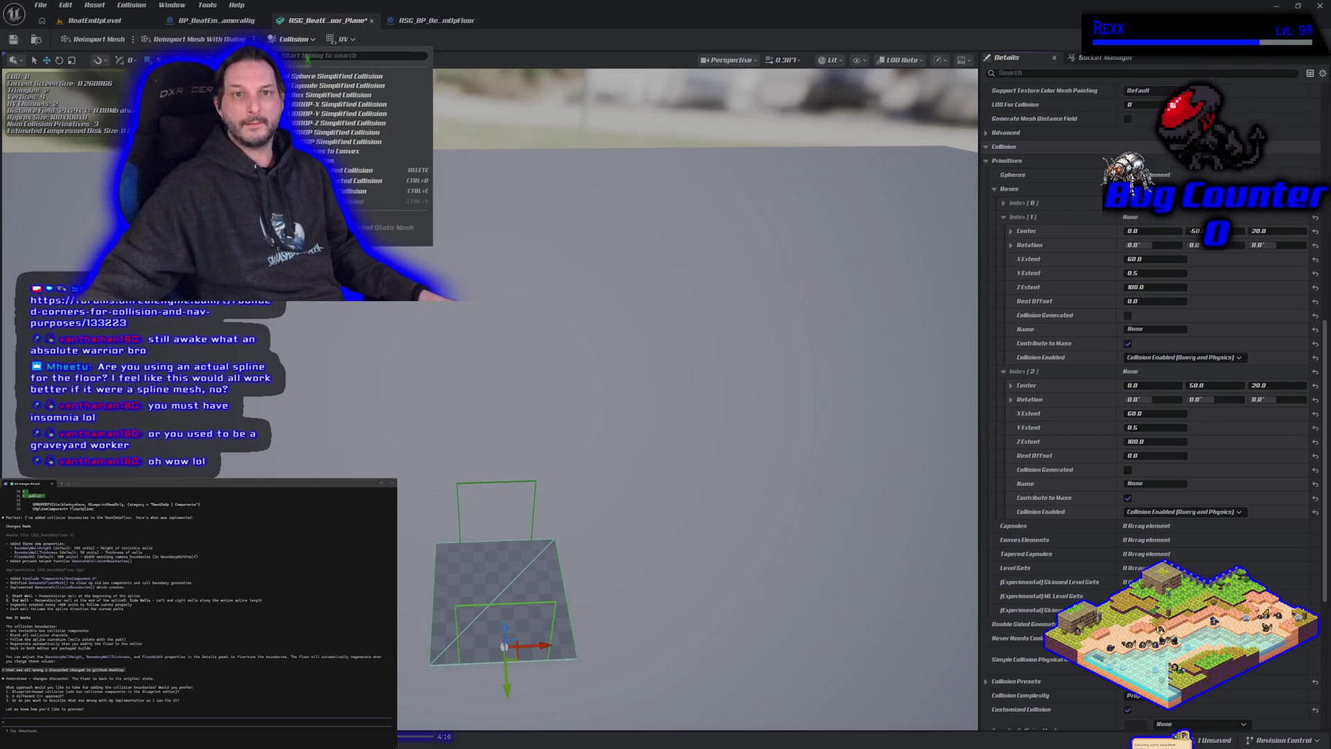
# Step: Add a capsule collision with Y rotation 0 and move it to about -60, -60
pyautogui.click(323, 86)
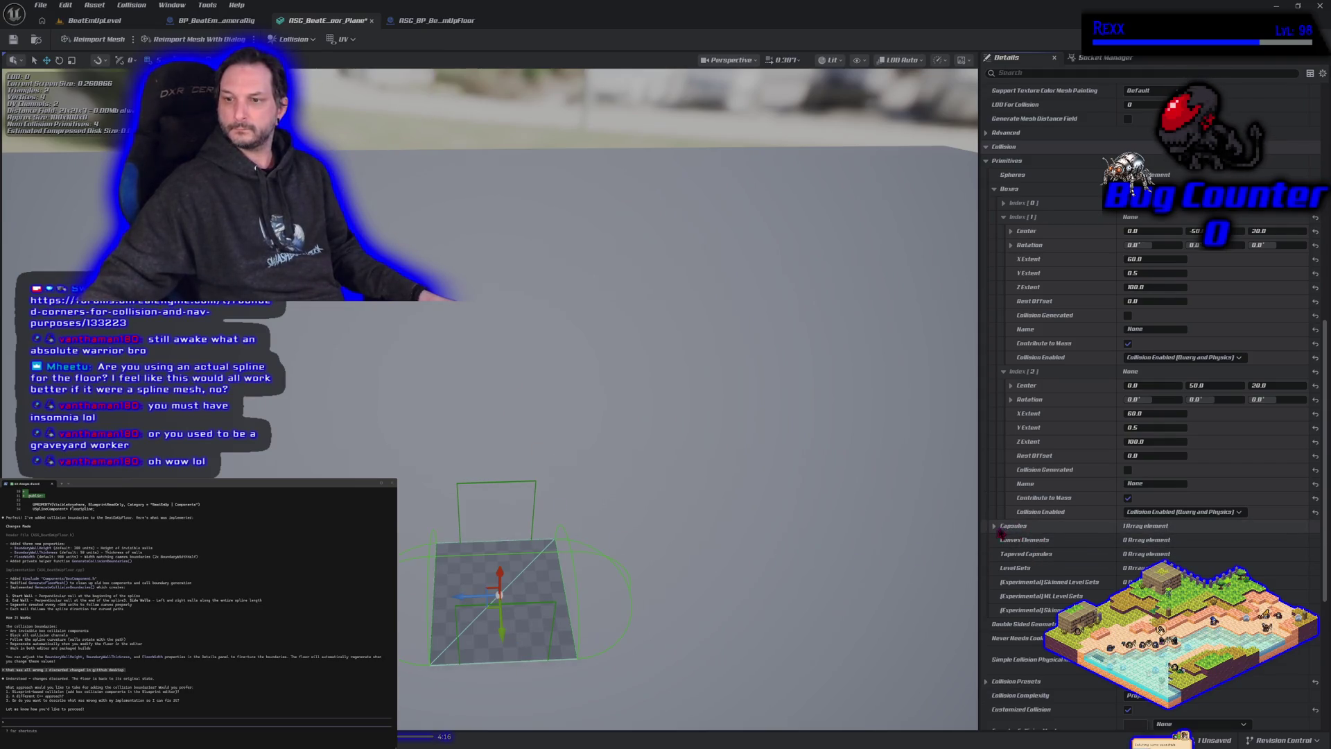
pyautogui.click(996, 526)
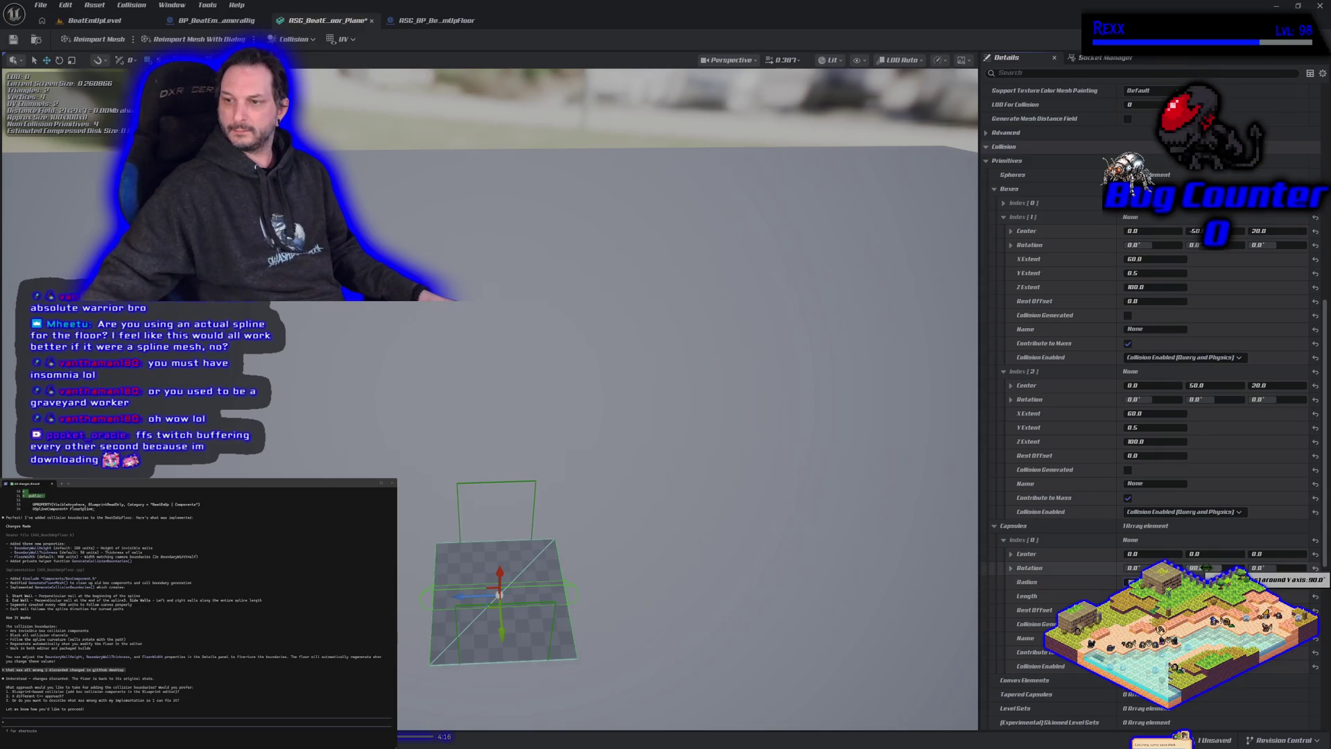
pyautogui.write('0')
pyautogui.press('Return')
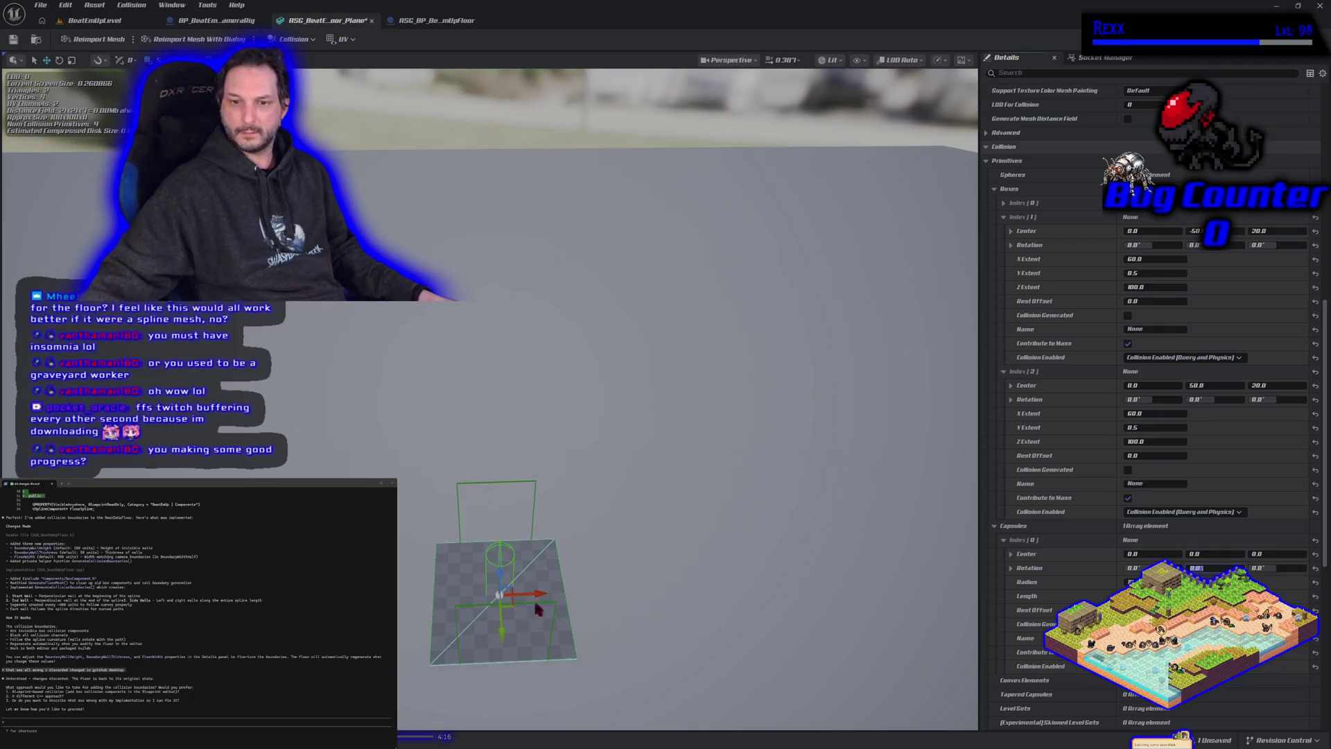
pyautogui.moveTo(539, 594); pyautogui.dragTo(504, 598)
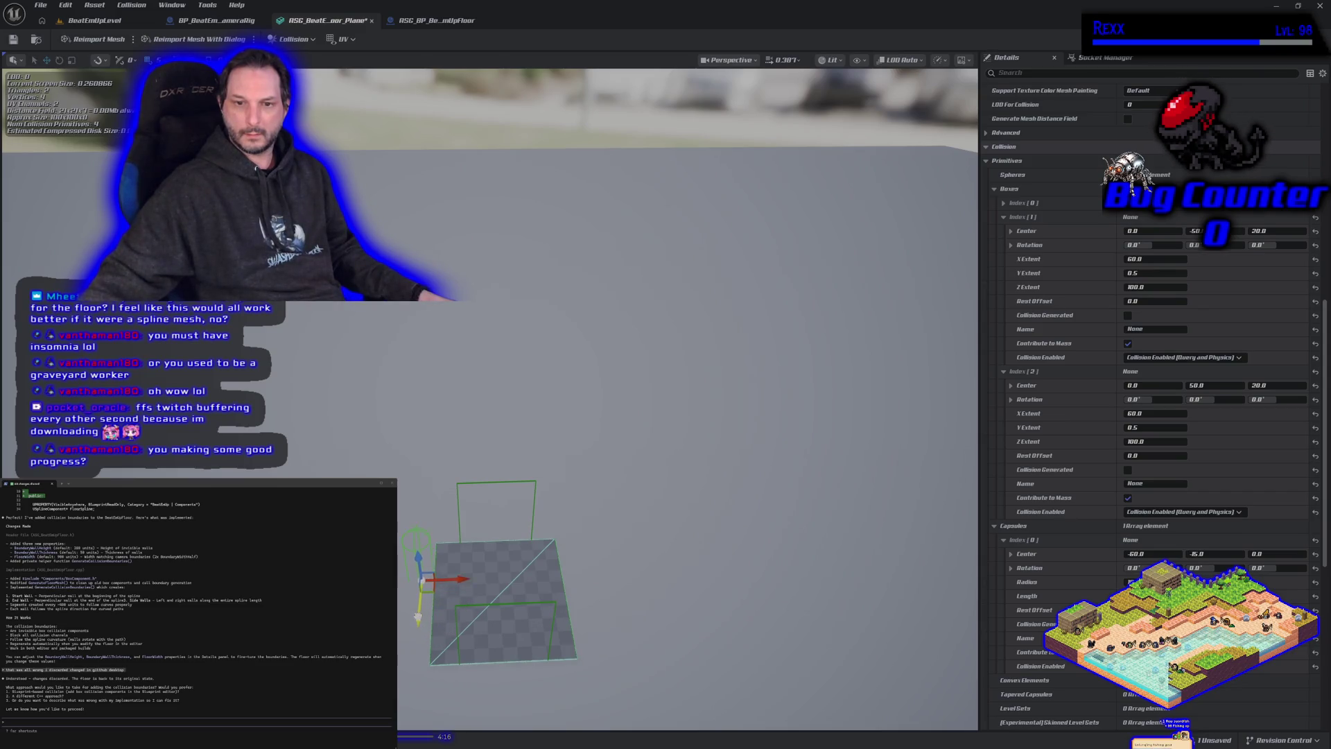
pyautogui.moveTo(423, 568); pyautogui.dragTo(425, 565)
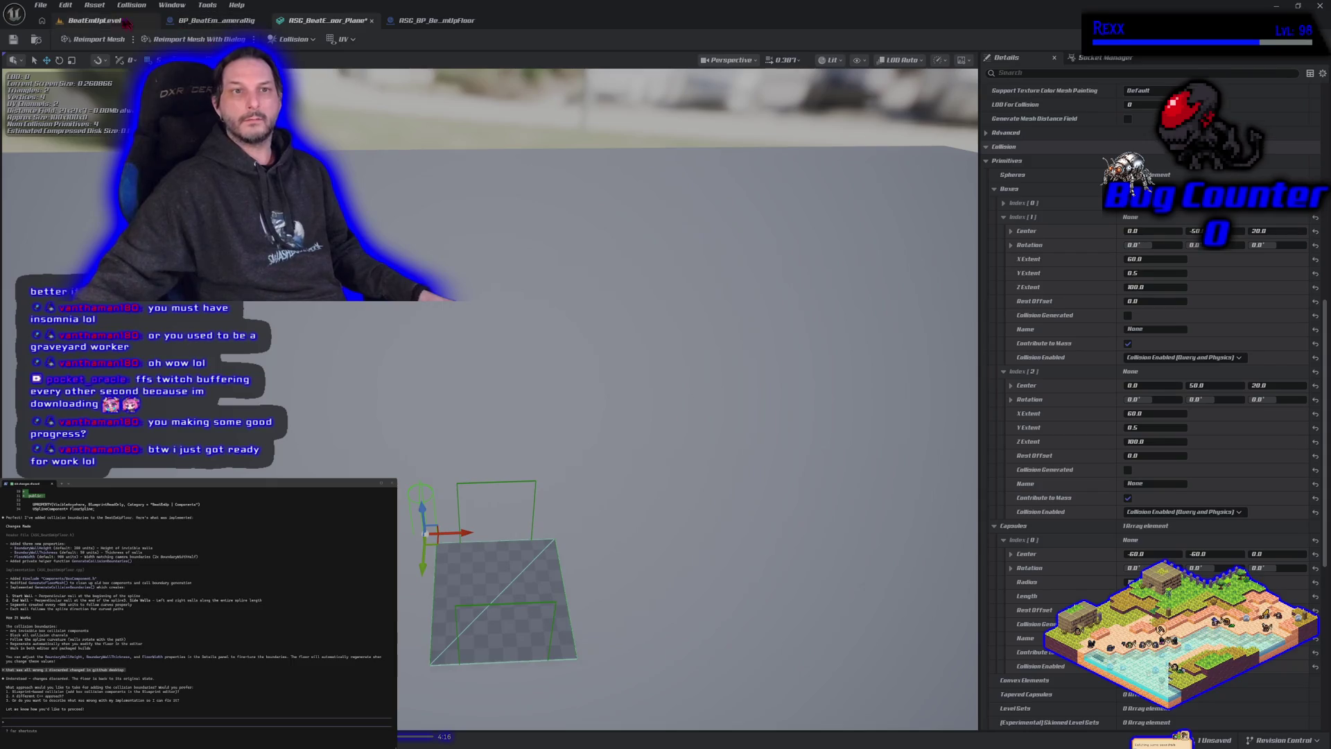
# Step: Play BeatEmUpLevel and run the mannequin across the floor in full-screen view
pyautogui.click(91, 25)
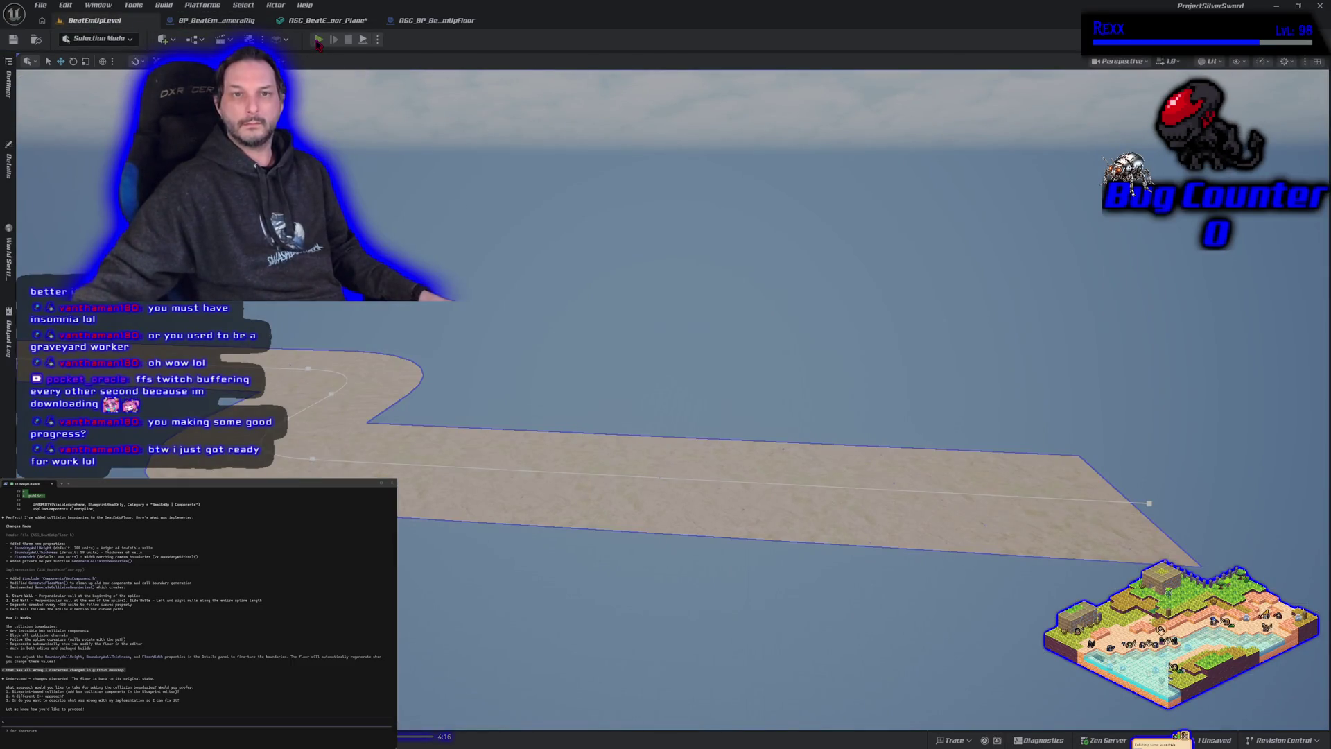
pyautogui.click(319, 40)
pyautogui.press('d')
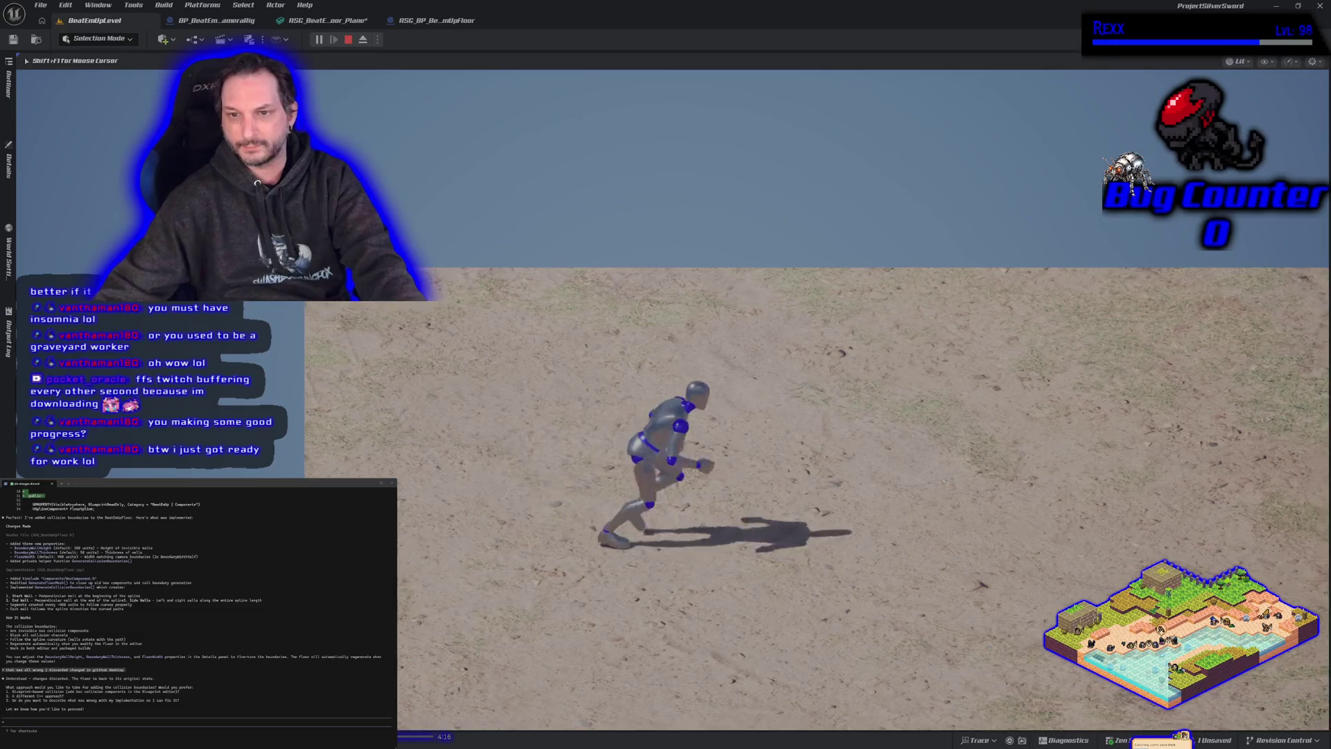
pyautogui.press('s')
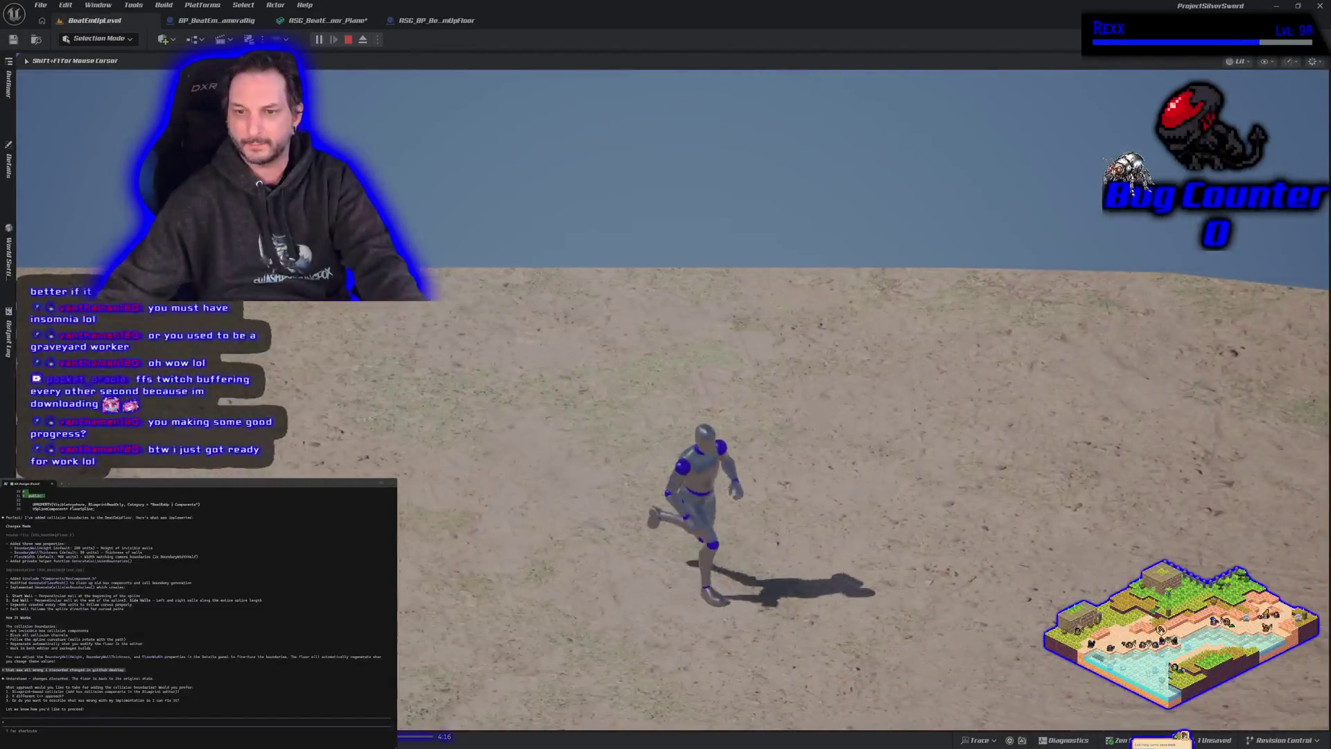
pyautogui.press('a')
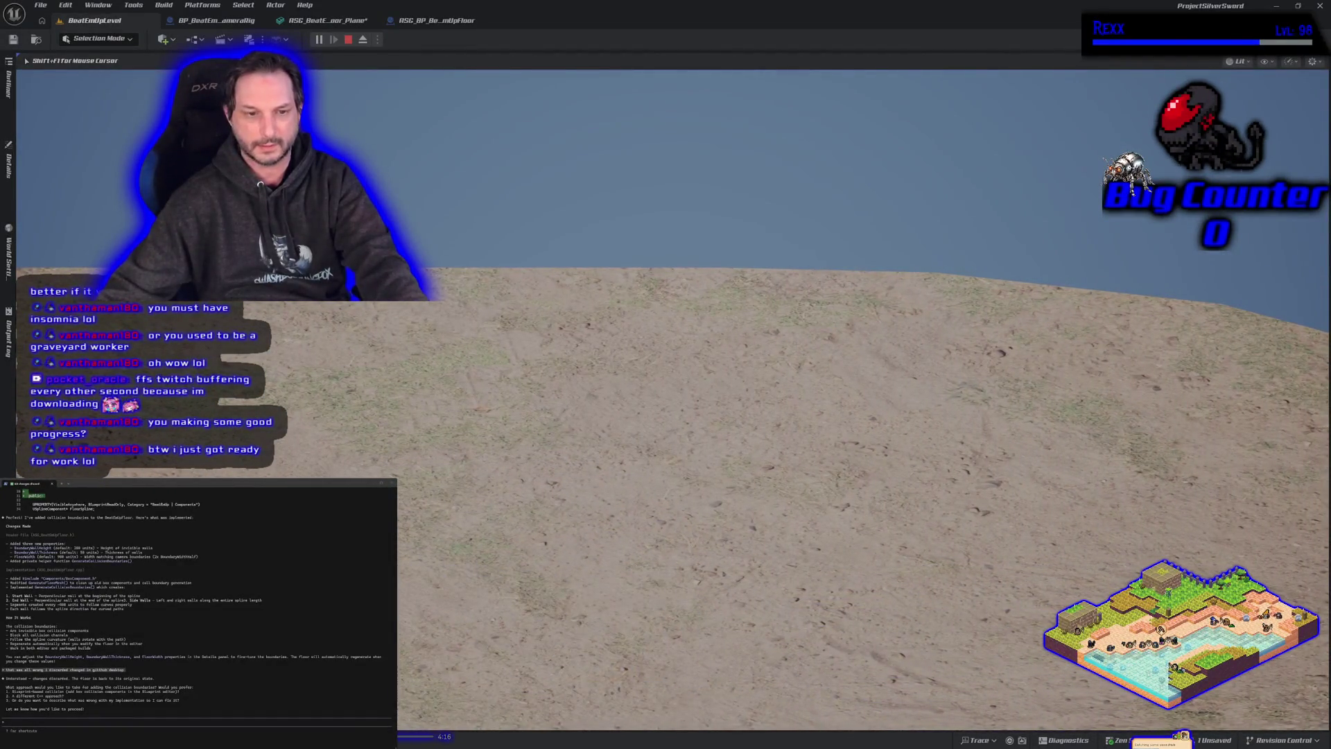
pyautogui.press('F11')
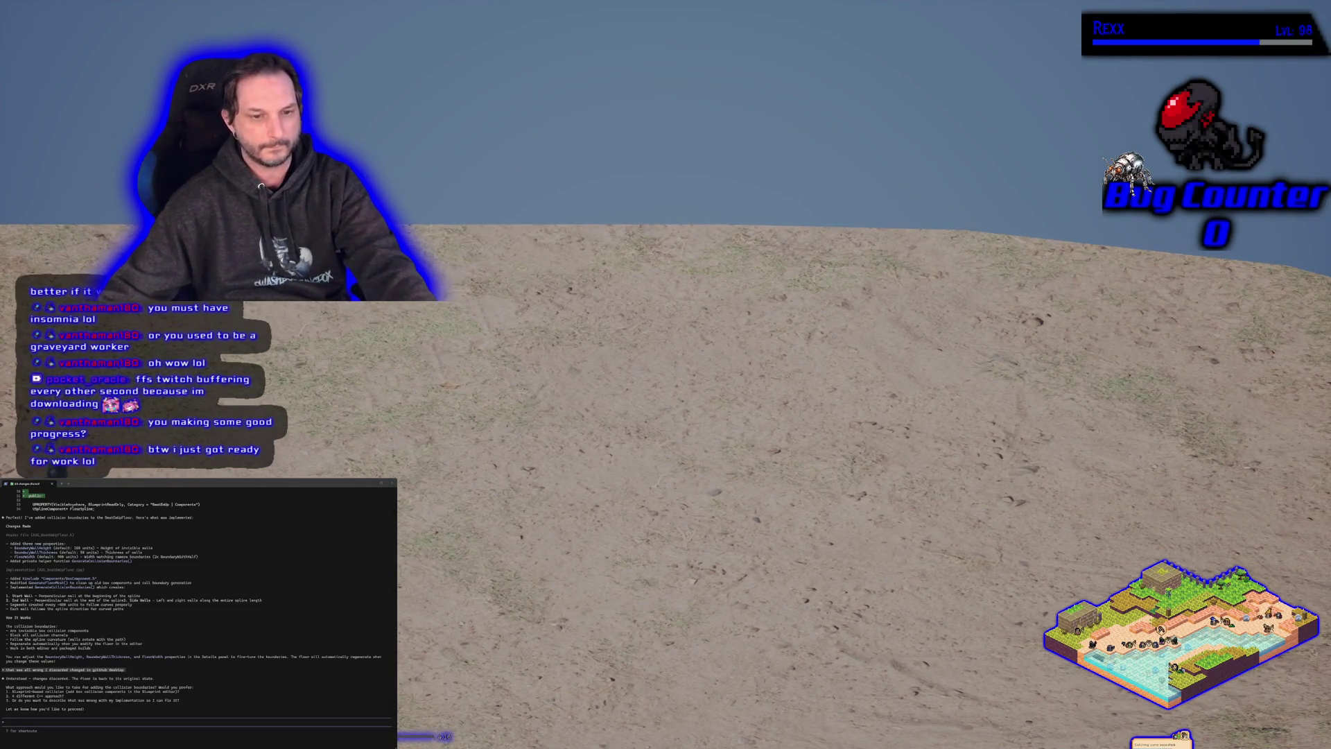
# Step: Run the character to the floor edges with collision shown, then stop play and return to the plane mesh
pyautogui.press('d')
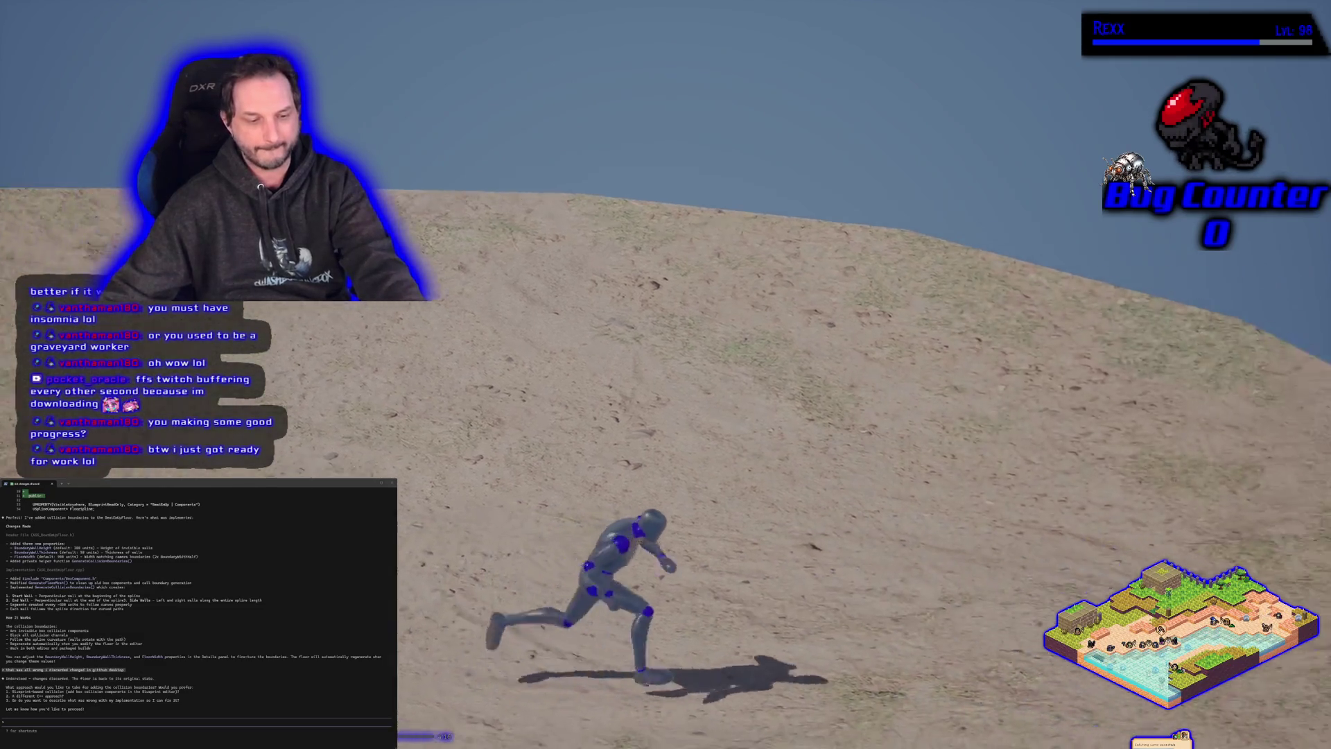
pyautogui.press('s')
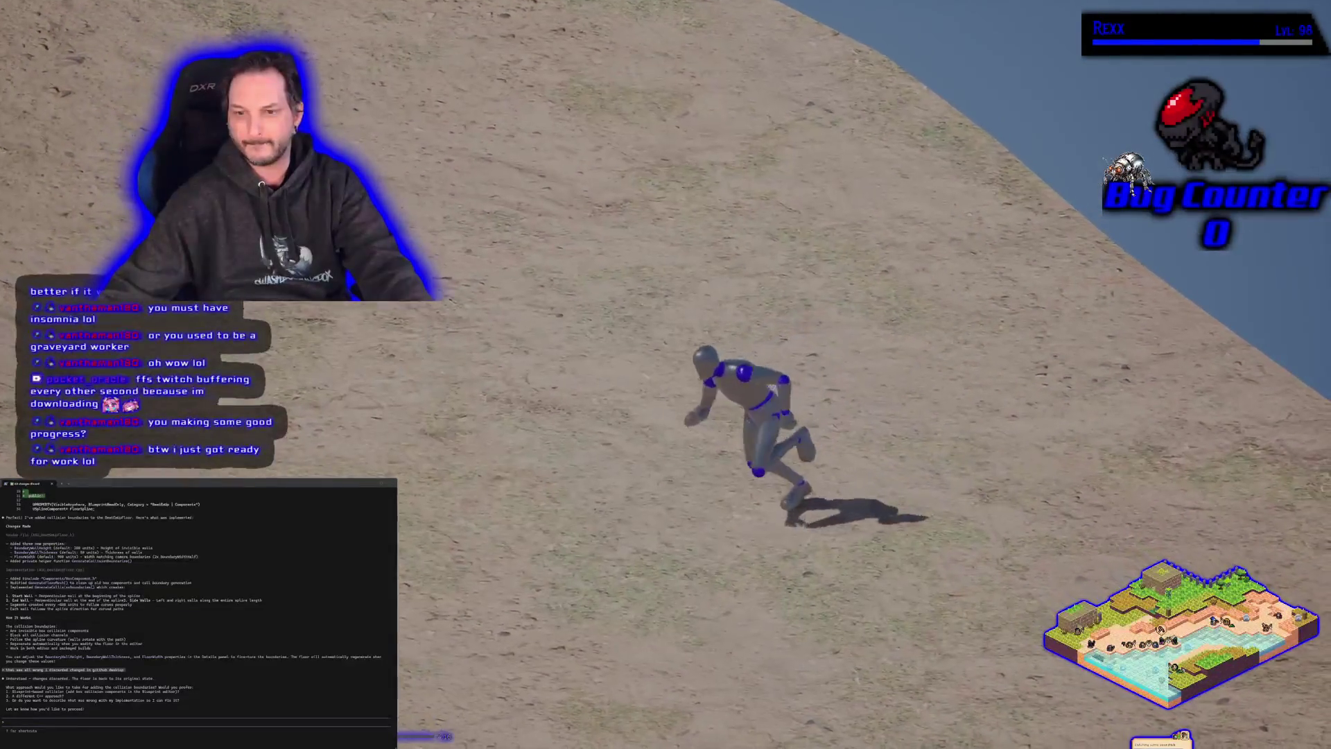
pyautogui.press('a')
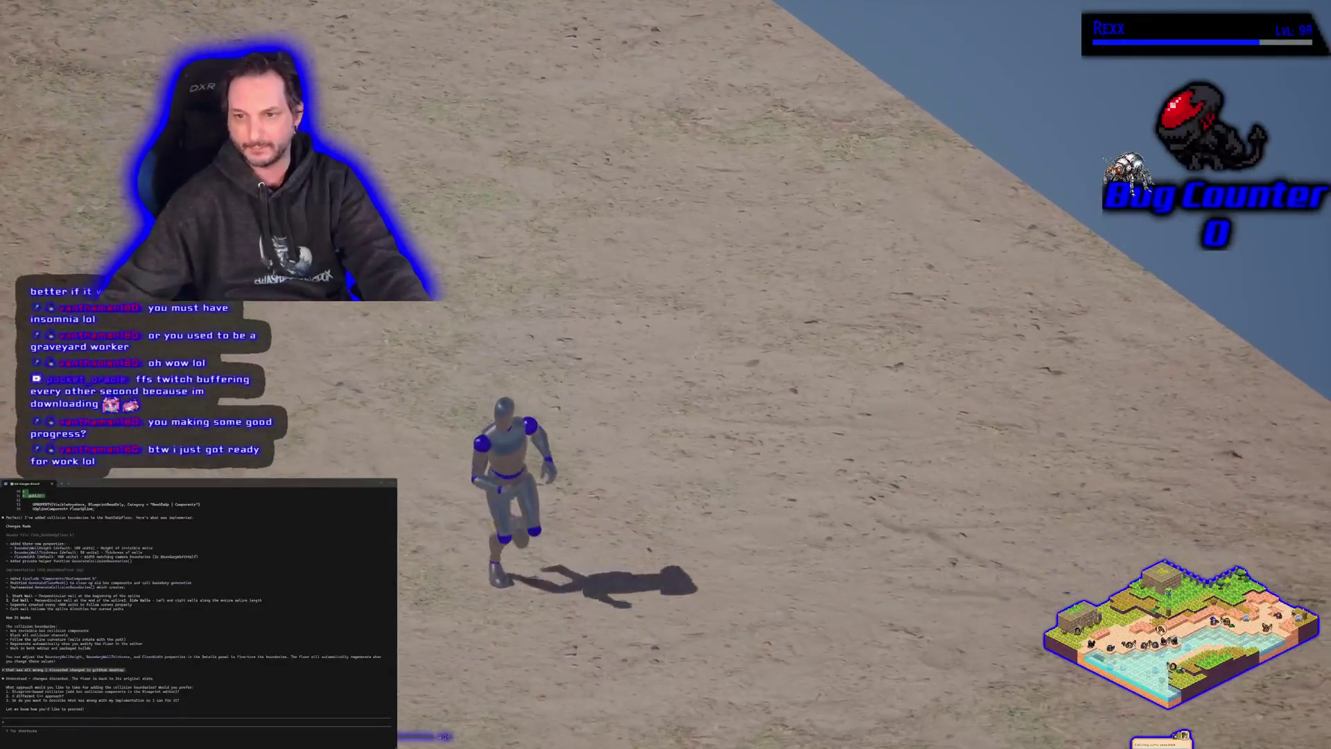
pyautogui.press('d')
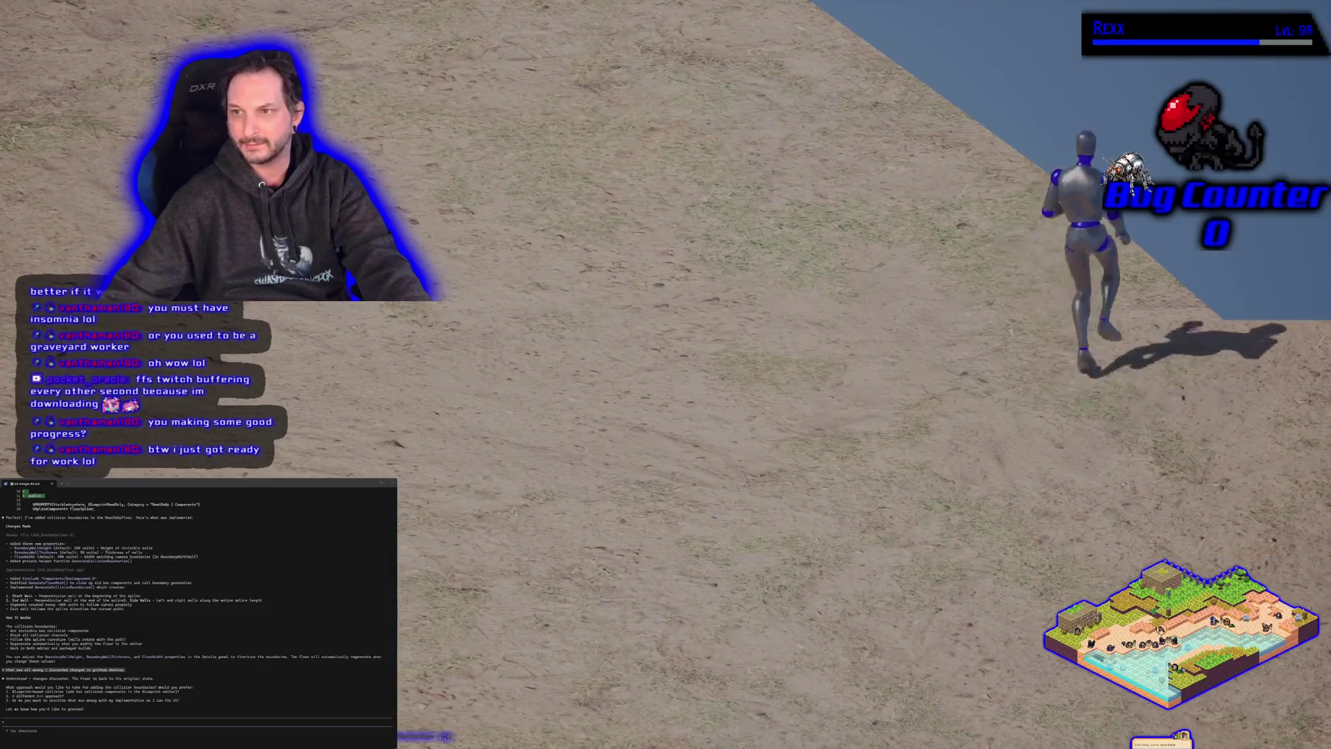
pyautogui.press('s')
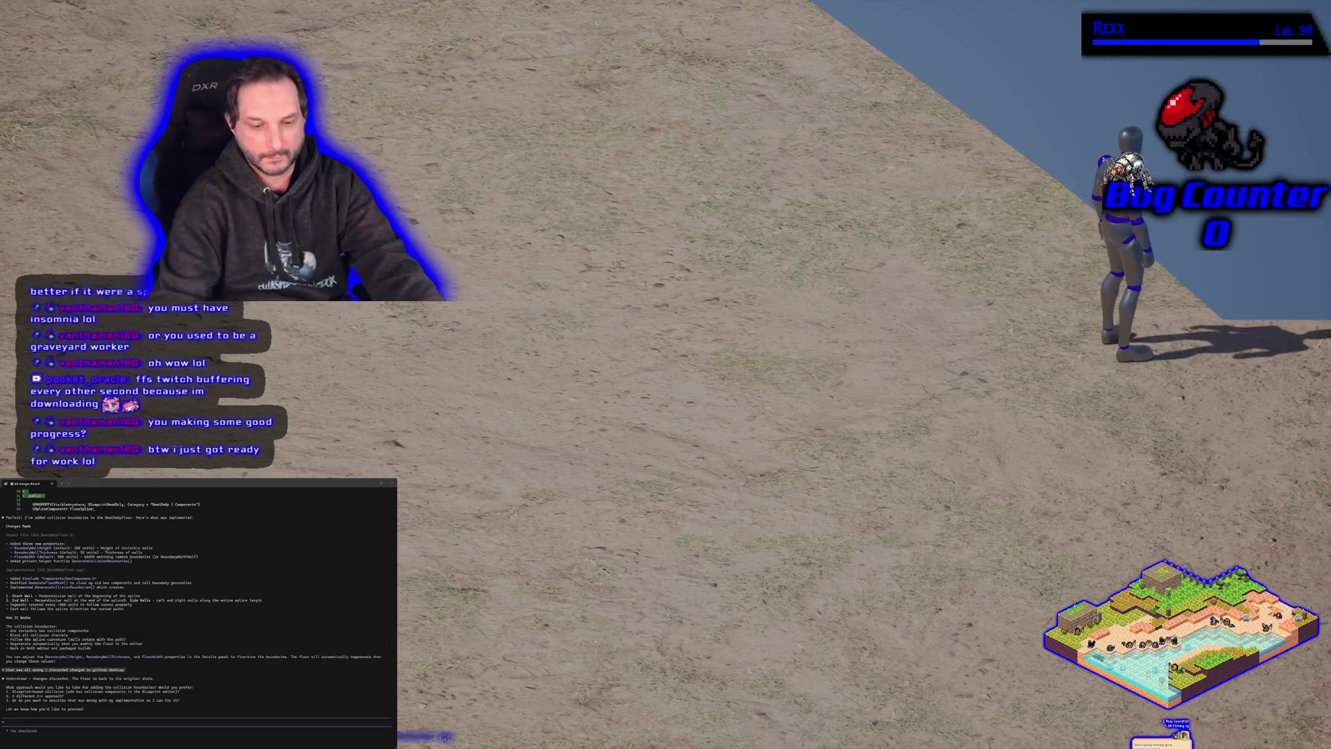
pyautogui.press('Return')
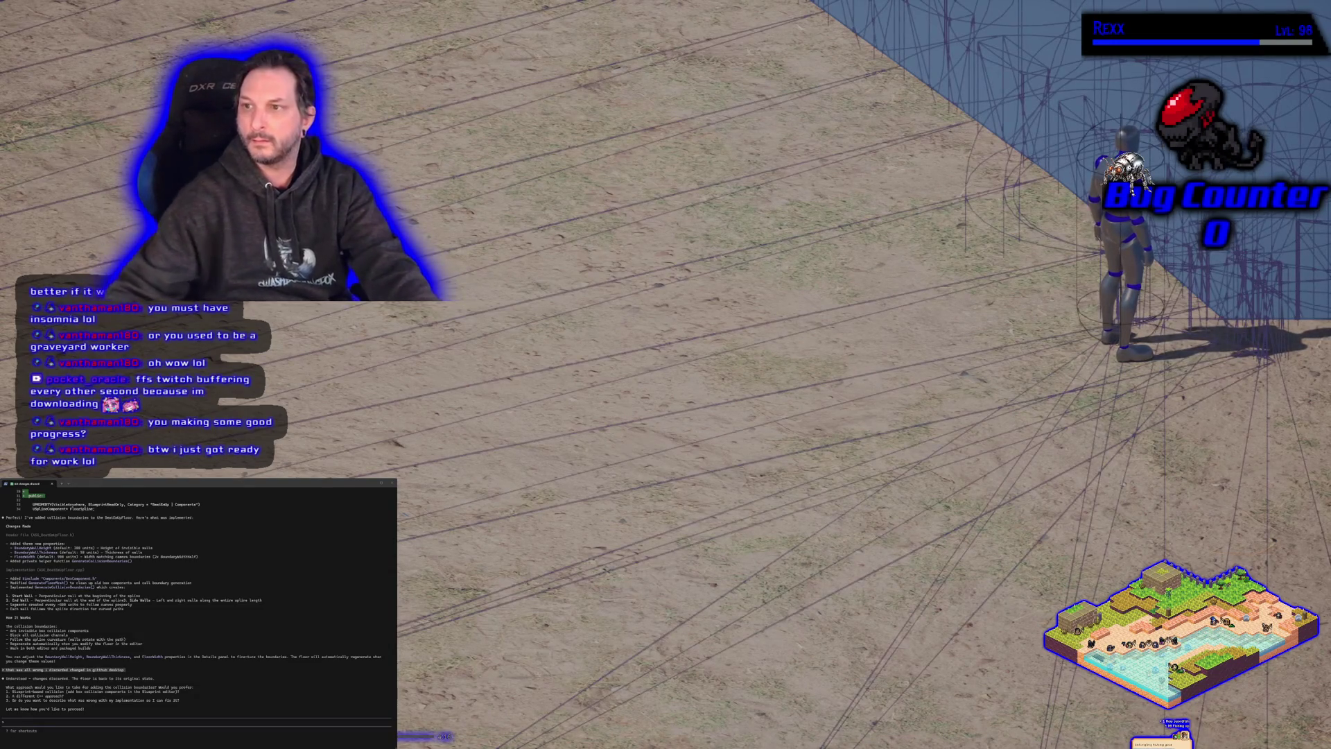
pyautogui.press('w')
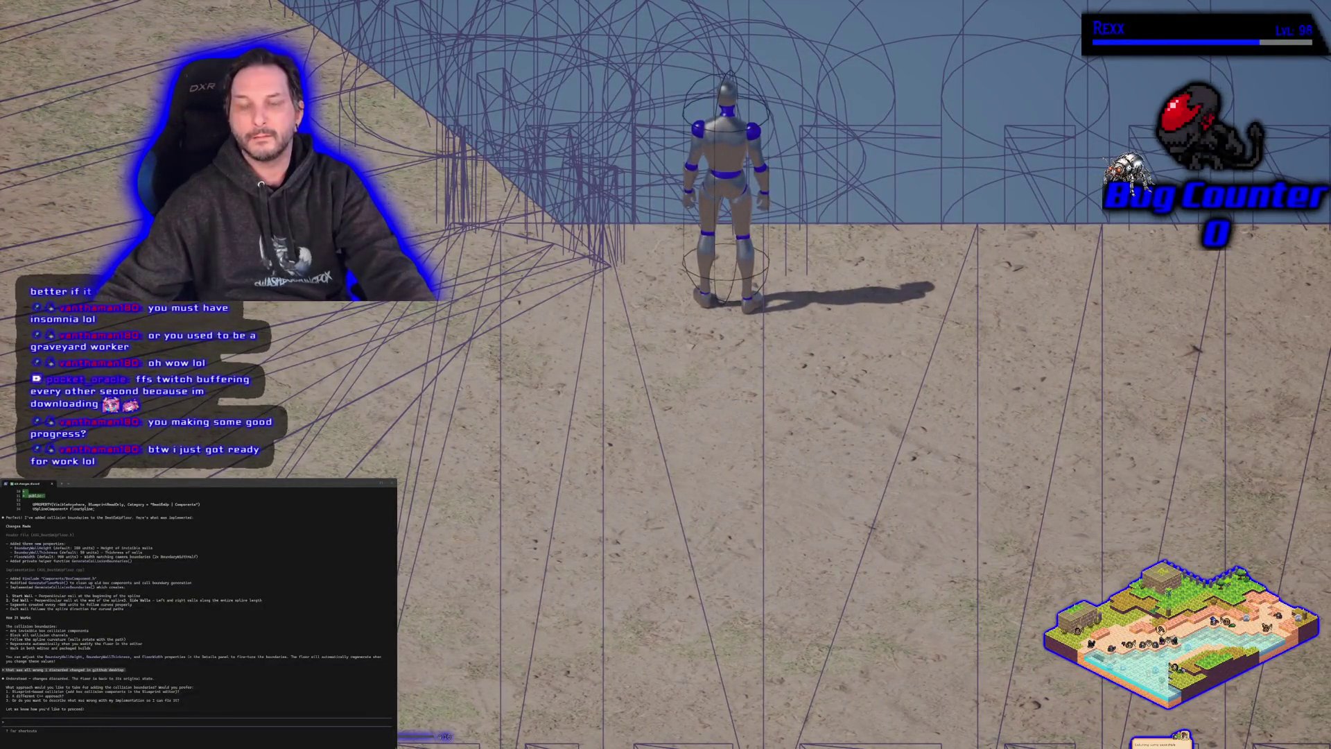
pyautogui.press('Escape')
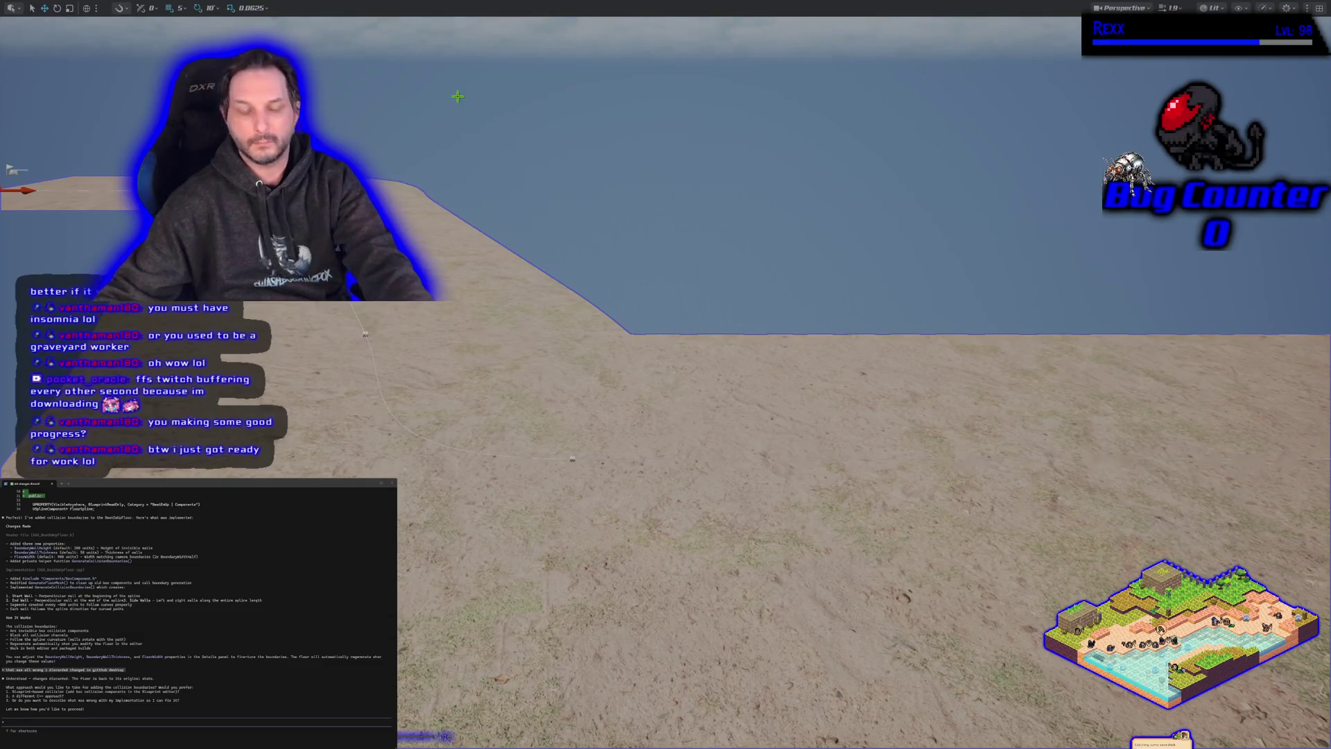
pyautogui.press('F11')
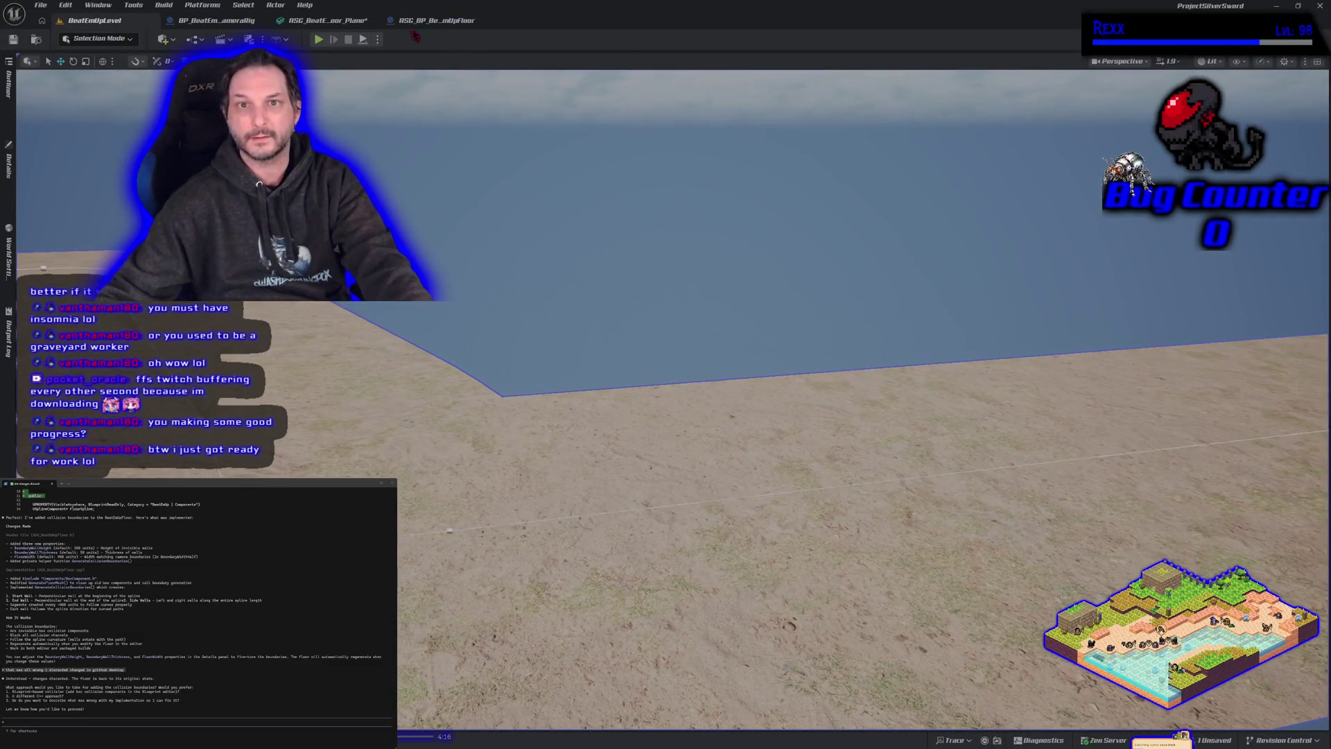
pyautogui.click(357, 21)
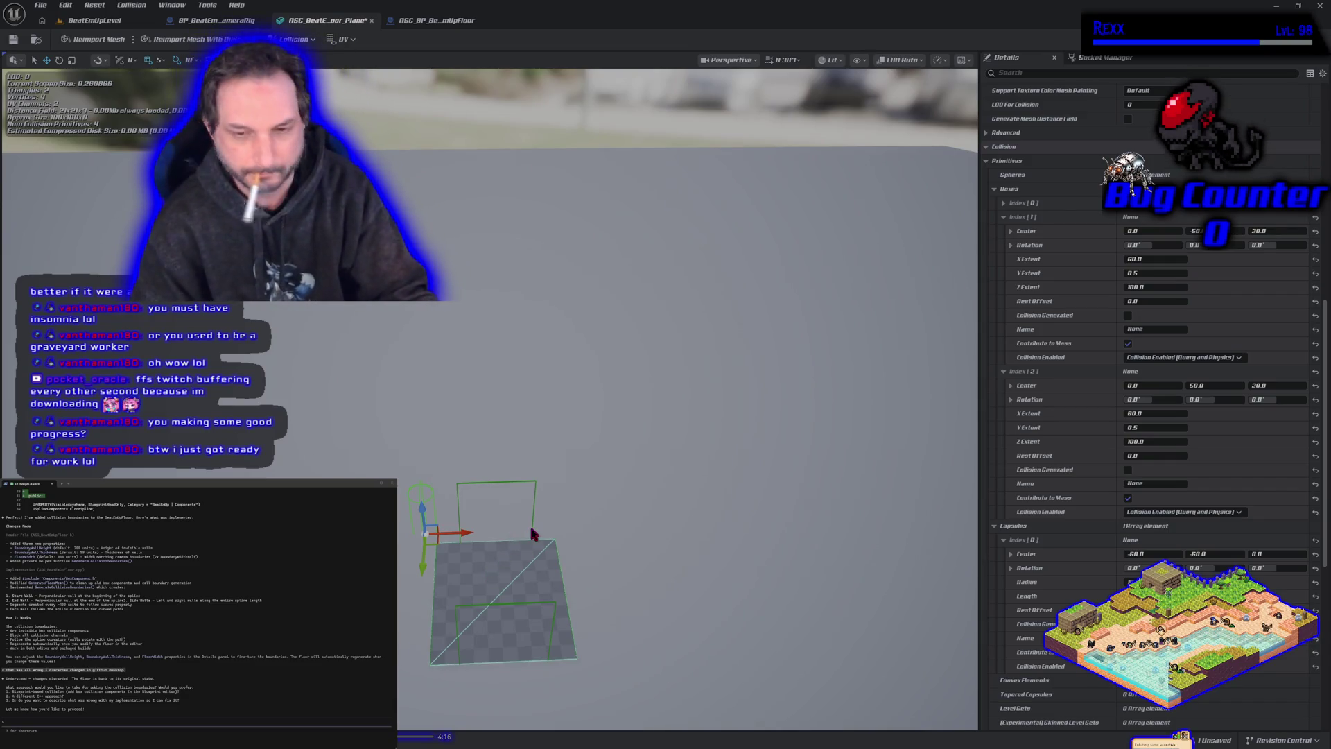
# Step: Duplicate the capsule collision and shift the copy slightly to the right
pyautogui.hotkey('ctrl', 'd')
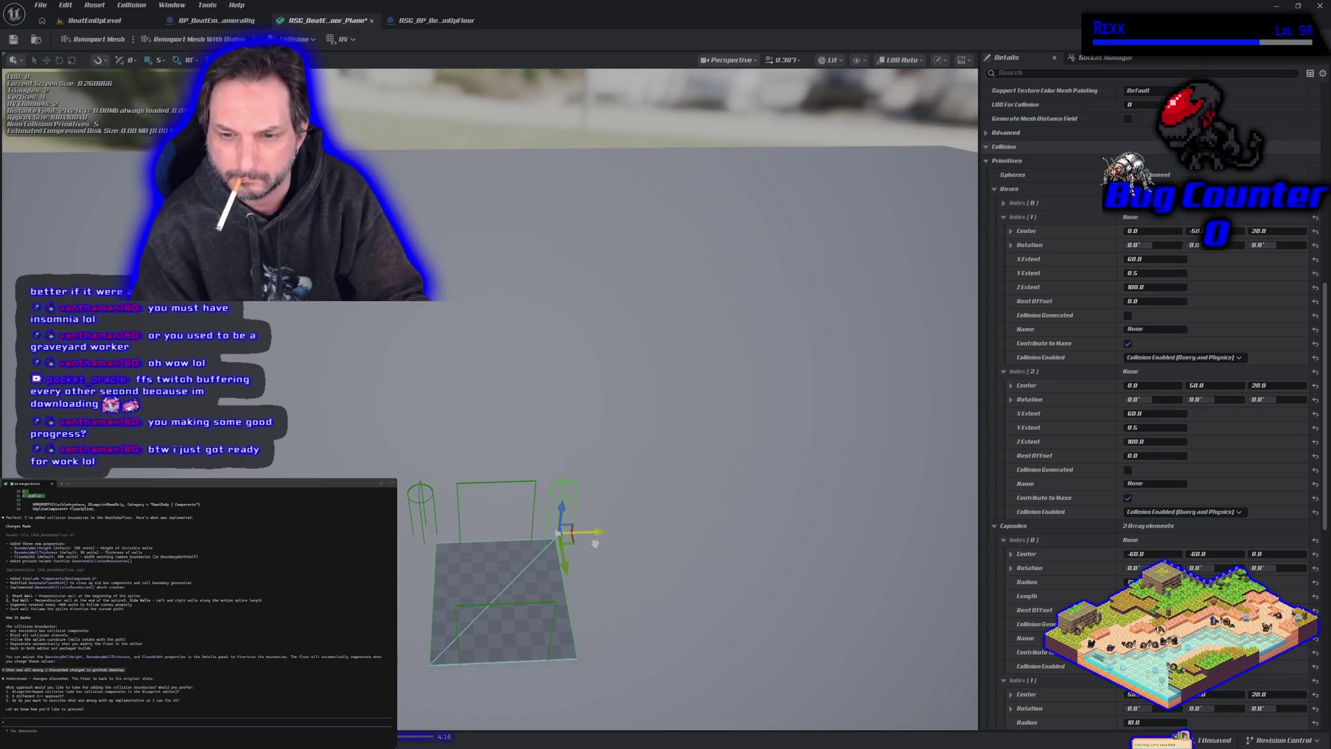
pyautogui.moveTo(595, 543); pyautogui.dragTo(607, 539)
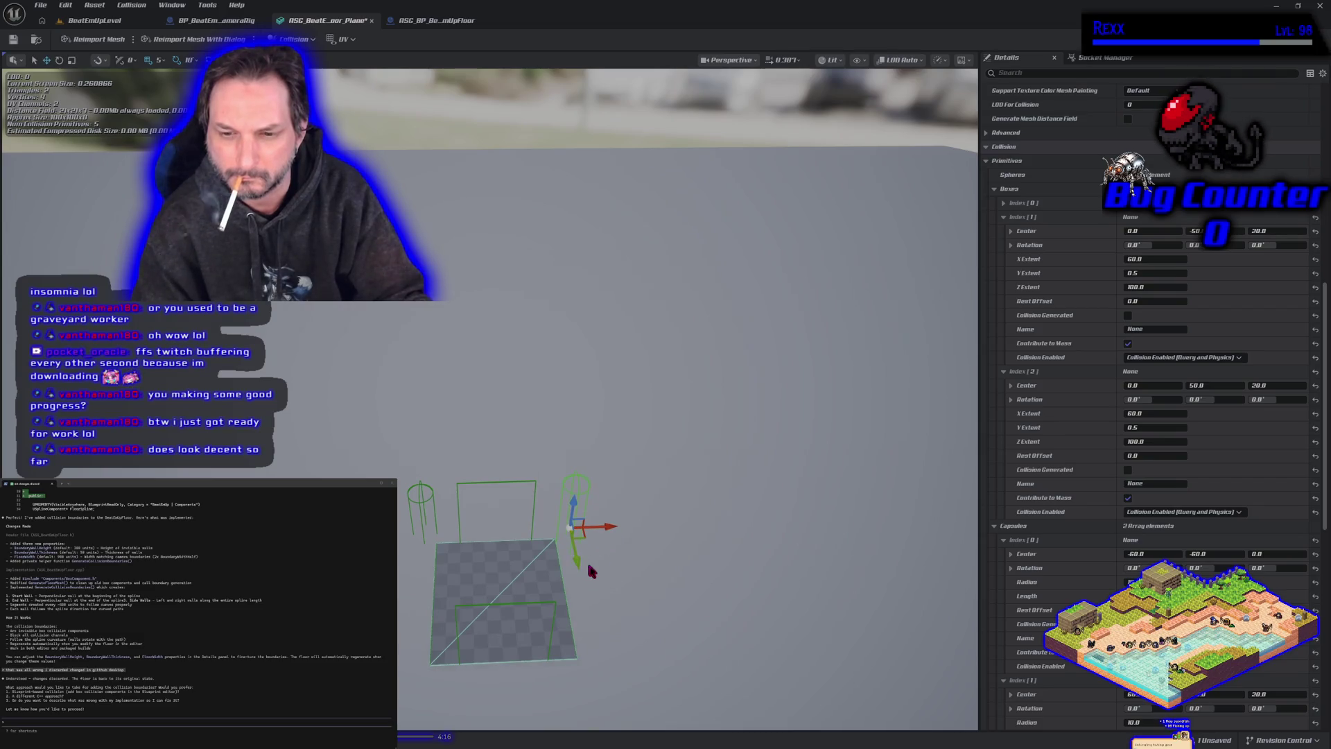
pyautogui.moveTo(591, 567)
pyautogui.mouseDown()
pyautogui.moveTo(576, 527)
pyautogui.moveTo(603, 506)
pyautogui.moveTo(596, 485)
pyautogui.moveTo(610, 527)
pyautogui.moveTo(589, 513)
pyautogui.moveTo(575, 458)
pyautogui.moveTo(561, 475)
pyautogui.mouseUp()
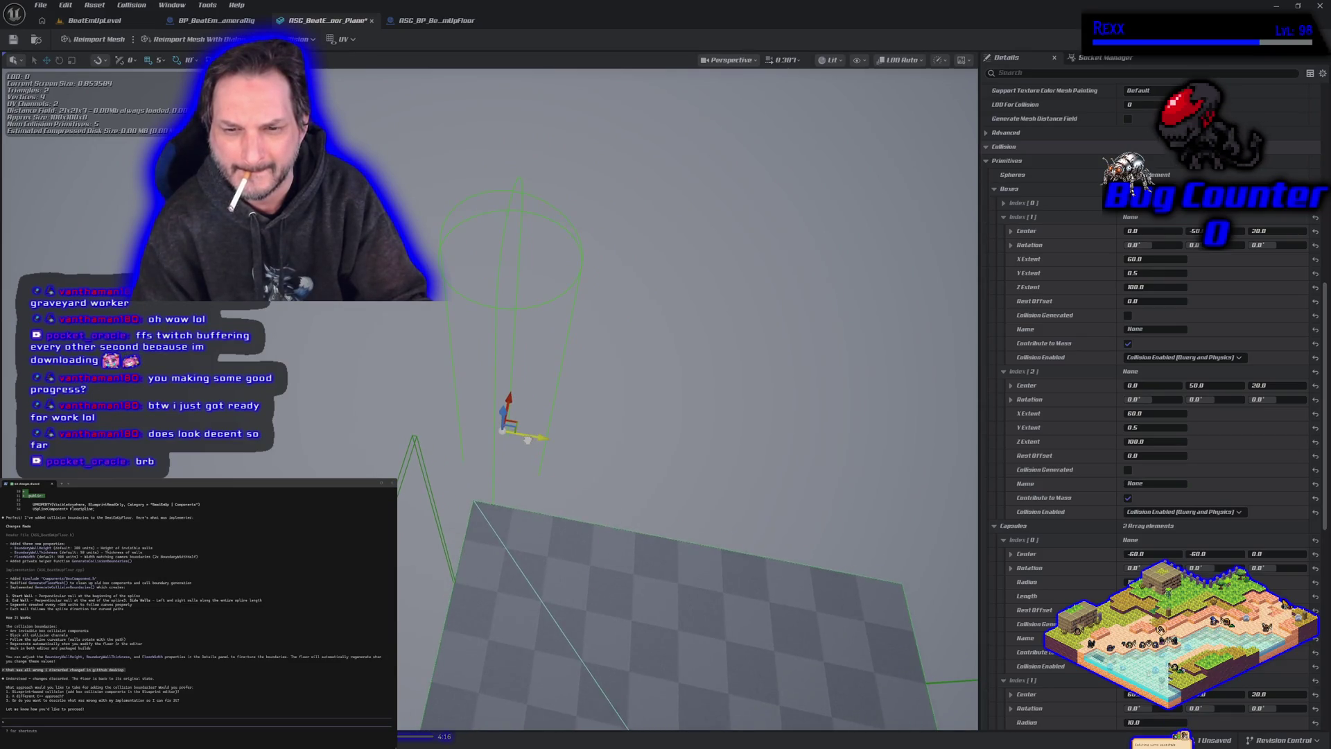
pyautogui.moveTo(517, 440); pyautogui.dragTo(602, 500)
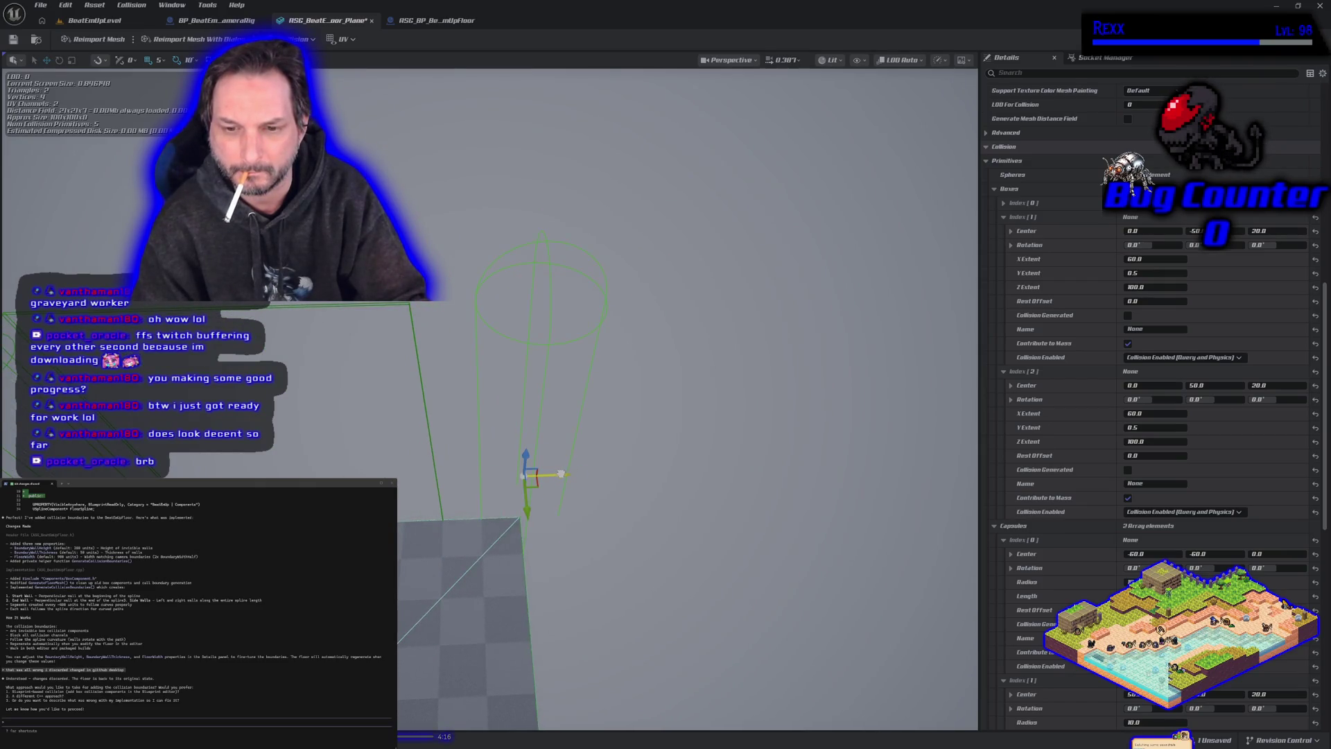
pyautogui.moveTo(528, 586); pyautogui.dragTo(519, 541)
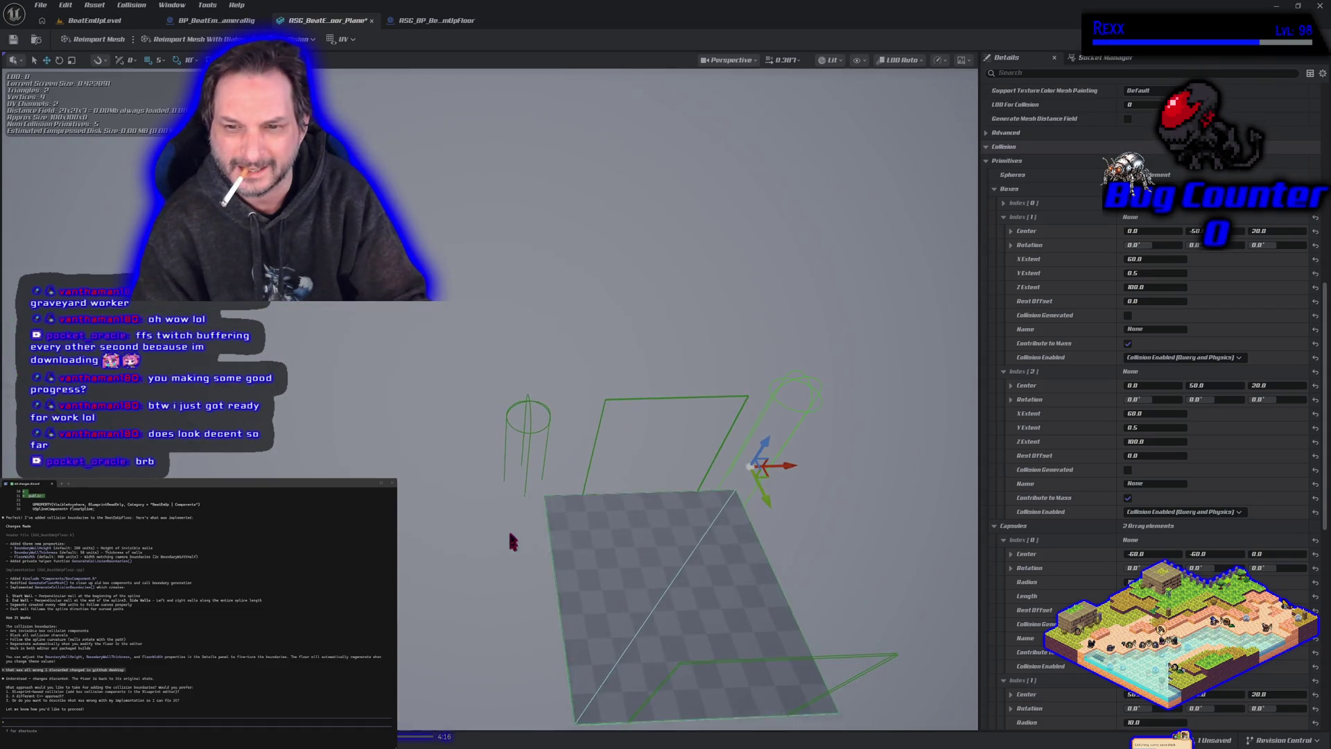
# Step: Select the left capsule collision and raise it above the floor
pyautogui.click(529, 428)
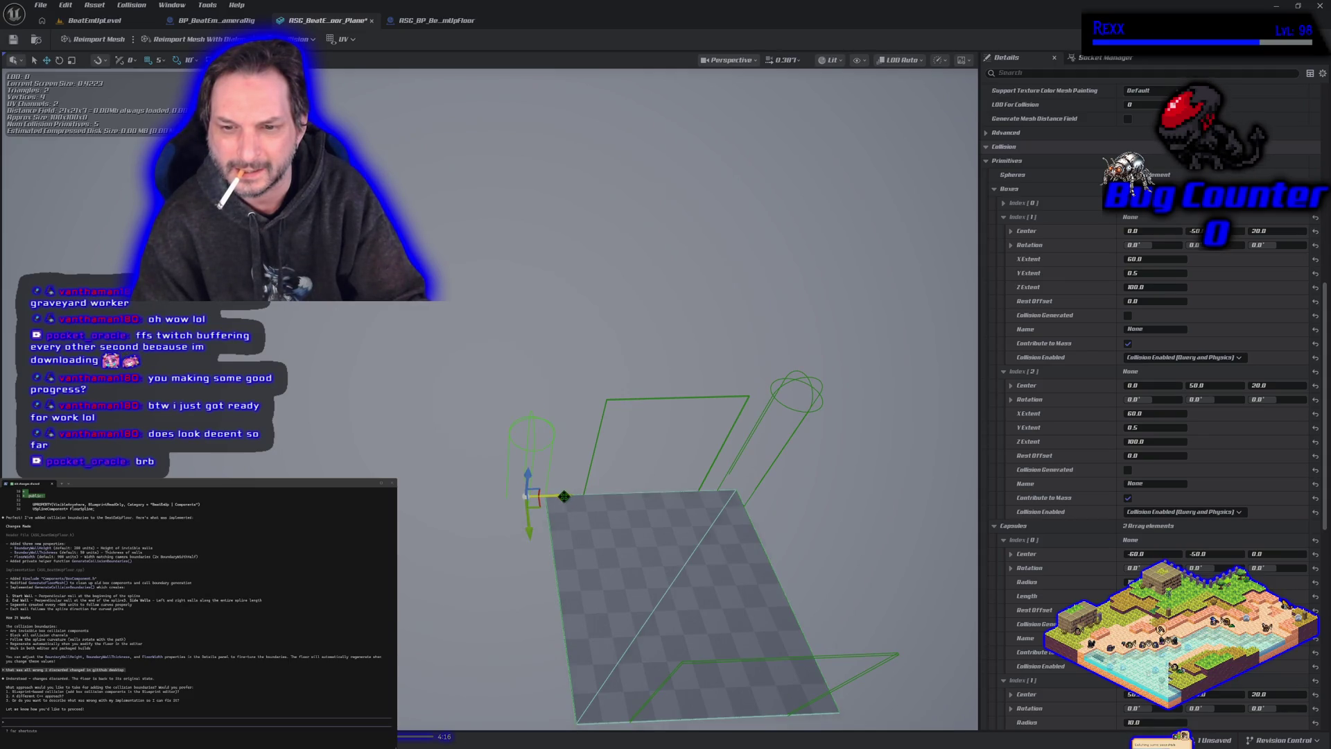
pyautogui.moveTo(646, 547)
pyautogui.mouseDown()
pyautogui.moveTo(610, 520)
pyautogui.moveTo(596, 471)
pyautogui.moveTo(643, 536)
pyautogui.mouseUp()
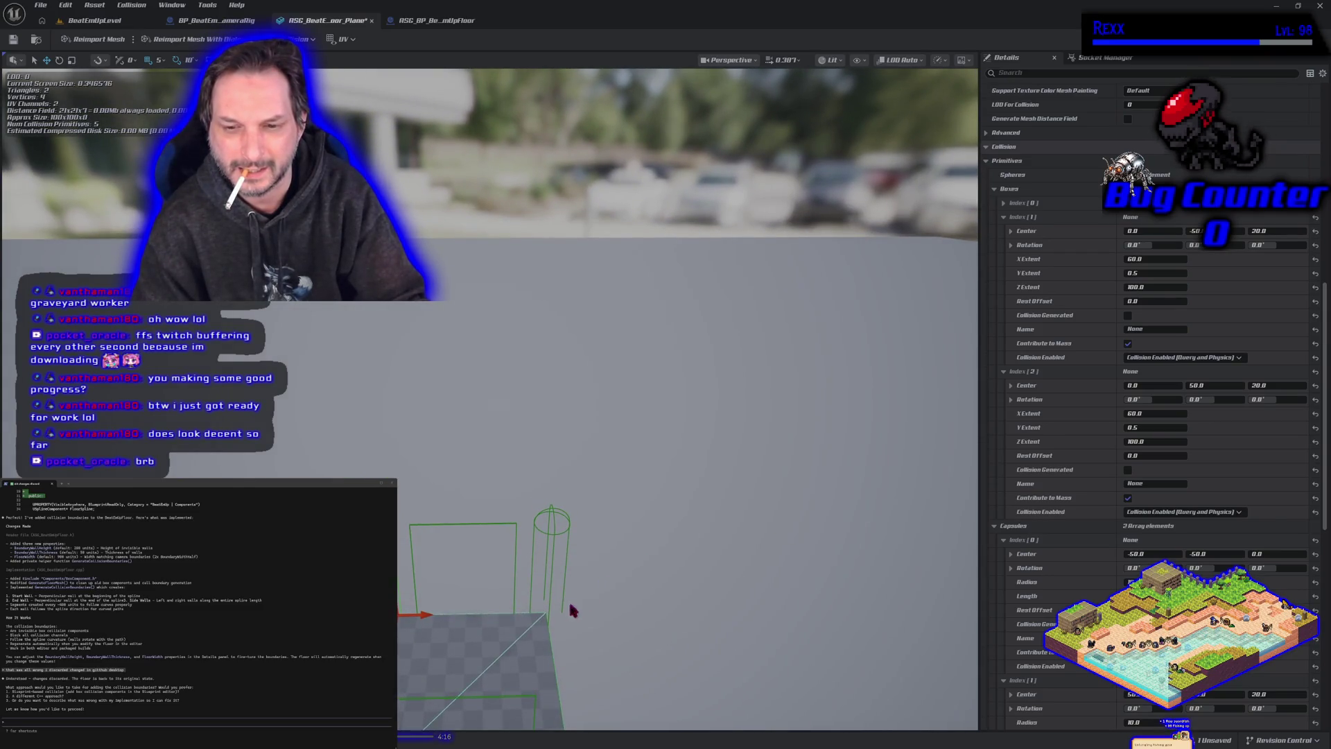
pyautogui.moveTo(548, 638); pyautogui.dragTo(549, 617)
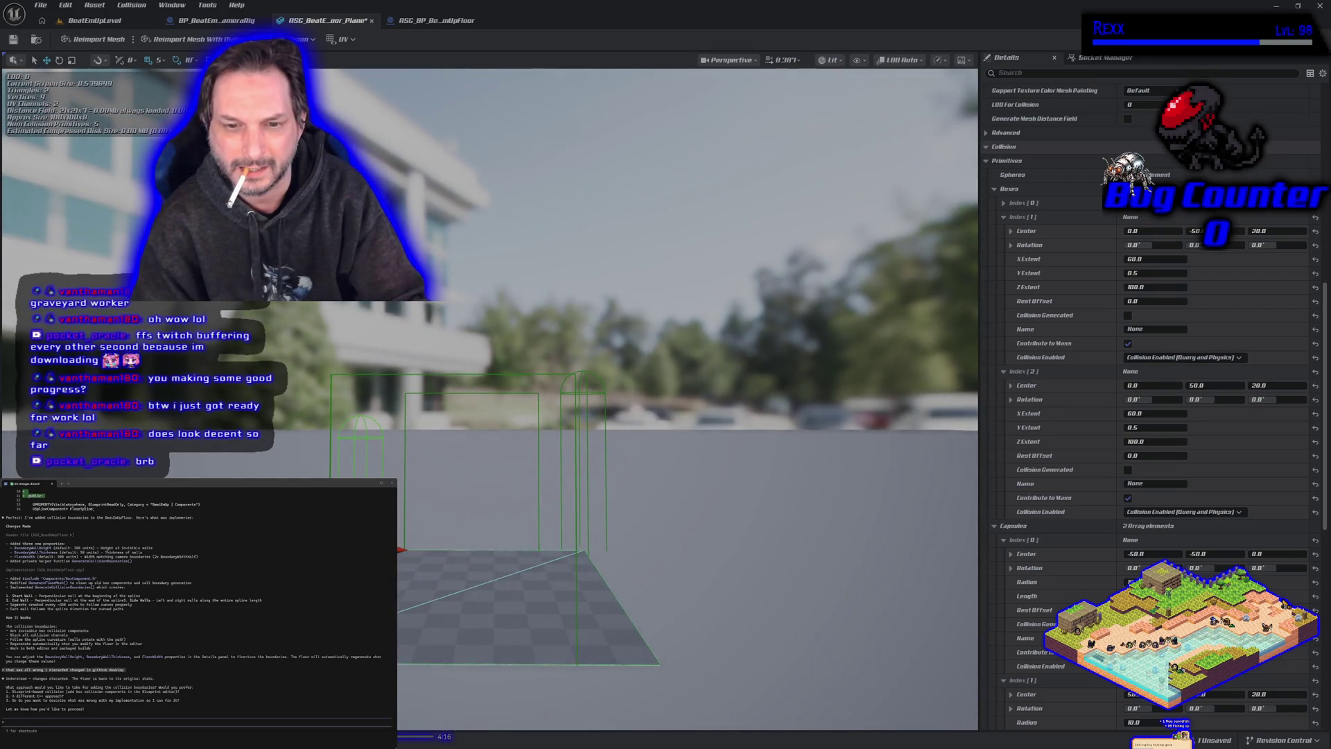
pyautogui.moveTo(374, 527); pyautogui.dragTo(374, 515)
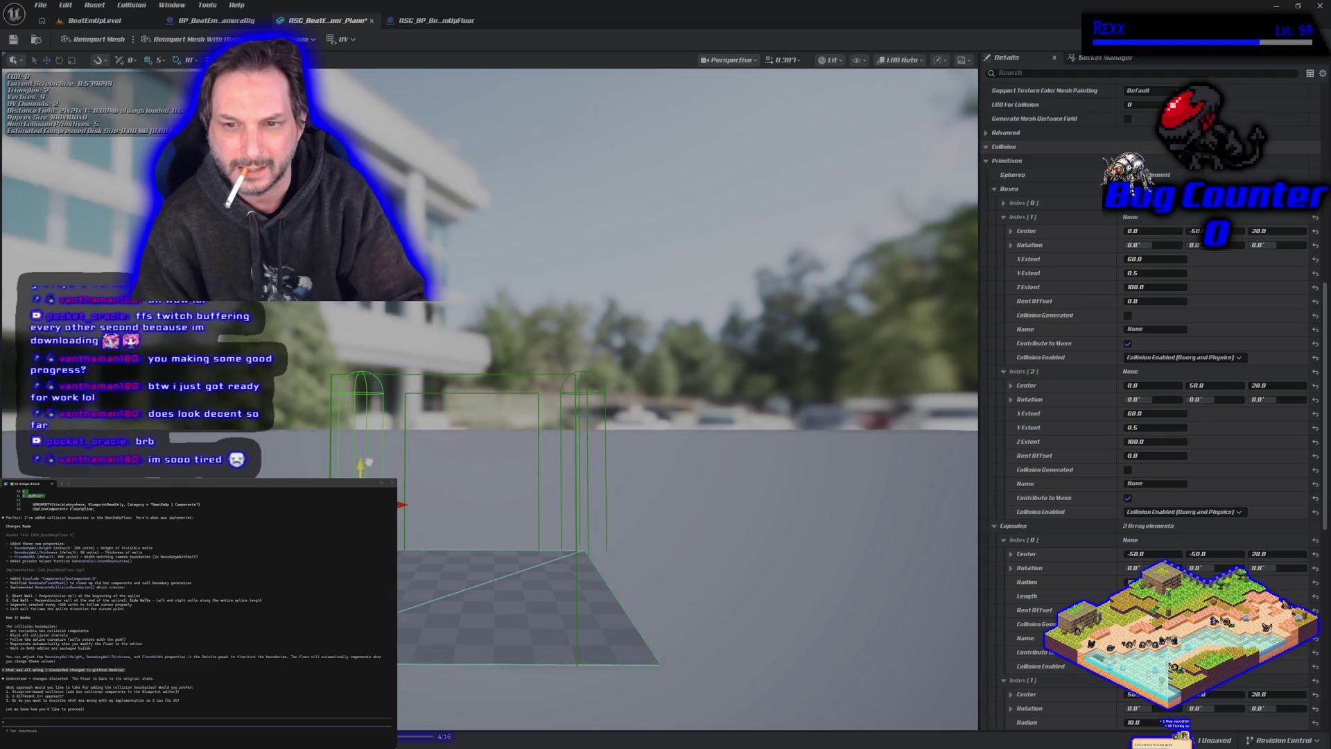
pyautogui.hotkey('alt', 'p')
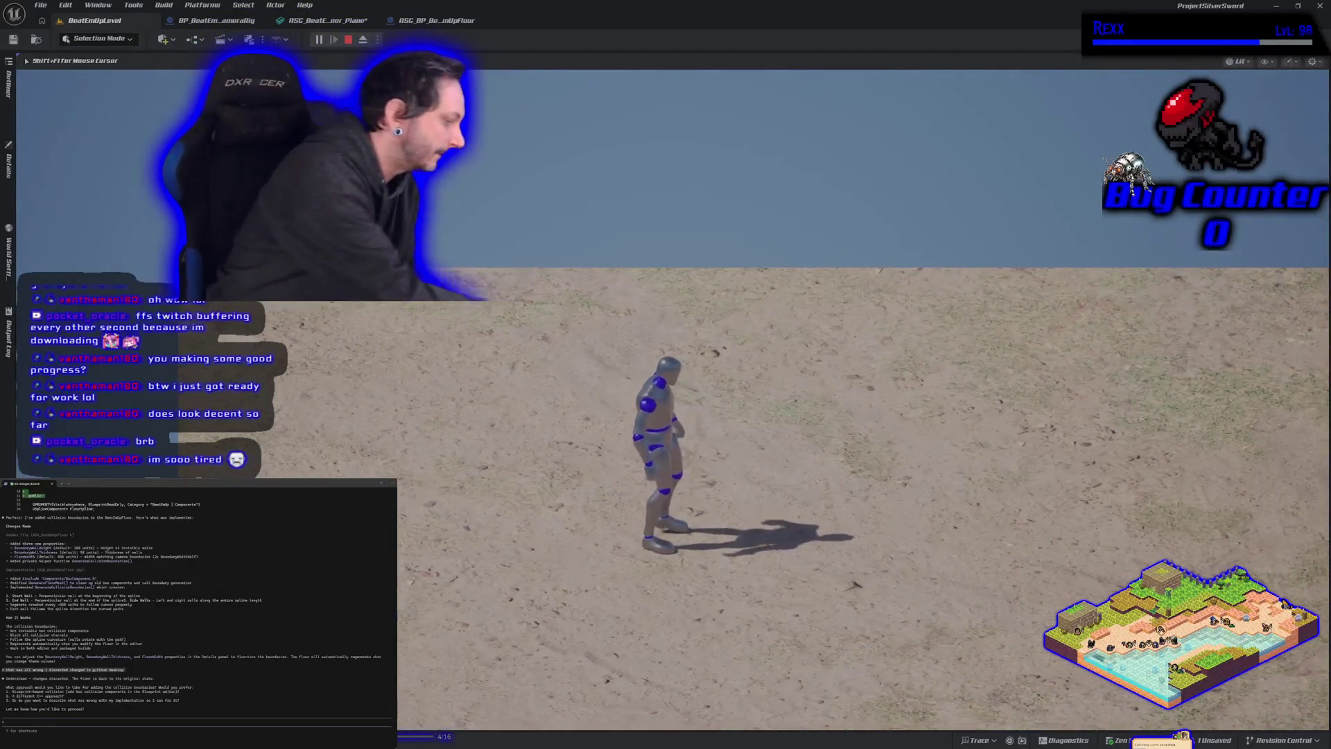
# Step: Run the mannequin around the floor with WASD, then stop the first play session
pyautogui.press('d')
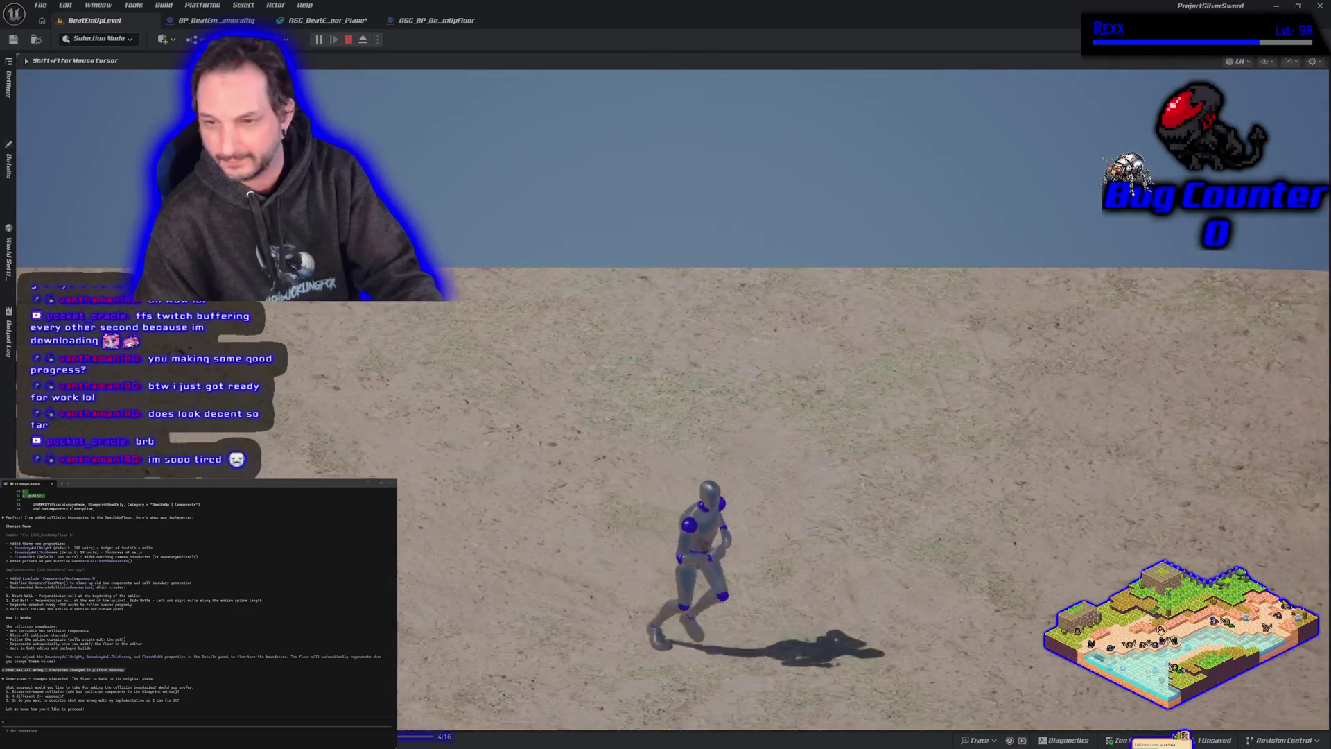
pyautogui.press('a')
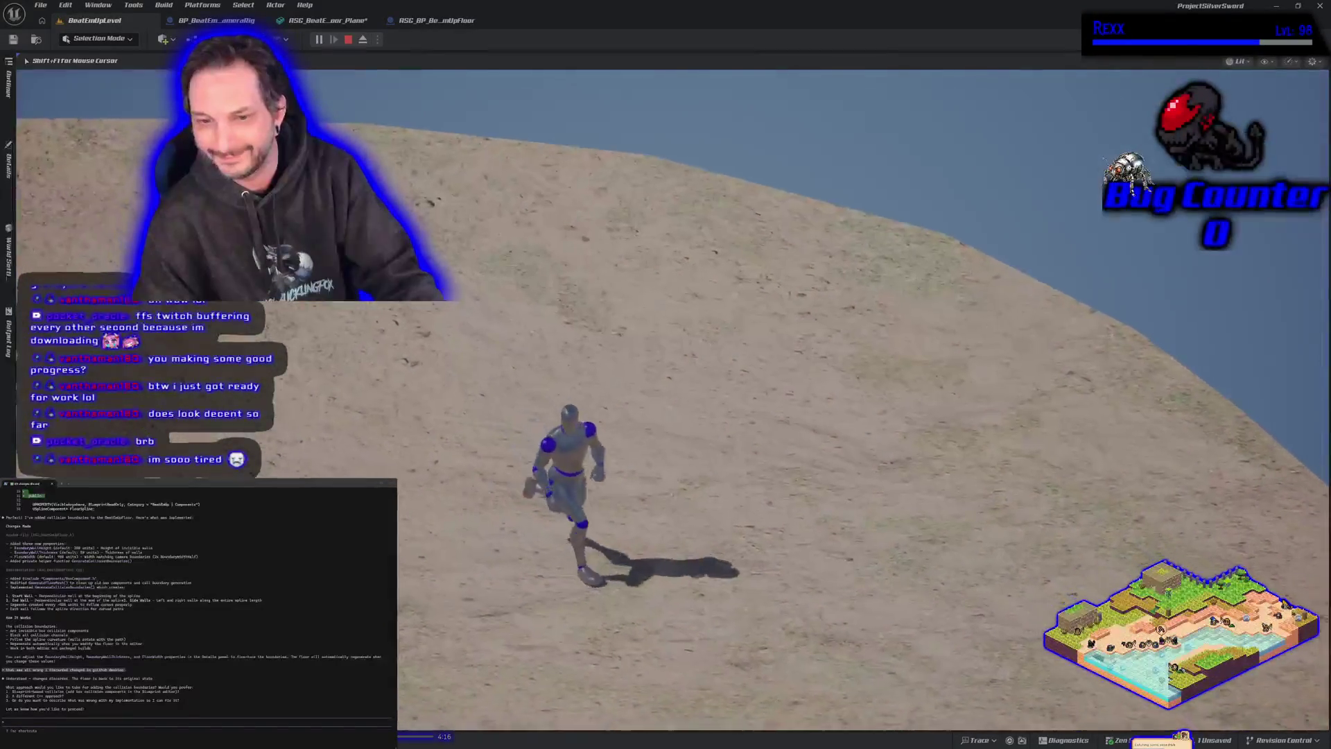
pyautogui.press('a')
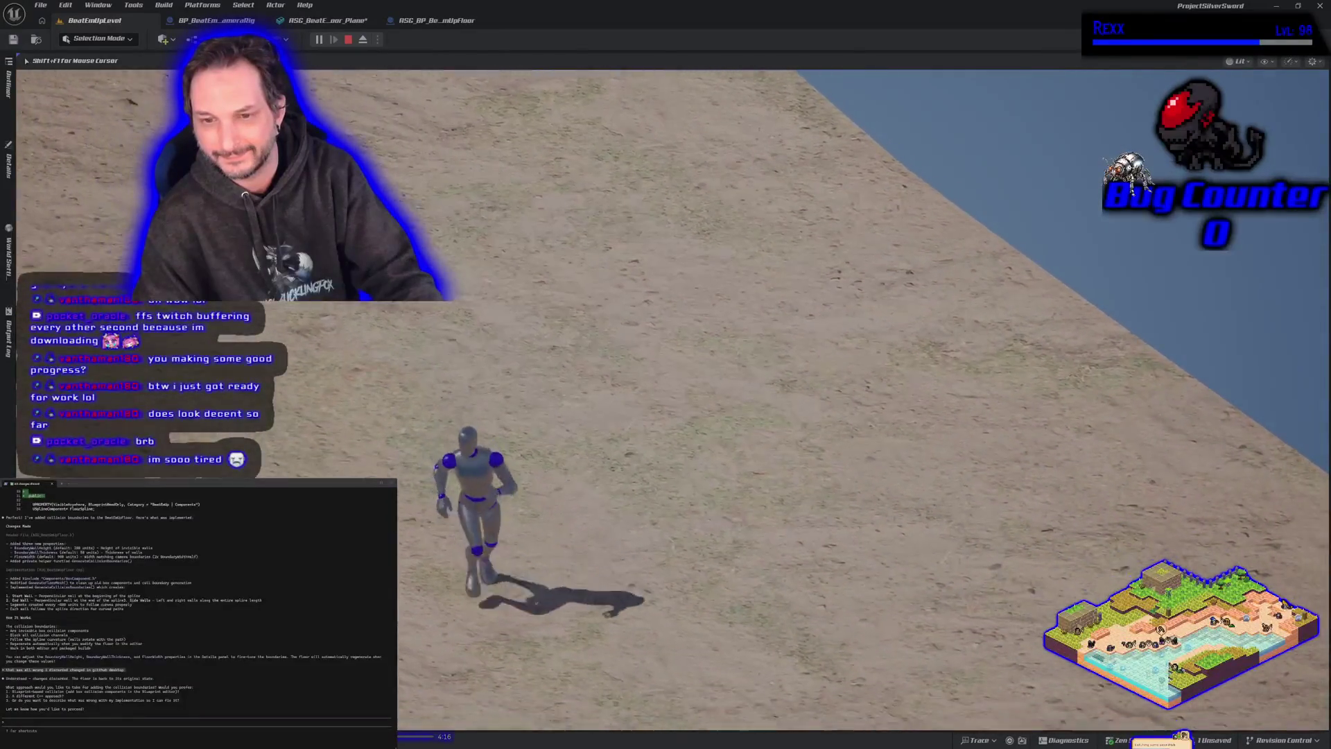
pyautogui.press('d')
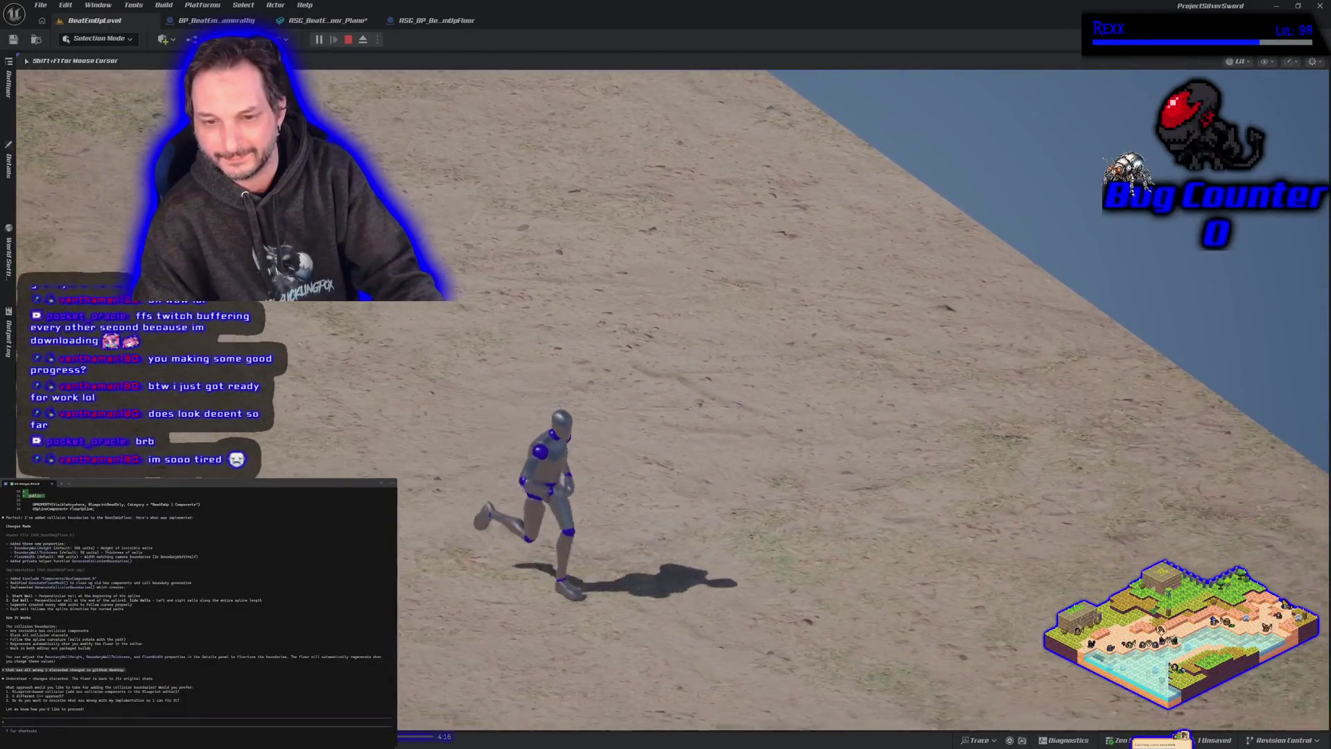
pyautogui.press('s')
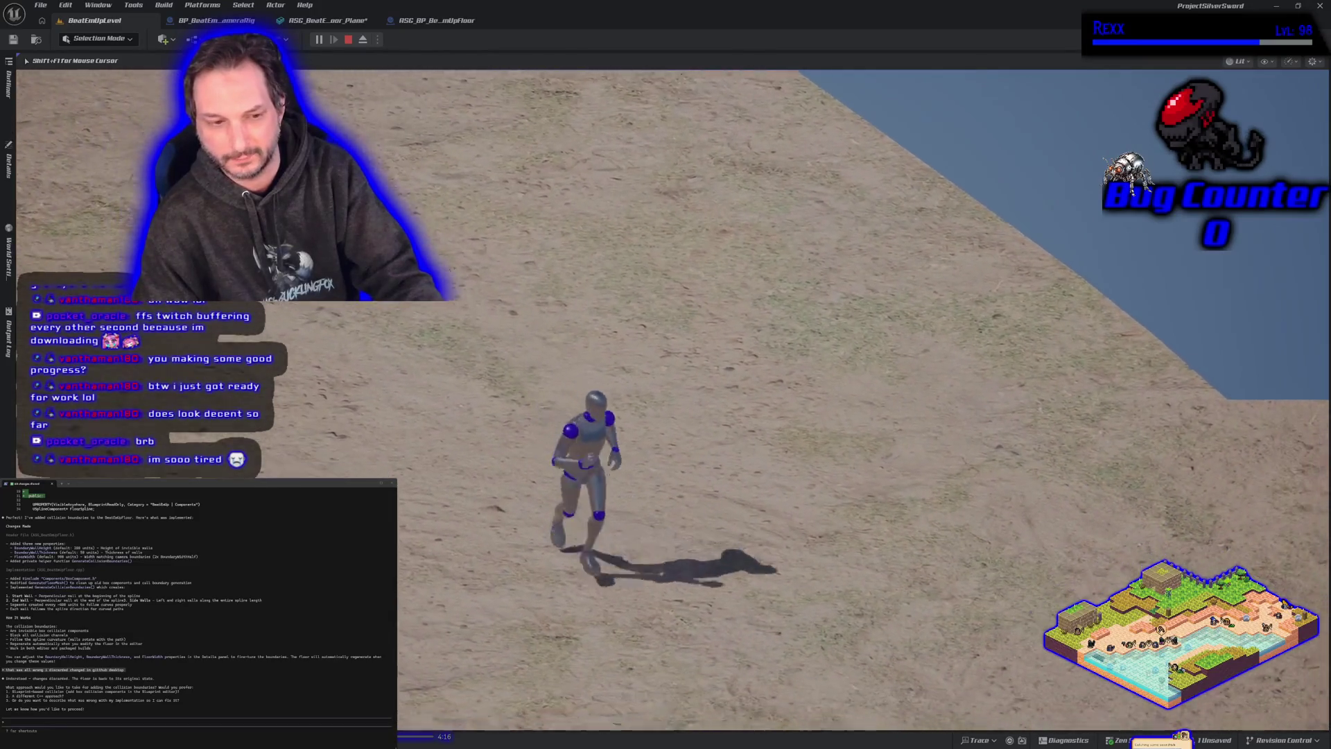
pyautogui.press('d')
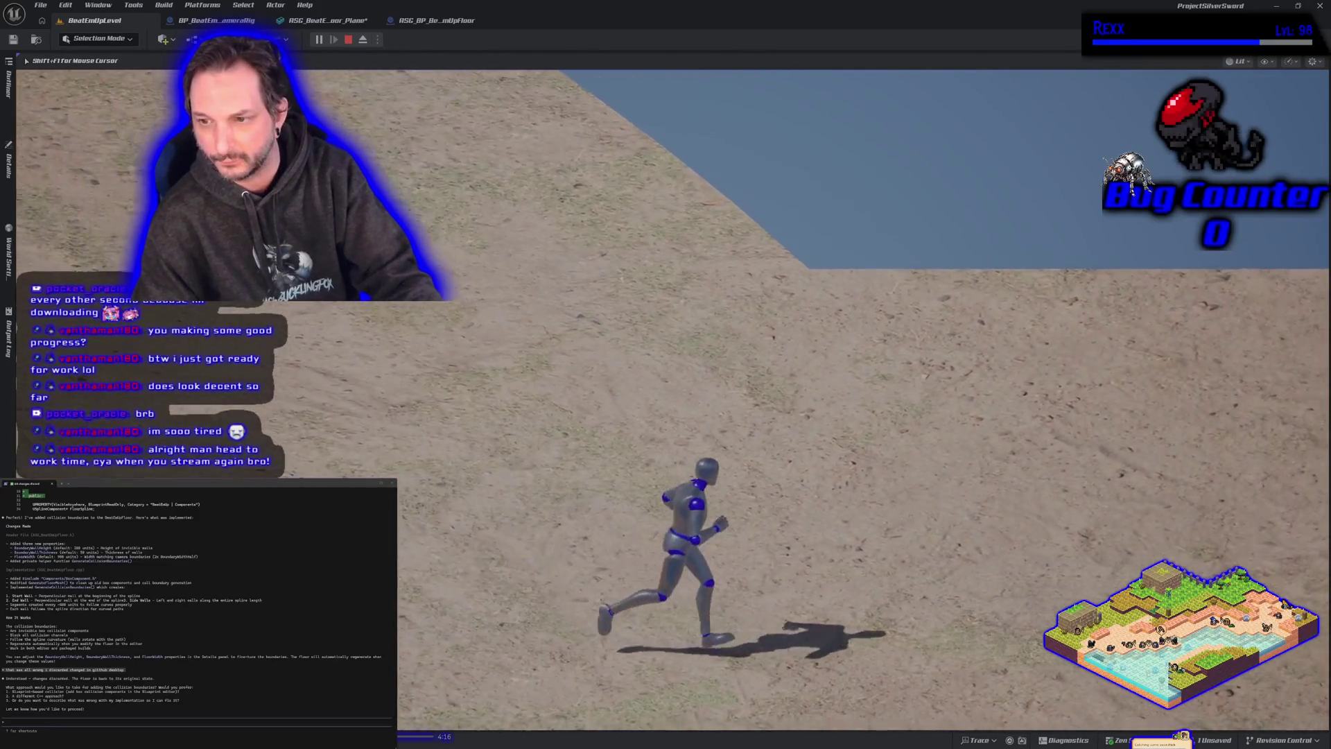
pyautogui.press('w')
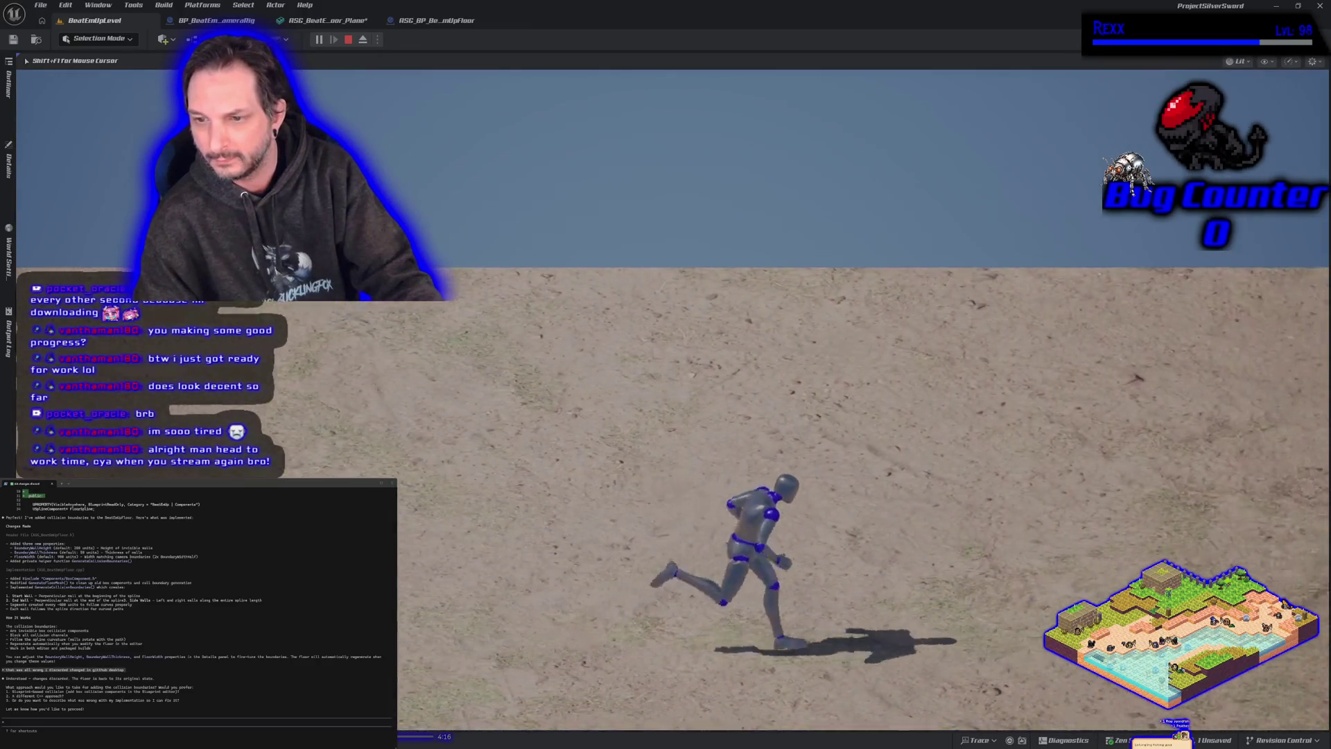
pyautogui.hotkey('shift', 'F1')
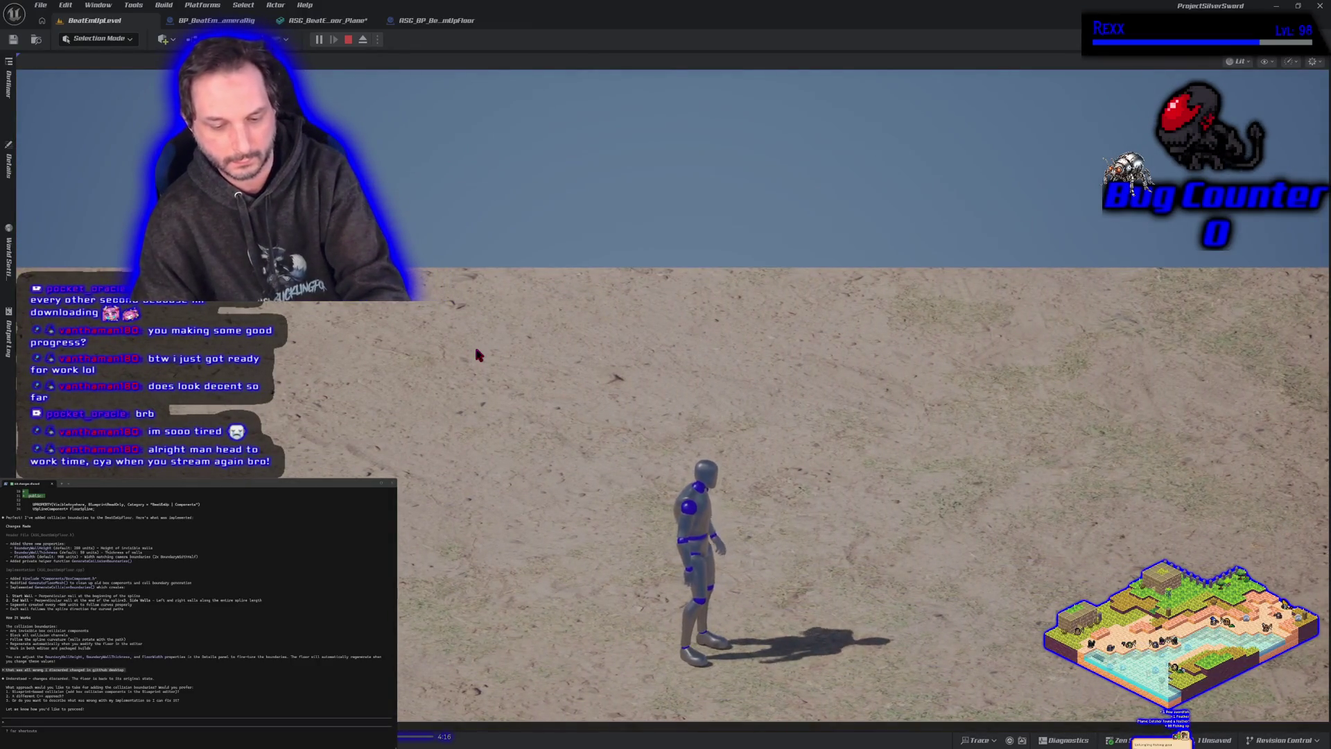
pyautogui.click(474, 344)
pyautogui.hotkey('alt', 'c')
pyautogui.press('Escape')
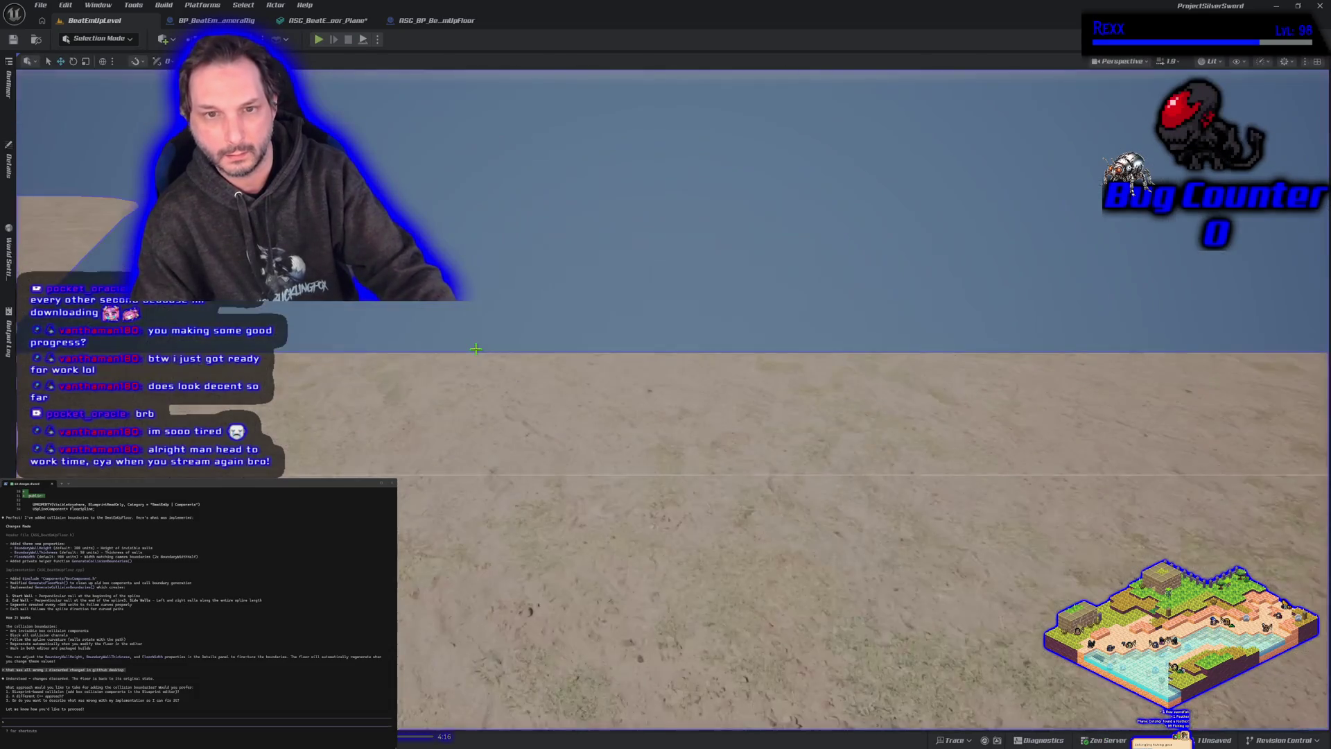
# Step: Restart play with collision wireframes shown, run along the back wall, then end the session
pyautogui.hotkey('alt', 'p')
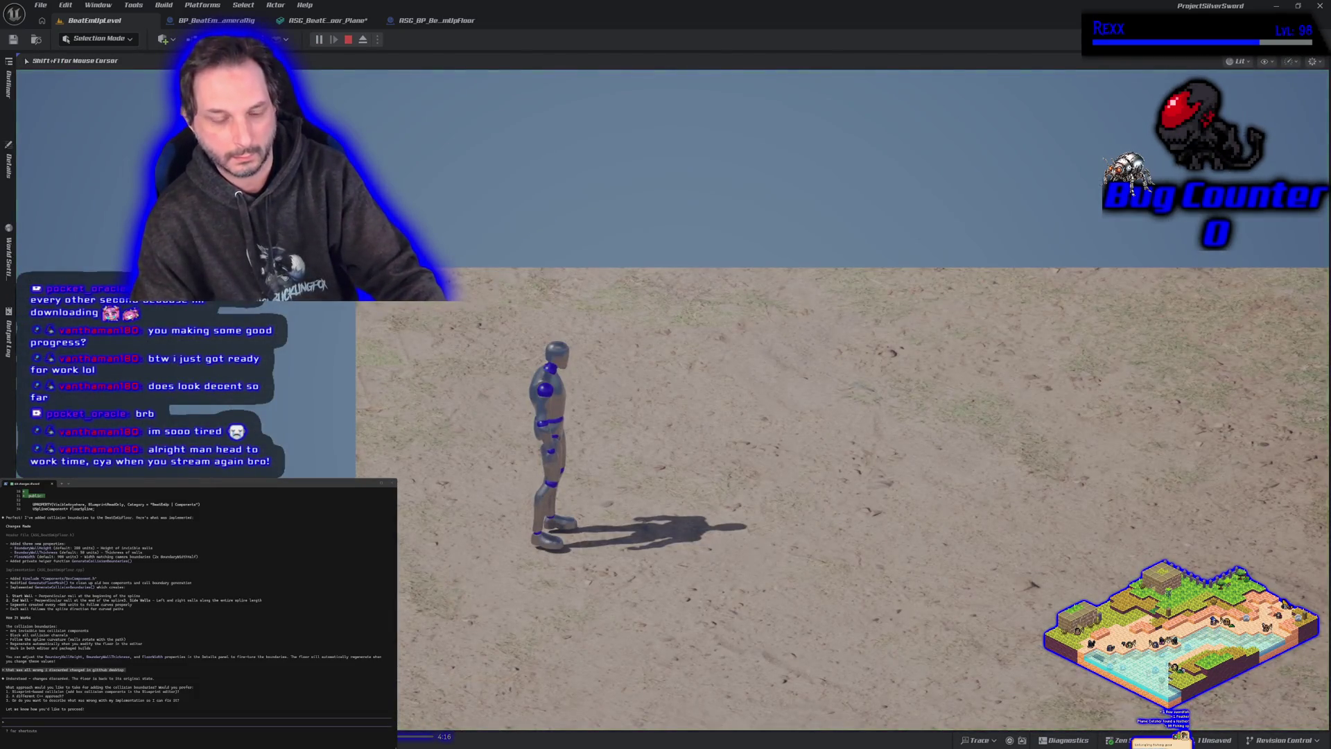
pyautogui.hotkey('shift', 'F1')
pyautogui.click(474, 344)
pyautogui.hotkey('alt', 'c')
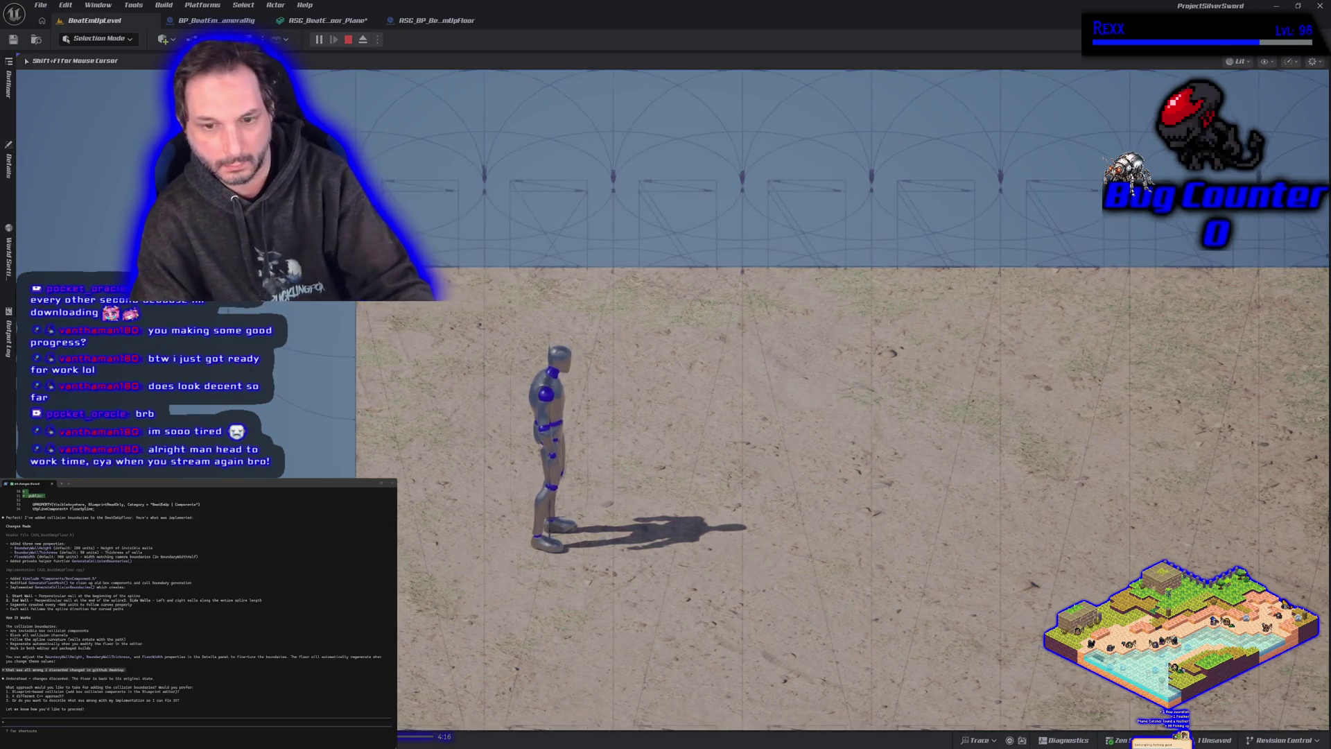
pyautogui.press('w')
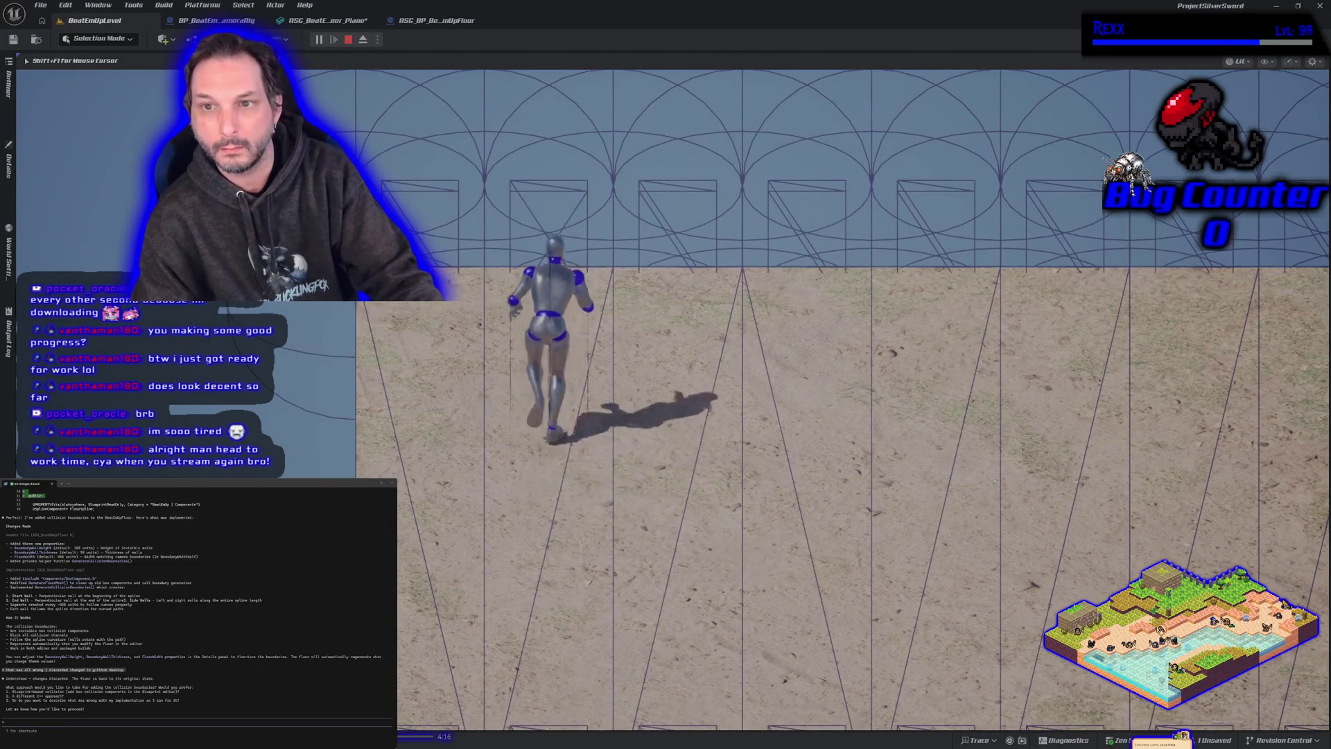
pyautogui.press('d')
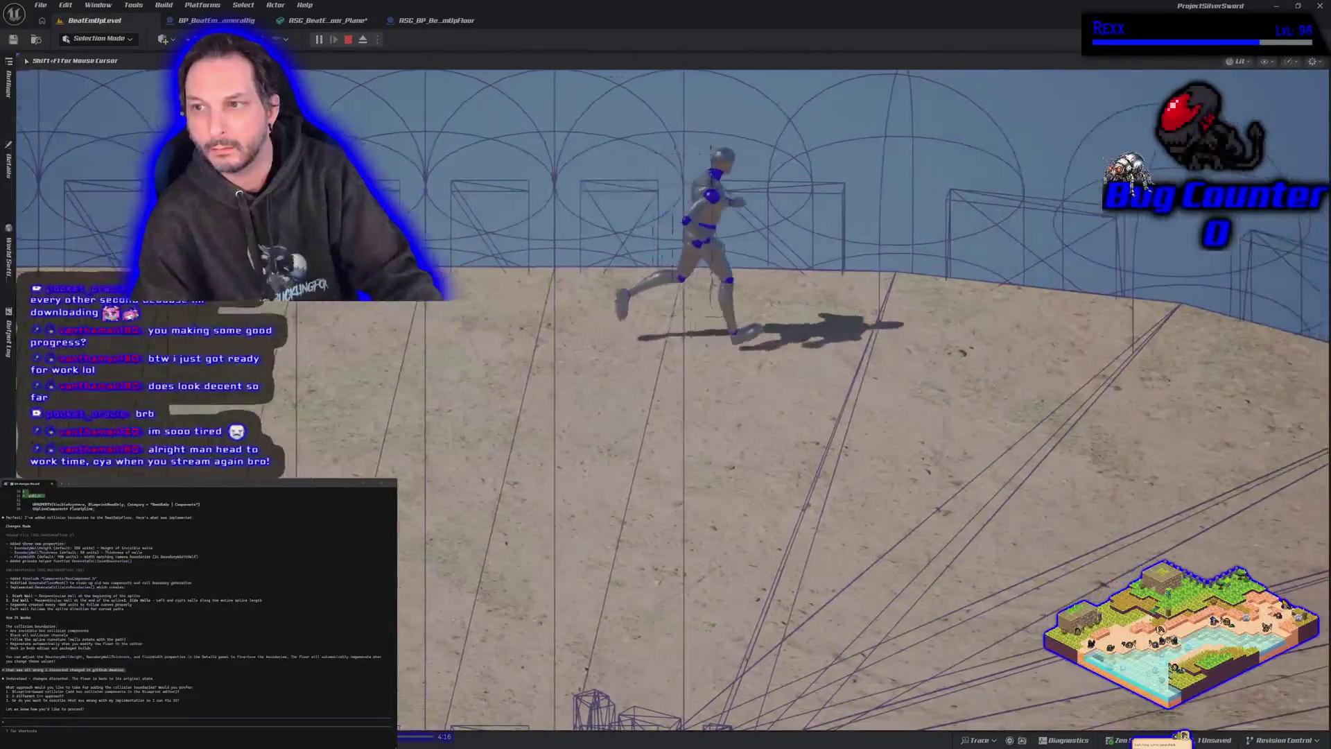
pyautogui.press('w')
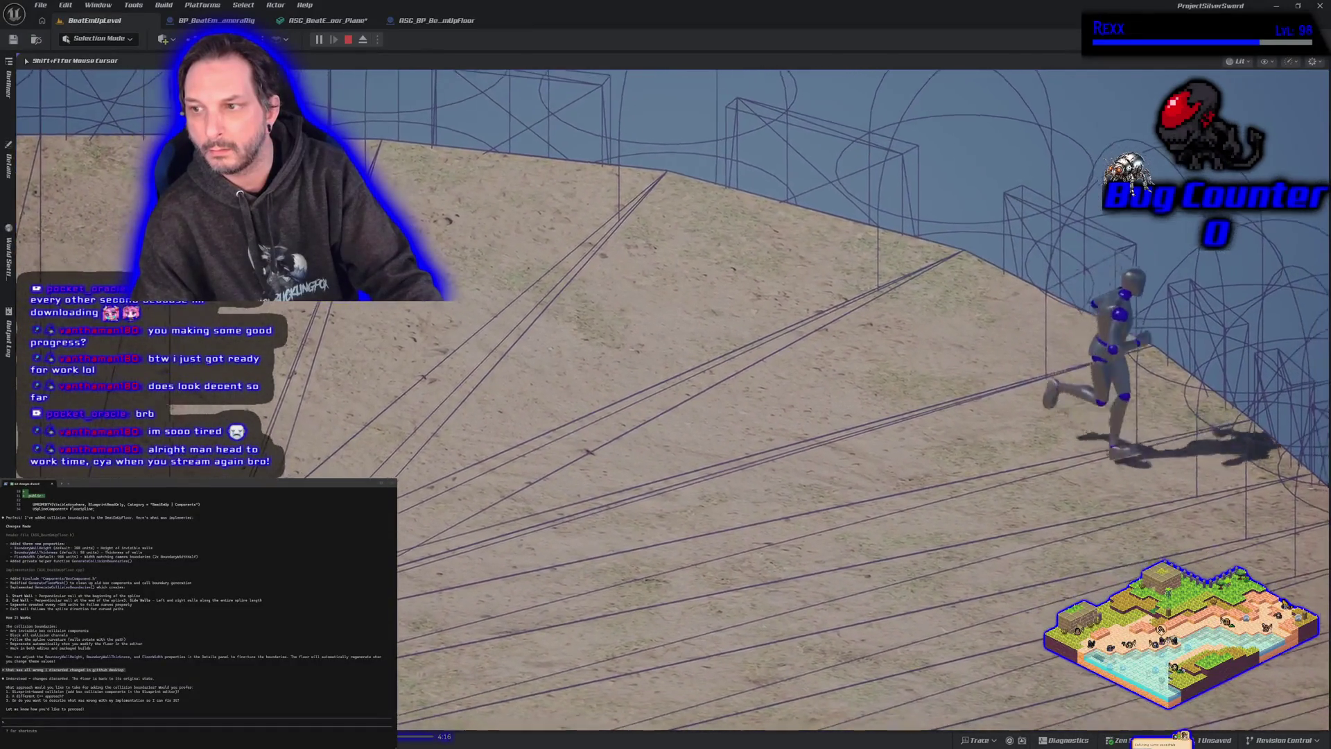
pyautogui.press('w')
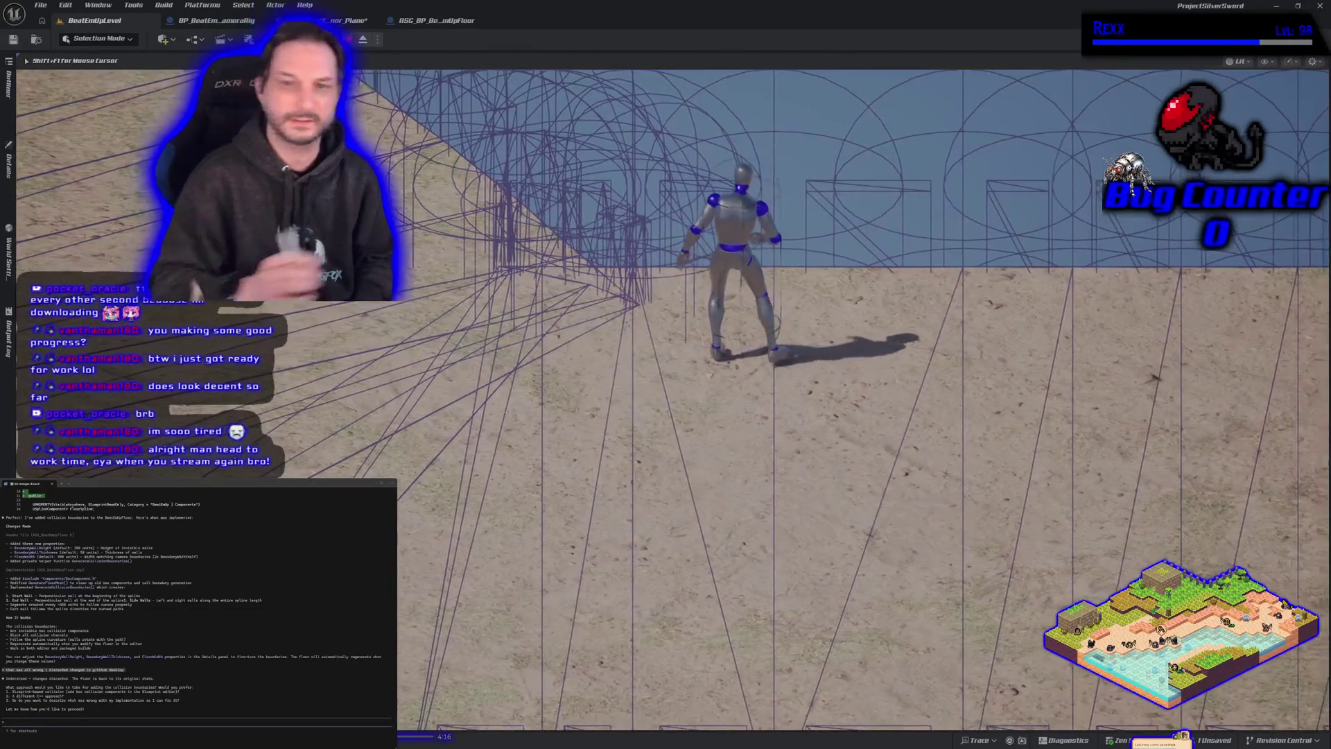
pyautogui.press('F8')
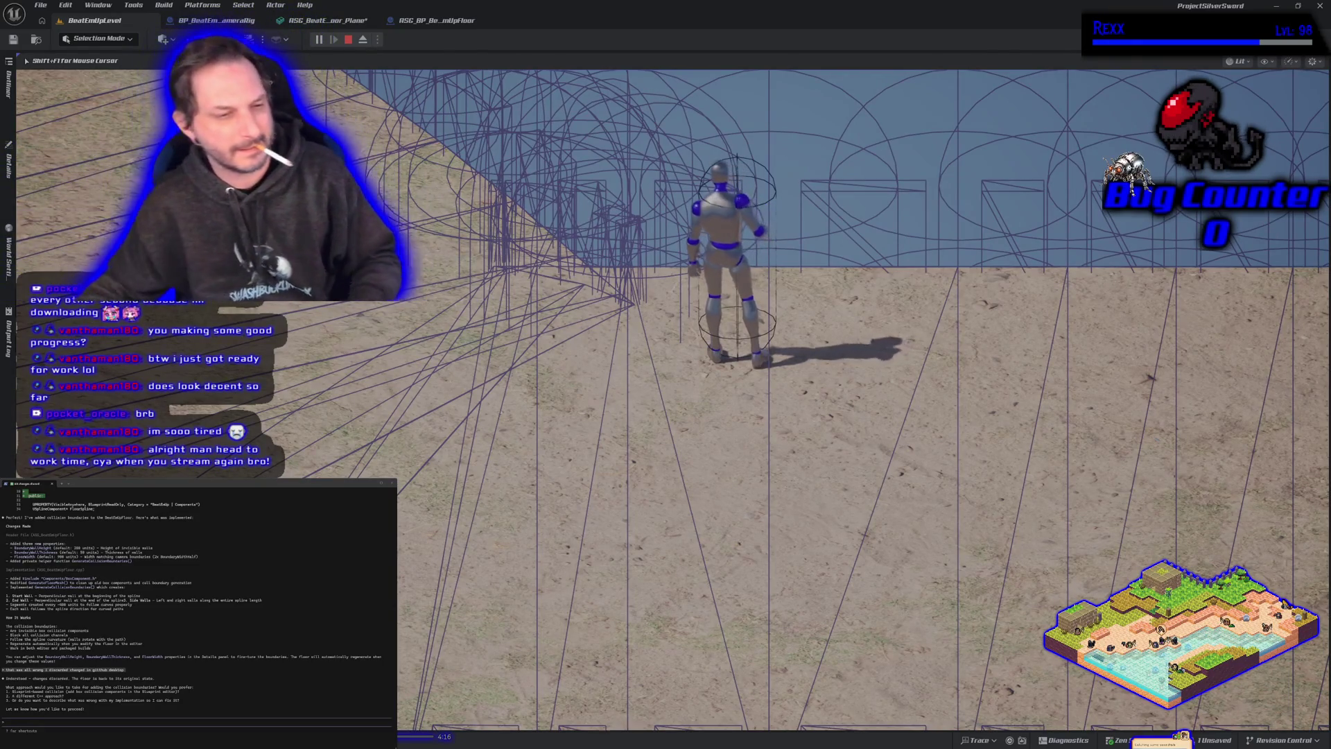
pyautogui.press('Escape')
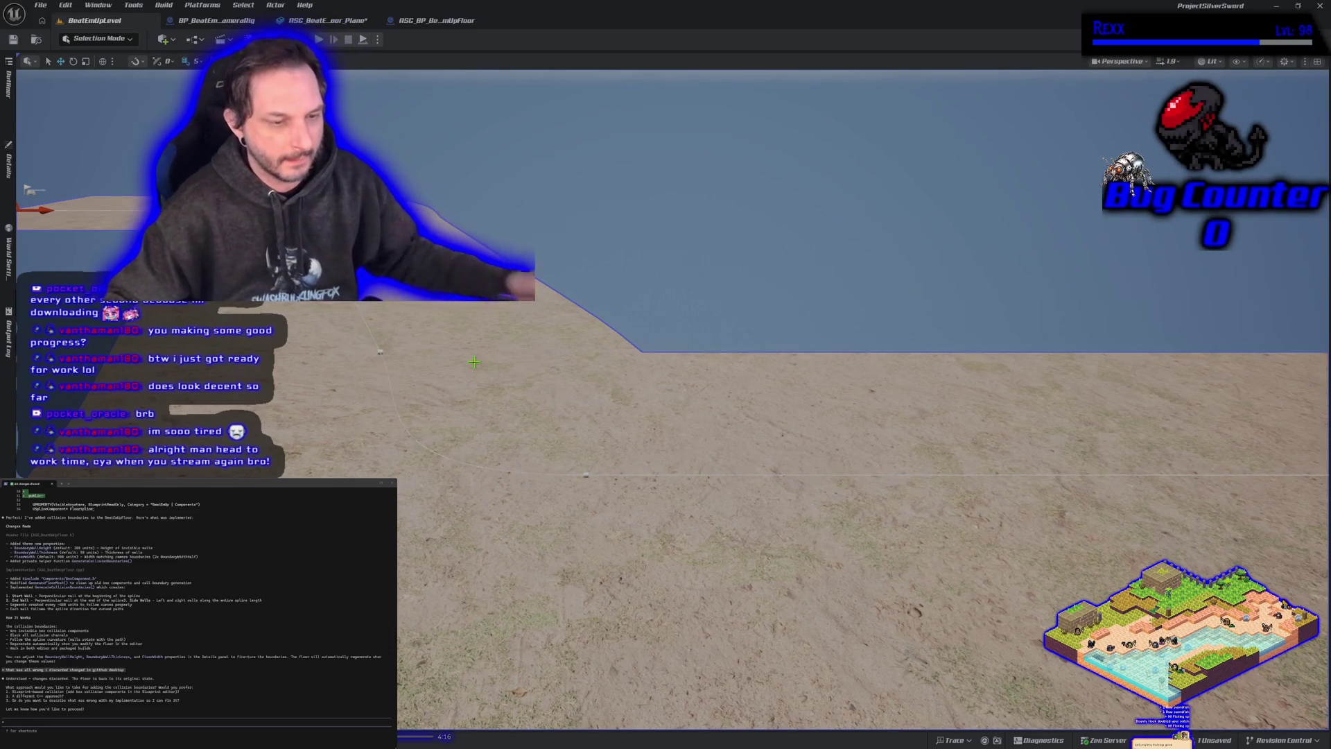
# Step: Delete both capsule collisions from the floor plane mesh, keeping only the box collisions
pyautogui.click(444, 21)
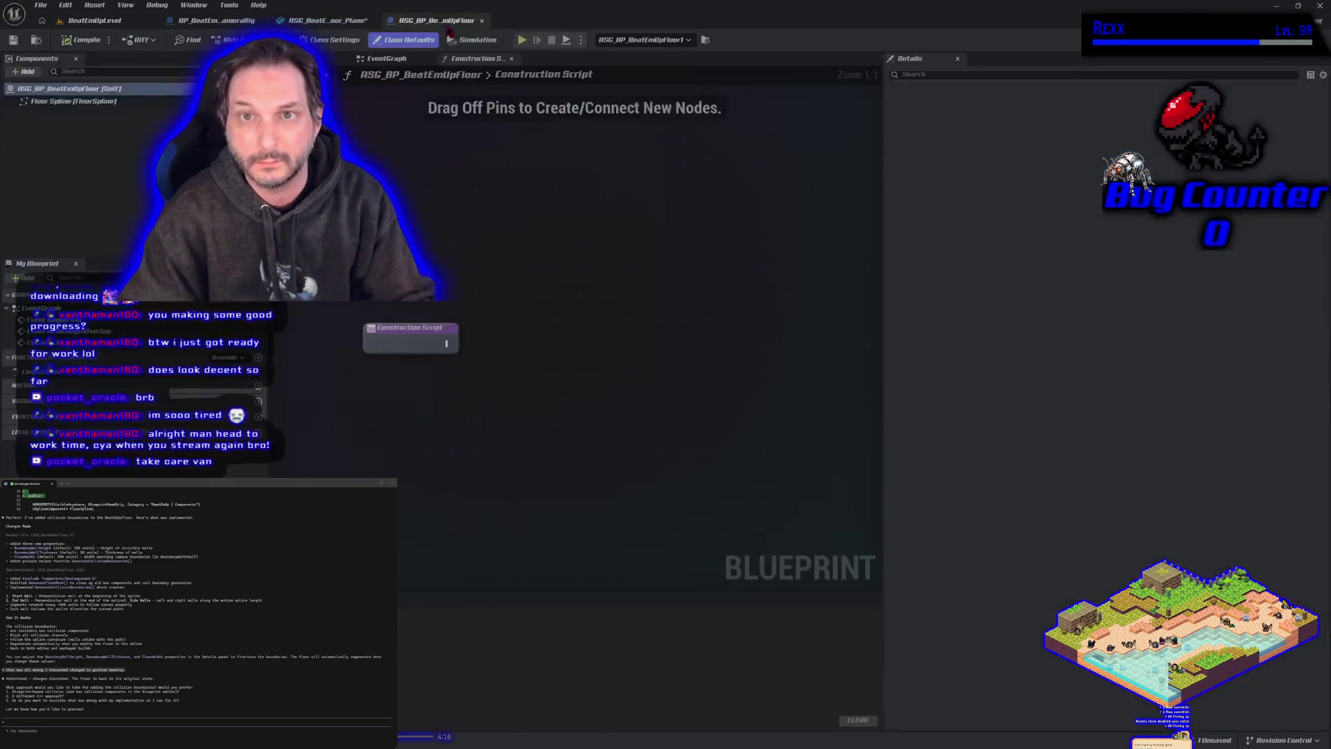
pyautogui.click(326, 20)
pyautogui.moveTo(422, 533); pyautogui.dragTo(422, 535)
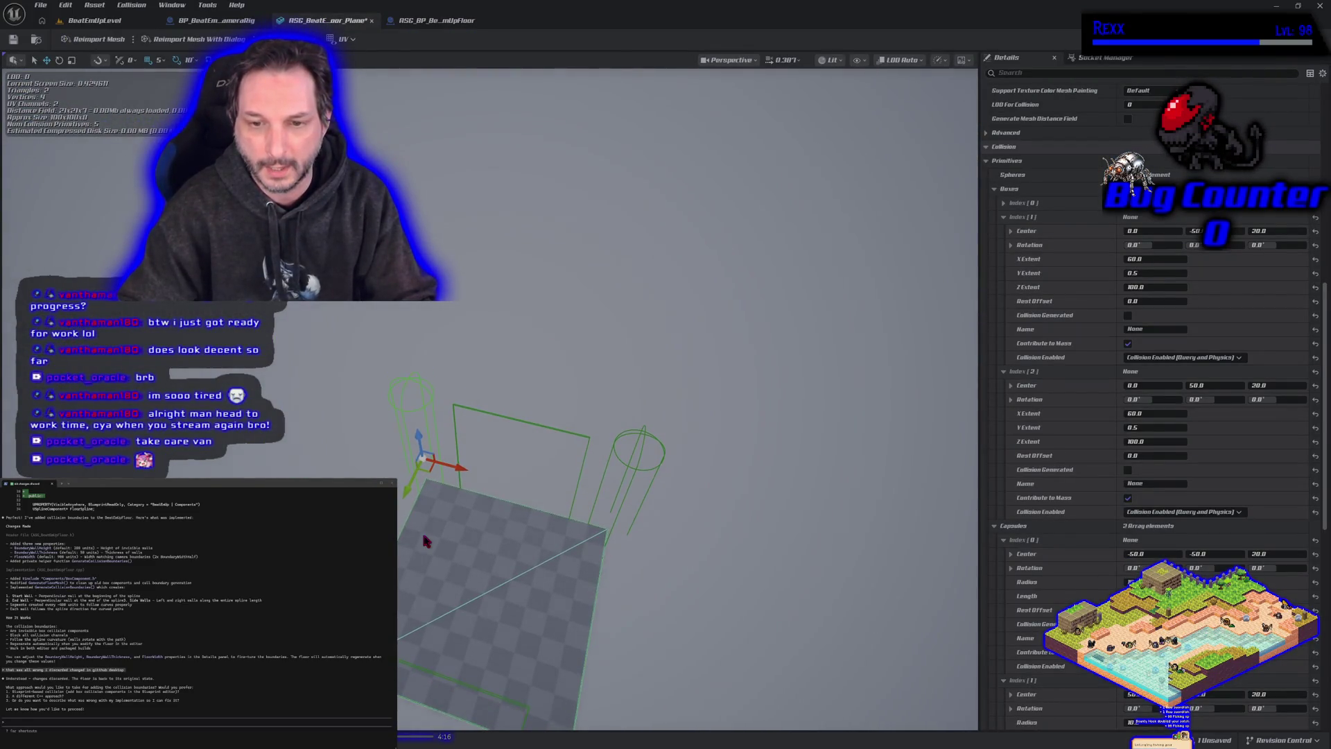
pyautogui.press('Delete')
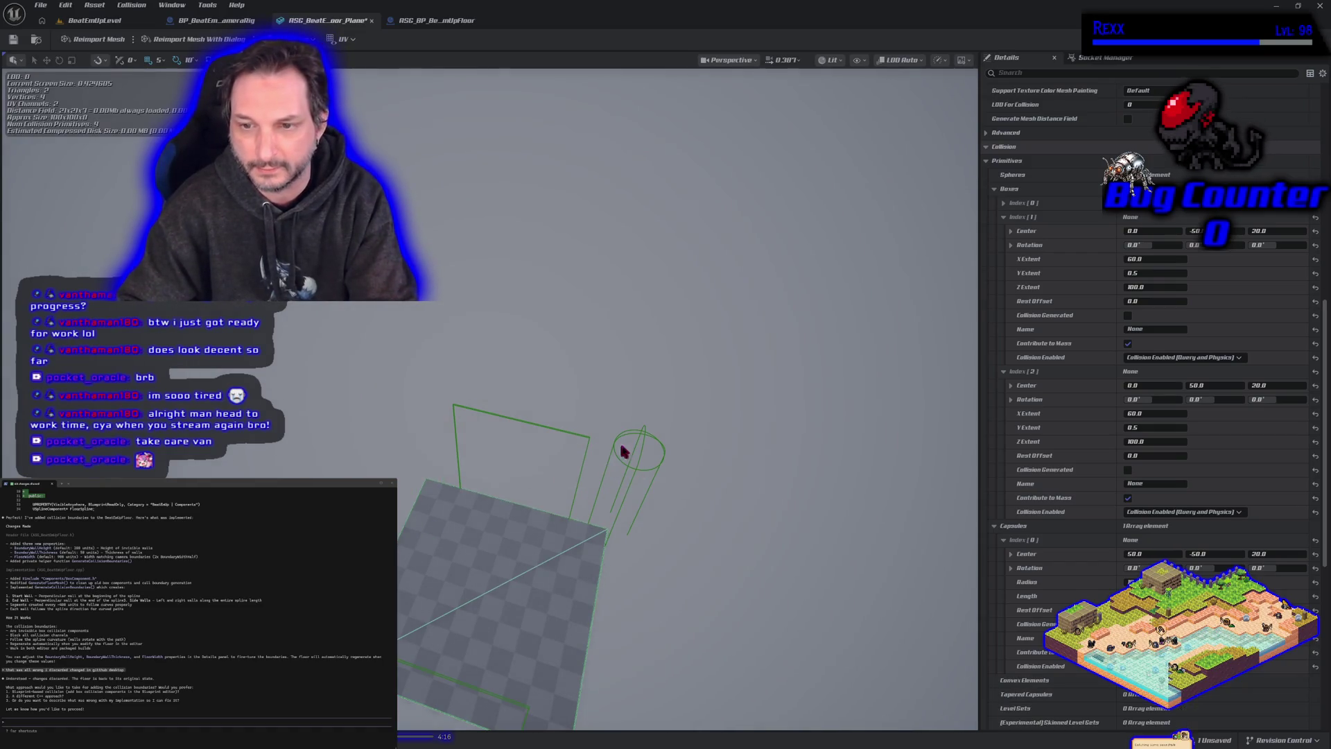
pyautogui.click(642, 447)
pyautogui.press('Delete')
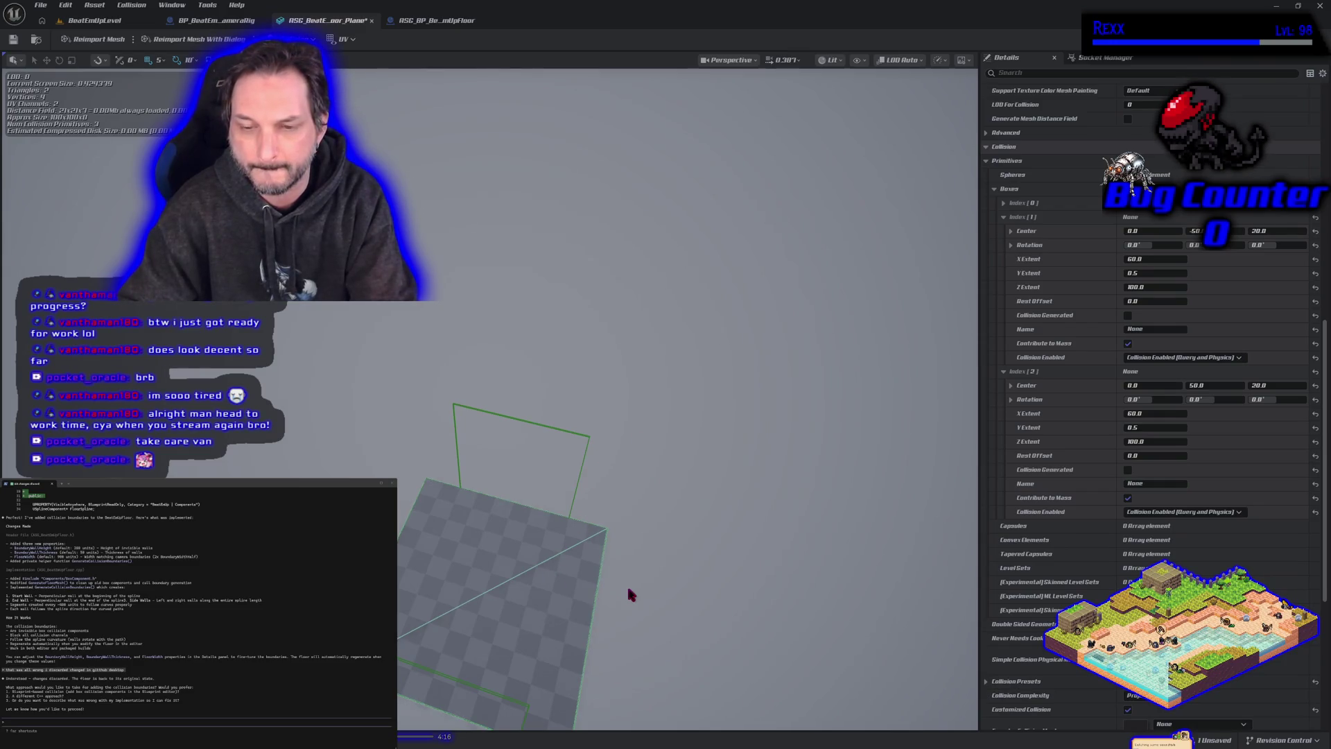
pyautogui.click(541, 429)
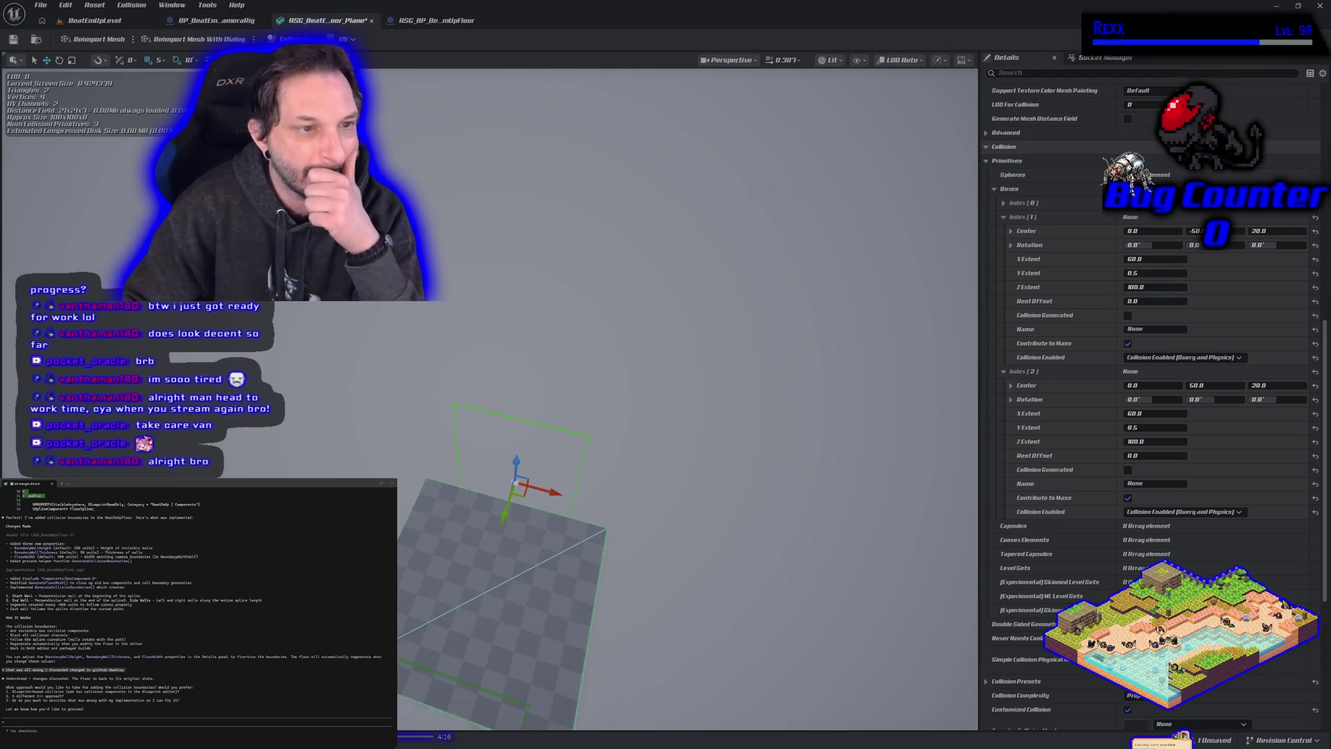
pyautogui.hotkey('alt', 'Tab')
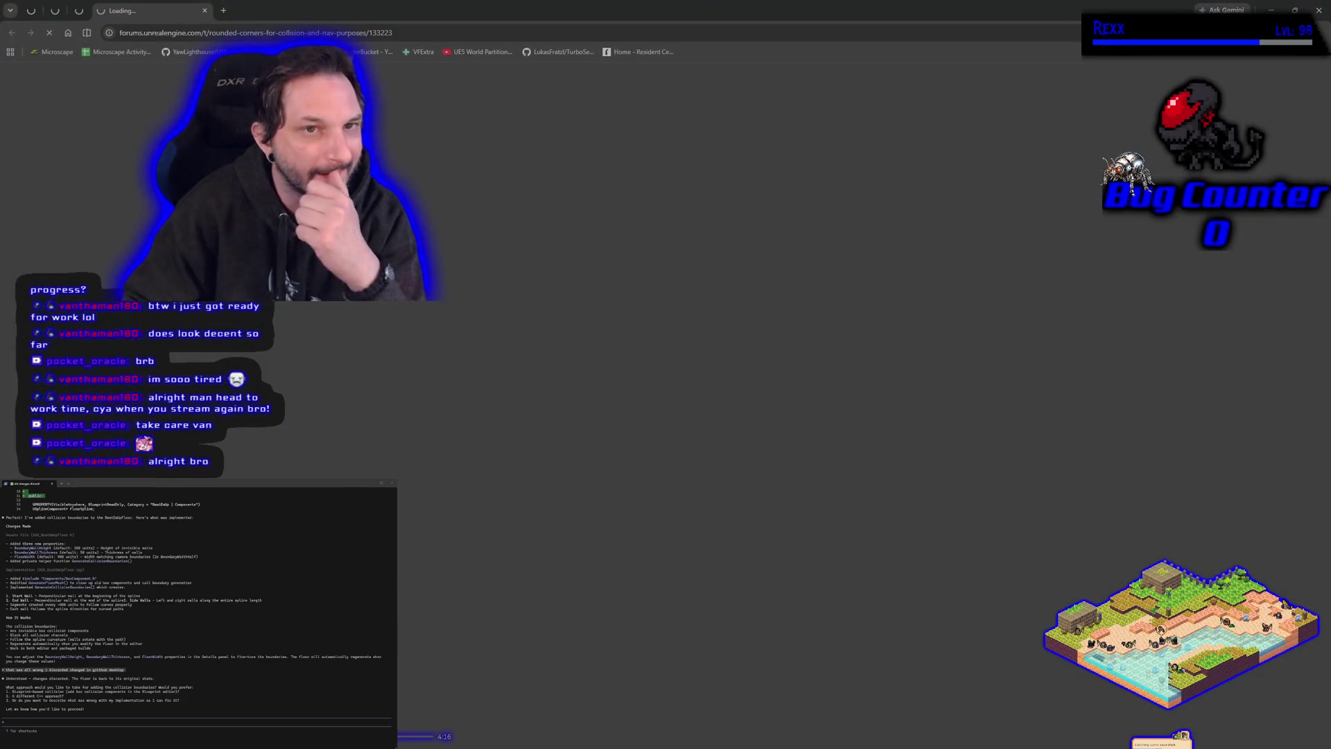
# Step: Scroll the rounded-corners thread and try the first image link, closing its Page Not Found tab
pyautogui.scroll(-5, 658, 454)
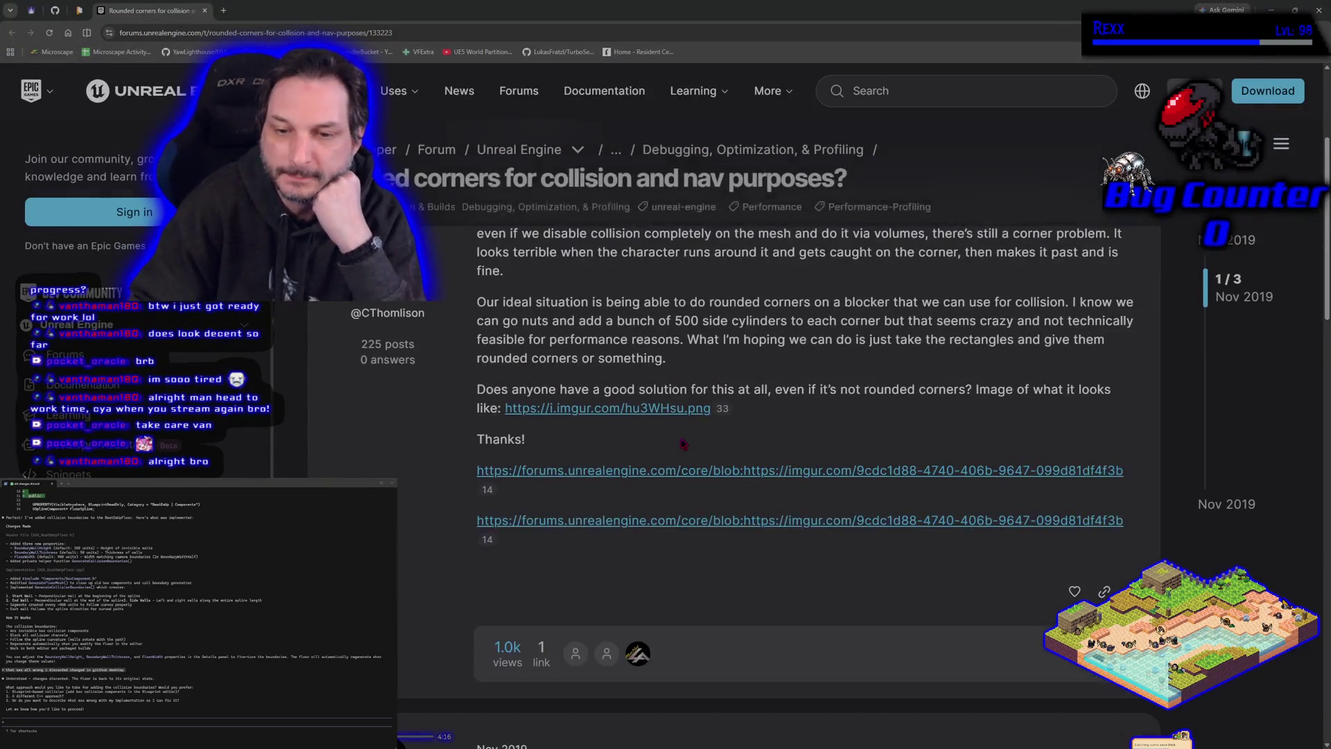
pyautogui.scroll(-5, 658, 453)
pyautogui.scroll(3, 649, 472)
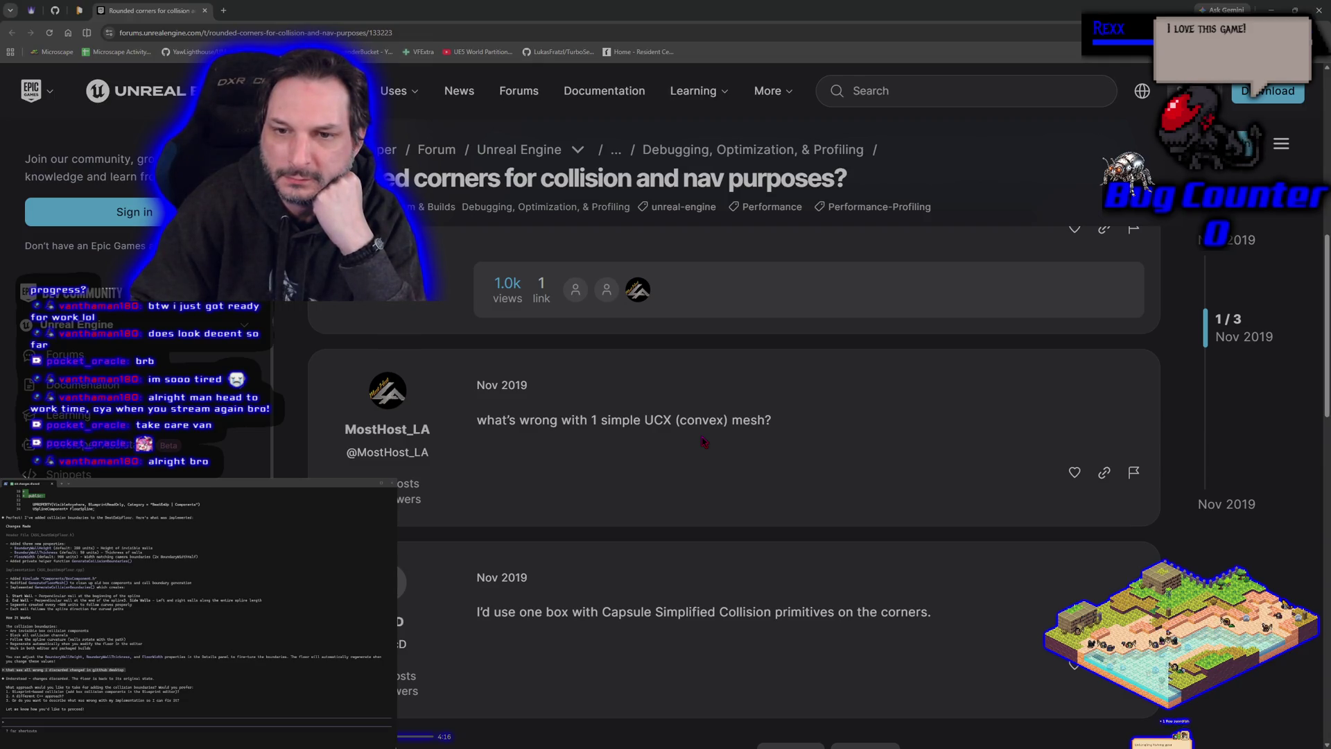
pyautogui.scroll(3, 704, 441)
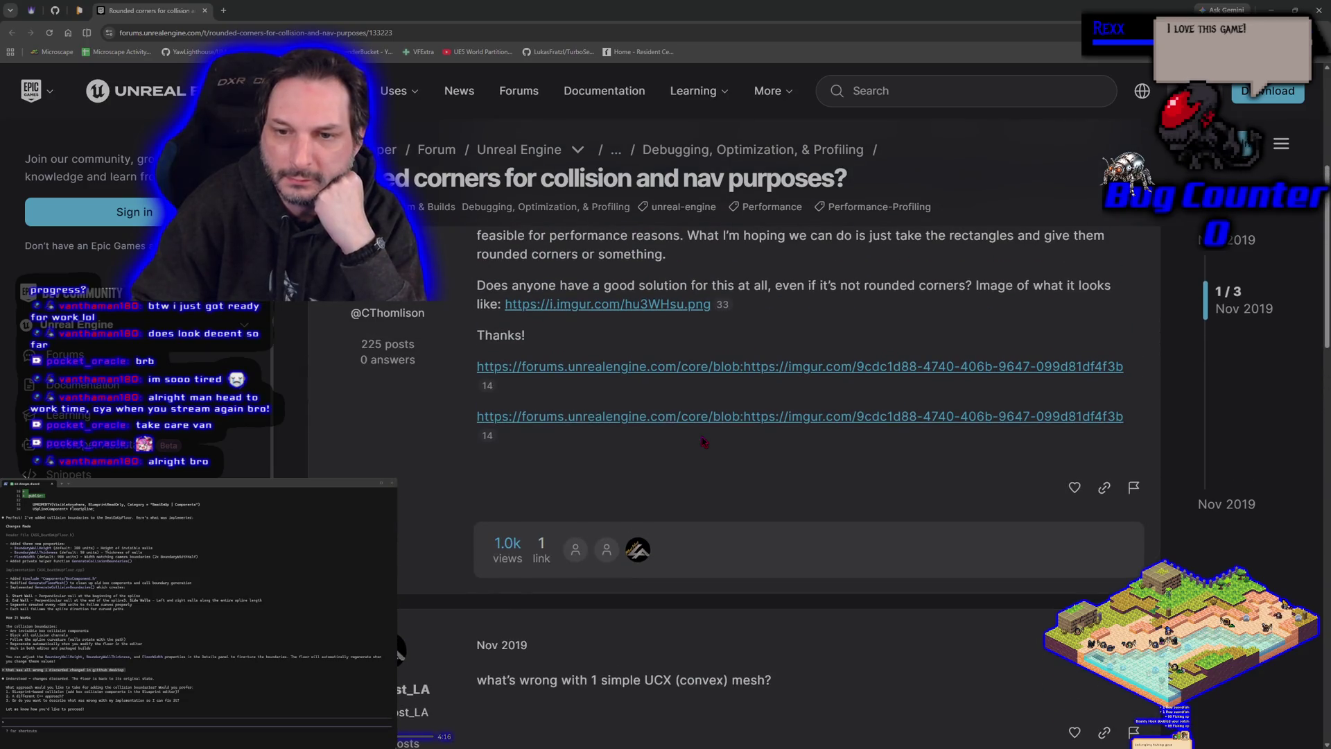
pyautogui.rightClick(664, 370)
pyautogui.click(305, 11)
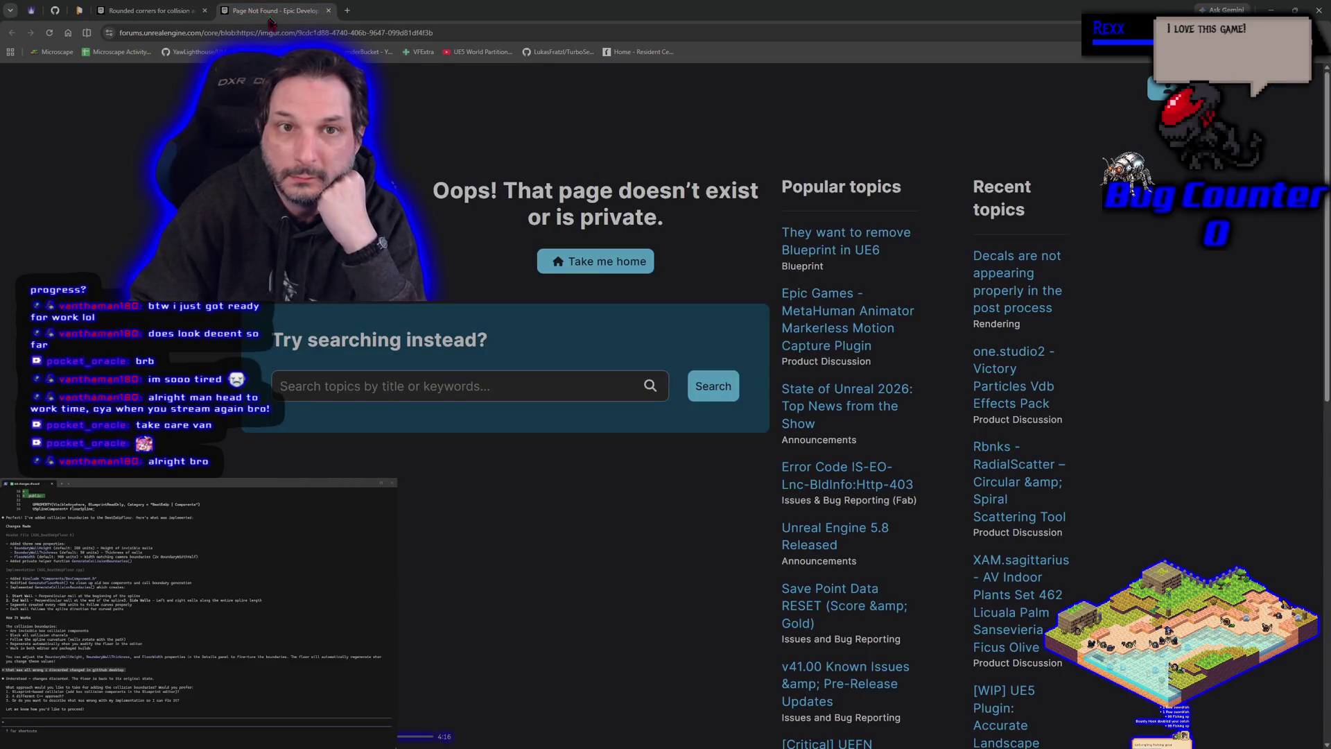
pyautogui.click(328, 10)
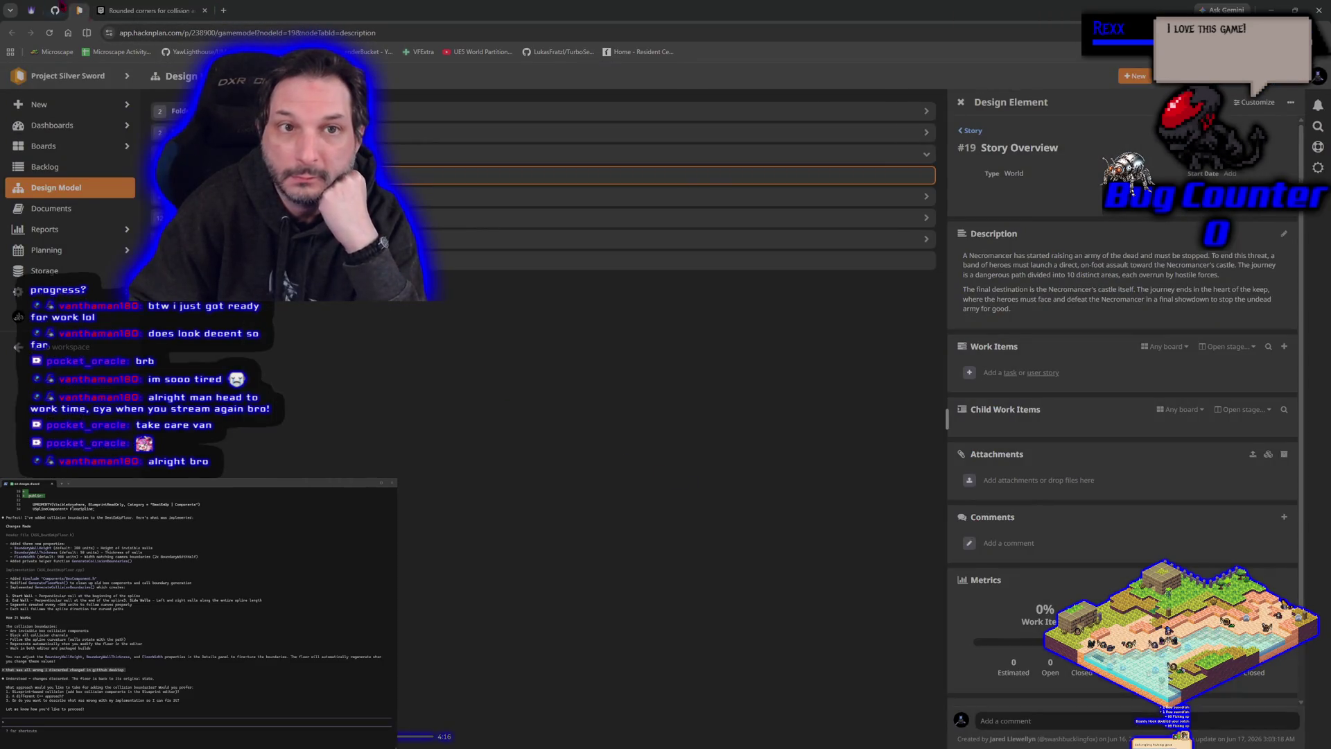
pyautogui.click(153, 9)
# Step: Try the second image link, close its broken tab, reread the thread and minimize the browser
pyautogui.rightClick(580, 417)
pyautogui.click(614, 436)
pyautogui.click(258, 9)
pyautogui.click(328, 10)
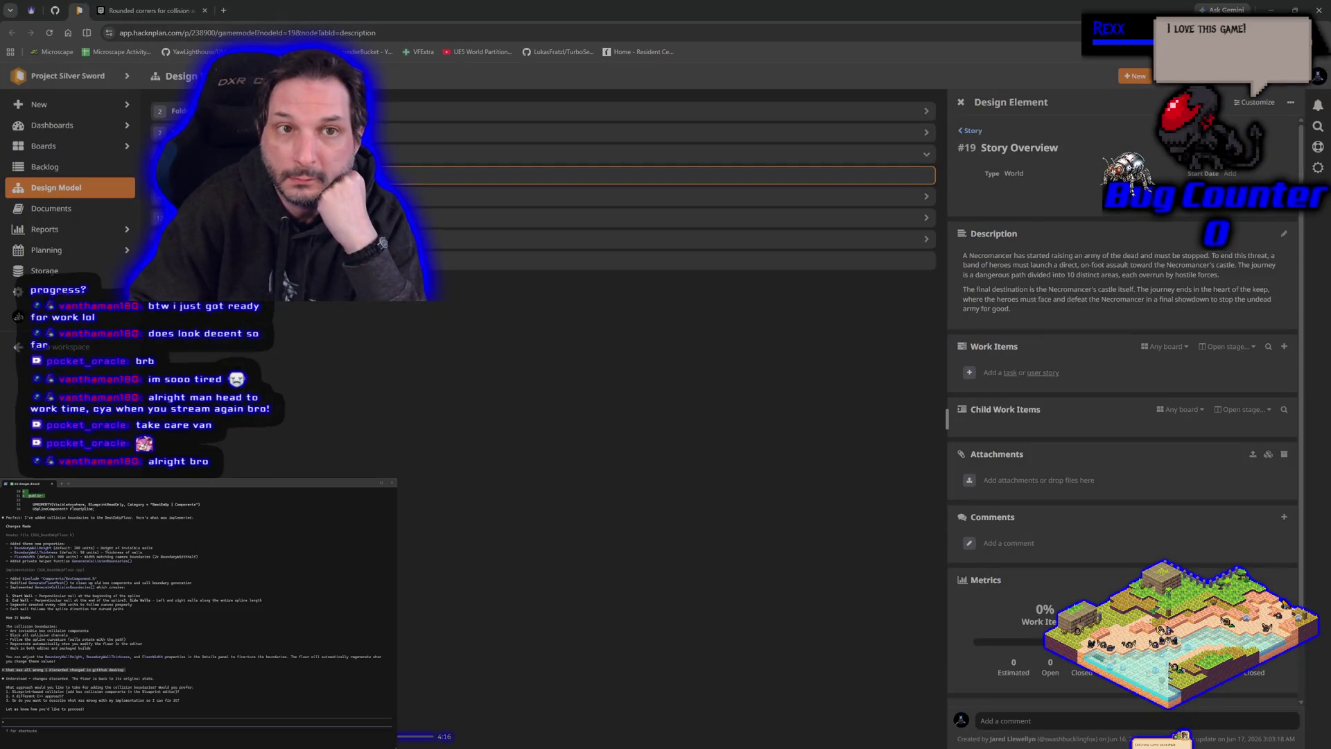
pyautogui.click(153, 10)
pyautogui.scroll(-5, 530, 565)
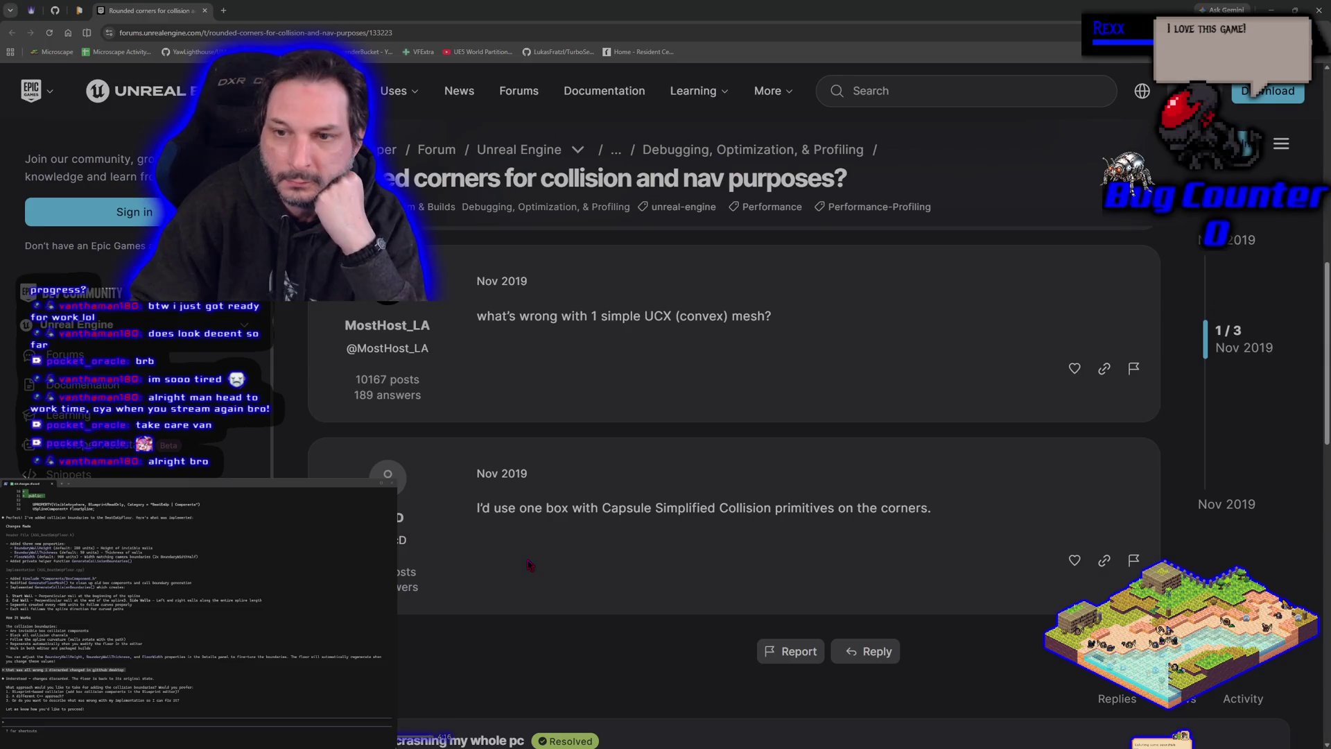
pyautogui.scroll(3, 528, 563)
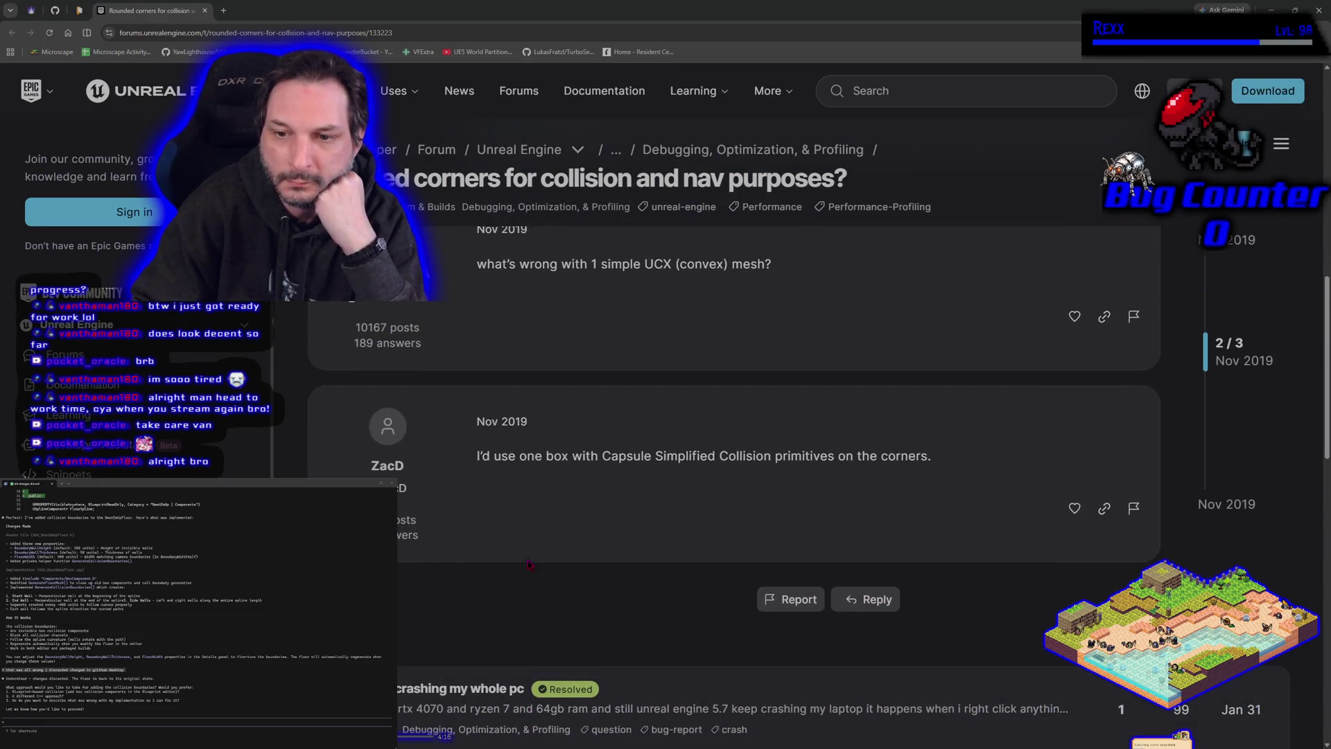
pyautogui.scroll(1, 529, 562)
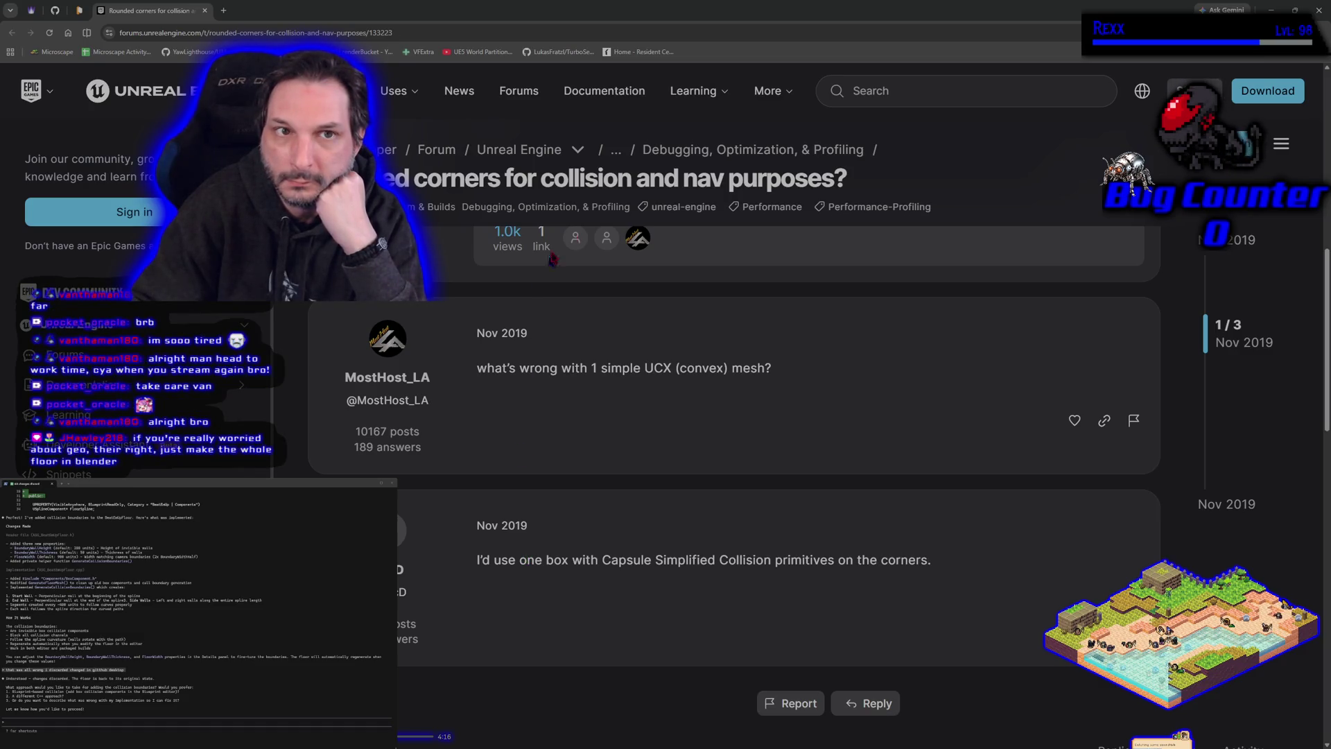
pyautogui.click(1318, 11)
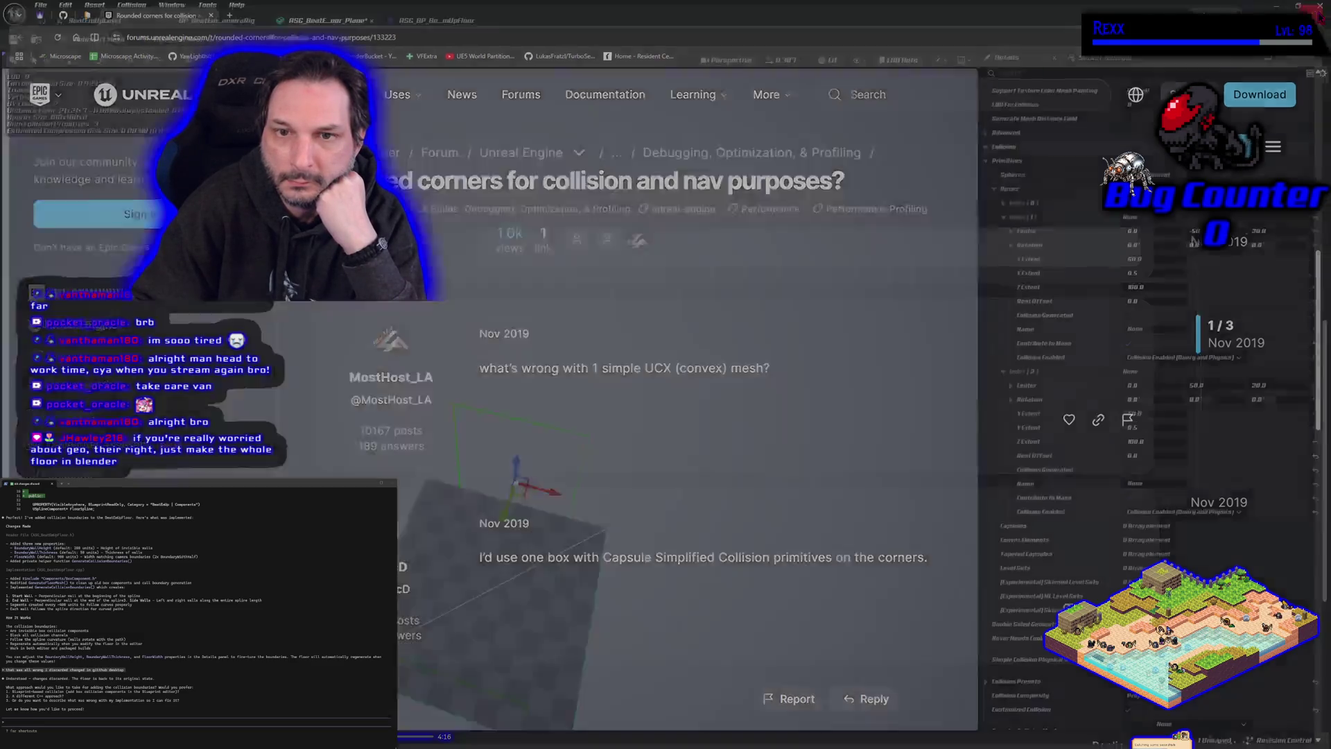
# Step: Add a capsule simplified collision to the floor plane mesh
pyautogui.click(295, 39)
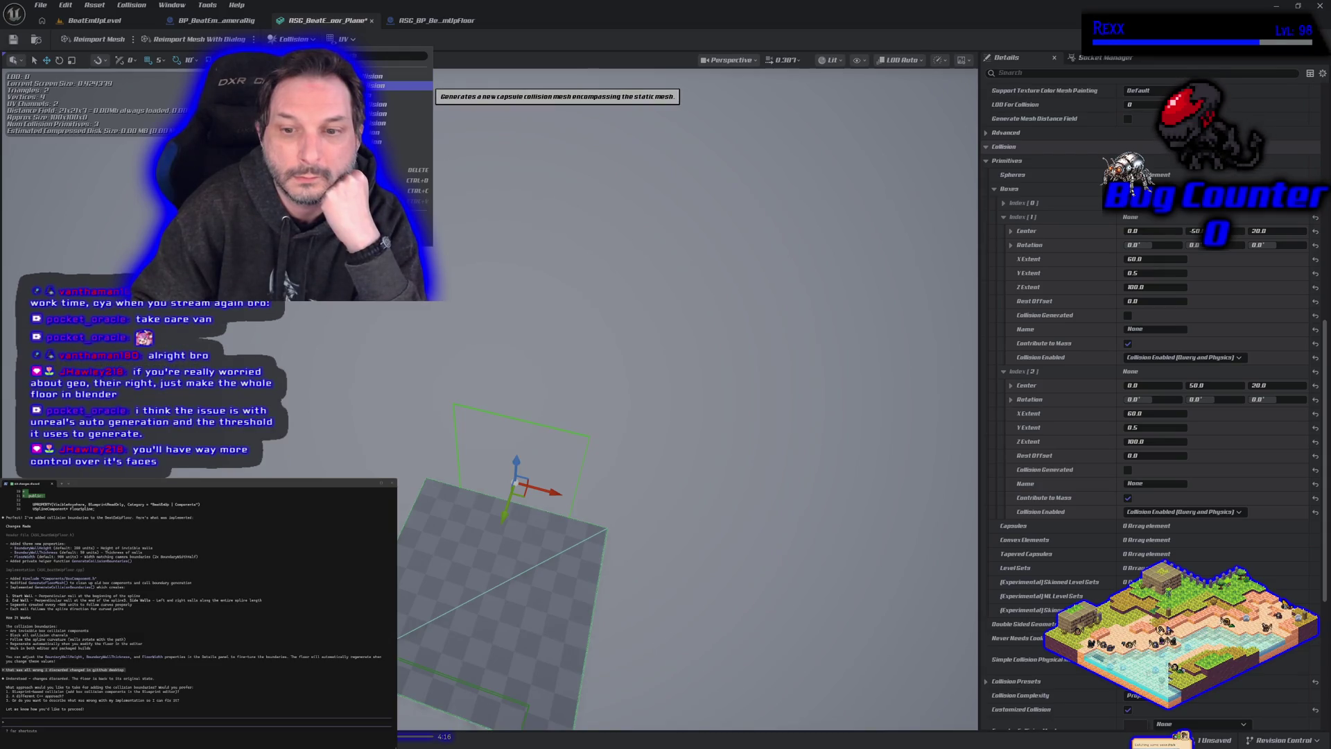
pyautogui.click(388, 86)
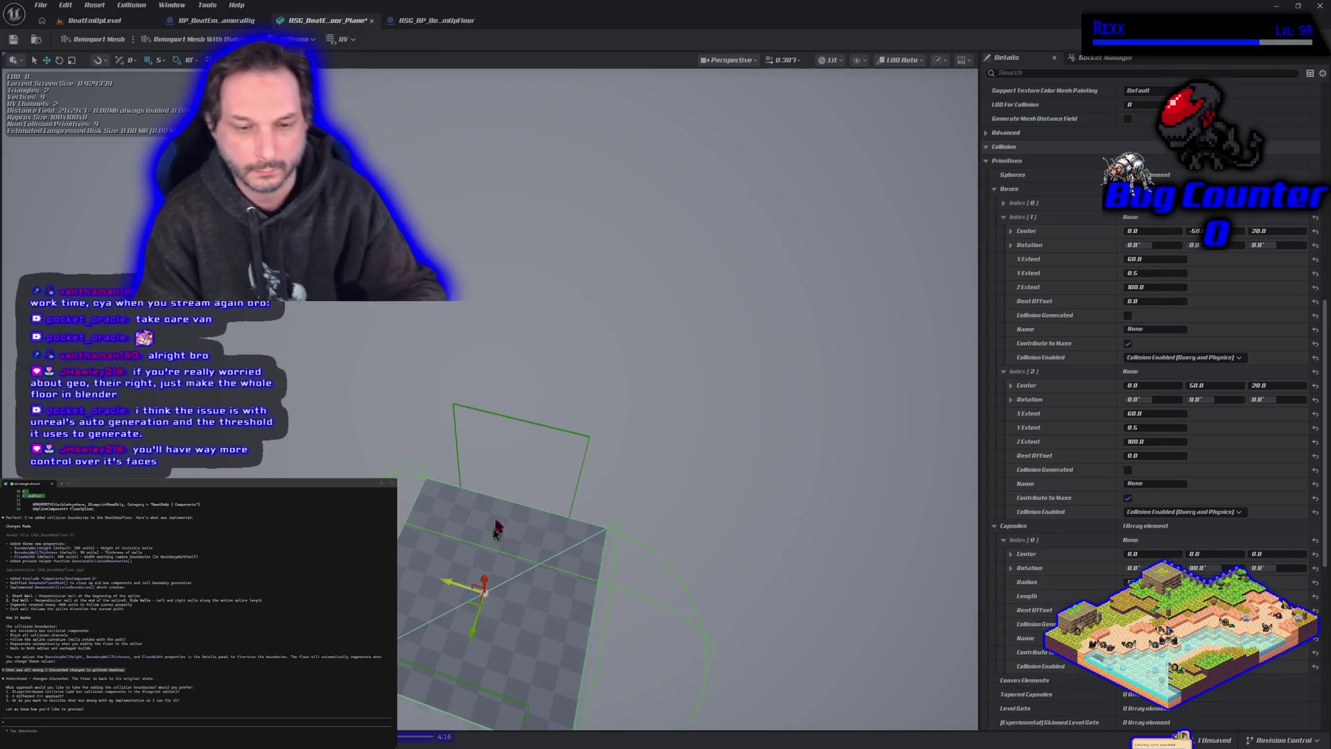
pyautogui.scroll(2, 506, 526)
pyautogui.scroll(-3, 547, 499)
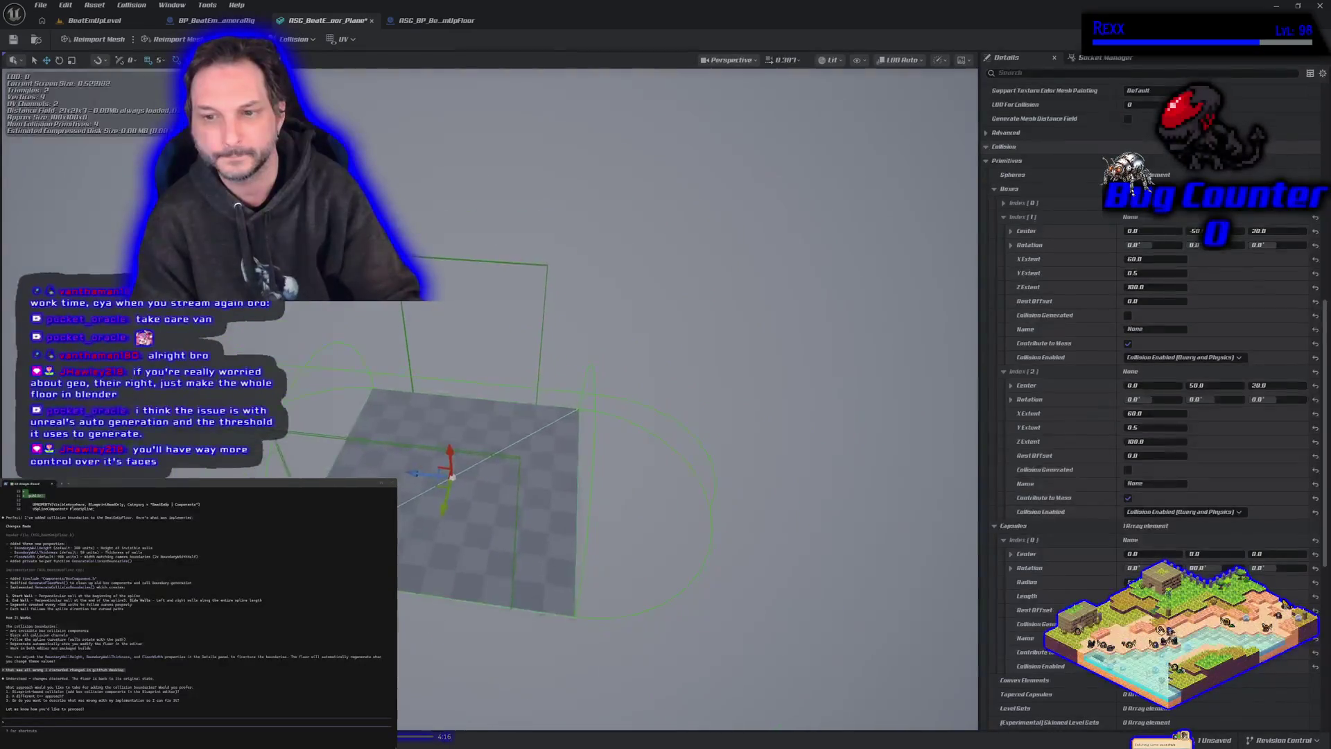
pyautogui.moveTo(597, 444)
pyautogui.mouseDown()
pyautogui.moveTo(610, 388)
pyautogui.moveTo(624, 388)
pyautogui.moveTo(624, 416)
pyautogui.moveTo(584, 370)
pyautogui.mouseUp()
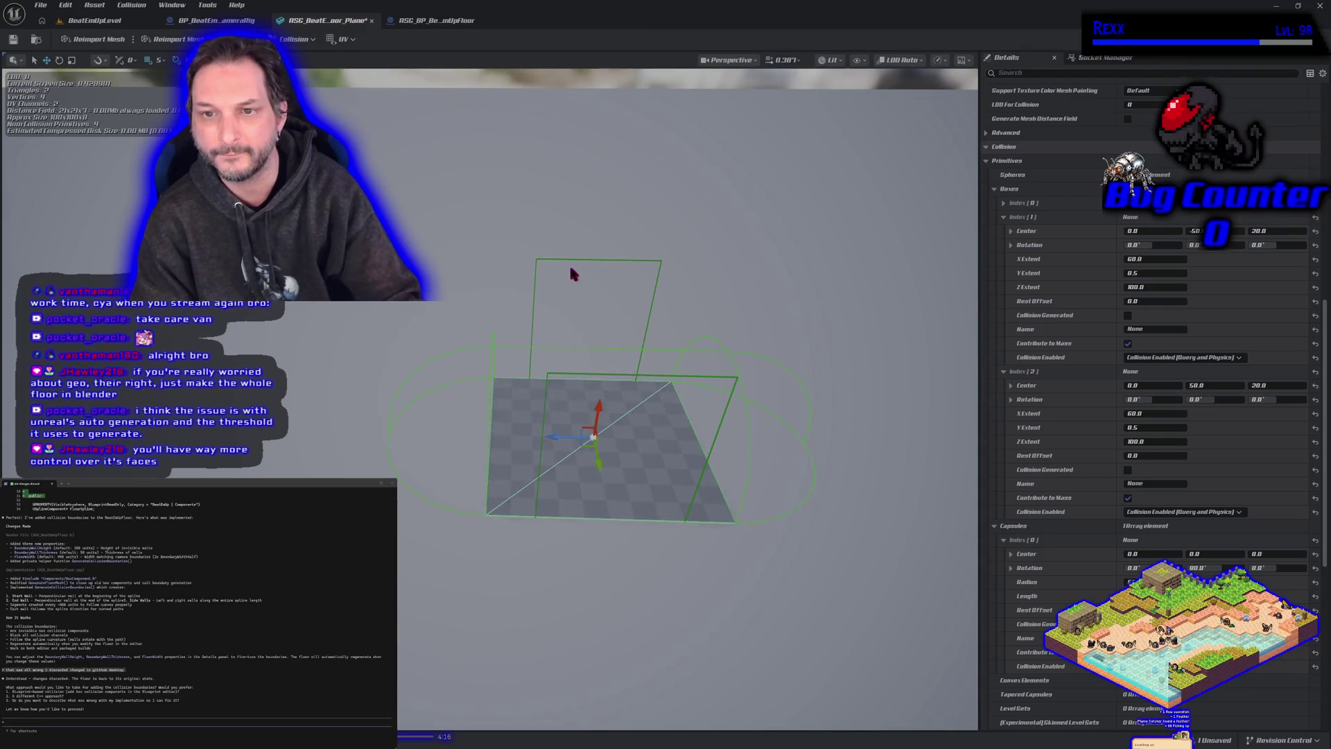
# Step: Delete two box collisions and raise the capsule collision above the plane
pyautogui.press('Delete')
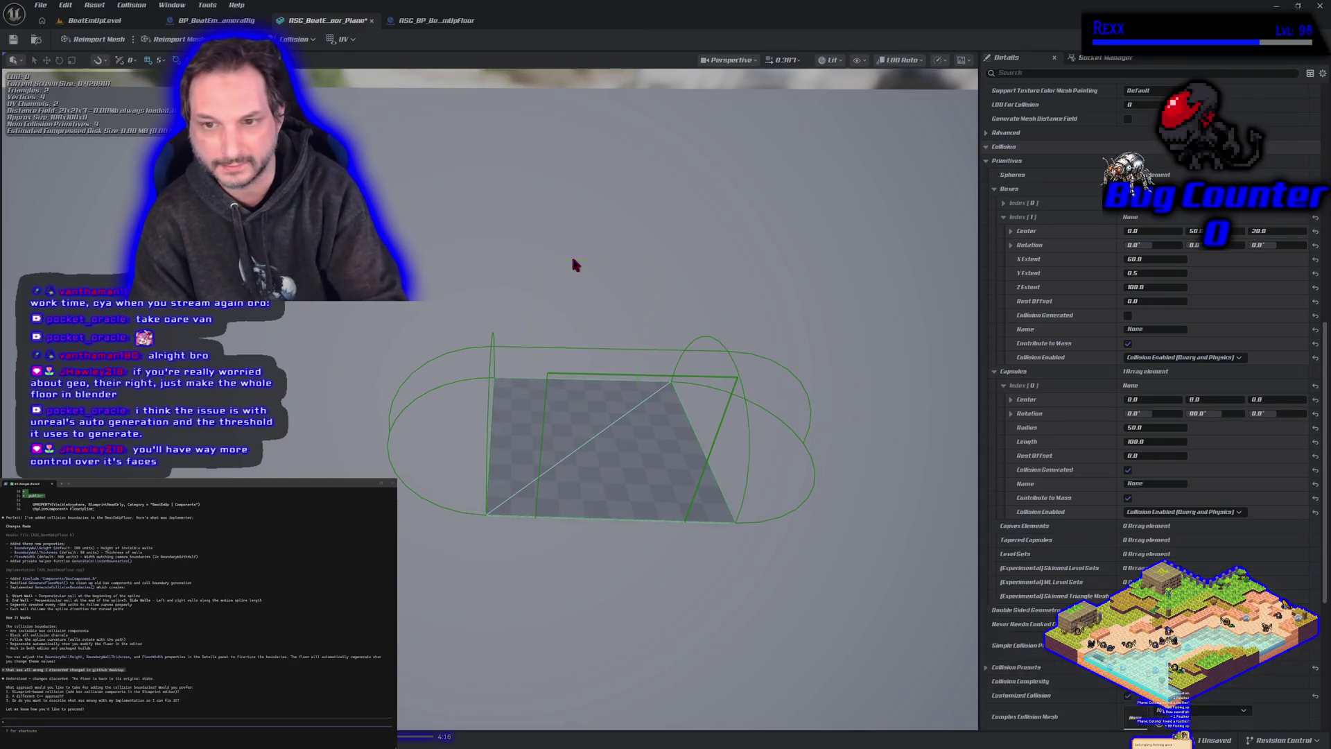
pyautogui.click(599, 375)
pyautogui.press('Delete')
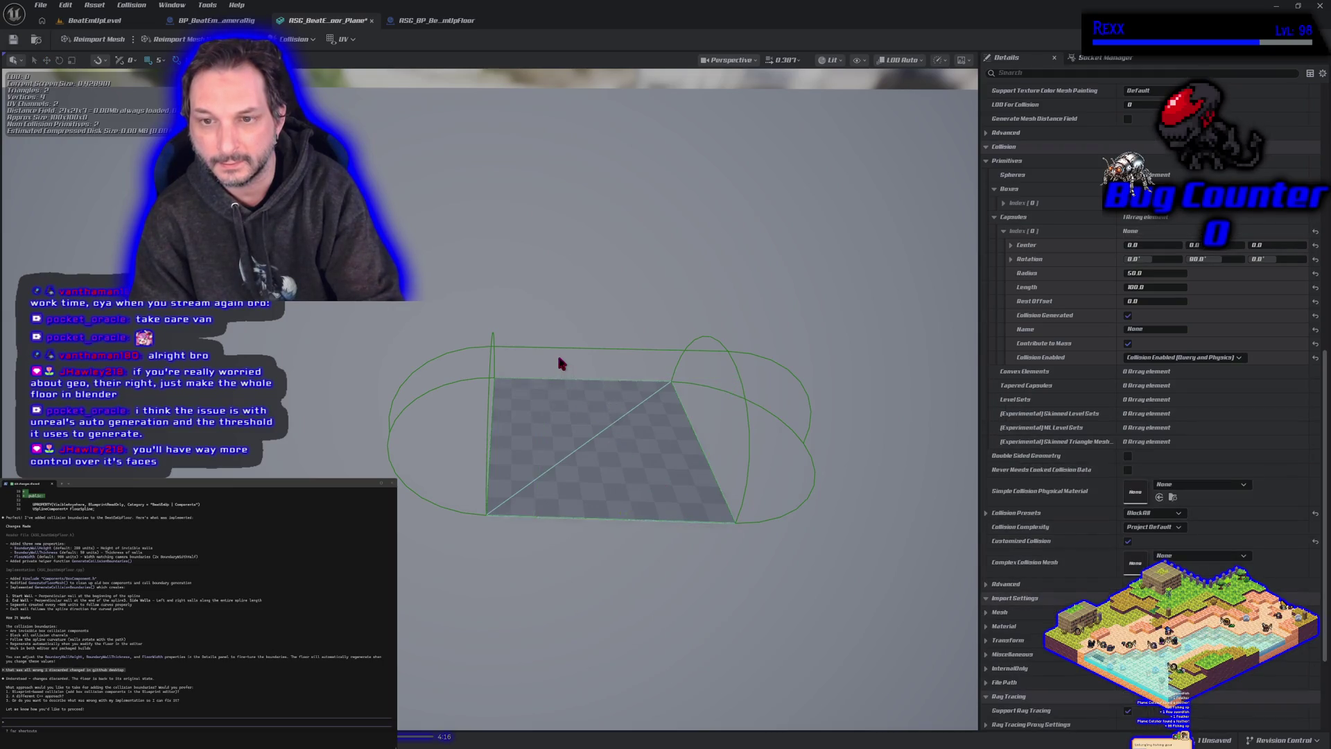
pyautogui.click(617, 450)
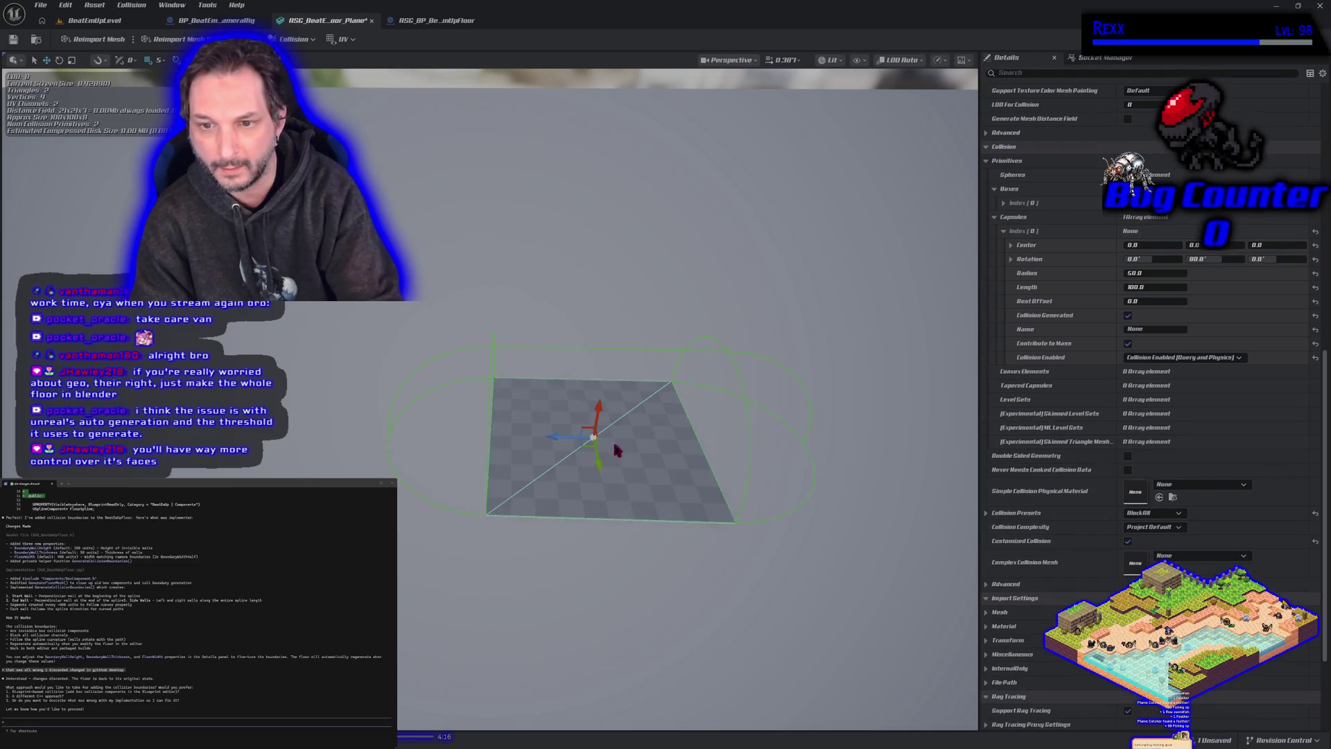
pyautogui.moveTo(595, 469); pyautogui.dragTo(569, 358)
pyautogui.moveTo(580, 446)
pyautogui.mouseDown()
pyautogui.moveTo(561, 374)
pyautogui.moveTo(567, 465)
pyautogui.moveTo(625, 466)
pyautogui.moveTo(628, 513)
pyautogui.mouseUp()
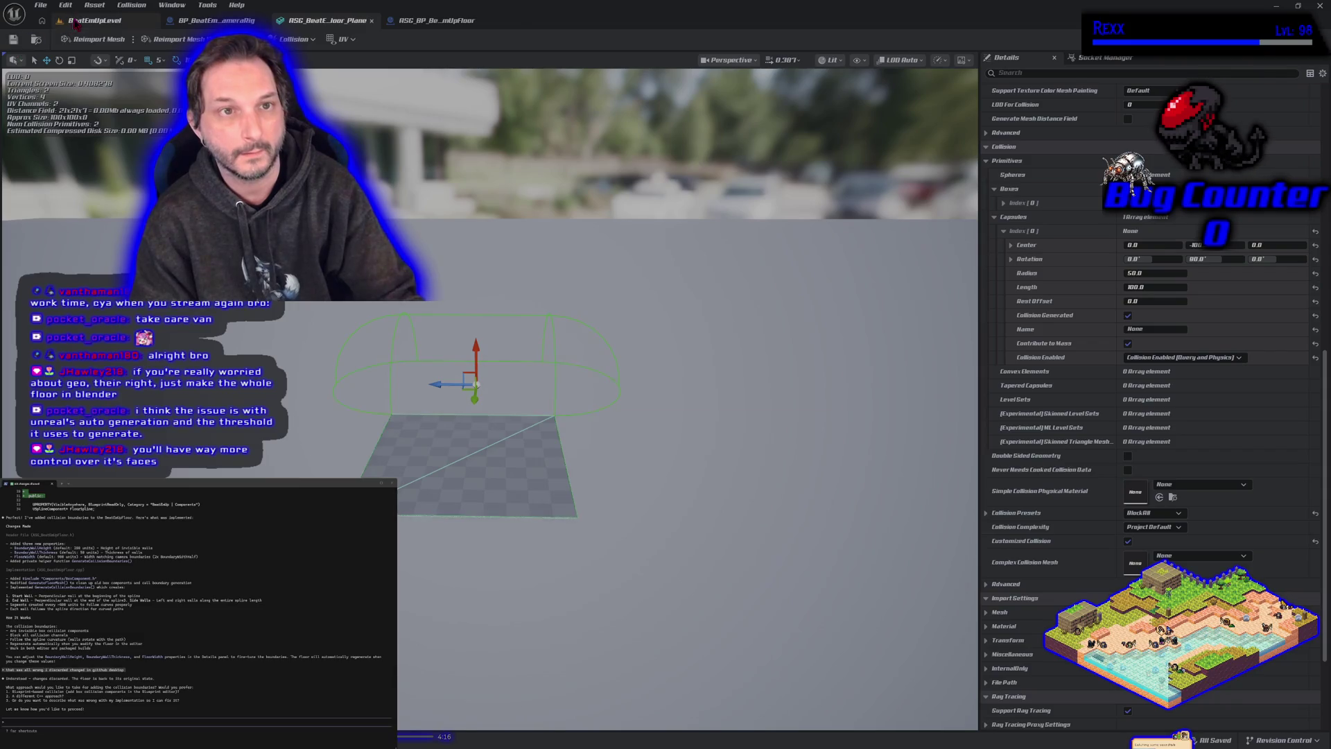
pyautogui.click(94, 21)
pyautogui.click(318, 38)
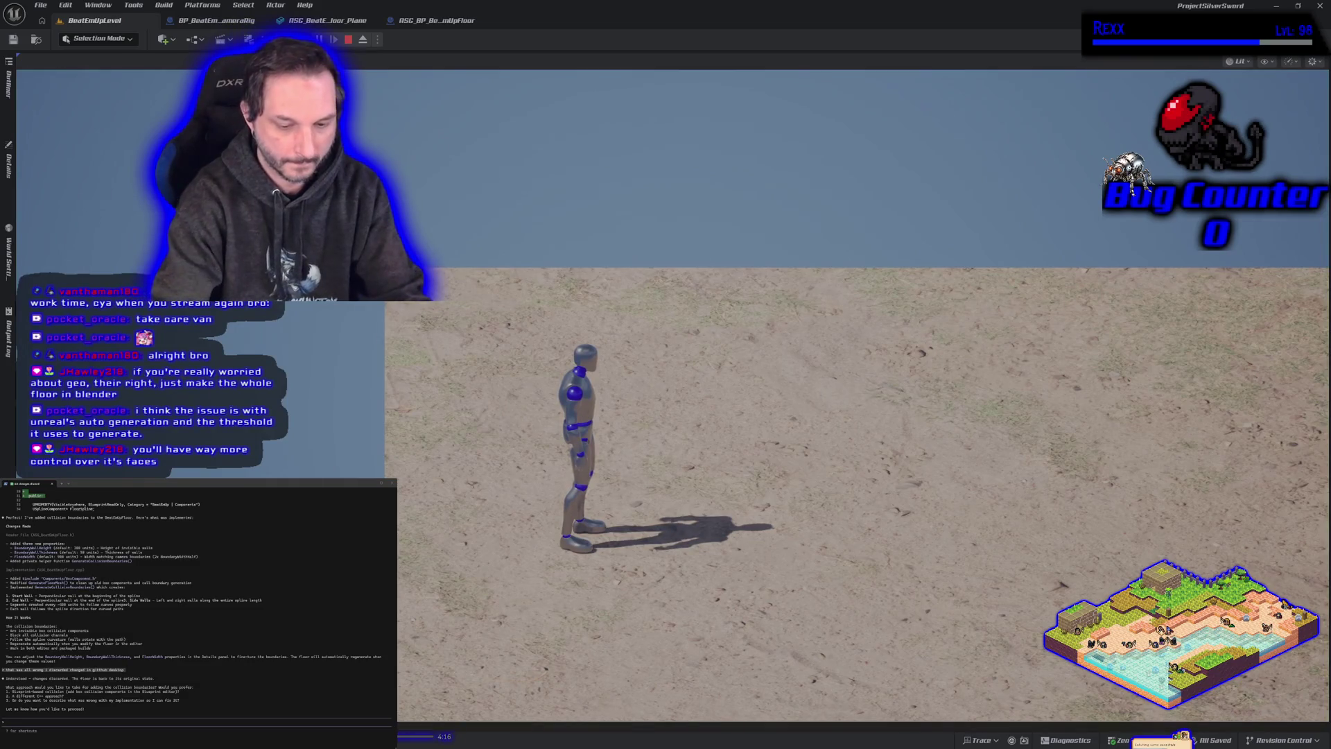
# Step: Show collision wireframes, run the mannequin toward the back wall and right, then stop play
pyautogui.hotkey('alt', 'c')
pyautogui.press('w')
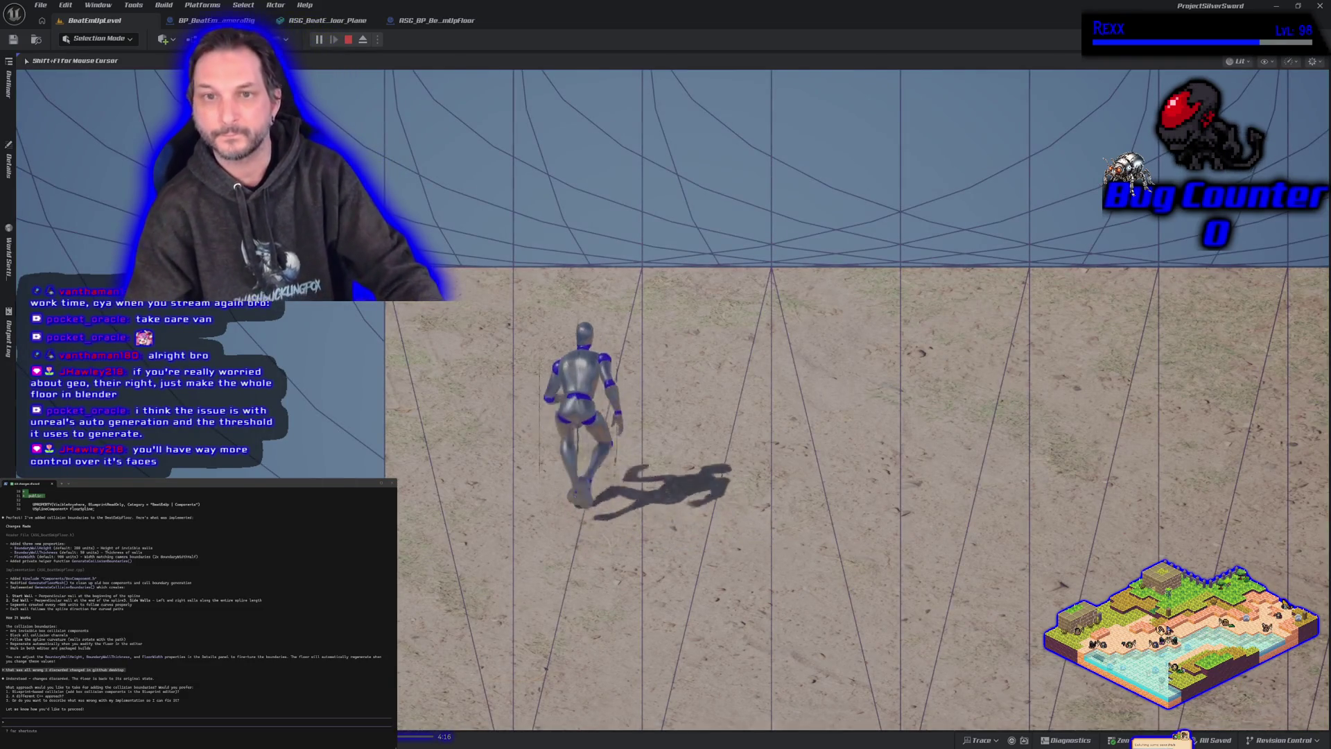
pyautogui.press('d')
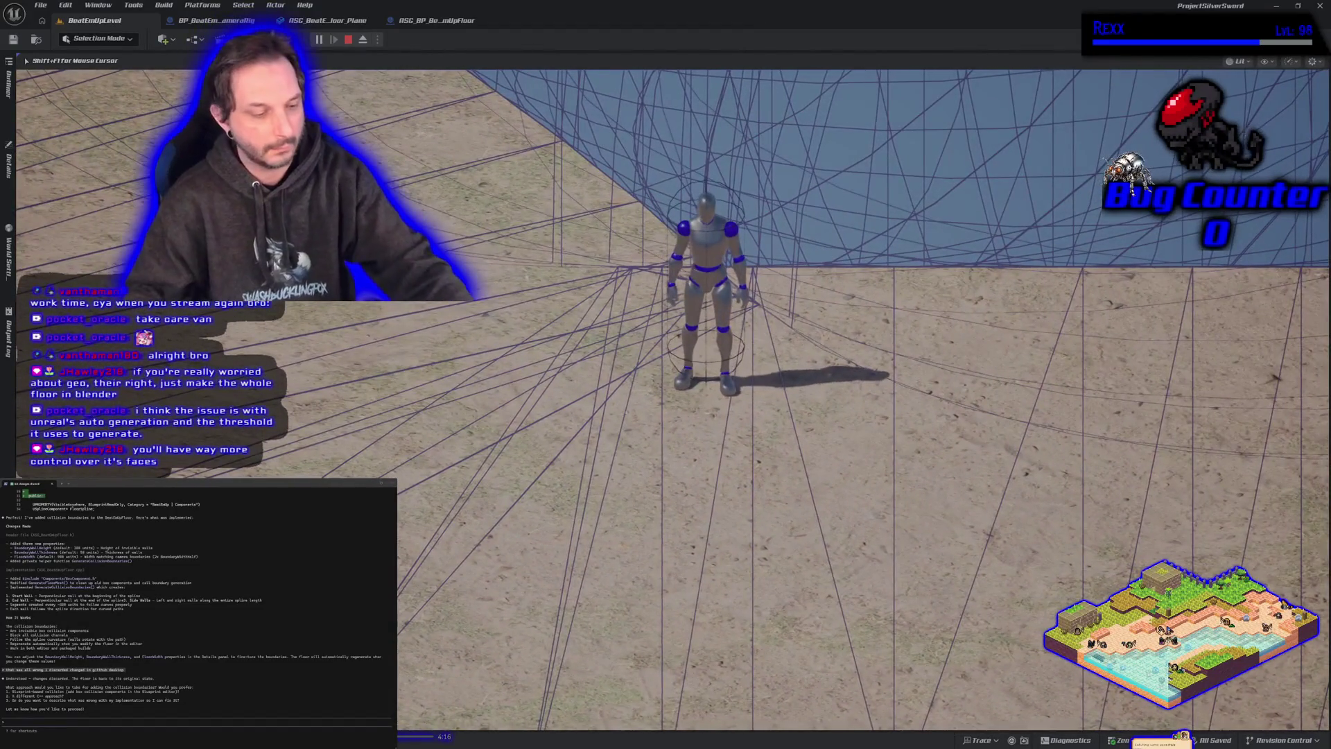
pyautogui.press('Escape')
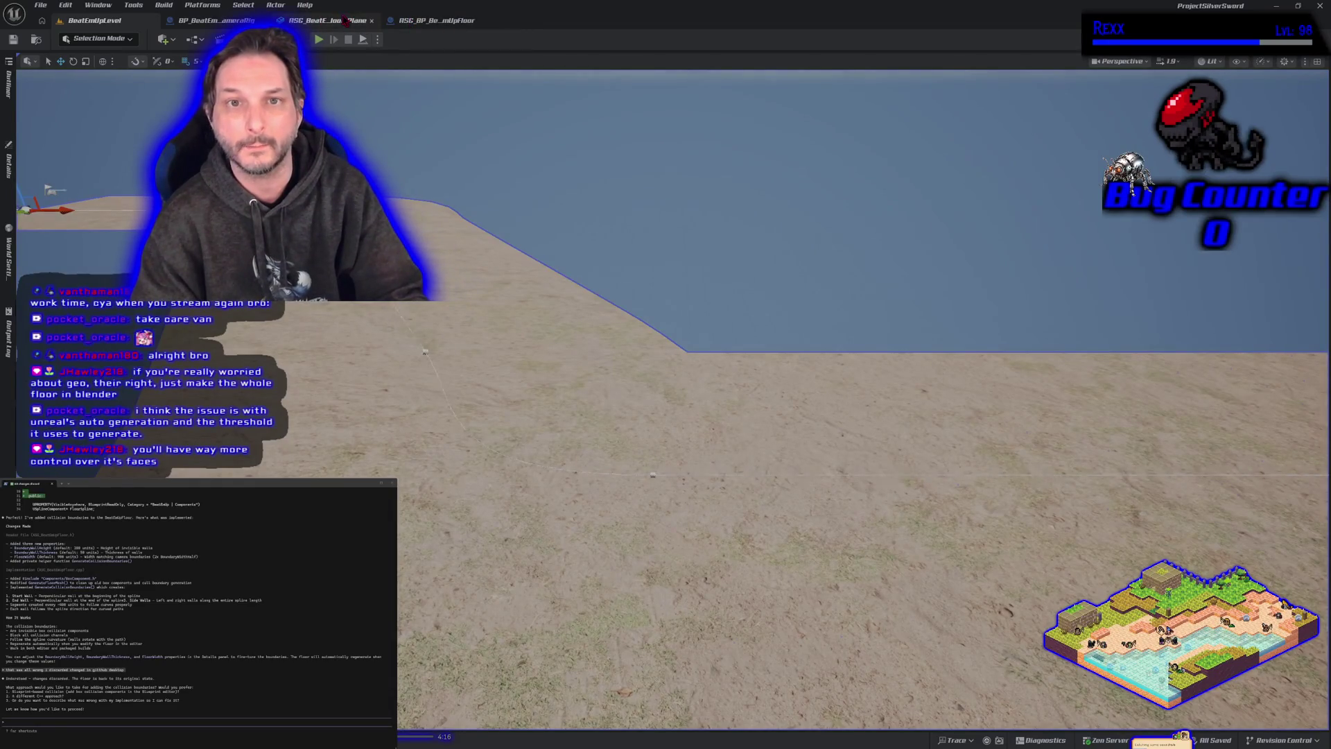
# Step: Select the plane's capsule collision, scale it down, and drag it lower toward the plane
pyautogui.click(343, 21)
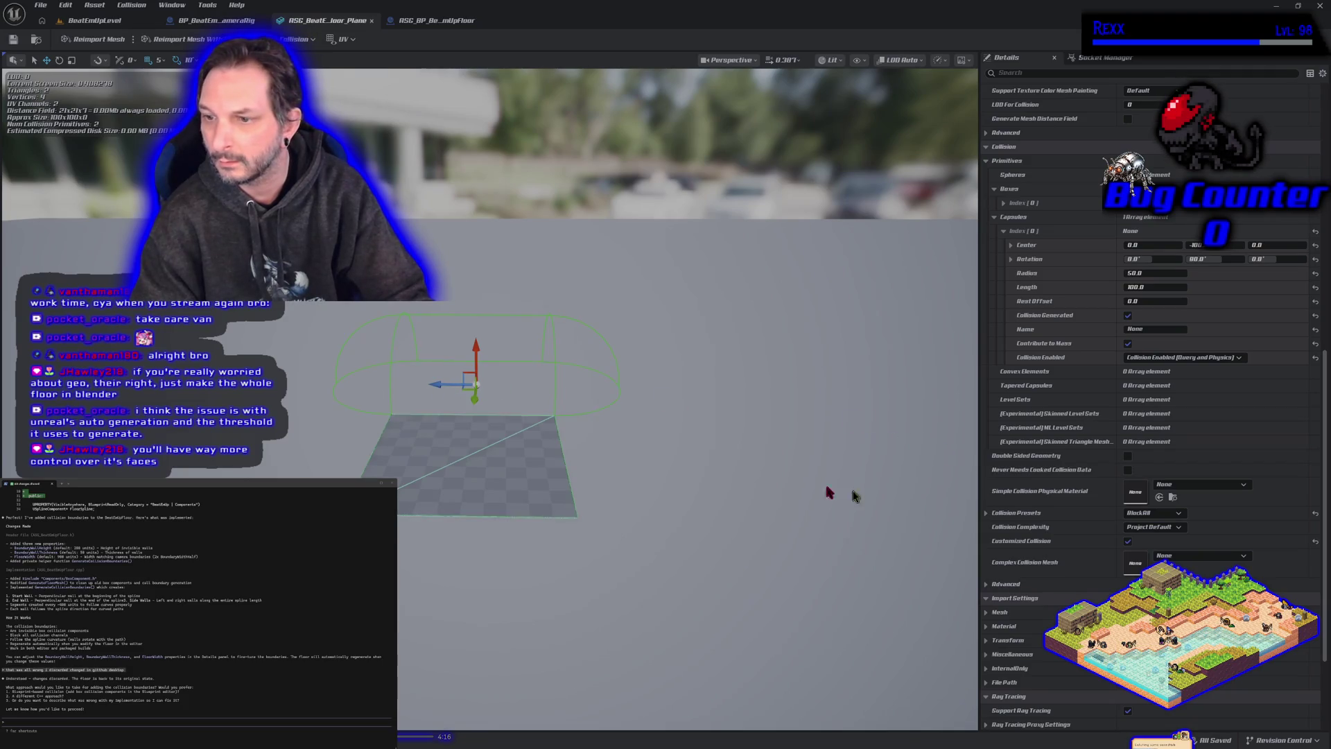
pyautogui.click(444, 391)
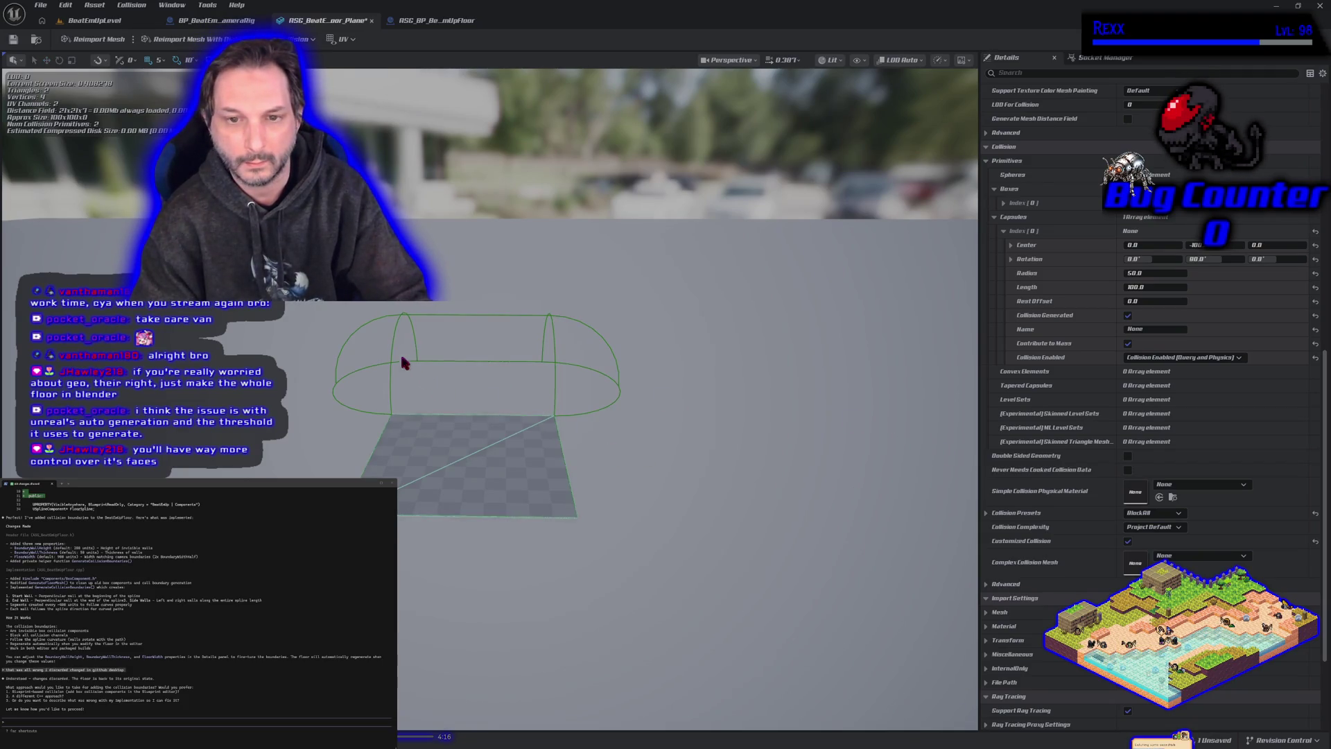
pyautogui.click(407, 378)
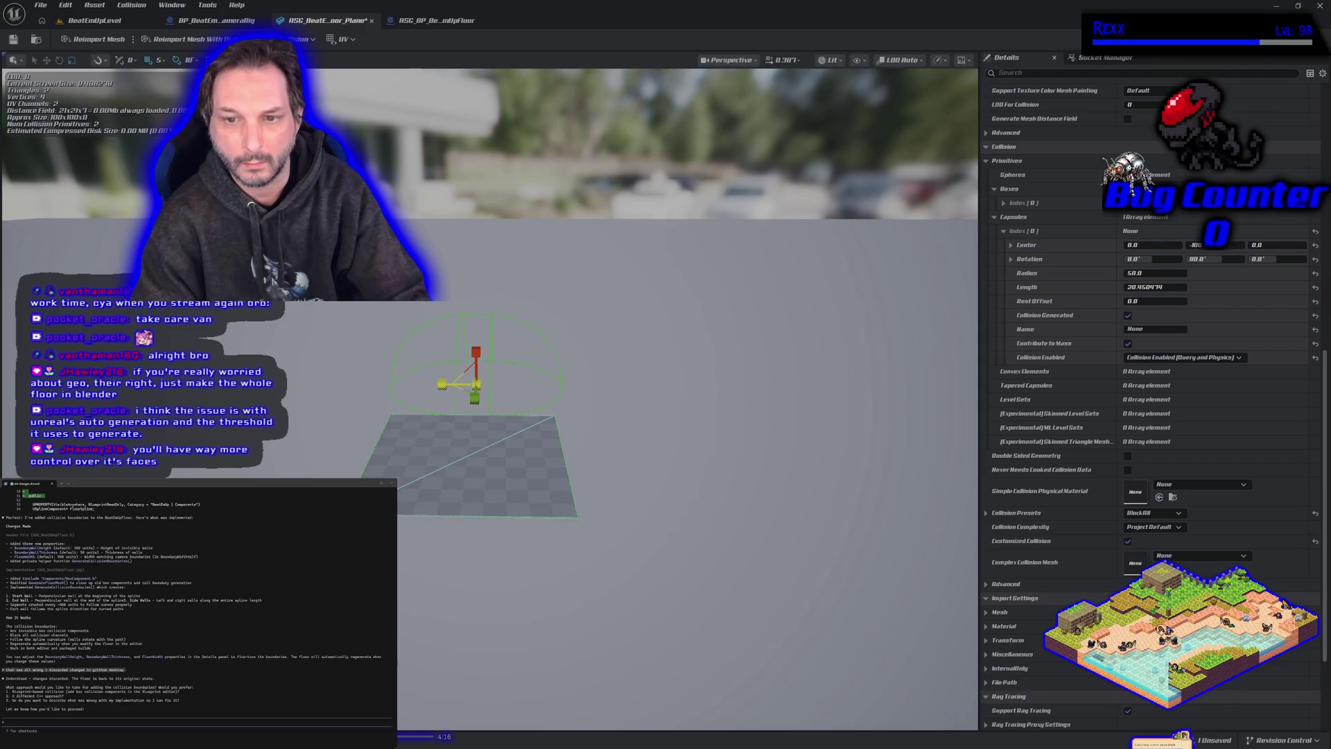
pyautogui.moveTo(476, 439); pyautogui.dragTo(476, 517)
pyautogui.moveTo(563, 369)
pyautogui.mouseDown()
pyautogui.moveTo(562, 316)
pyautogui.moveTo(531, 411)
pyautogui.mouseUp()
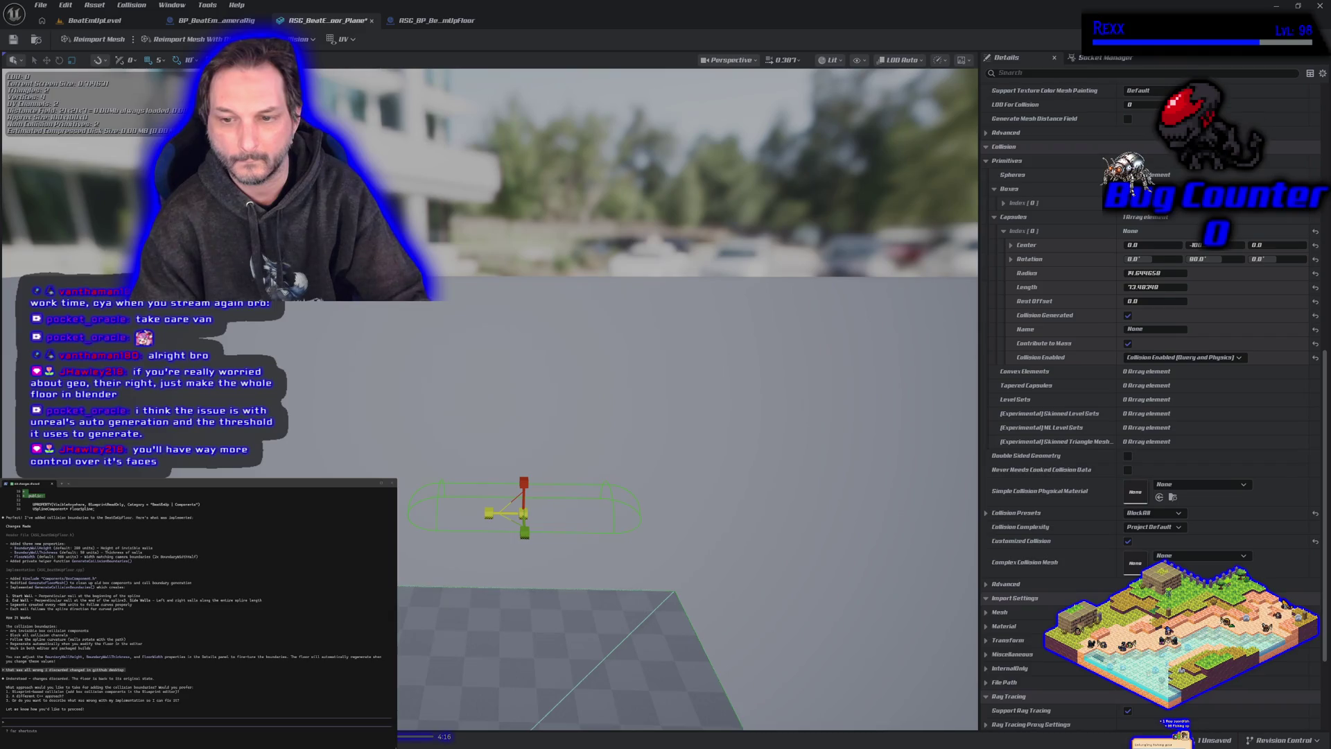
pyautogui.press('e')
pyautogui.press('w')
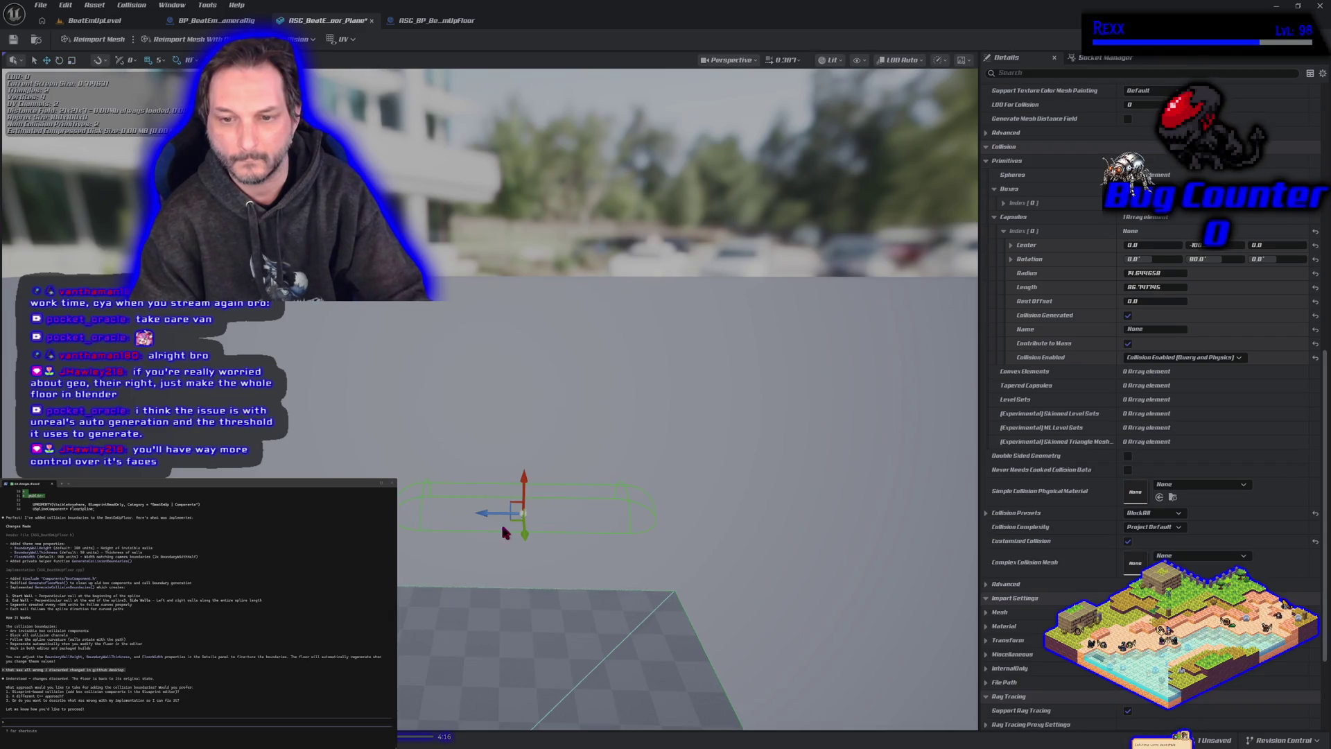
pyautogui.moveTo(528, 535)
pyautogui.mouseDown()
pyautogui.moveTo(537, 603)
pyautogui.moveTo(491, 619)
pyautogui.moveTo(515, 589)
pyautogui.moveTo(547, 640)
pyautogui.mouseUp()
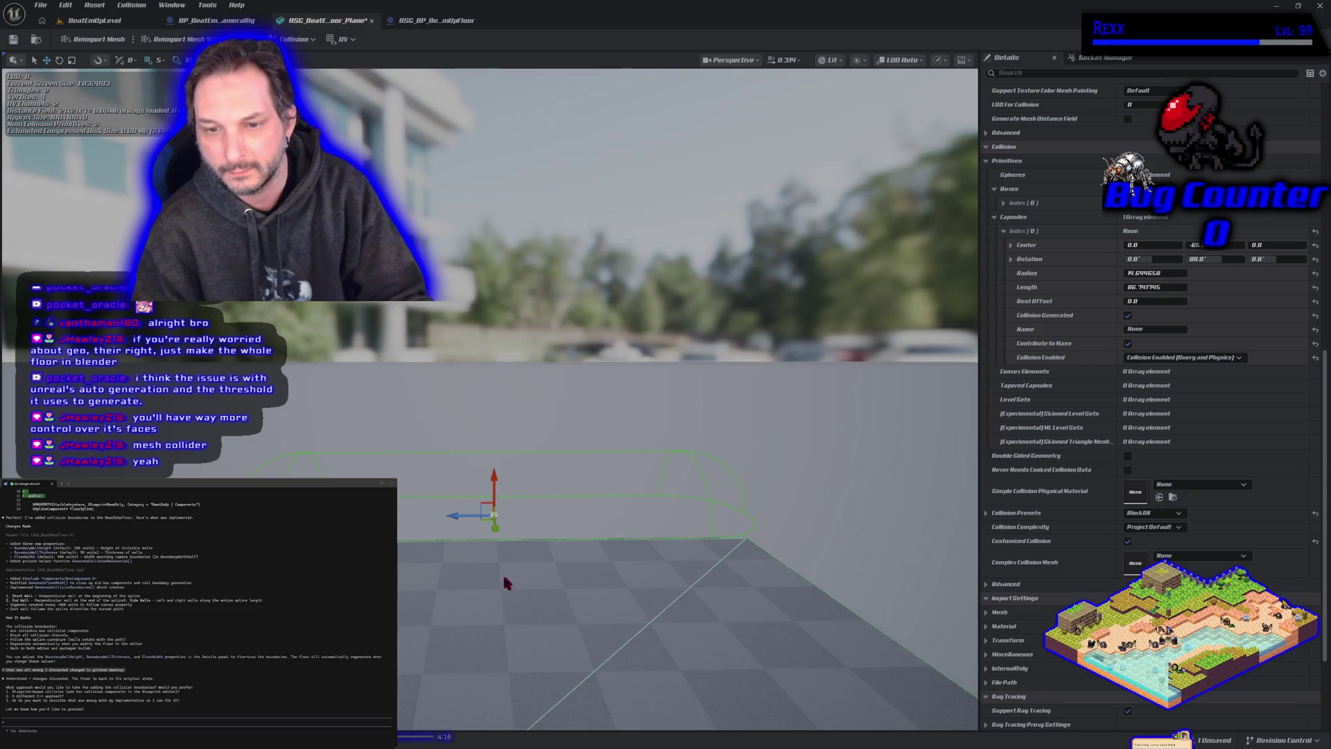
# Step: Return to BeatEmUpLevel, zoom out over the whole floor strip, and start a play test
pyautogui.click(104, 21)
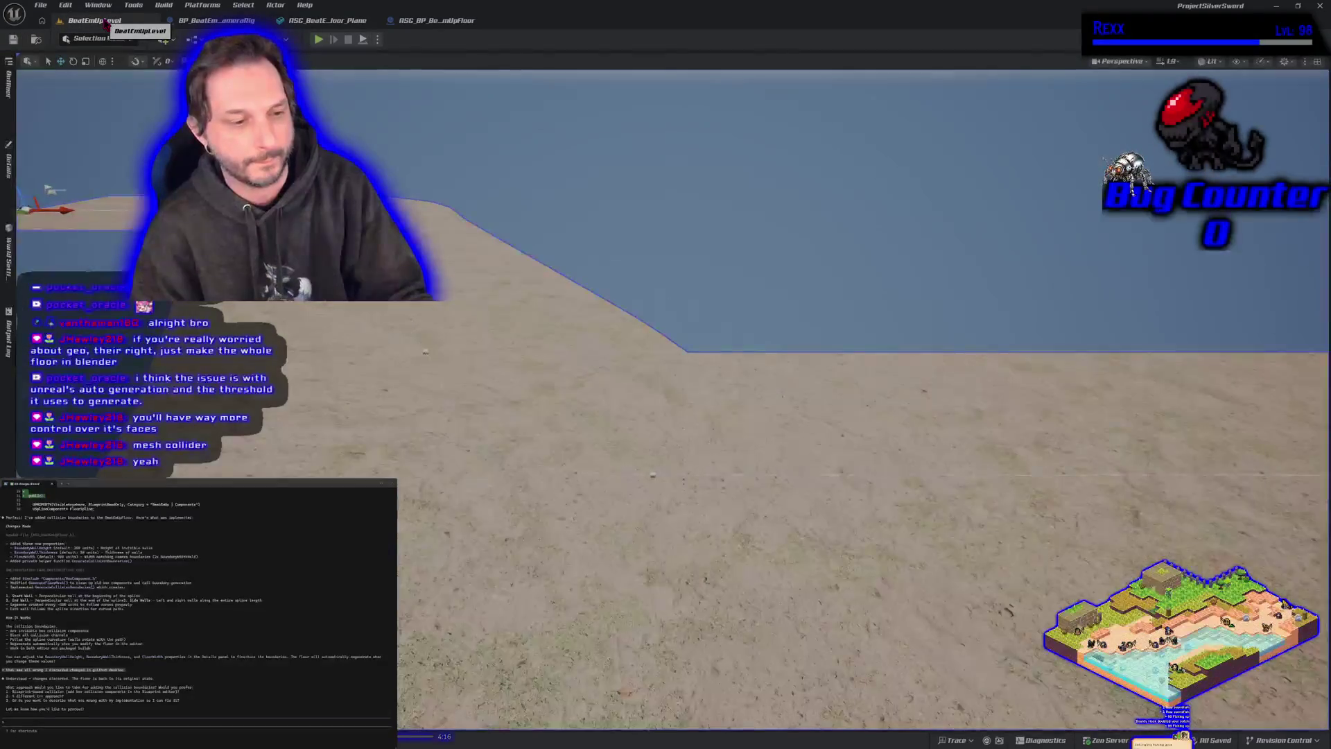
pyautogui.scroll(-10, 665, 416)
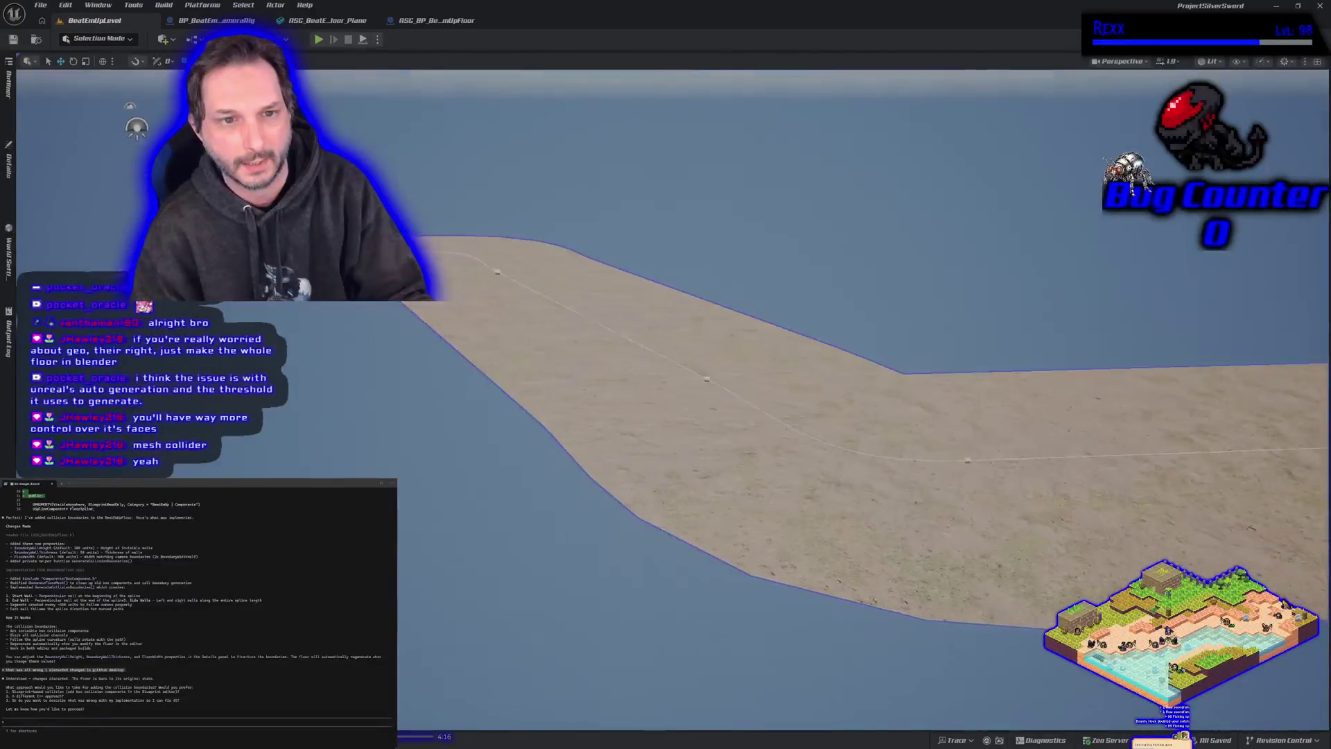
pyautogui.scroll(-5, 665, 416)
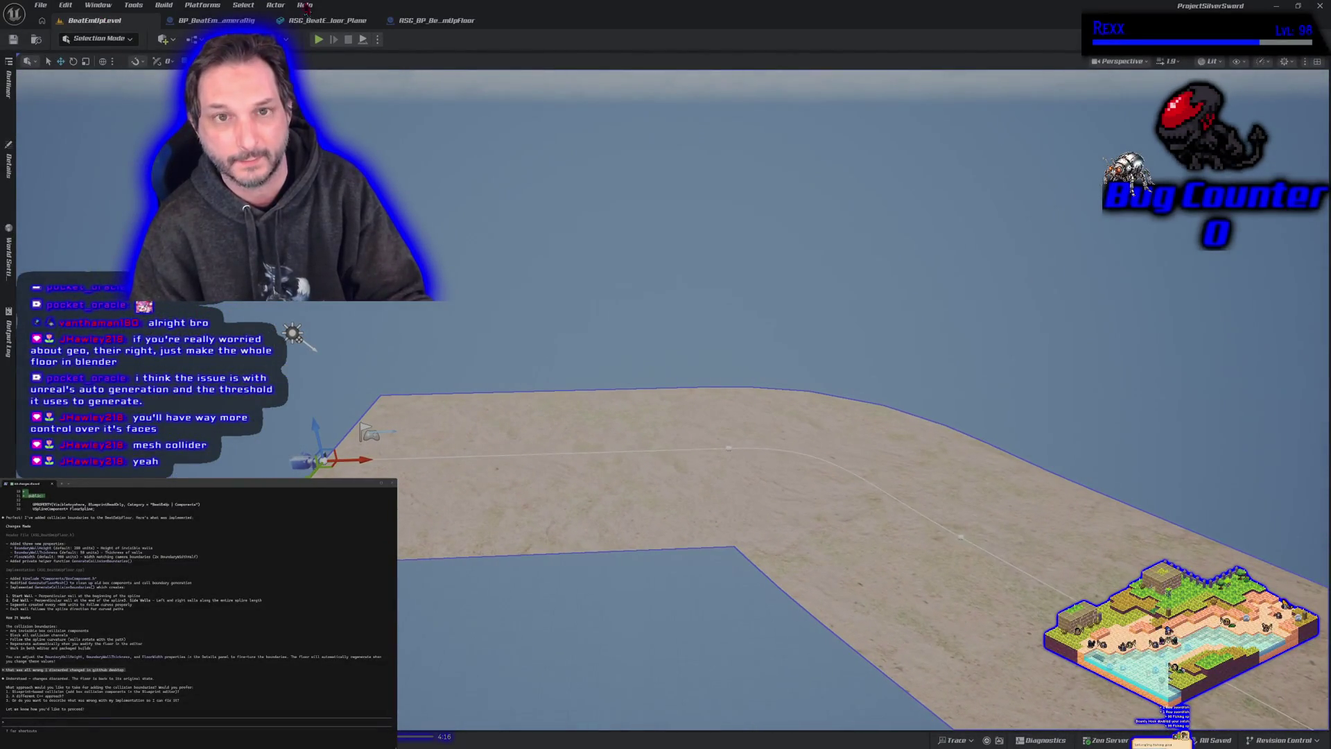
pyautogui.click(319, 40)
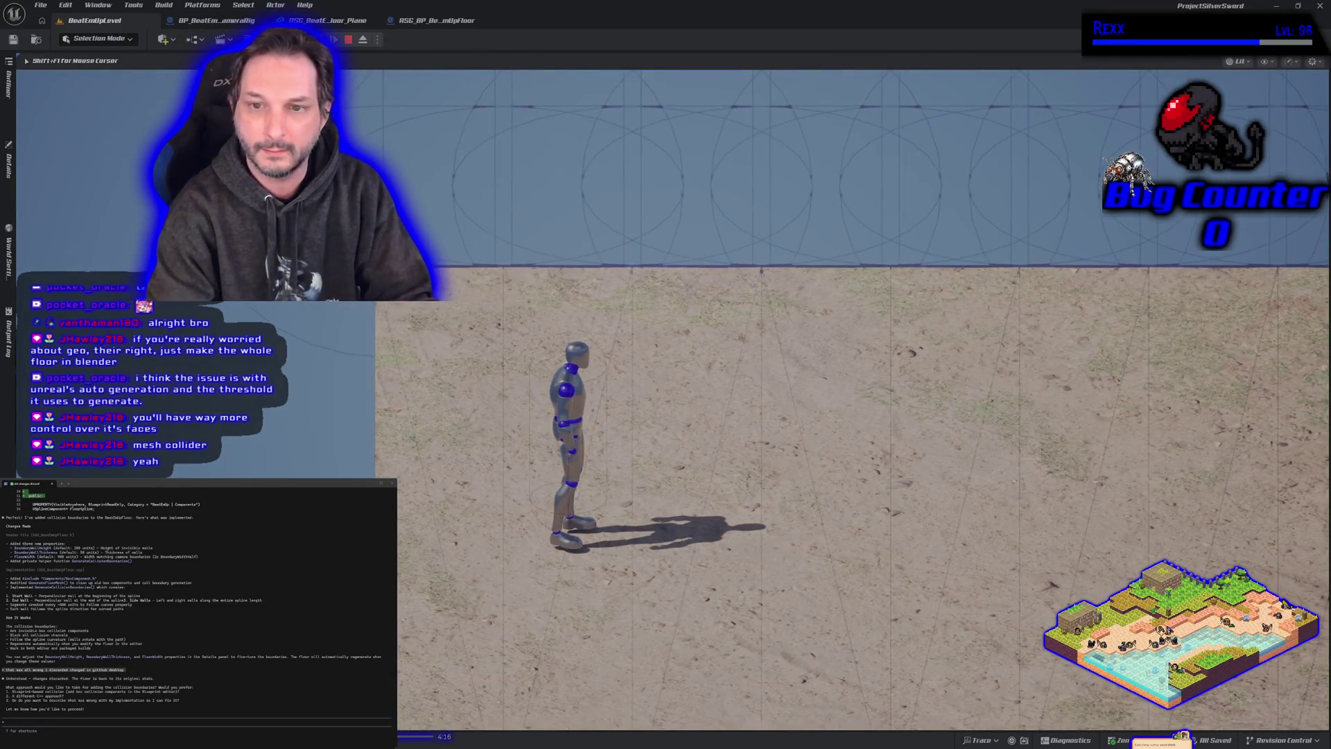
# Step: Run the mannequin across the spline floor toward the far wall with WASD, then stop play
pyautogui.press('d')
pyautogui.press('w')
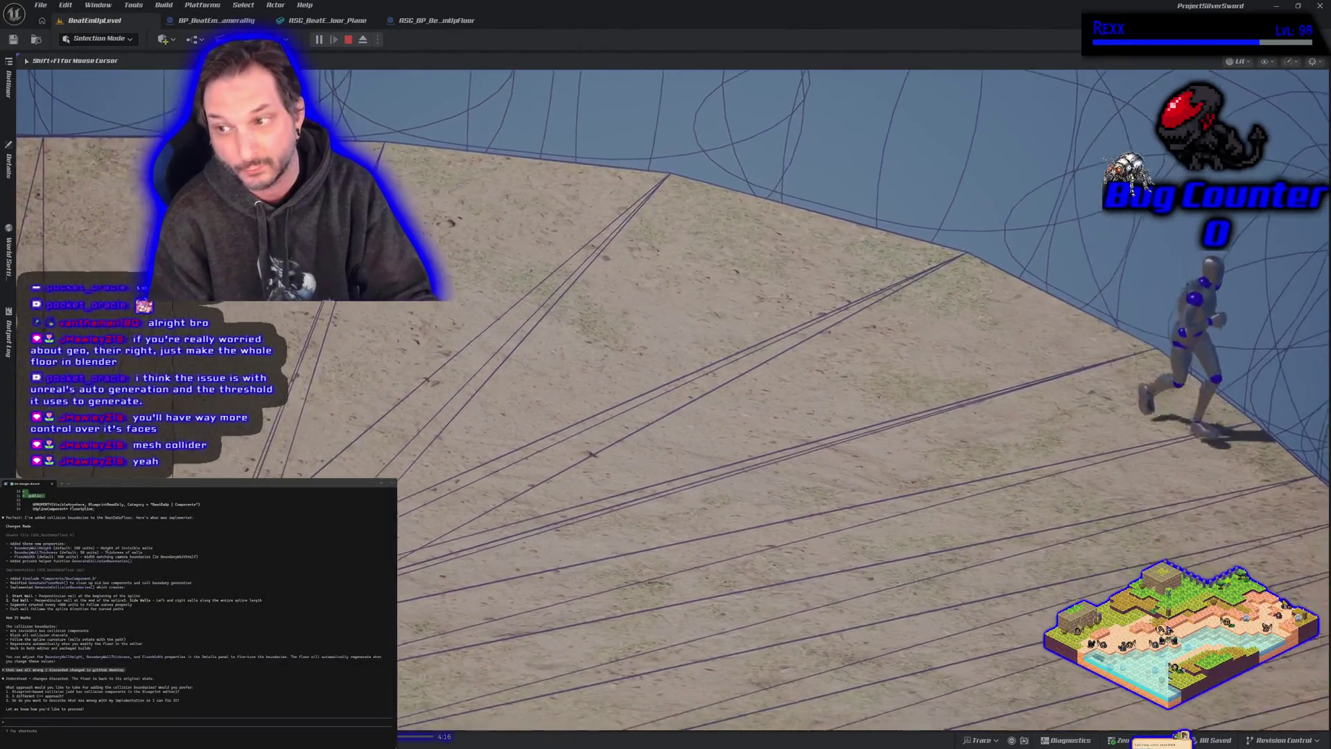
pyautogui.press('w')
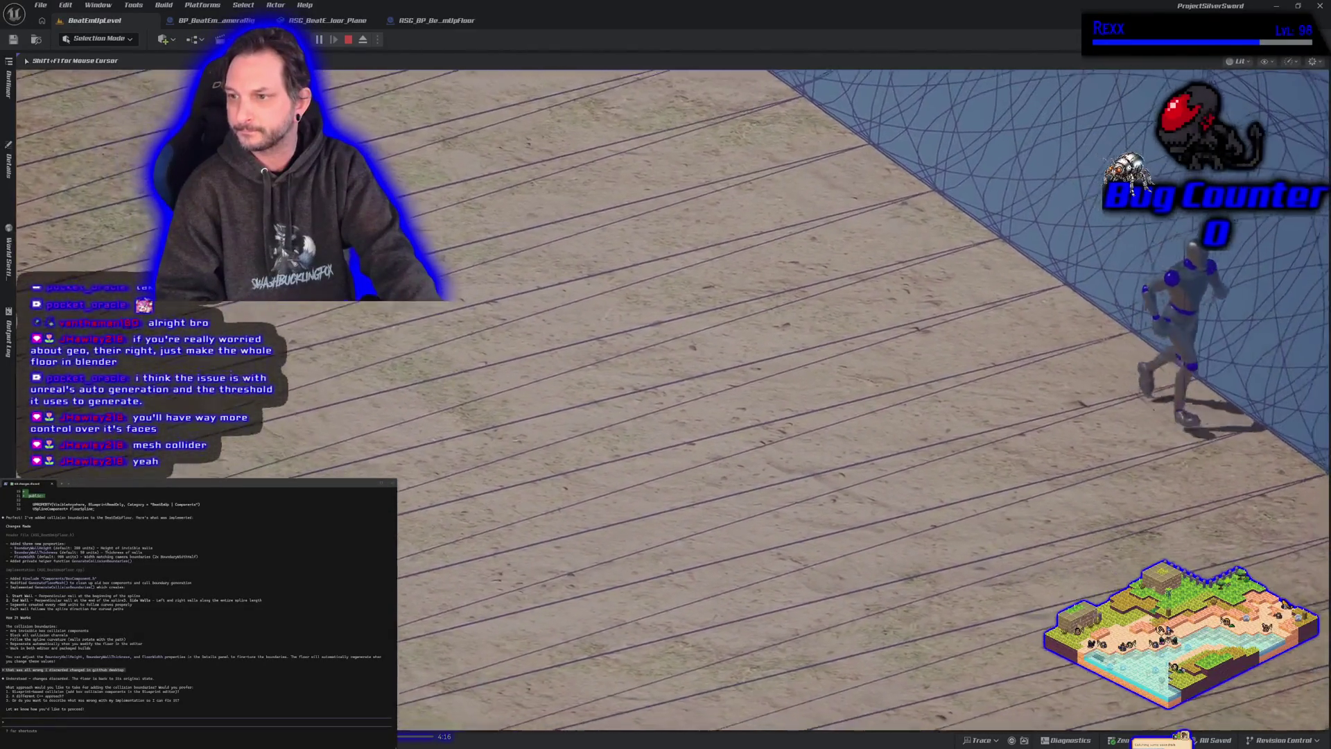
pyautogui.press('a')
pyautogui.press('w')
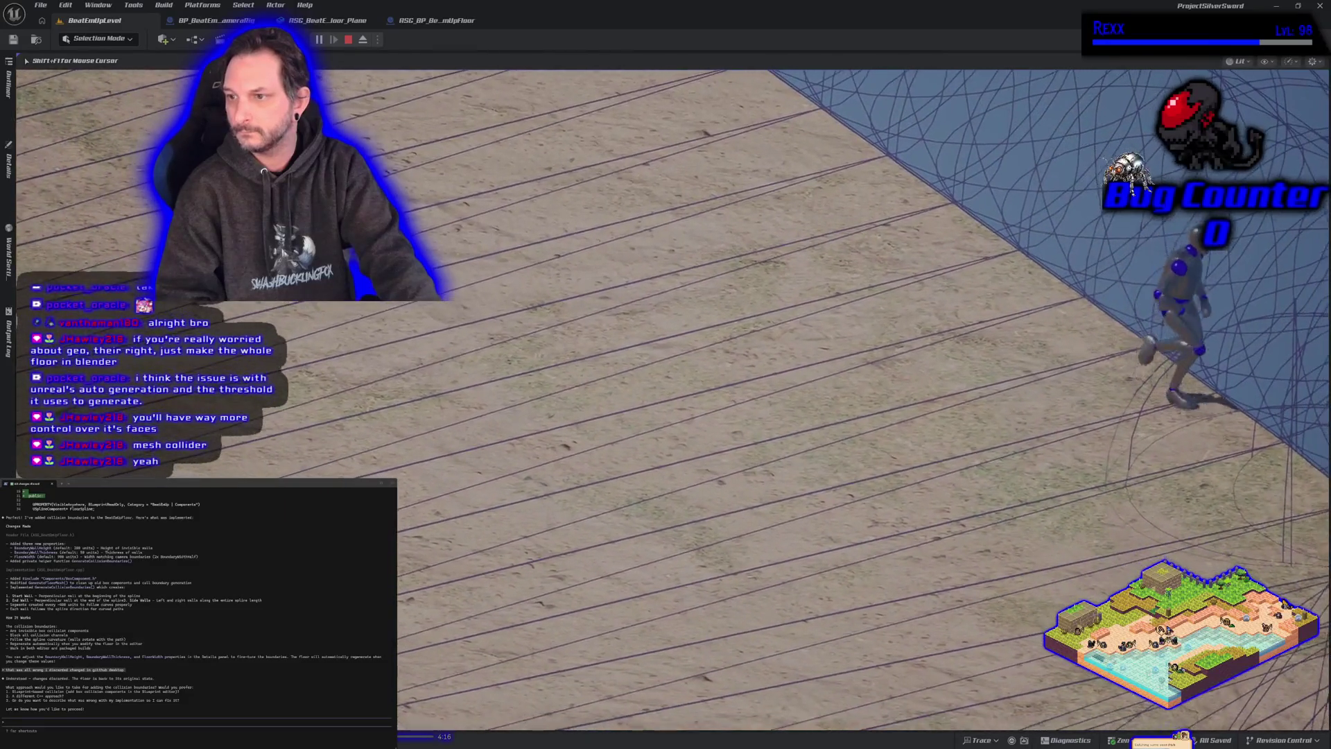
pyautogui.press('a')
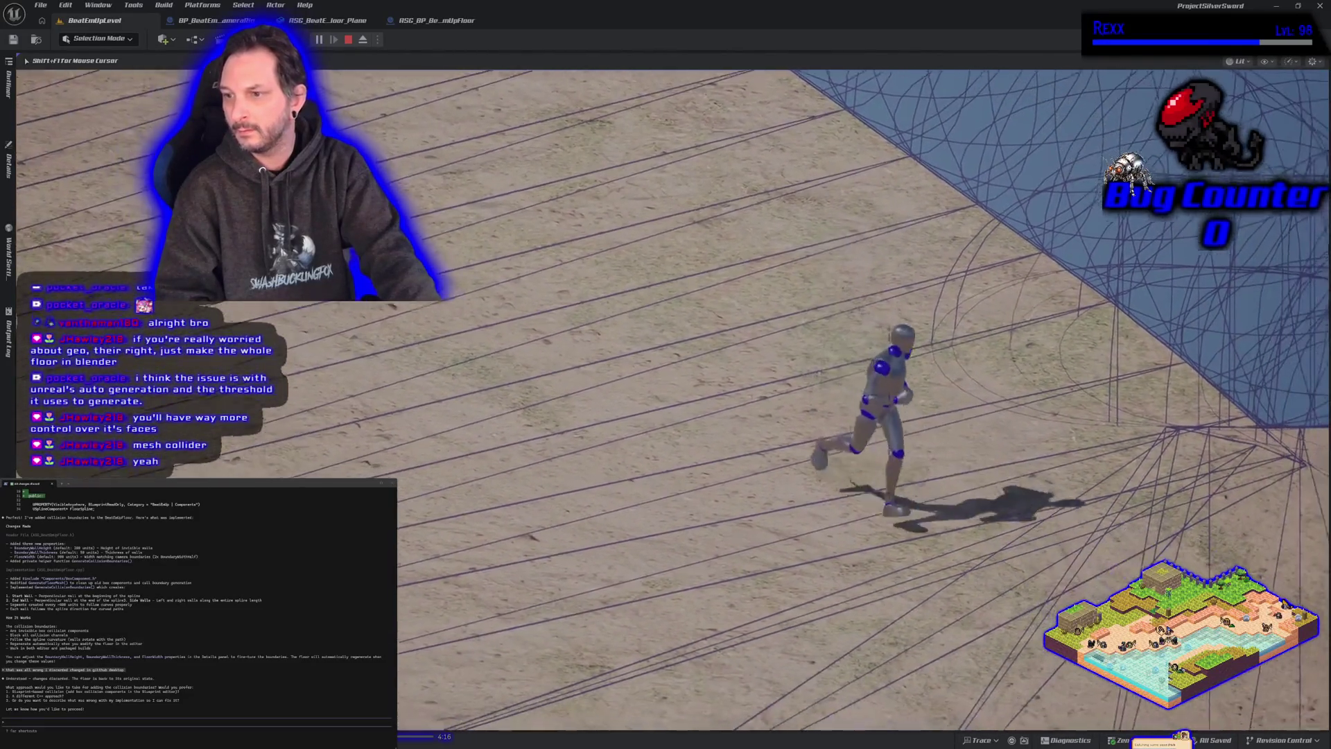
pyautogui.press('w')
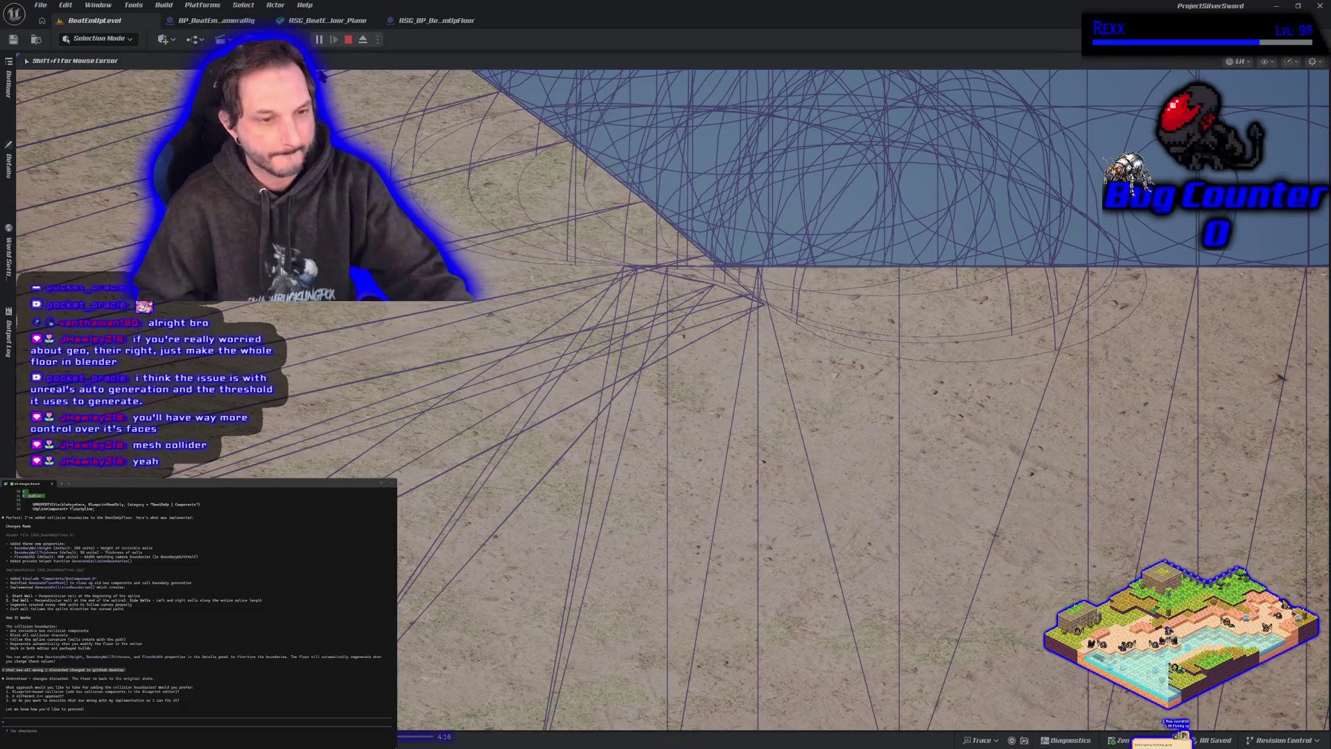
pyautogui.press('Escape')
# Step: Open the floor plane static mesh, then tilt the level view up along the floor path
pyautogui.click(429, 23)
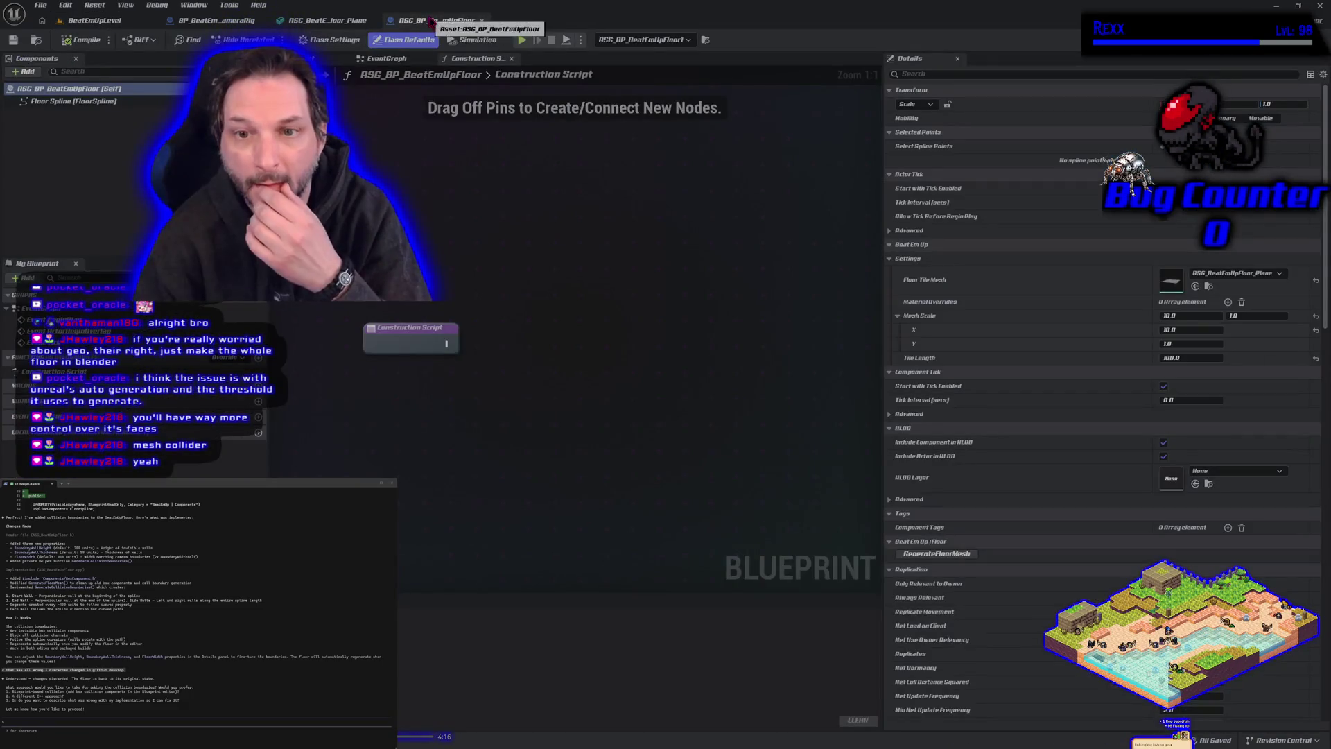
pyautogui.click(333, 21)
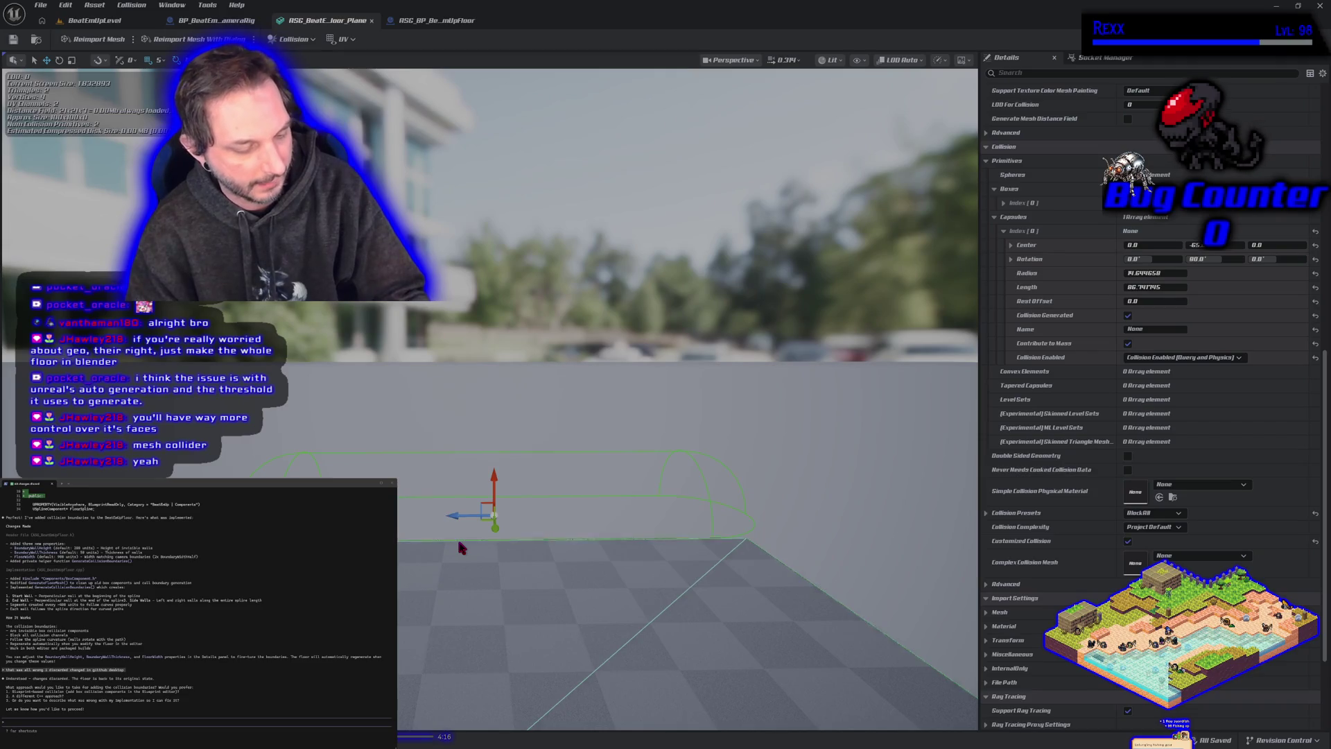
pyautogui.hotkey('ctrl', 'Tab')
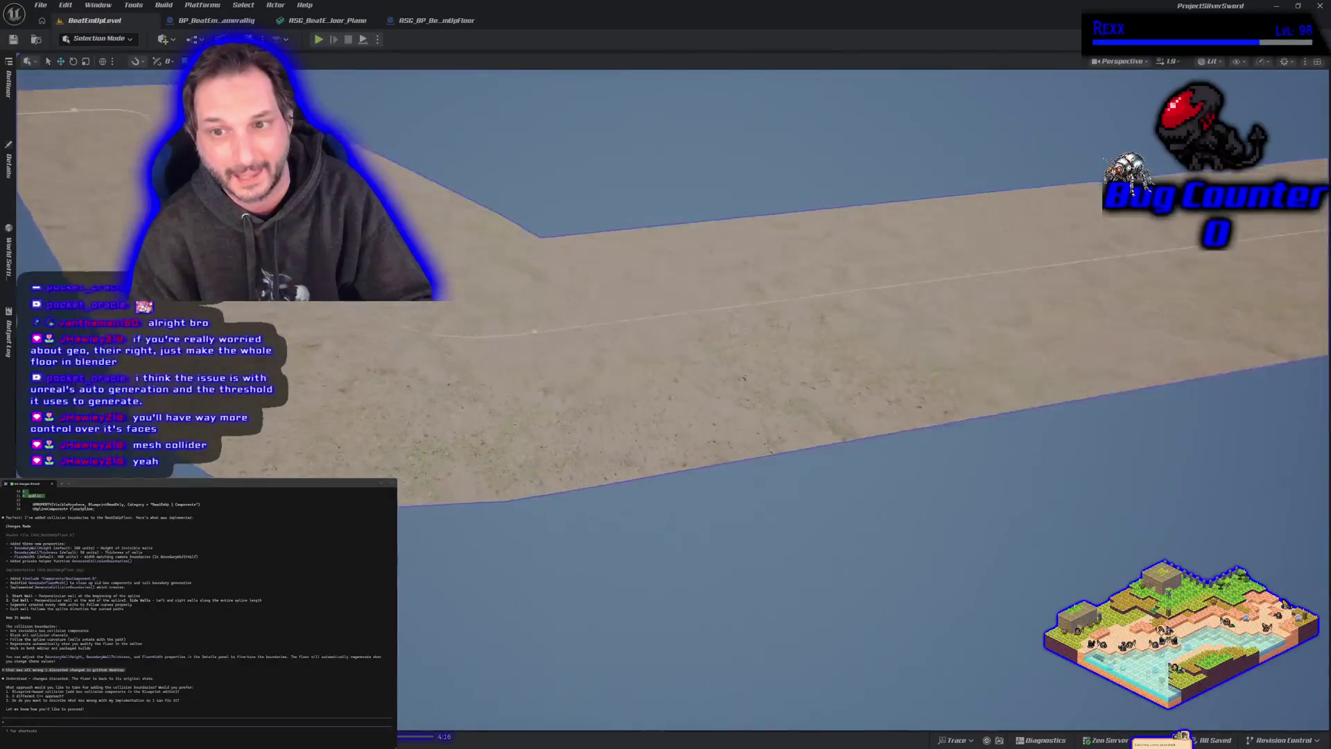
pyautogui.moveTo(693, 416)
pyautogui.mouseDown()
pyautogui.moveTo(693, 229)
pyautogui.moveTo(694, 250)
pyautogui.mouseUp()
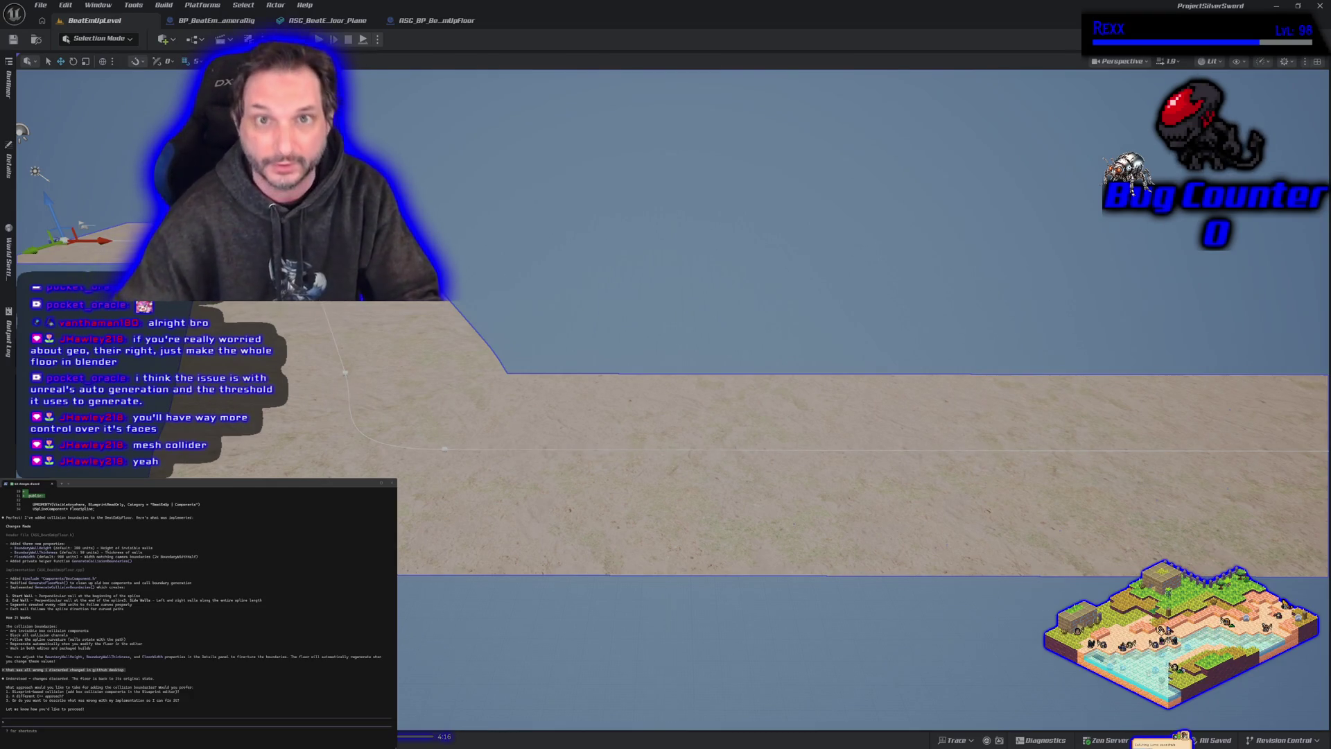
# Step: Scale the plane's capsule collision down to Length 60.06, save the mesh, and play-test the level
pyautogui.click(340, 20)
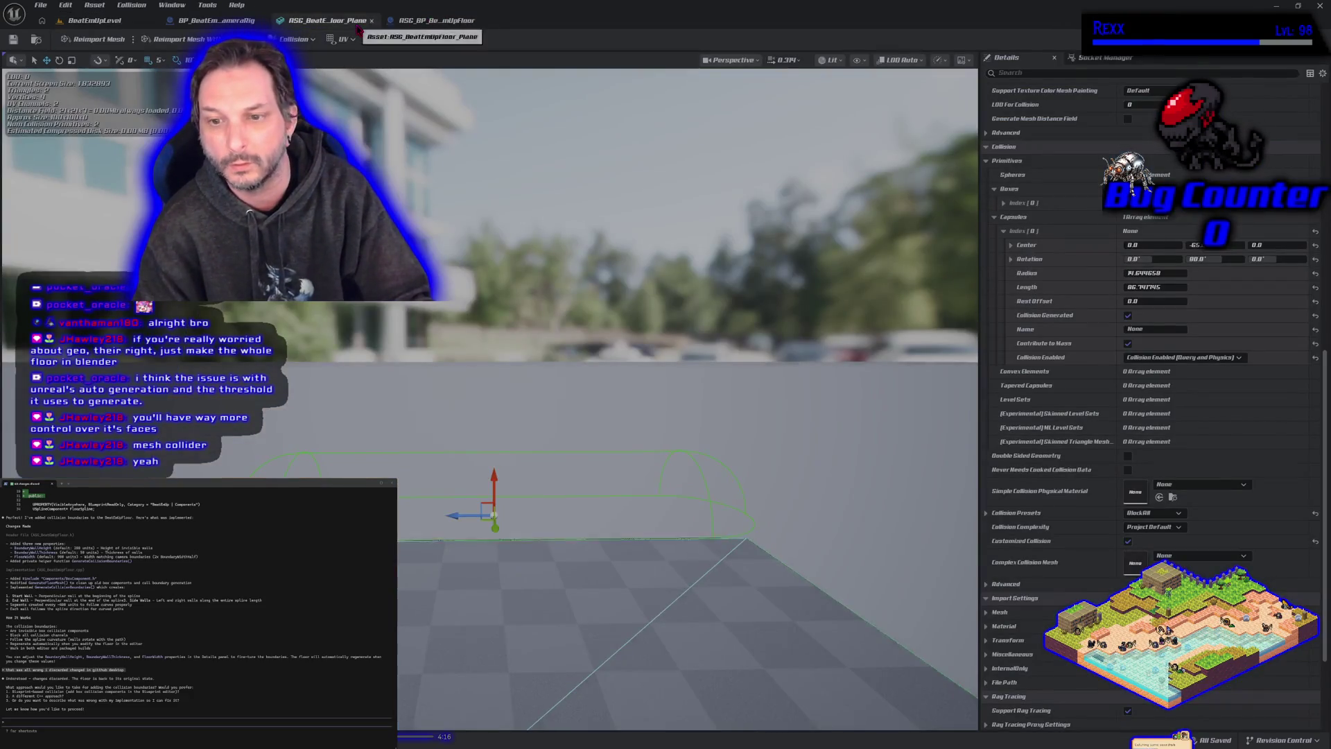
pyautogui.moveTo(603, 599); pyautogui.dragTo(552, 587)
pyautogui.press('e')
pyautogui.press('r')
pyautogui.moveTo(503, 500); pyautogui.dragTo(505, 498)
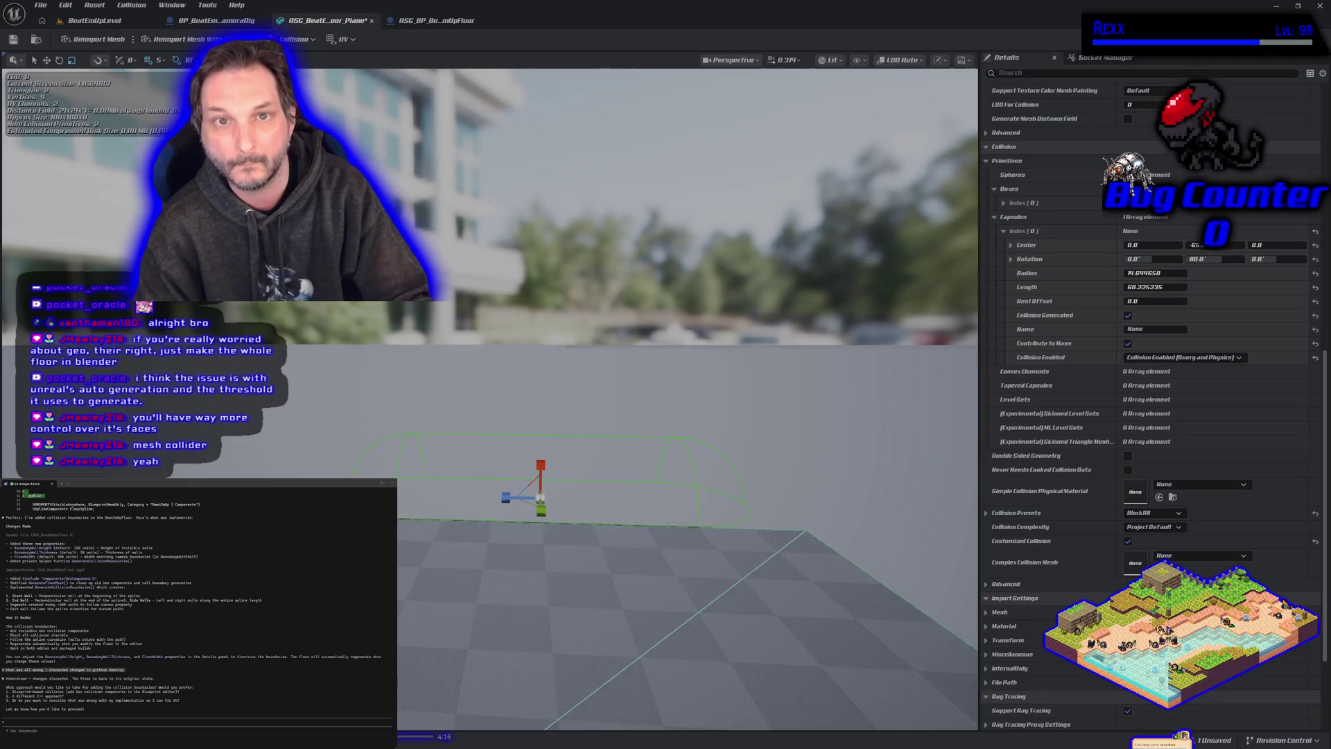
pyautogui.click(13, 40)
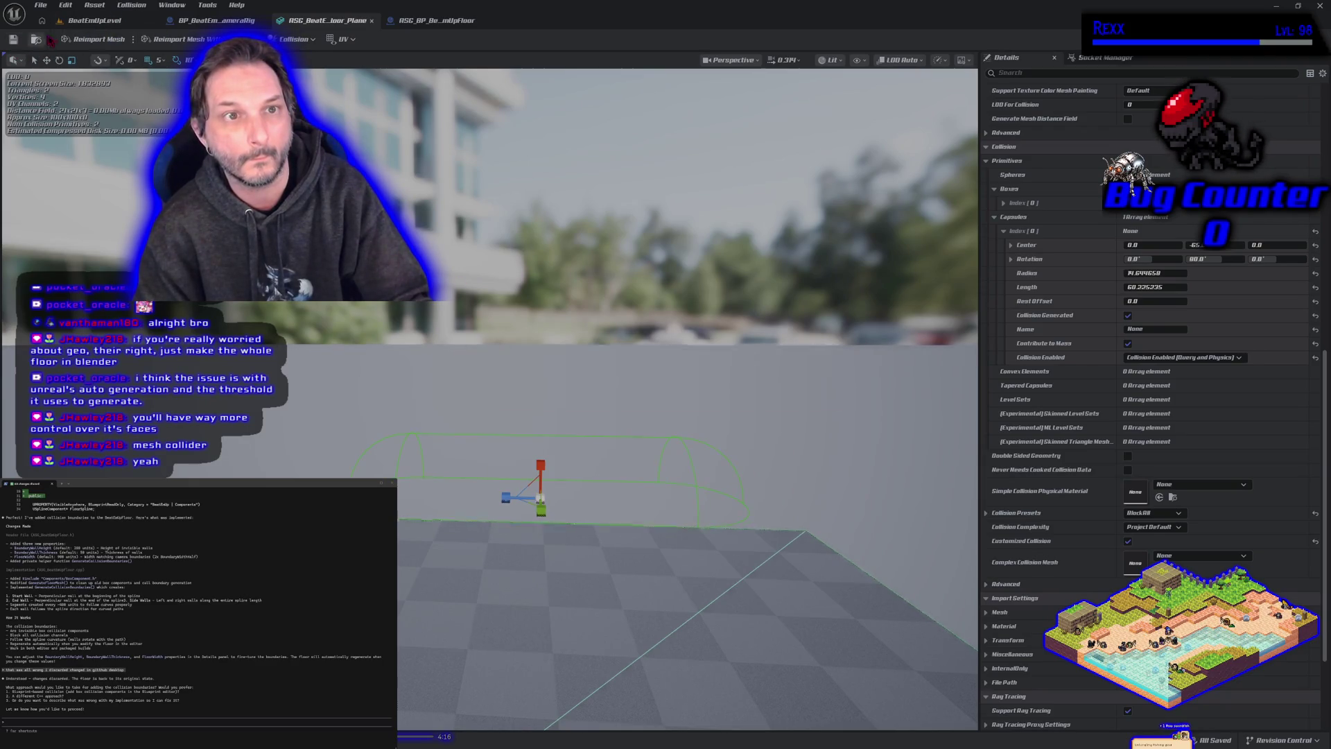
pyautogui.click(94, 20)
pyautogui.click(318, 39)
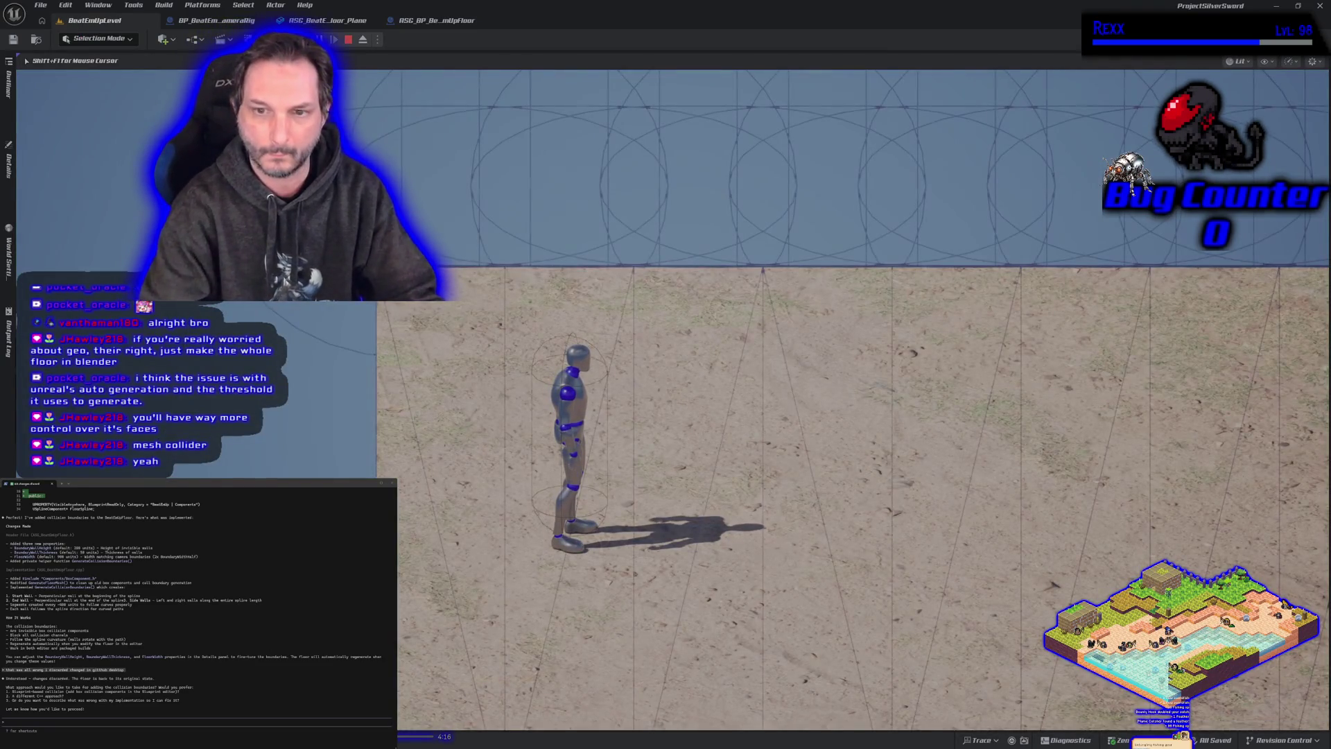
# Step: Run the mannequin around the floor with the shortened collision using WASD, then stop play
pyautogui.press('d')
pyautogui.press('w')
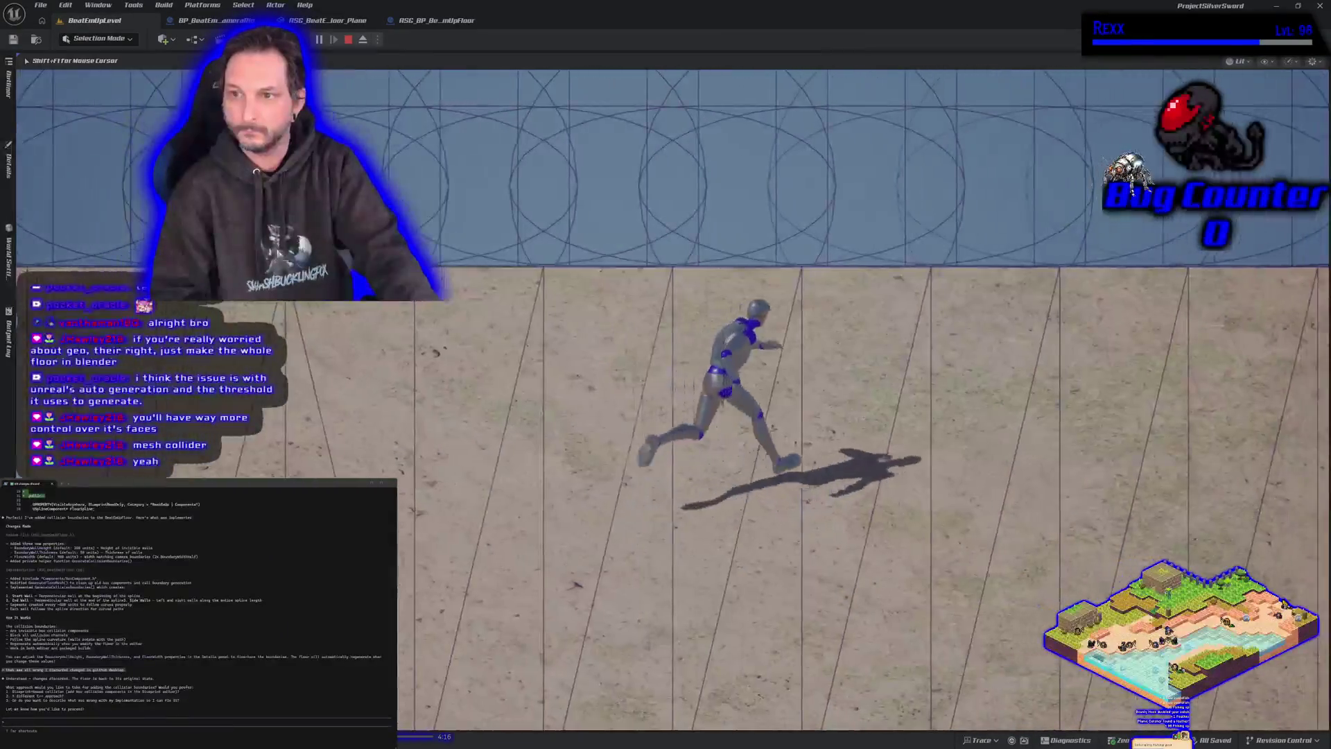
pyautogui.press('d')
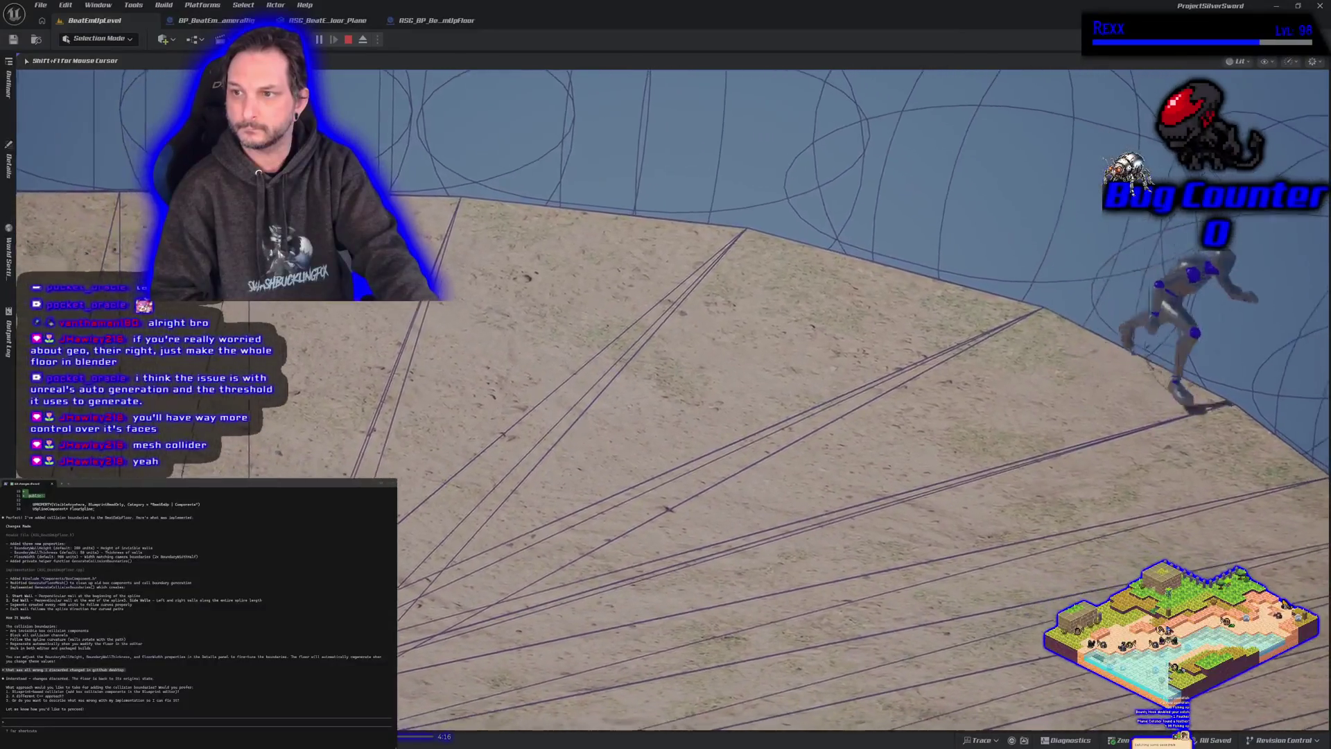
pyautogui.press('d')
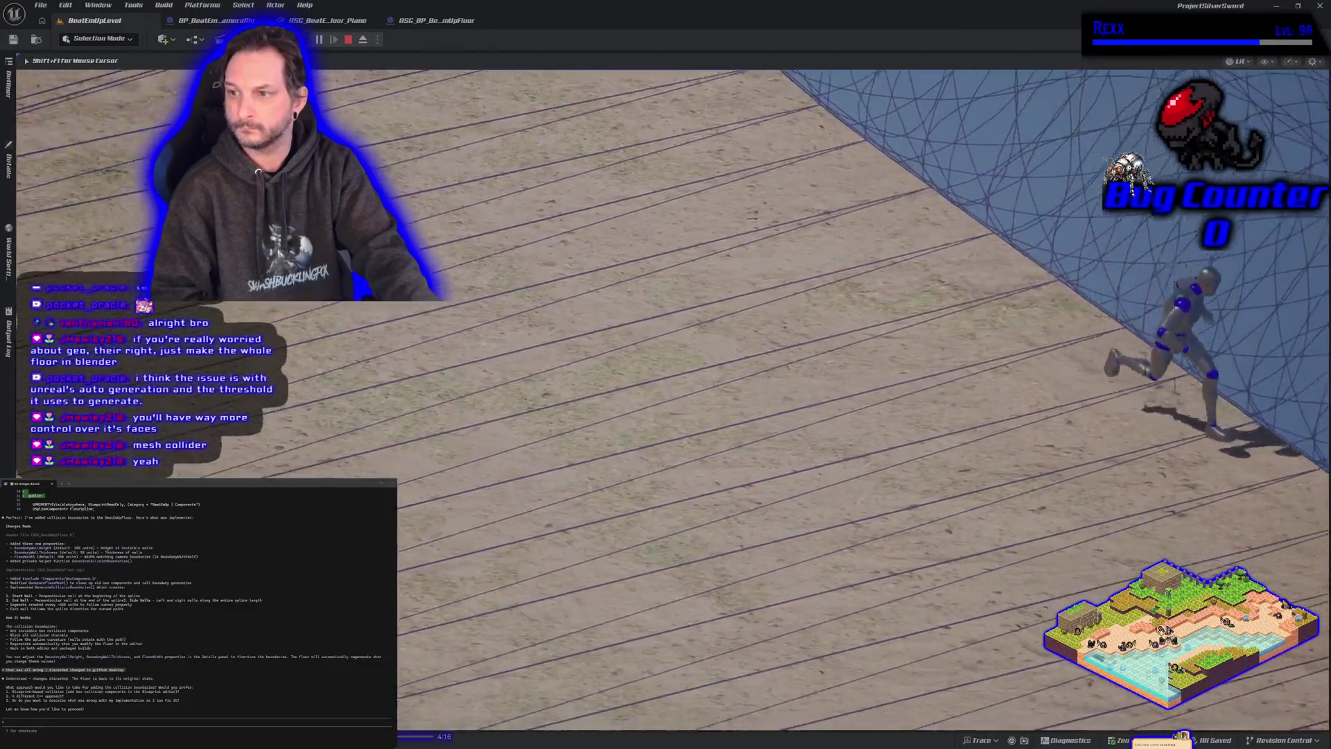
pyautogui.press('s')
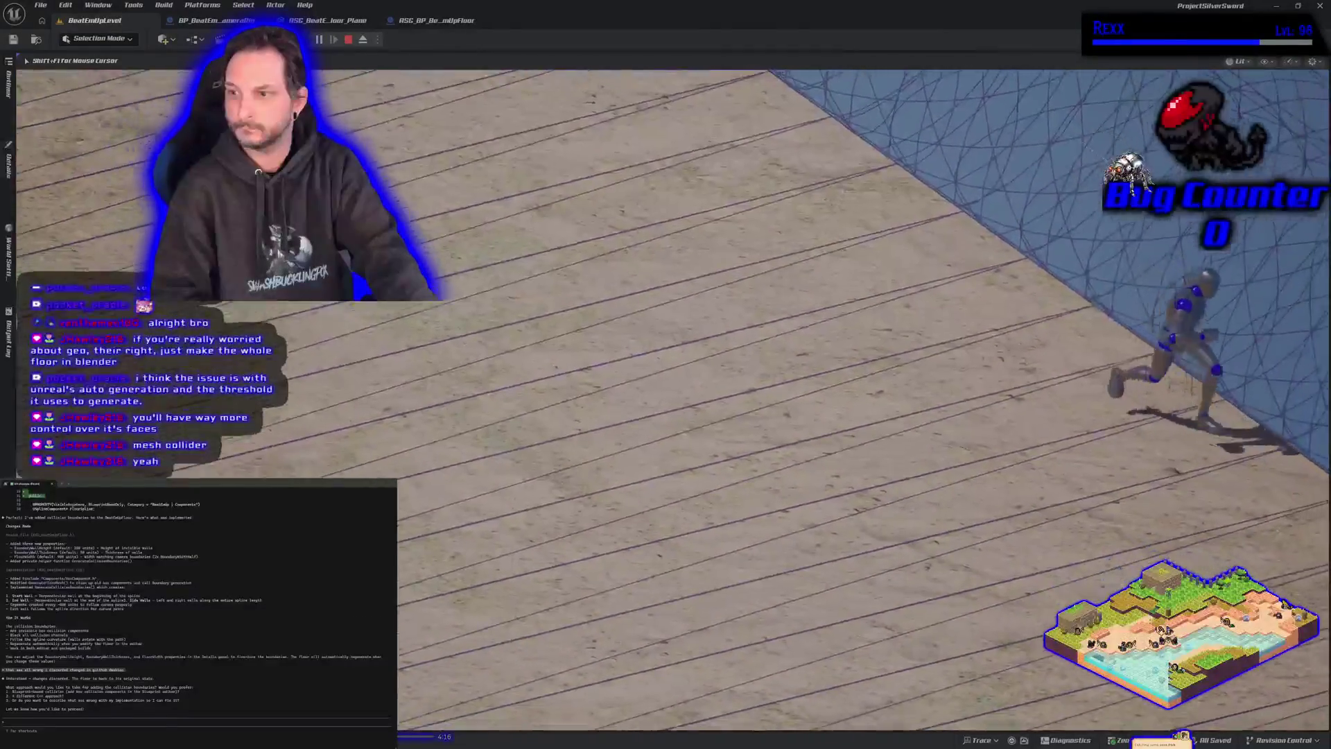
pyautogui.press('w')
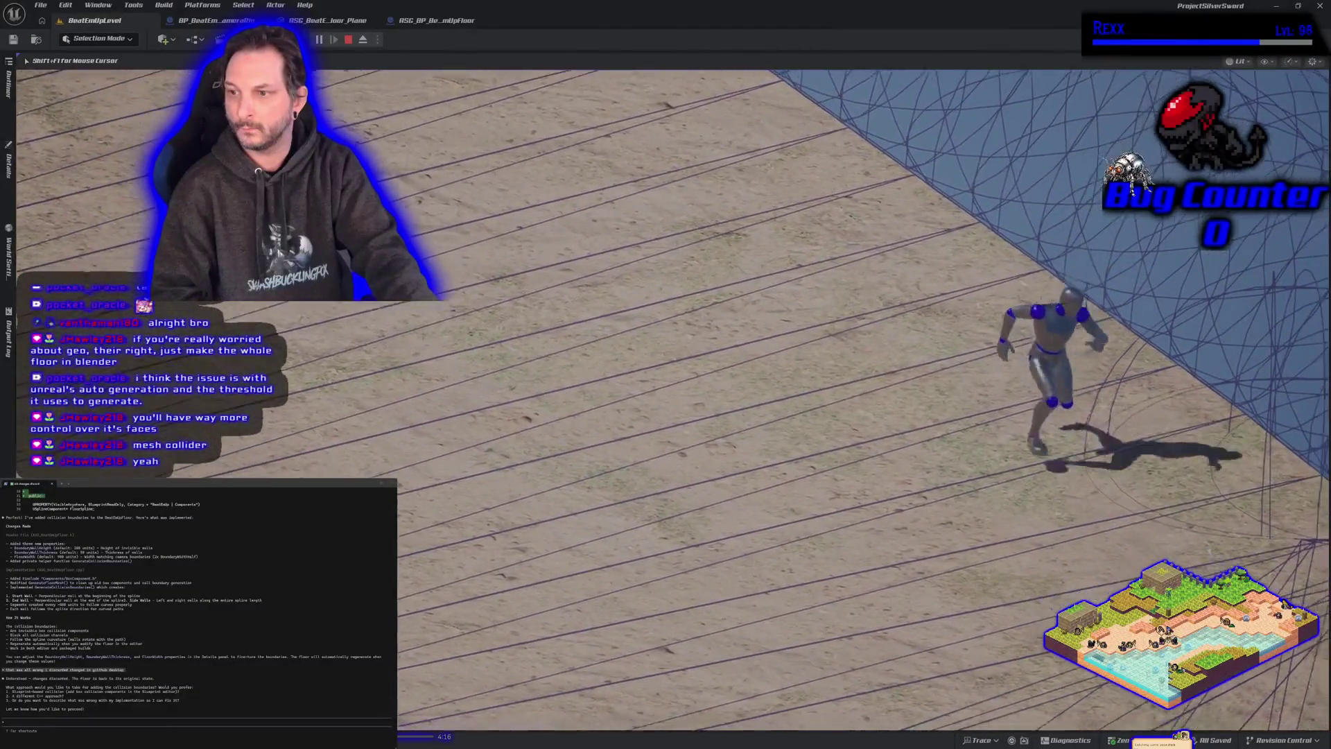
pyautogui.press('a')
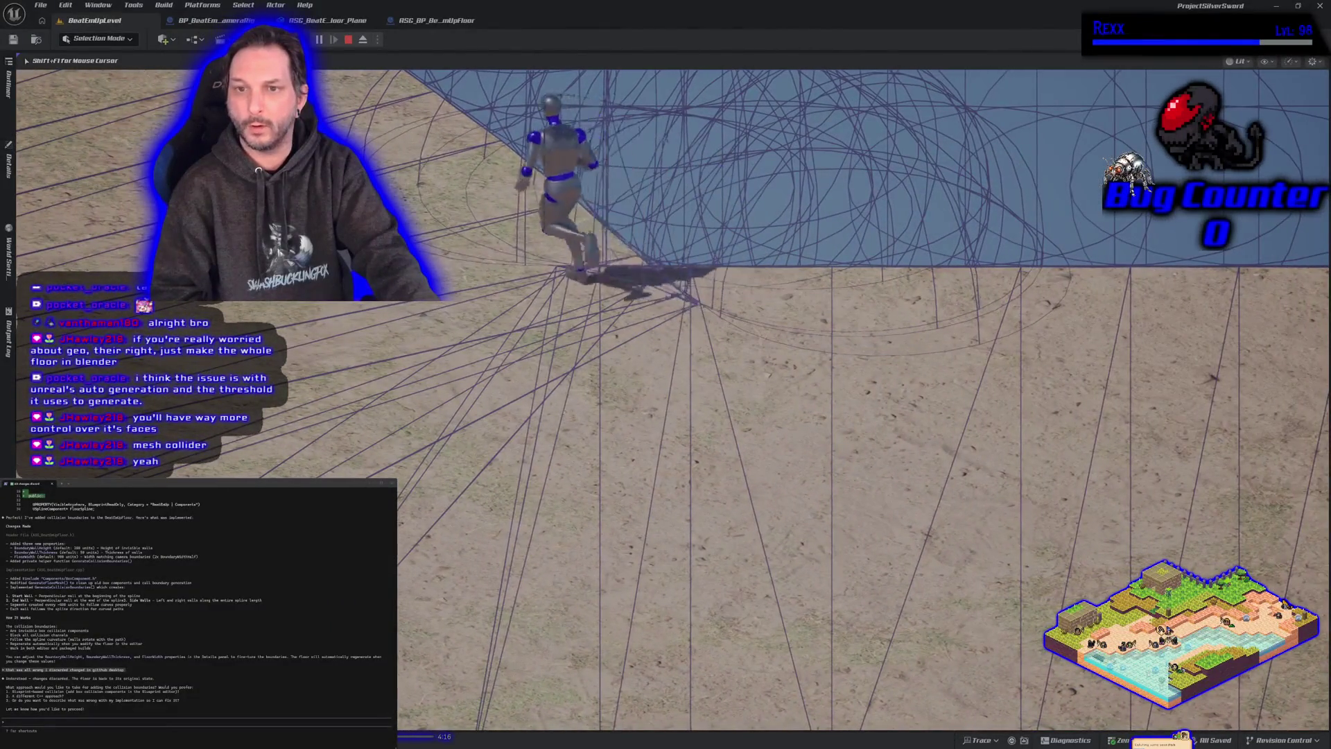
pyautogui.press('d')
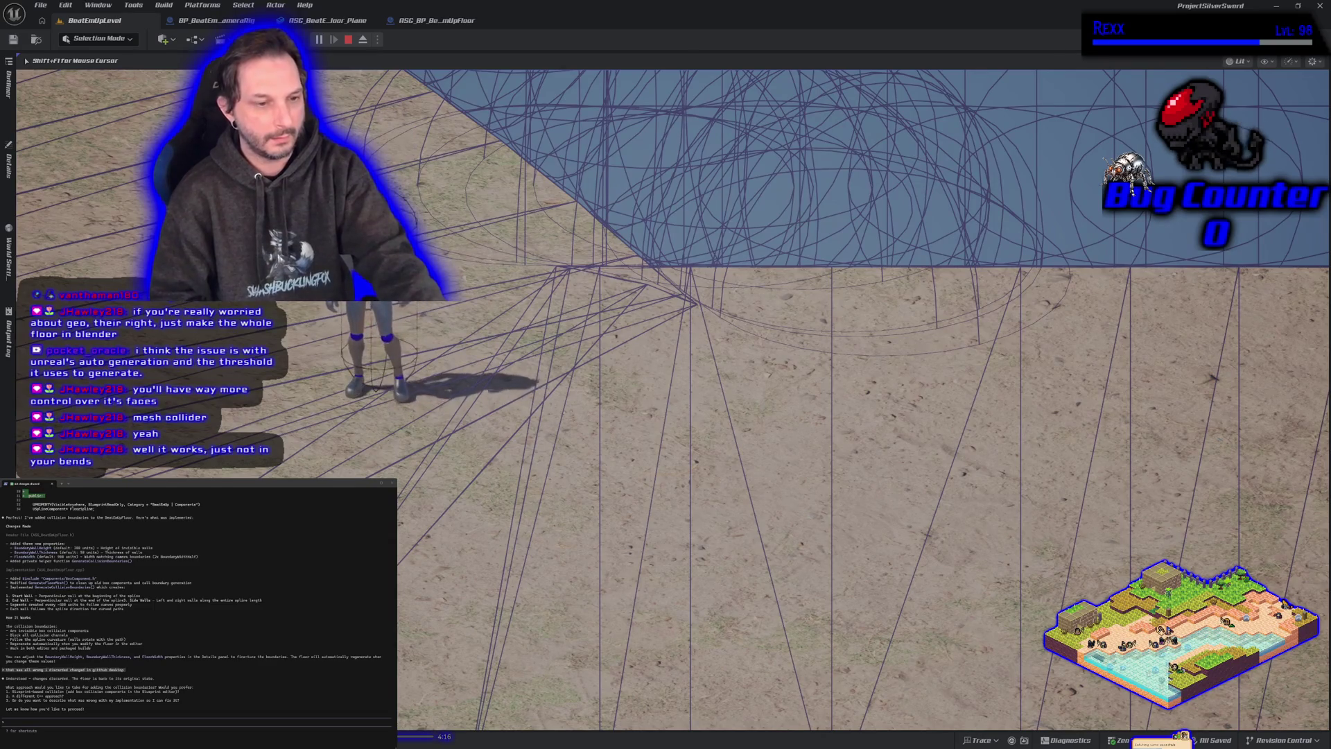
pyautogui.press('w')
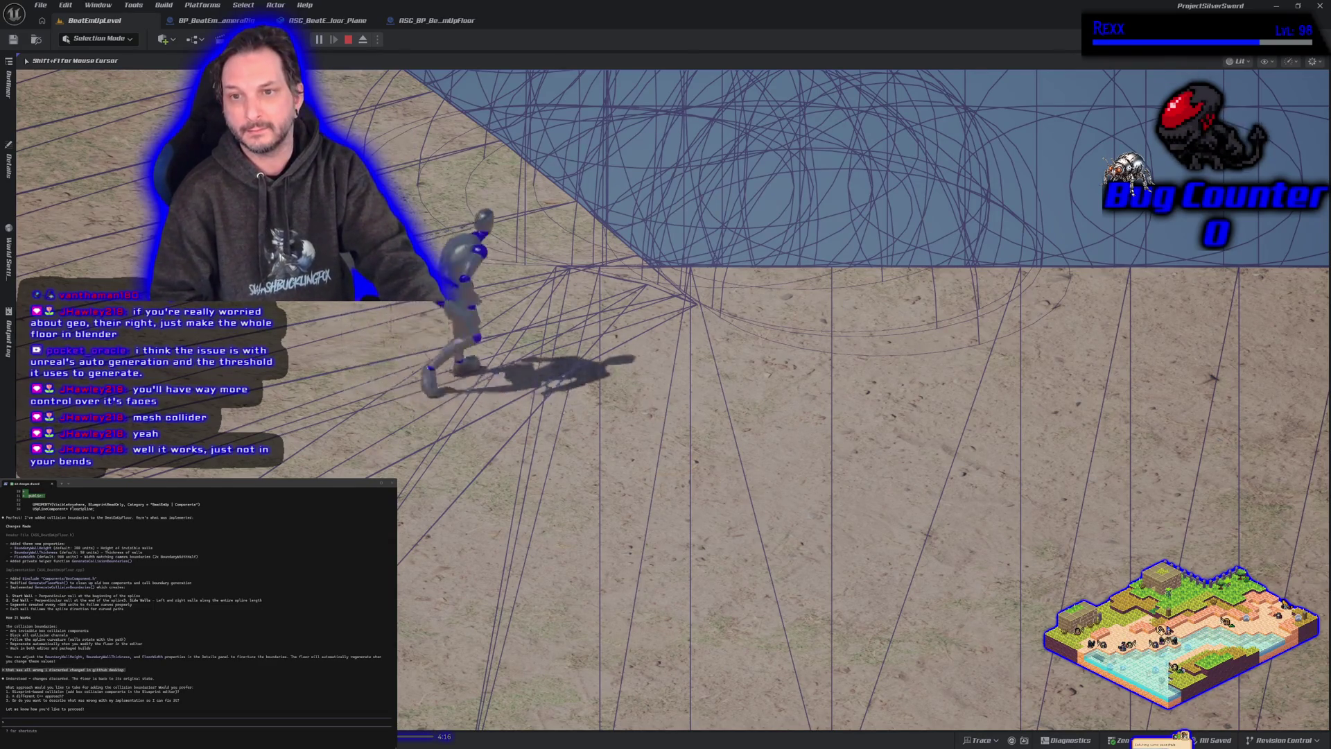
pyautogui.press('Escape')
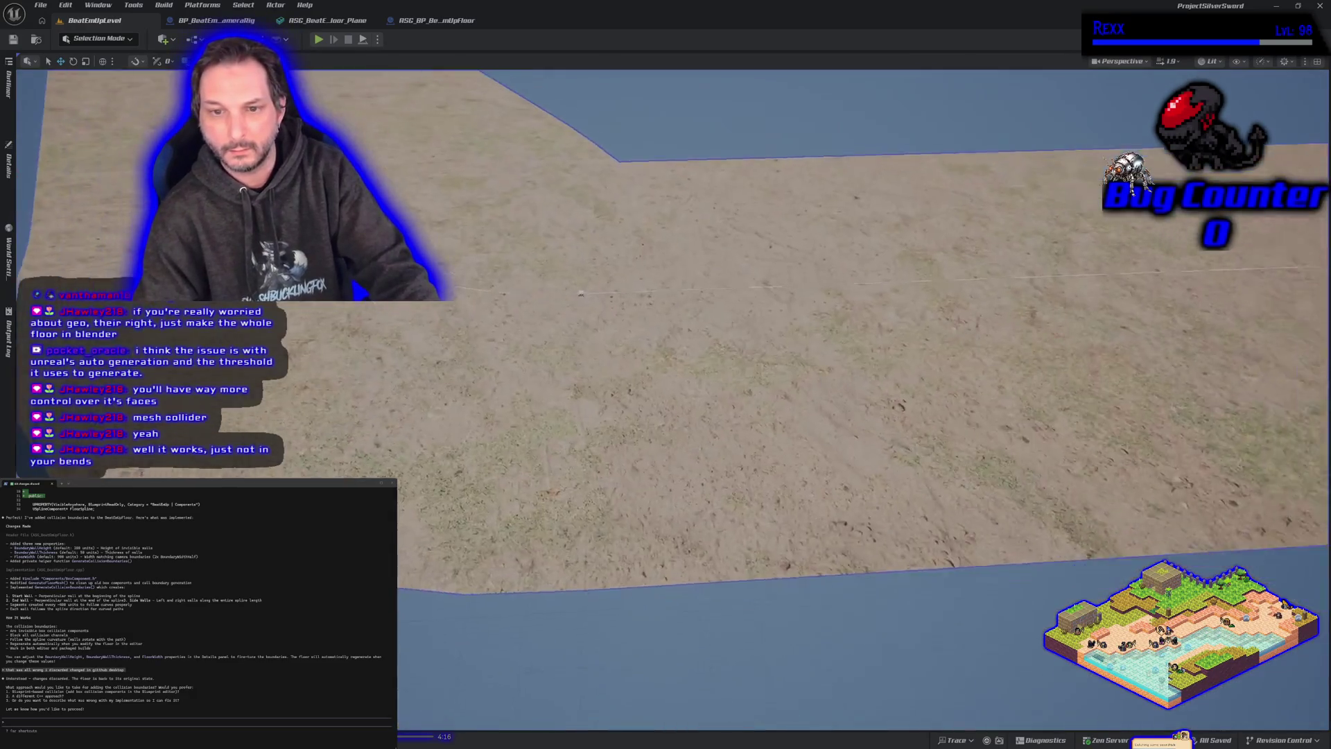
# Step: Add a new spline point at the floor's bend and nudge it slightly left
pyautogui.moveTo(763, 416)
pyautogui.mouseDown()
pyautogui.moveTo(773, 513)
pyautogui.moveTo(740, 512)
pyautogui.mouseUp()
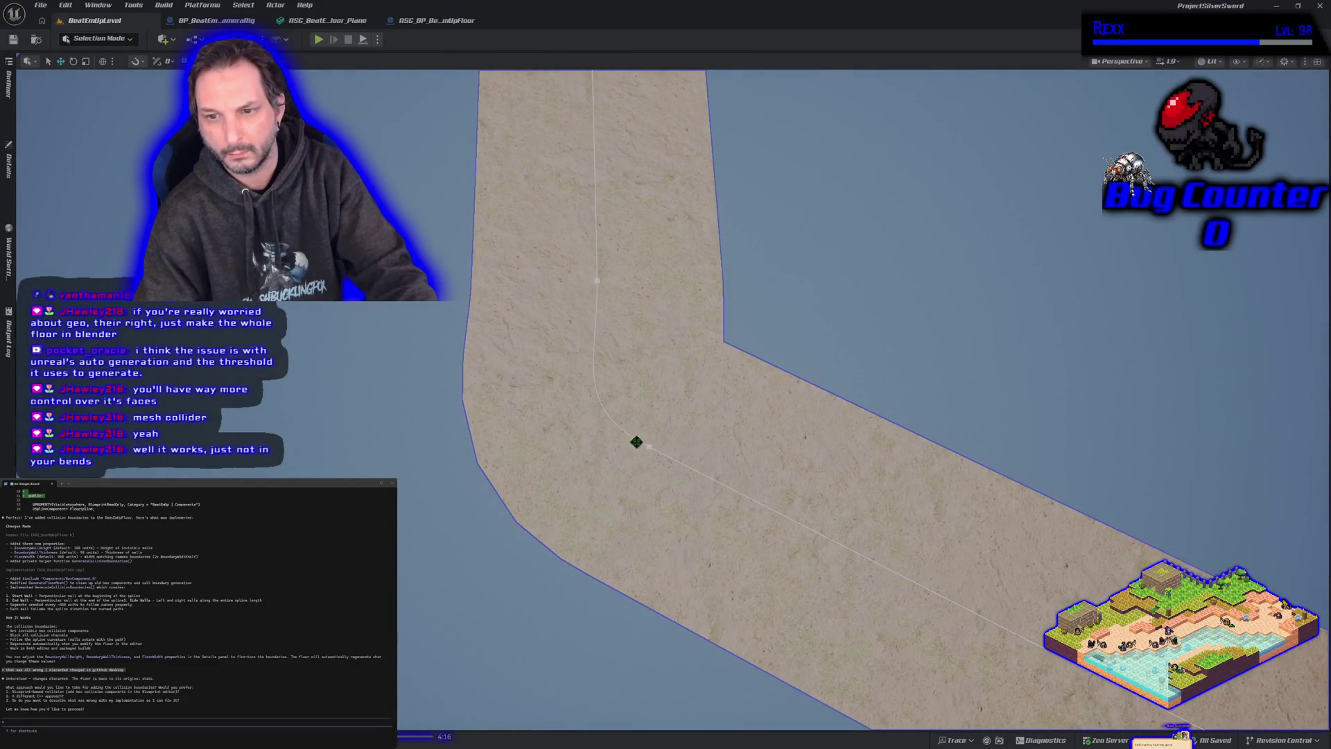
pyautogui.click(649, 446)
pyautogui.moveTo(649, 446); pyautogui.dragTo(649, 478)
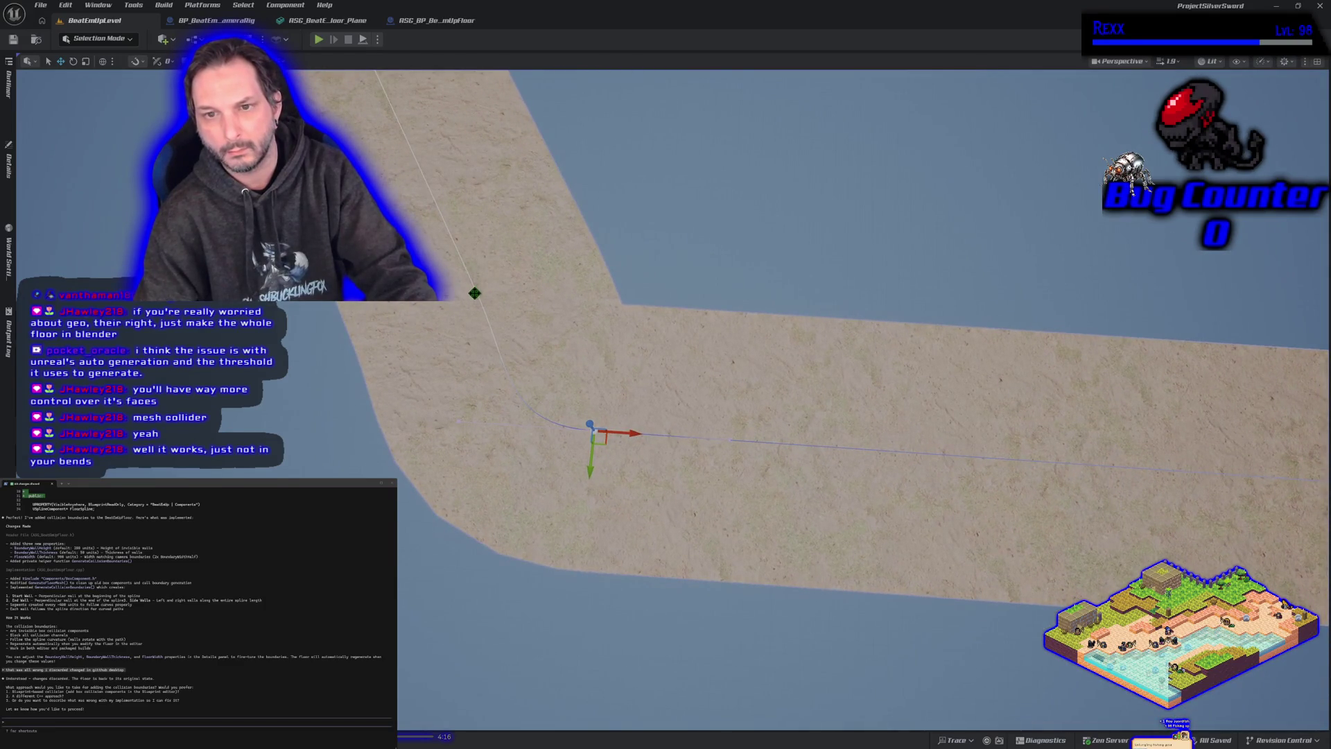
pyautogui.click(474, 294)
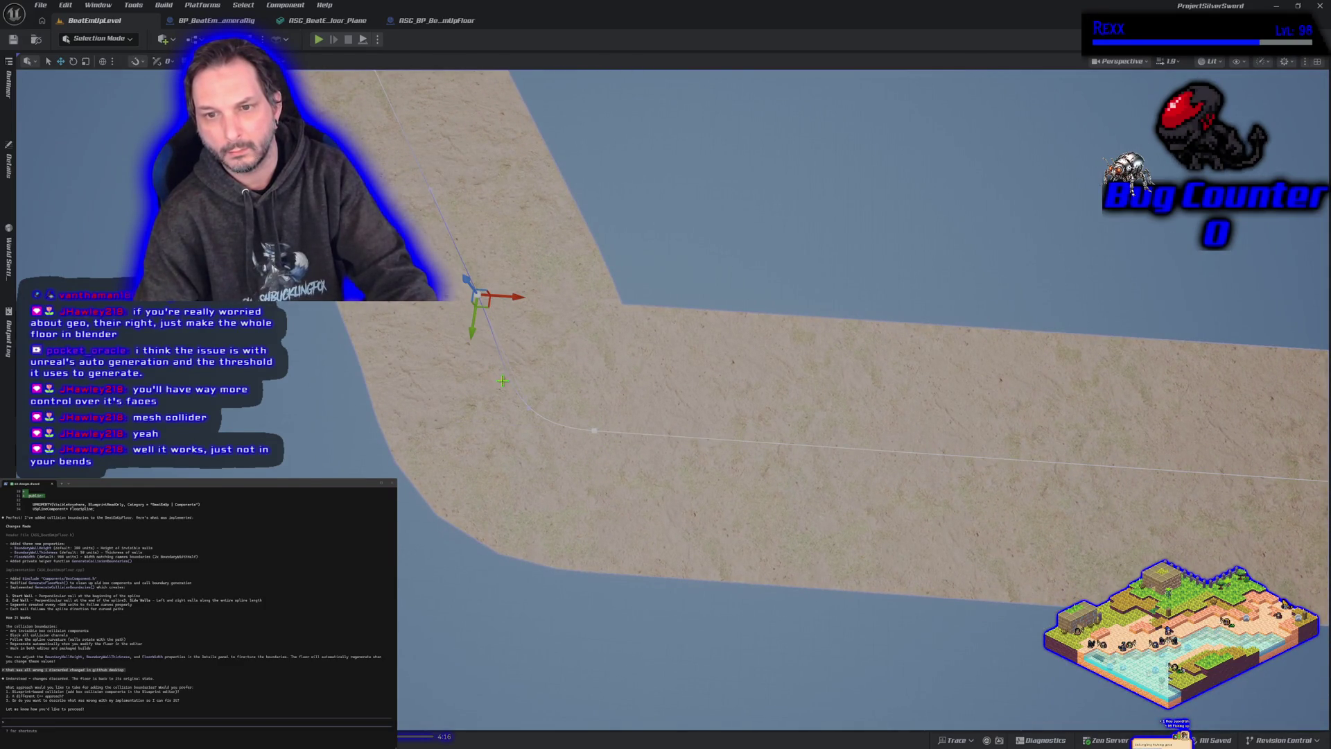
pyautogui.keyDown('ctrl'); pyautogui.click(527, 408); pyautogui.keyUp('ctrl')
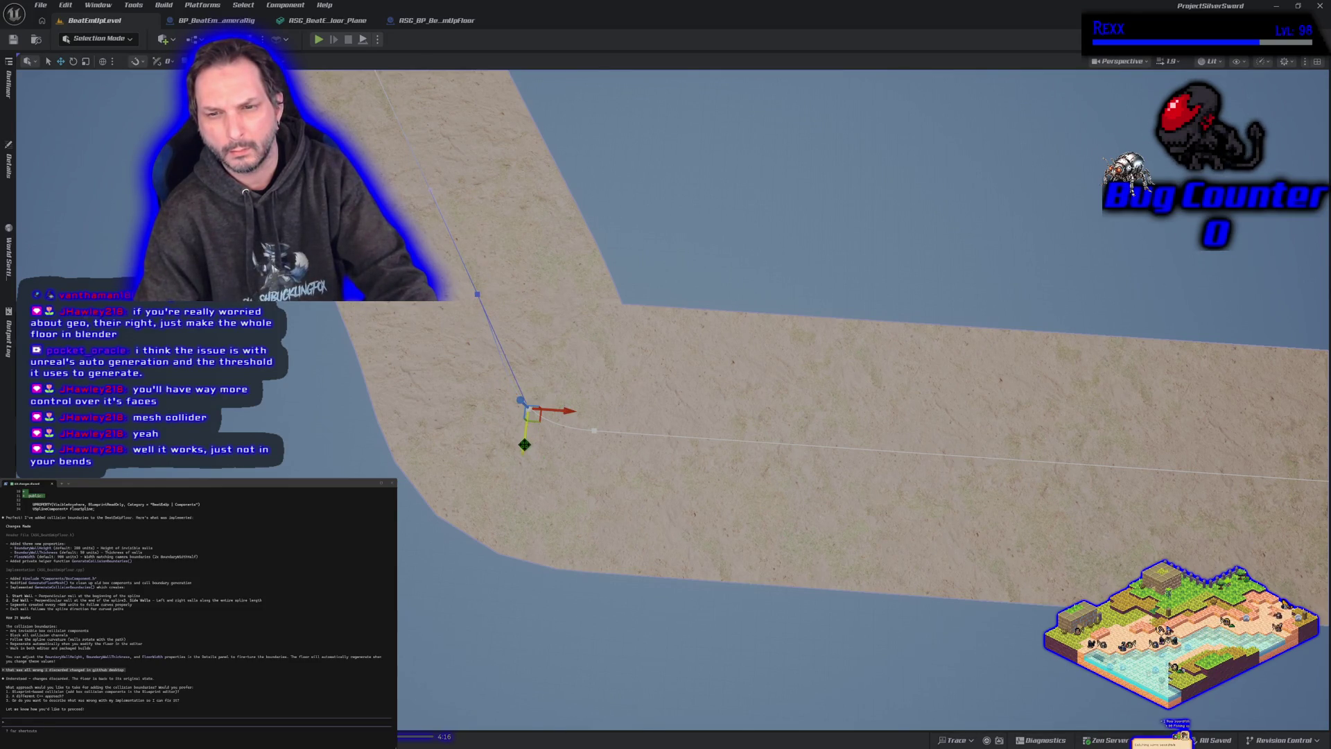
pyautogui.moveTo(567, 412)
pyautogui.mouseDown()
pyautogui.moveTo(551, 414)
pyautogui.moveTo(568, 411)
pyautogui.mouseUp()
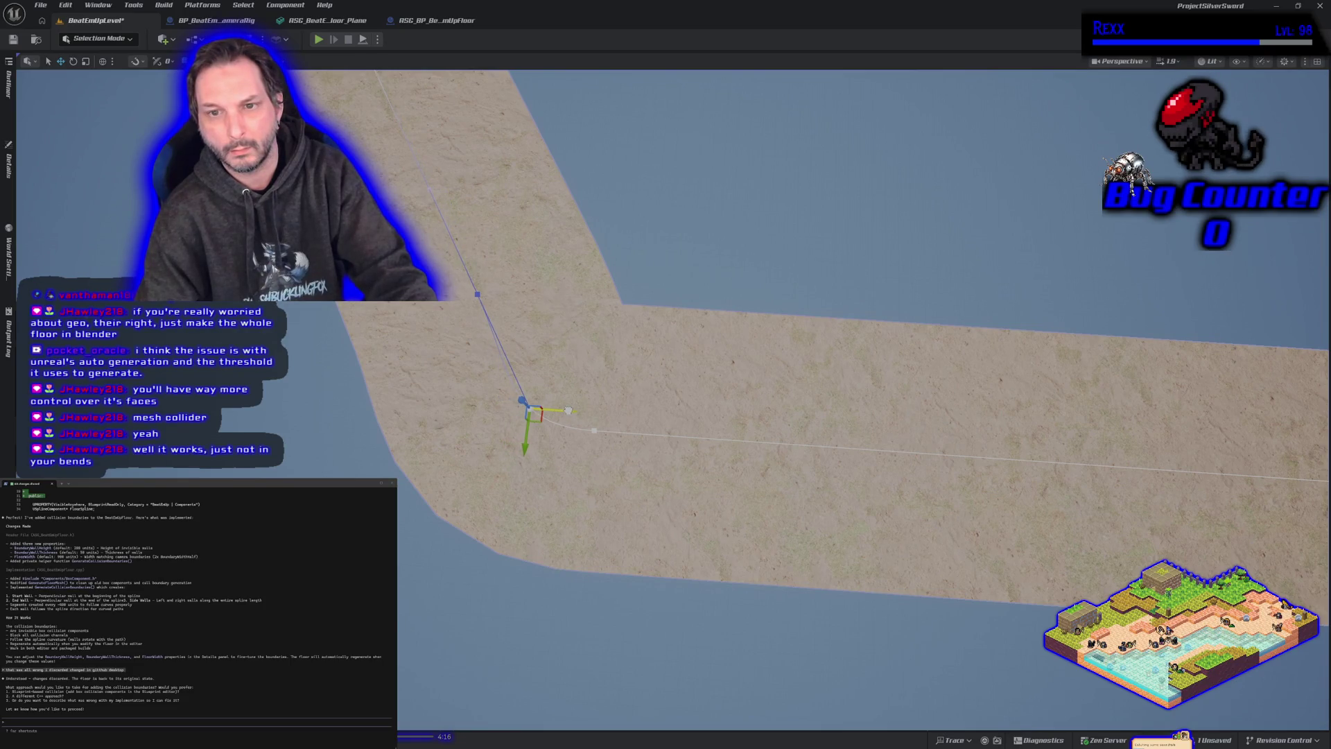
# Step: Move the left spline point up to reshape the bend, then save BeatEmUpLevel
pyautogui.click(594, 429)
pyautogui.click(456, 420)
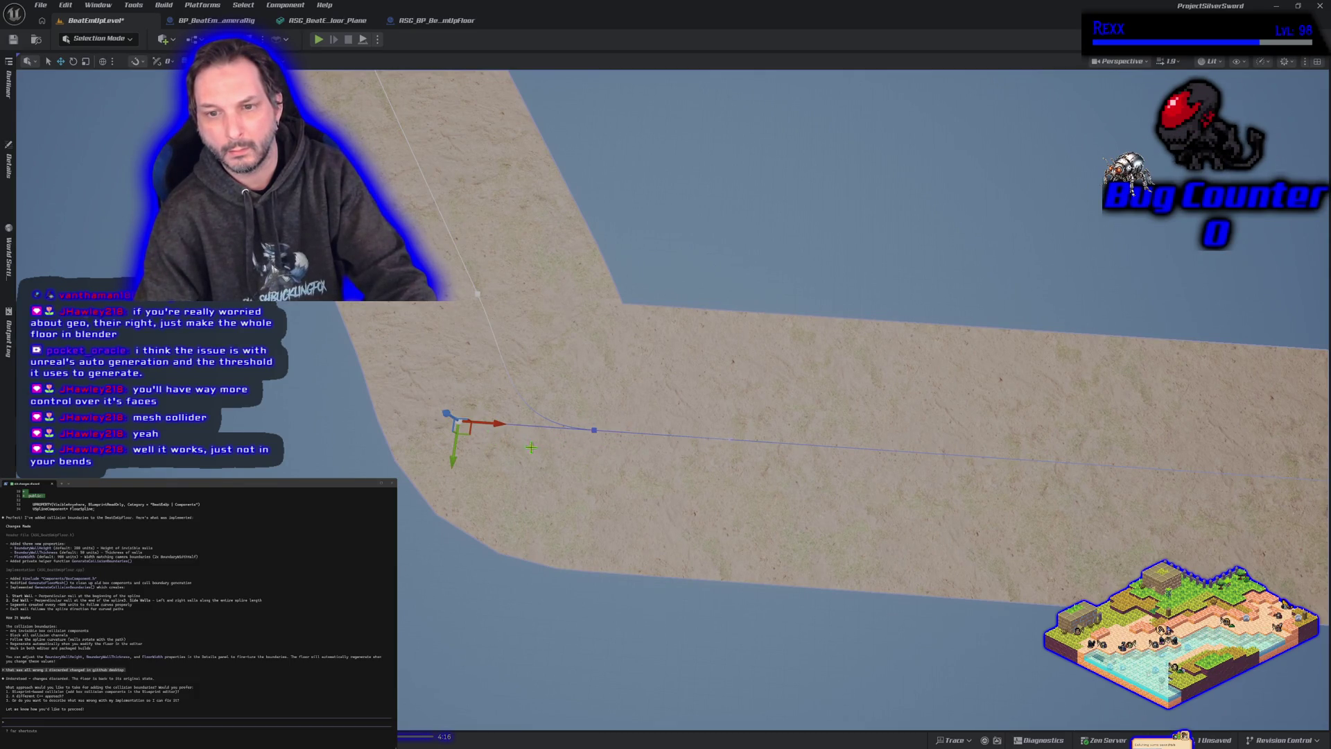
pyautogui.moveTo(454, 461); pyautogui.dragTo(452, 432)
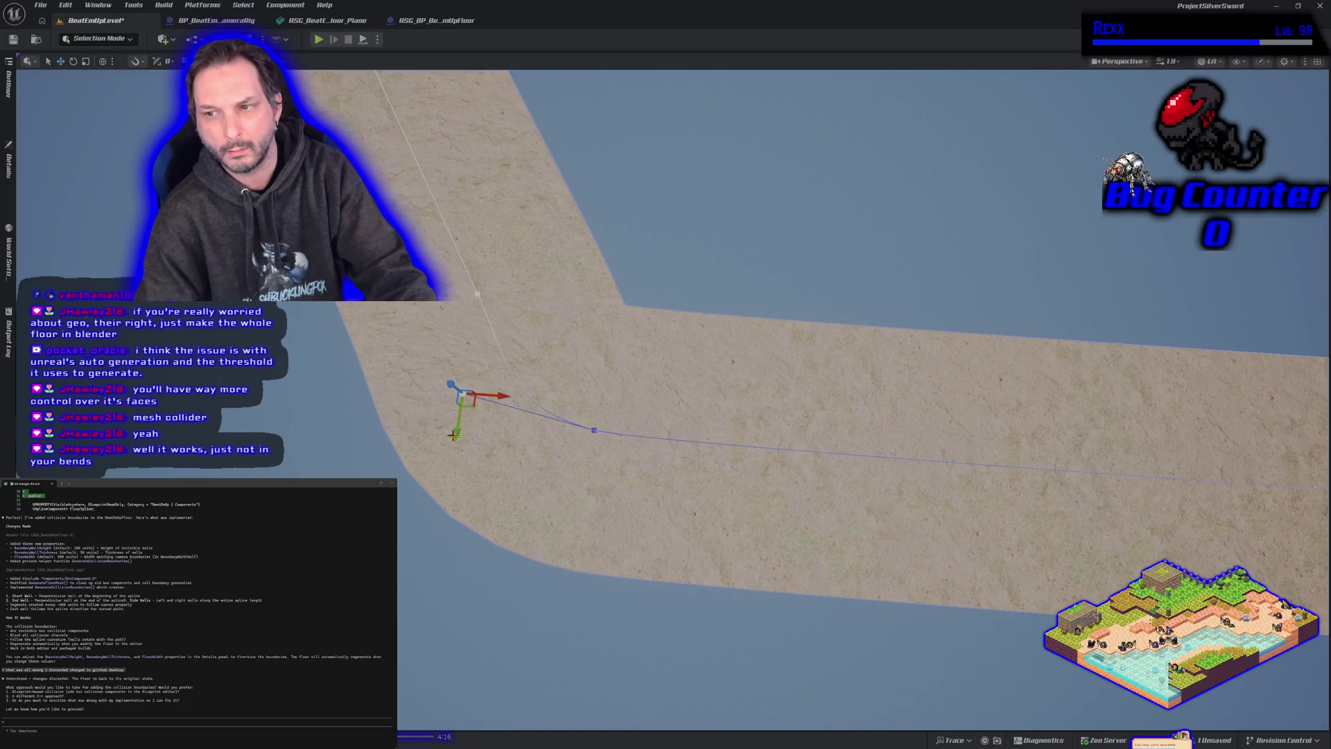
pyautogui.moveTo(454, 435); pyautogui.dragTo(343, 438)
pyautogui.moveTo(755, 494); pyautogui.dragTo(562, 324)
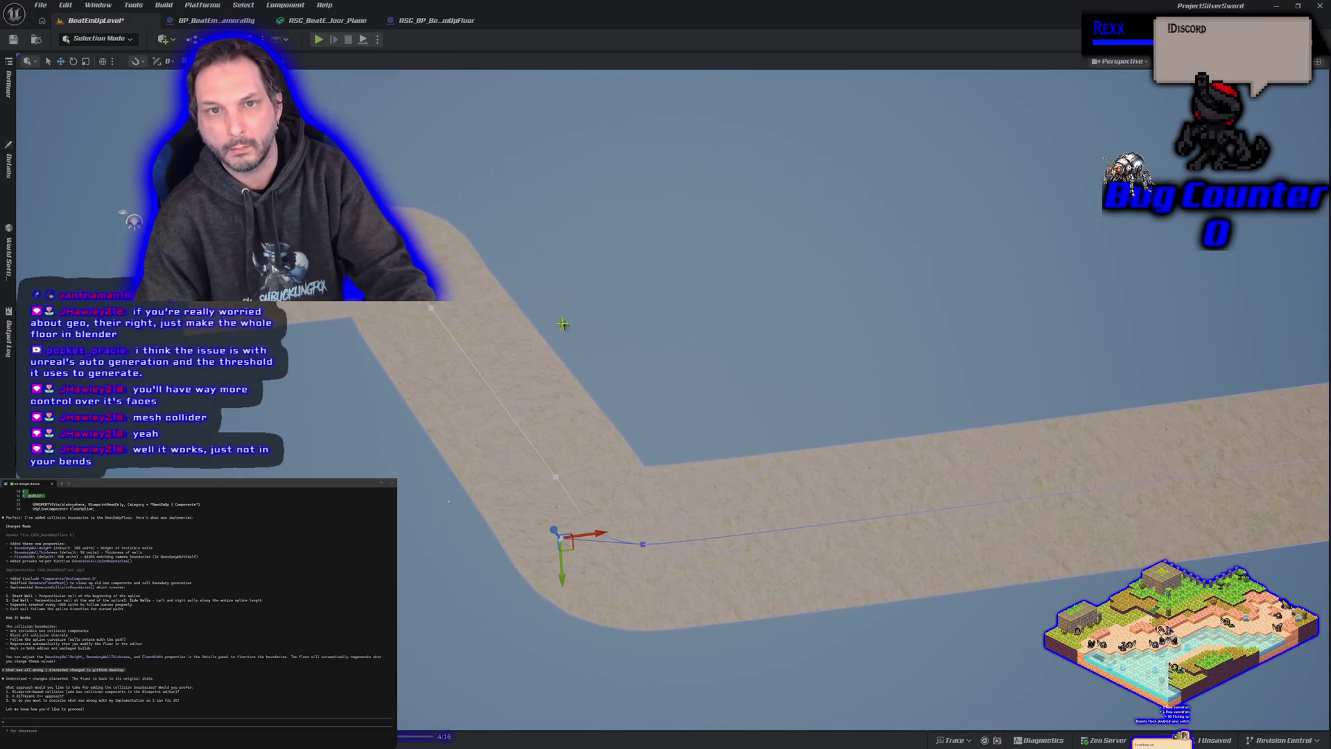
pyautogui.click(13, 40)
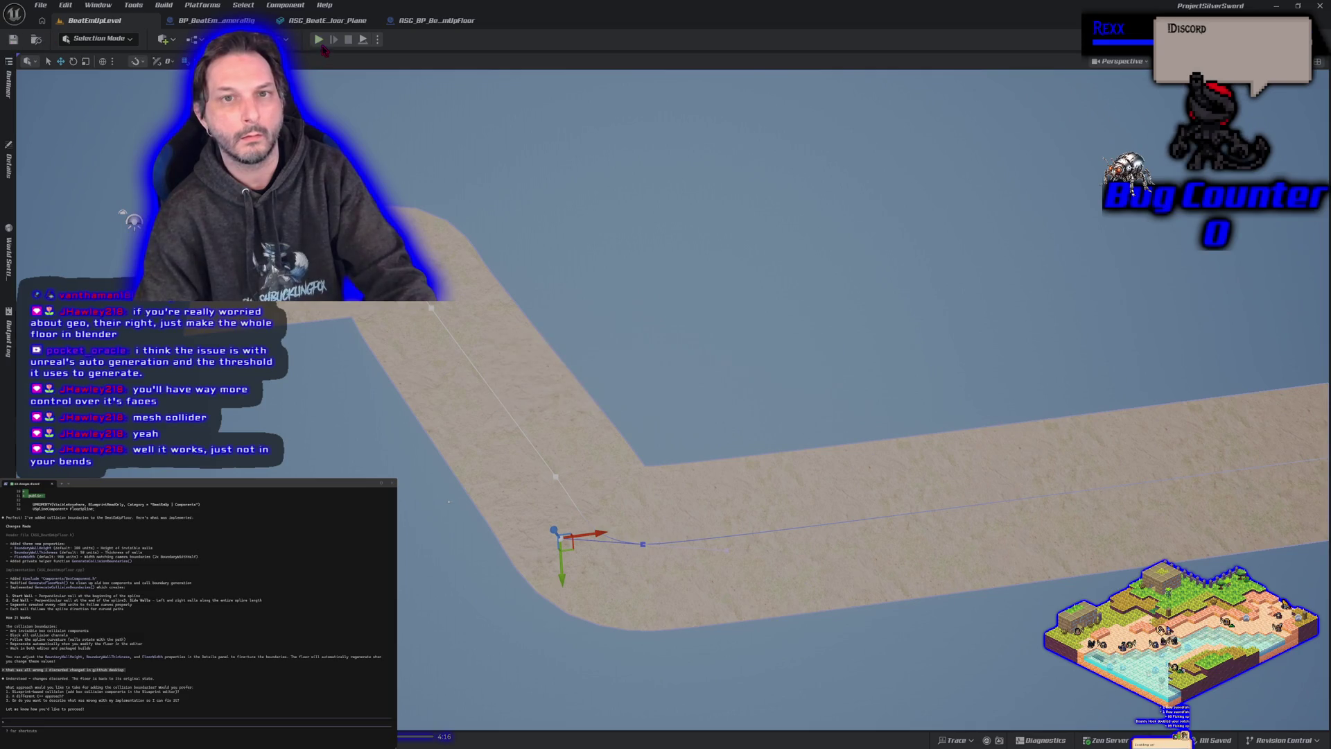
# Step: Set the plane's capsule collision Length to 38.128143, save the mesh, and start play
pyautogui.click(325, 20)
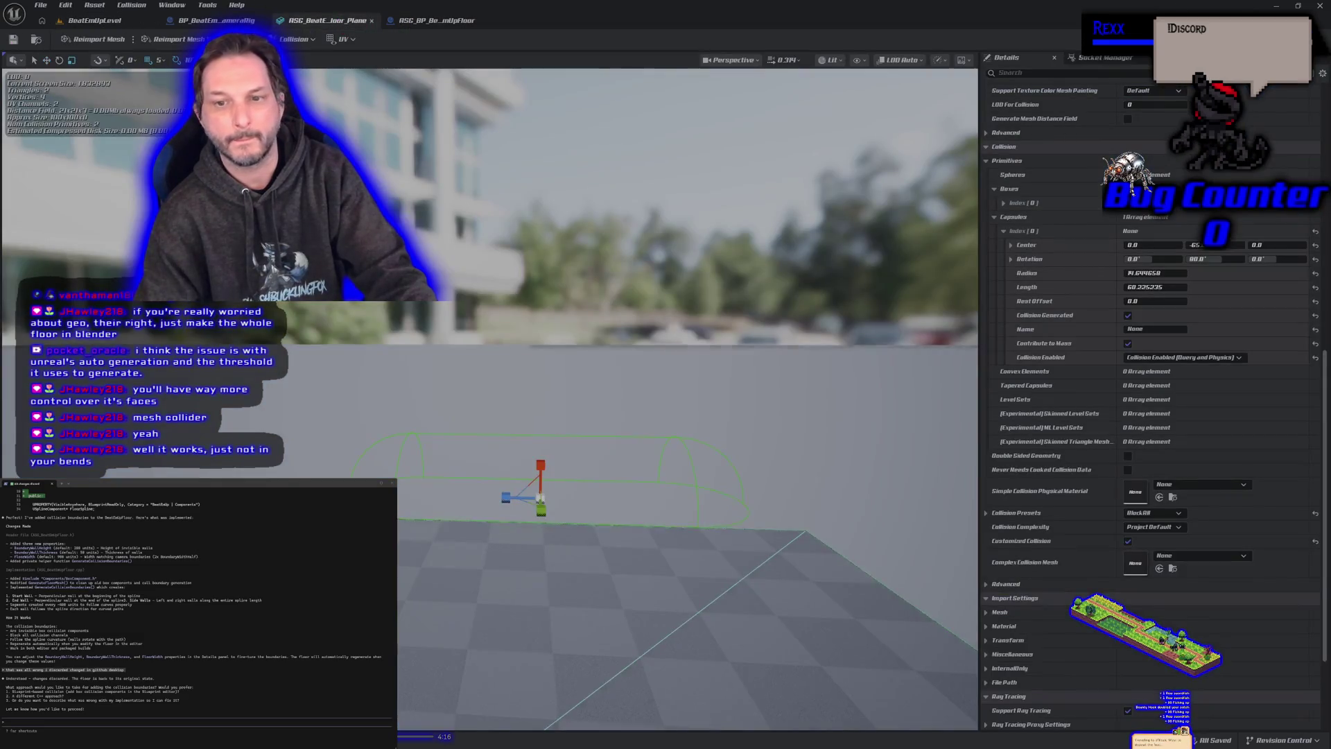
pyautogui.moveTo(1154, 287)
pyautogui.mouseDown()
pyautogui.moveTo(1109, 287)
pyautogui.moveTo(1140, 287)
pyautogui.moveTo(1127, 287)
pyautogui.mouseUp()
pyautogui.hotkey('ctrl', 'z')
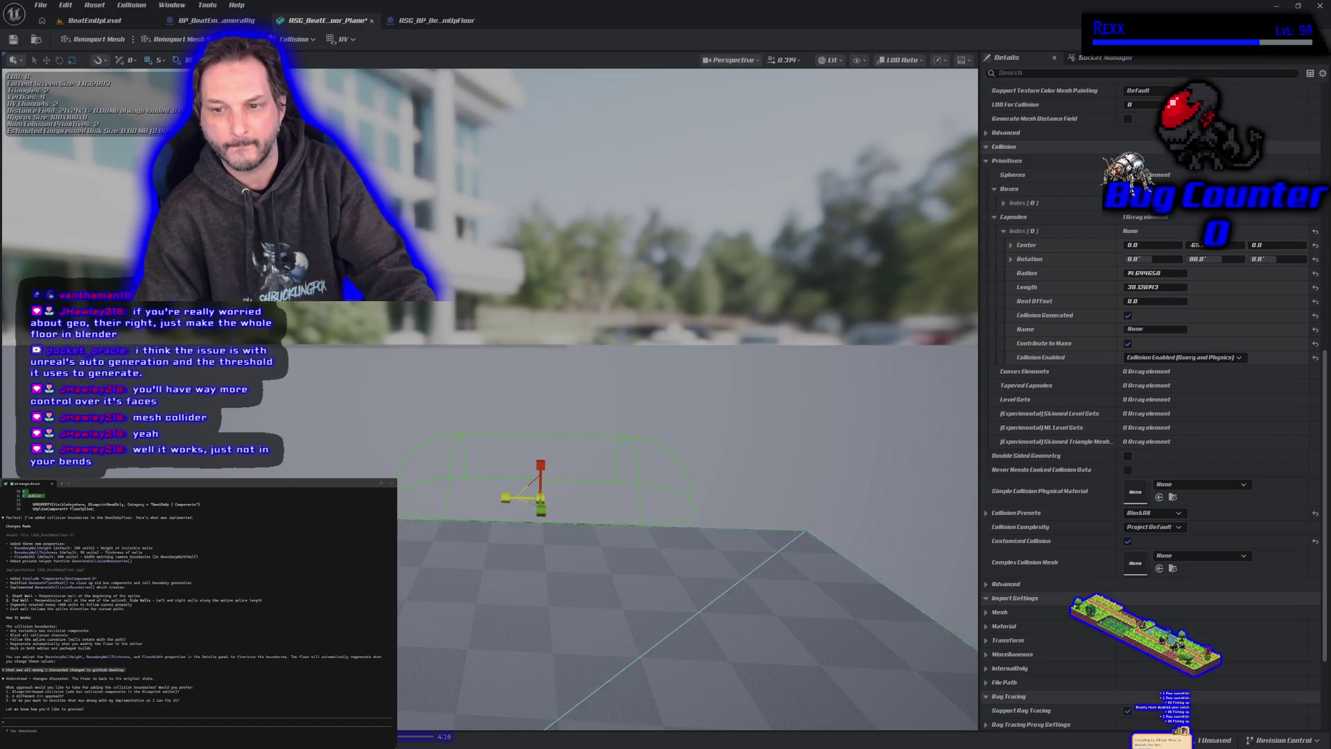
pyautogui.click(14, 40)
pyautogui.click(97, 20)
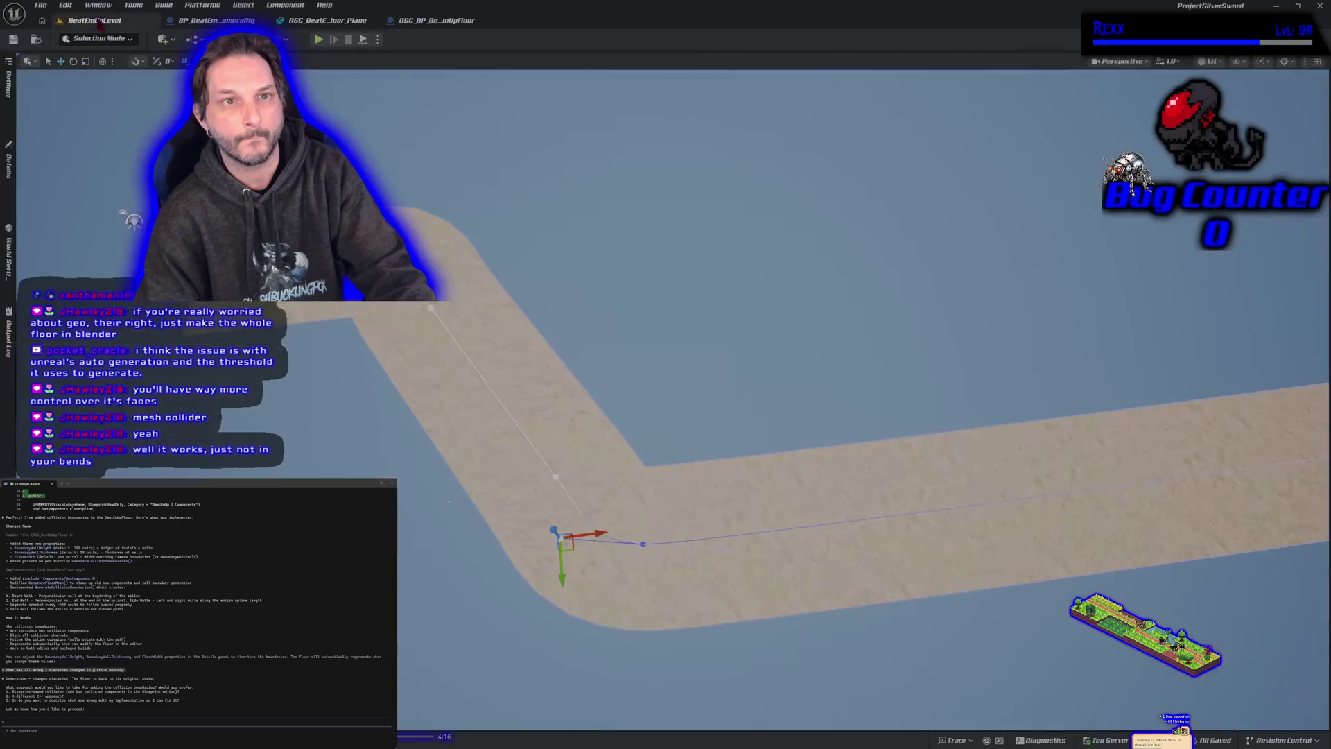
pyautogui.click(318, 40)
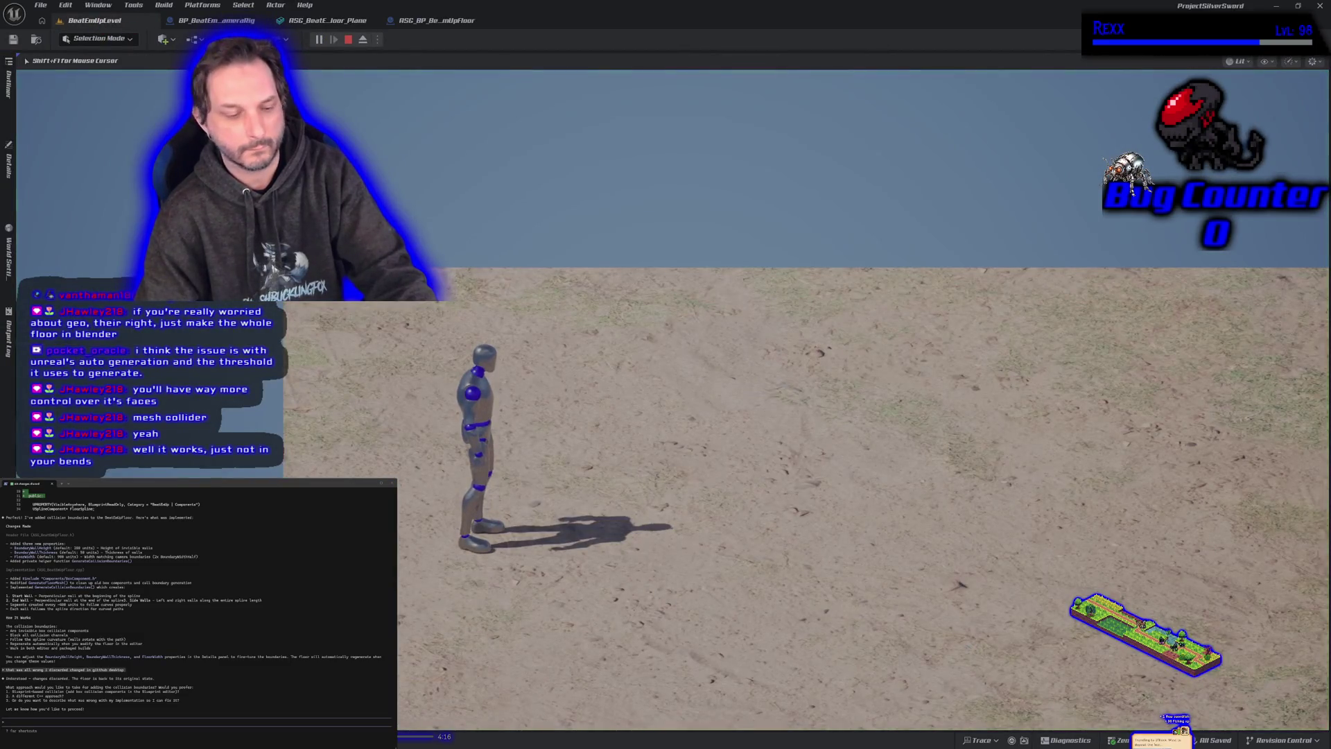
# Step: Show collision in play, run the mannequin along the bent floor's far wall, then stop
pyautogui.hotkey('alt', 'c')
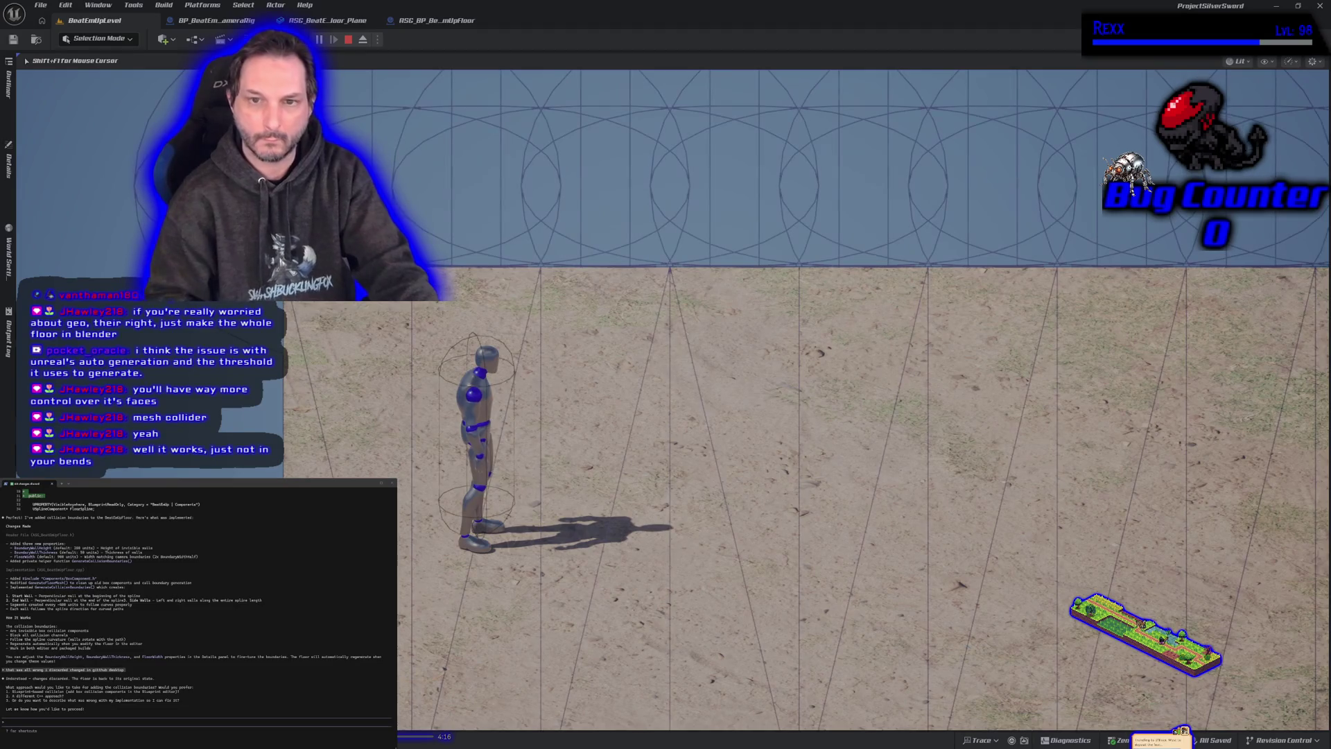
pyautogui.press('w')
pyautogui.press('d')
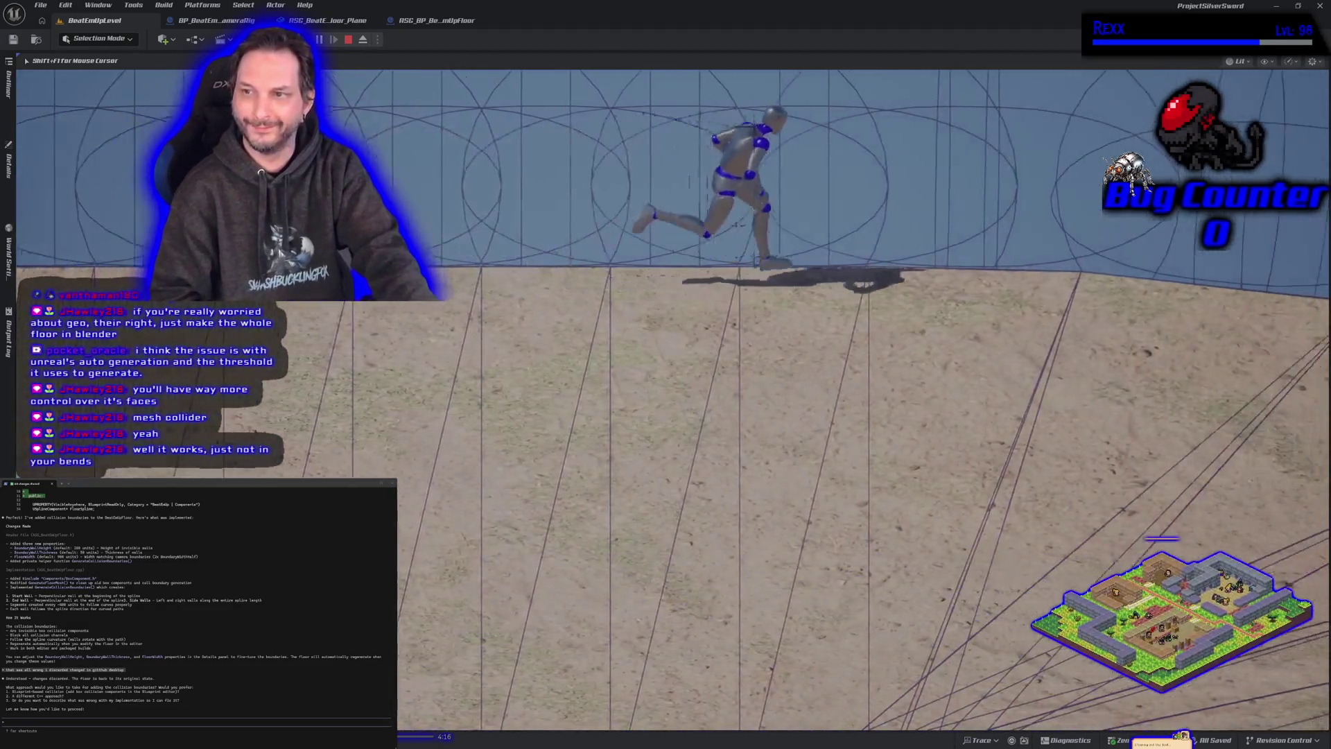
pyautogui.press('d')
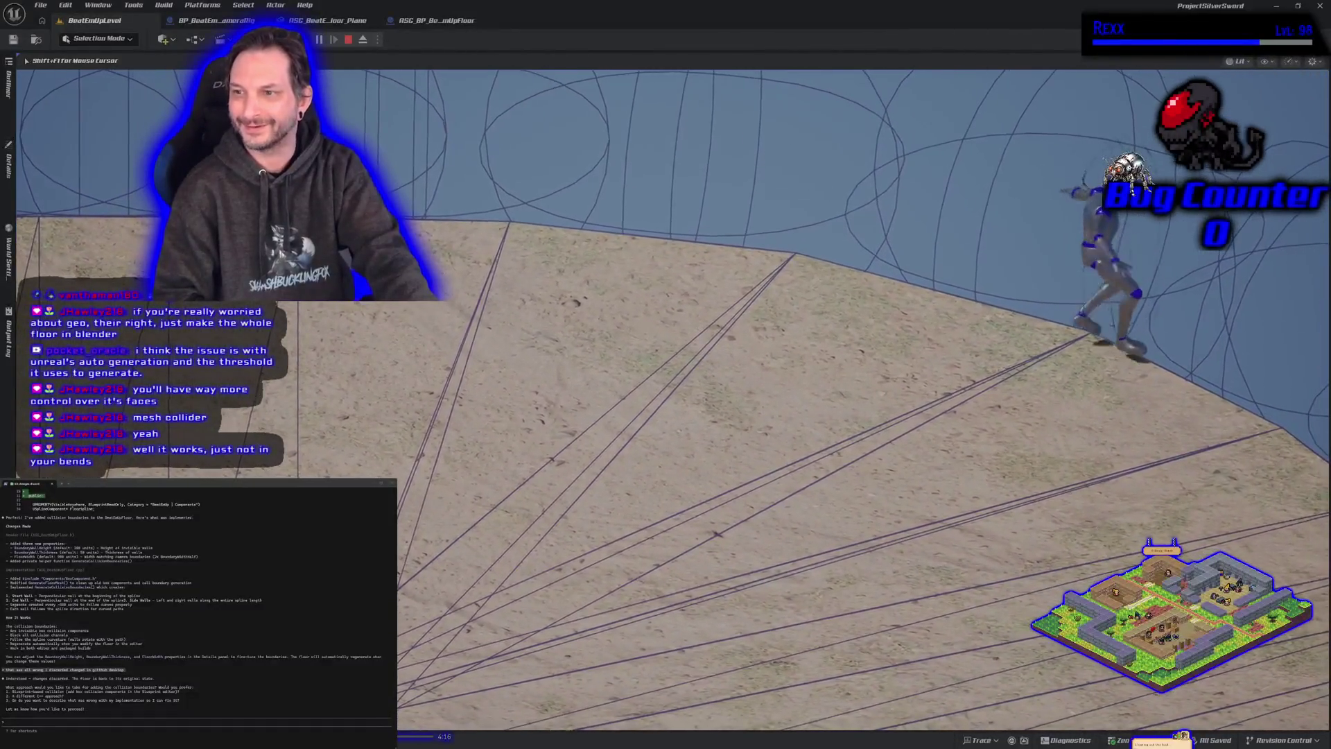
pyautogui.press('d')
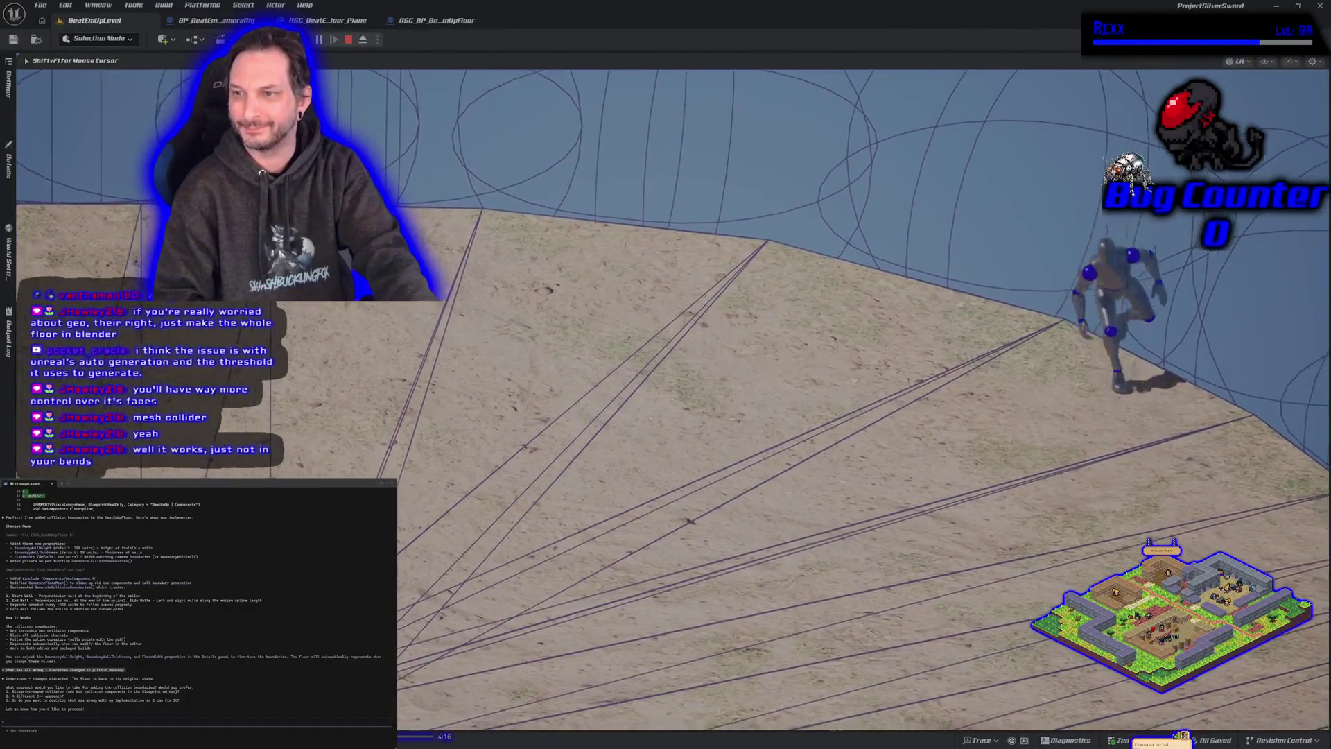
pyautogui.press('d')
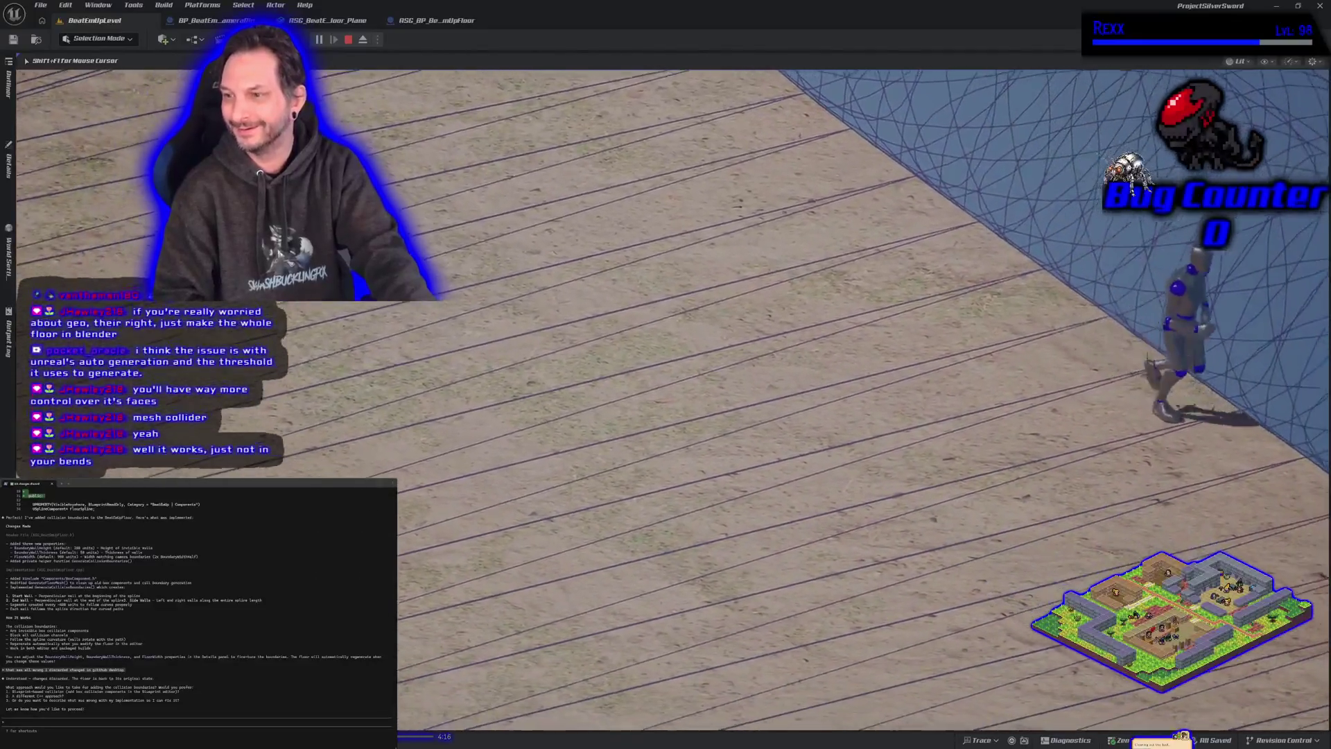
pyautogui.press('d')
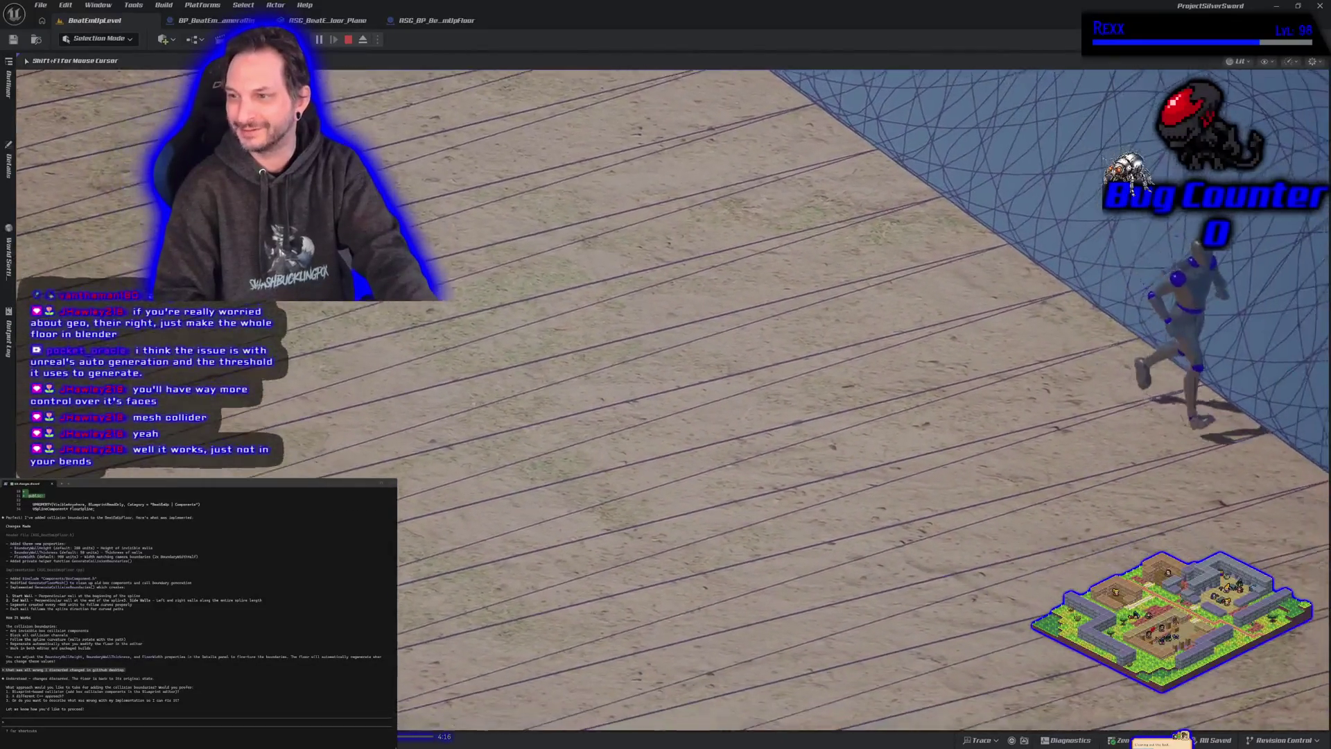
pyautogui.press('d')
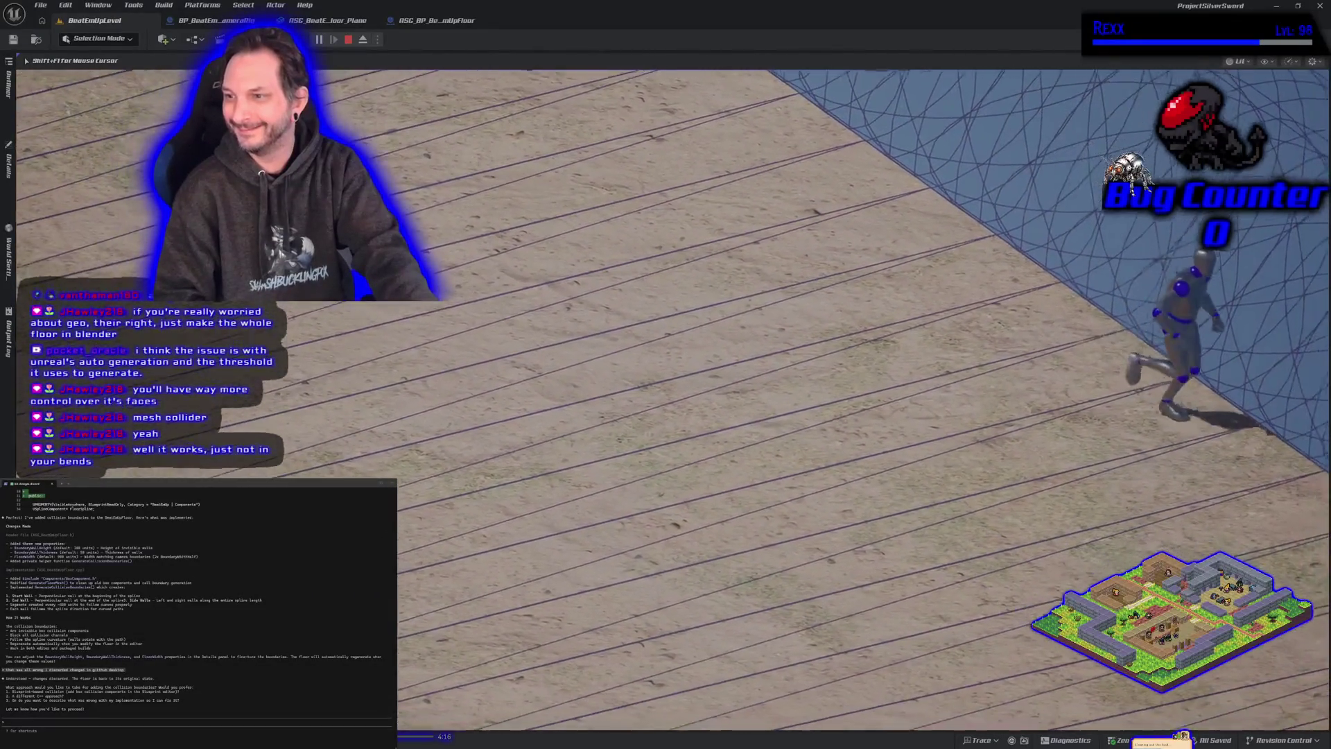
pyautogui.press('w')
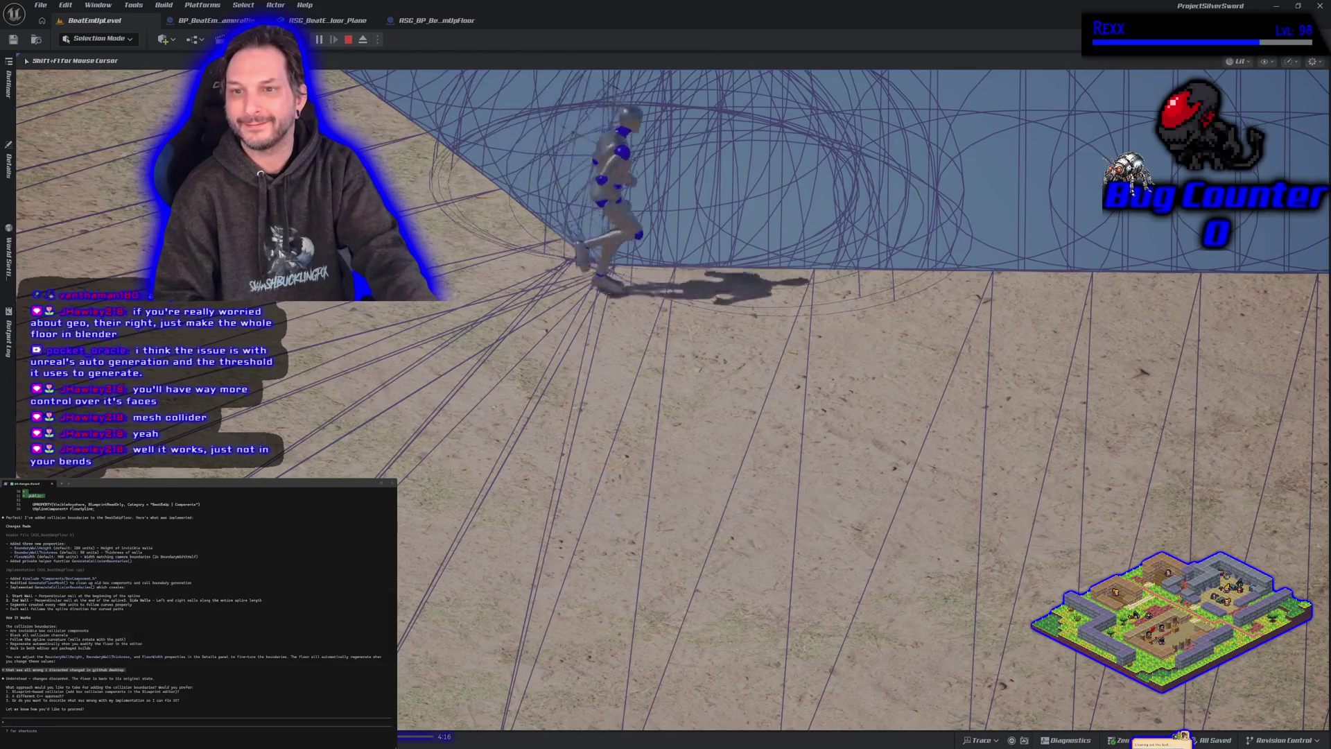
pyautogui.press('w')
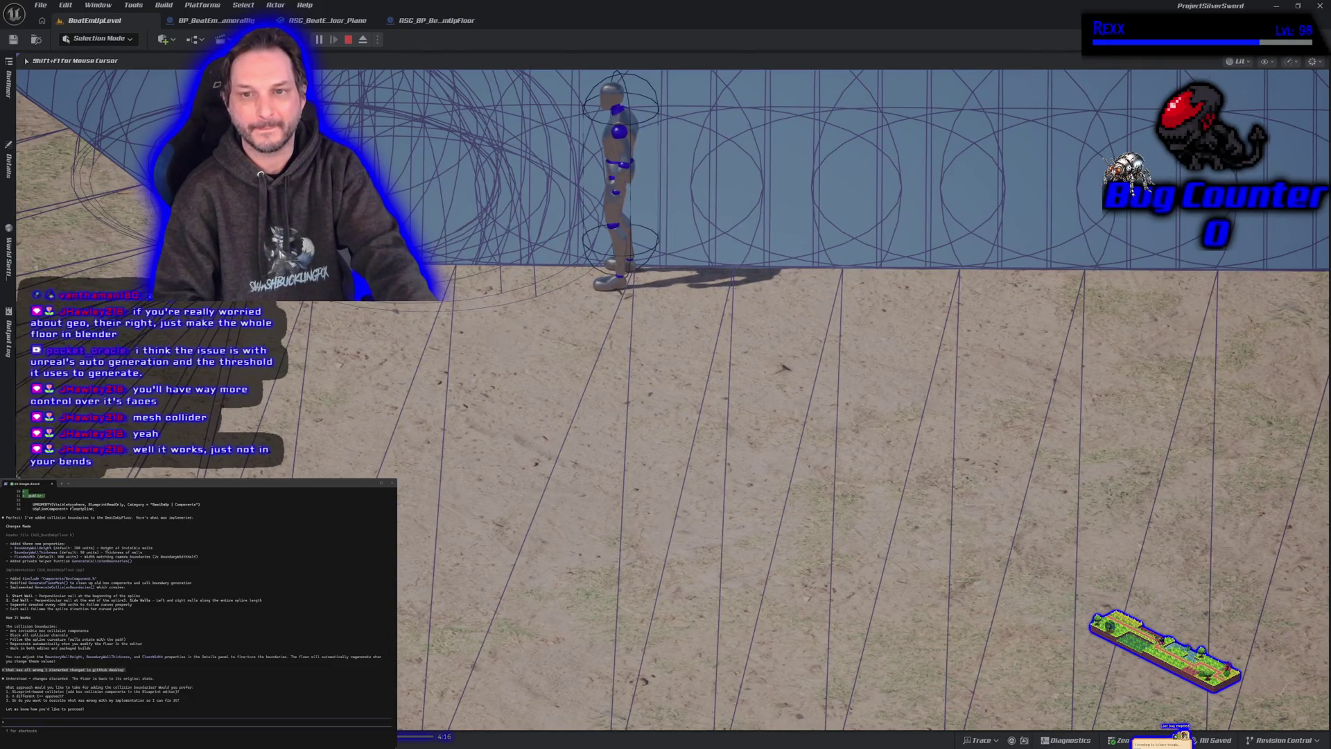
pyautogui.press('Escape')
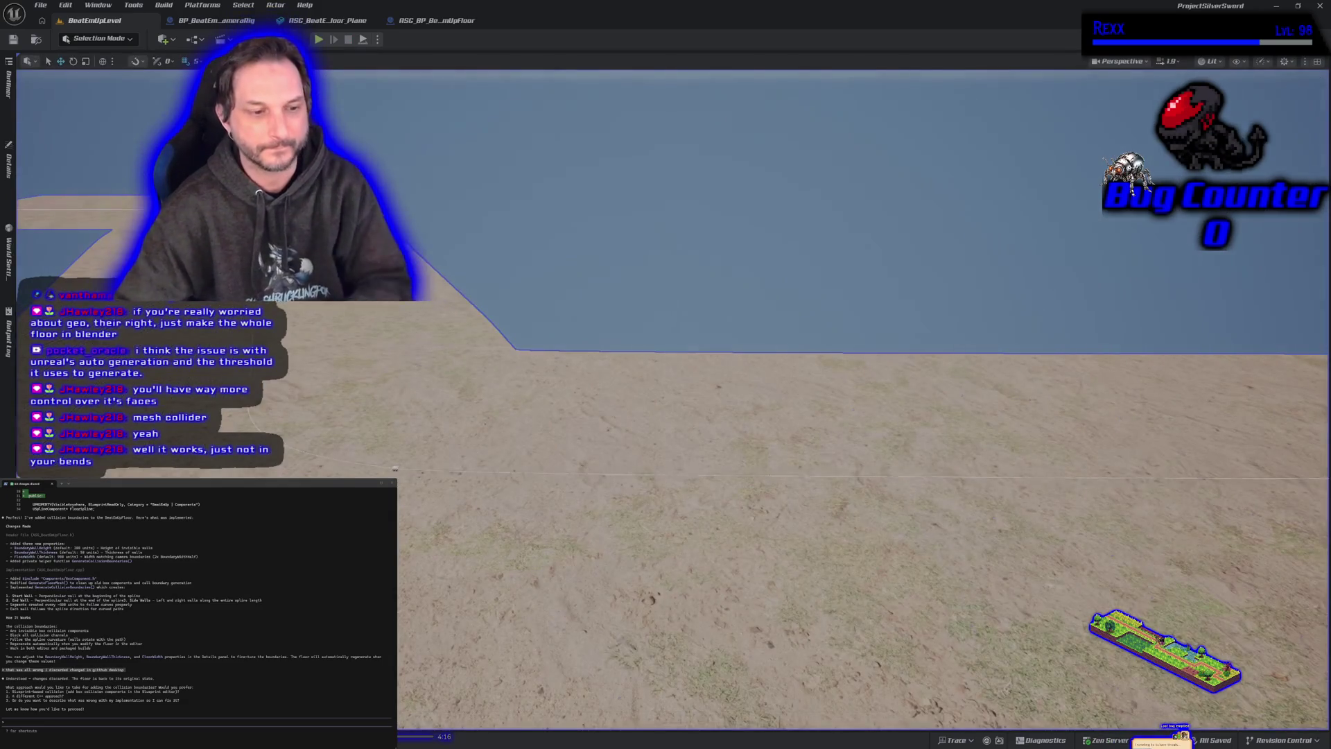
# Step: Shrink the plane's capsule collision Length to 16.031, save the mesh, and start play
pyautogui.click(340, 20)
pyautogui.moveTo(509, 499); pyautogui.dragTo(471, 482)
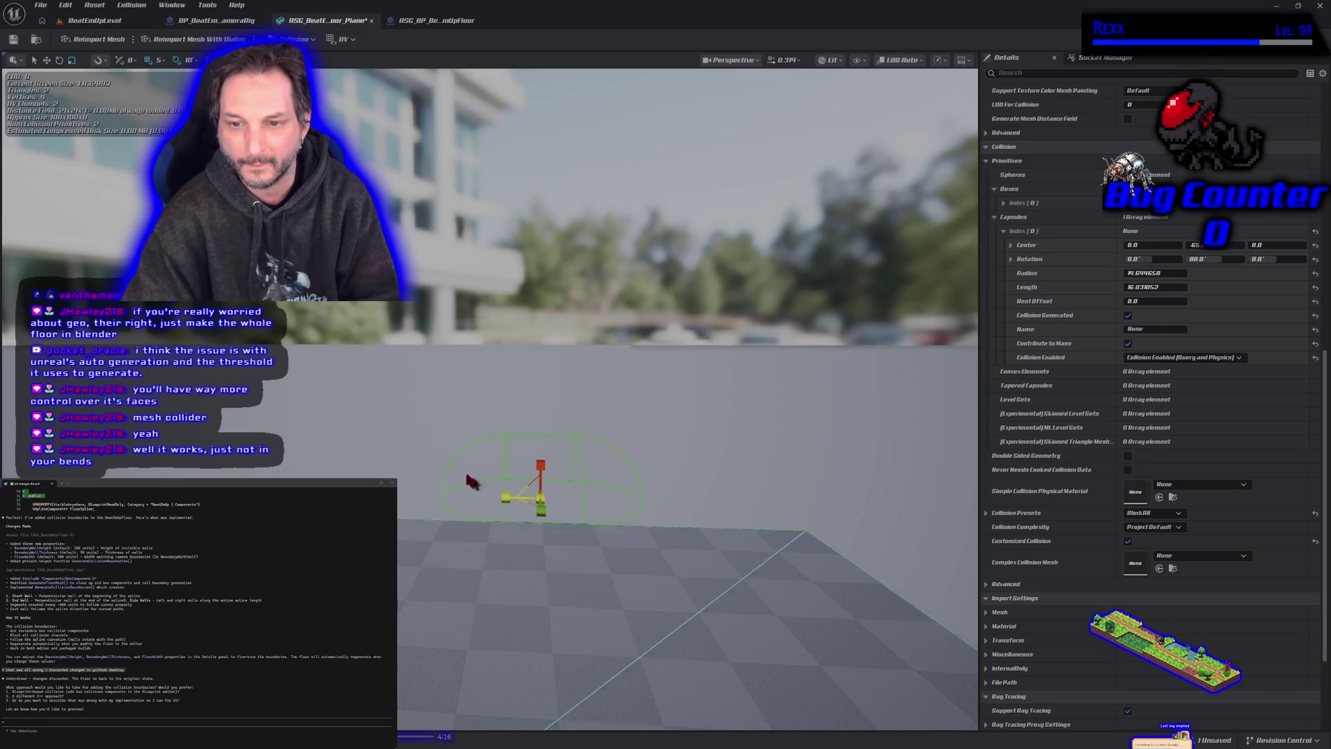
pyautogui.click(13, 39)
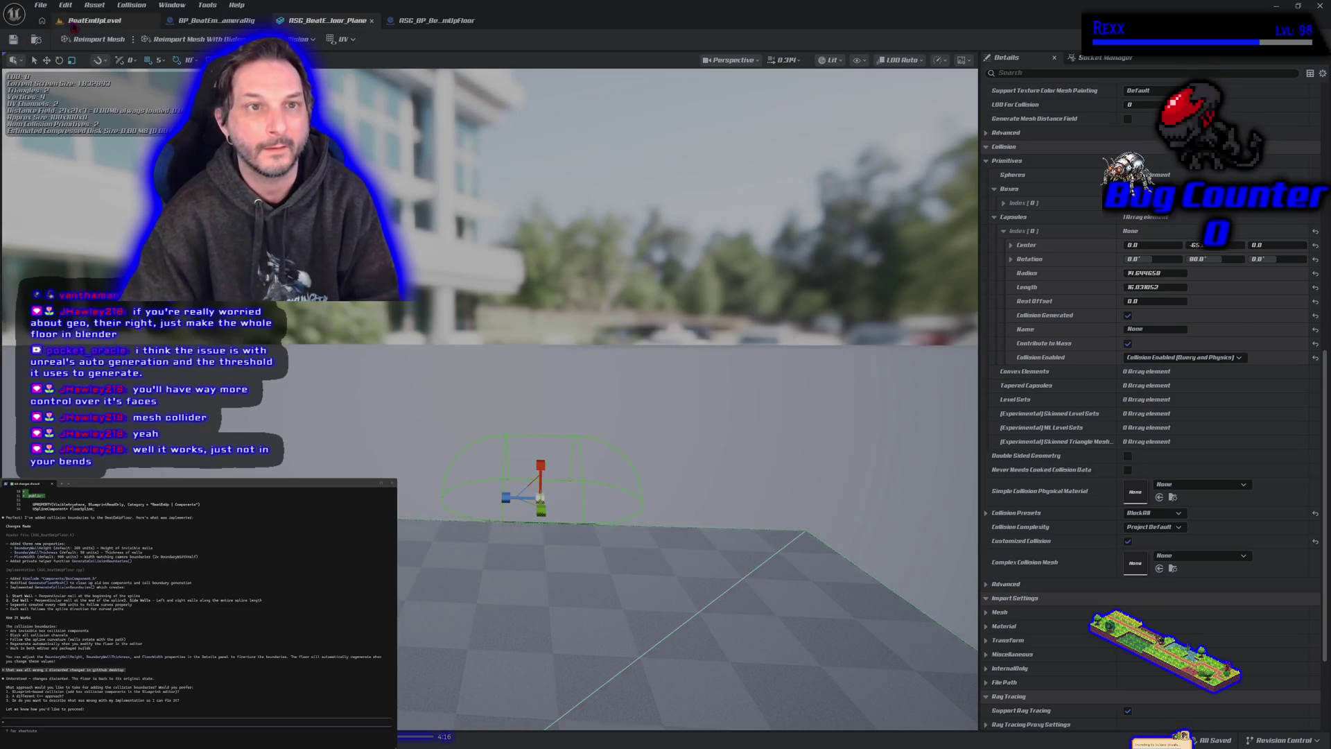
pyautogui.click(95, 20)
pyautogui.click(318, 40)
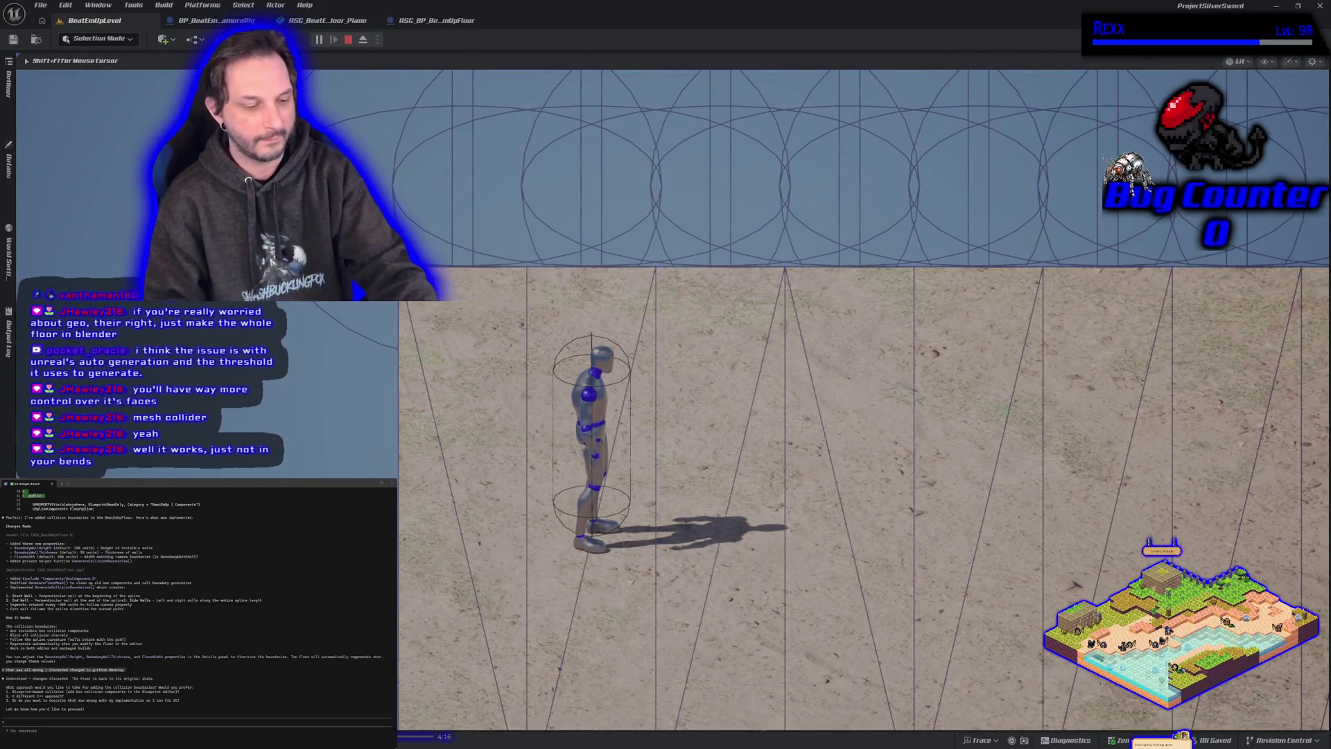
# Step: Run the mannequin along the back wall up to the collision, then stop play
pyautogui.press('w')
pyautogui.press('d')
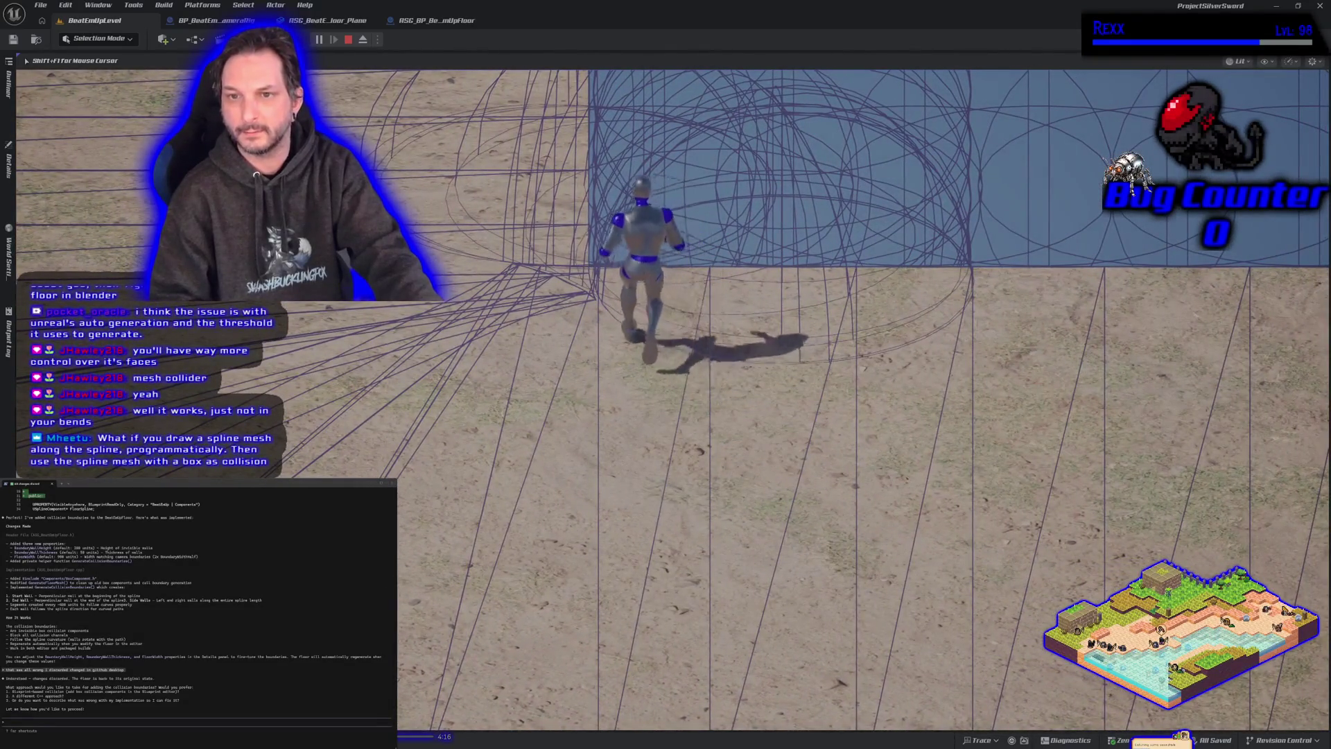
pyautogui.hotkey('shift', 'F1')
pyautogui.press('Escape')
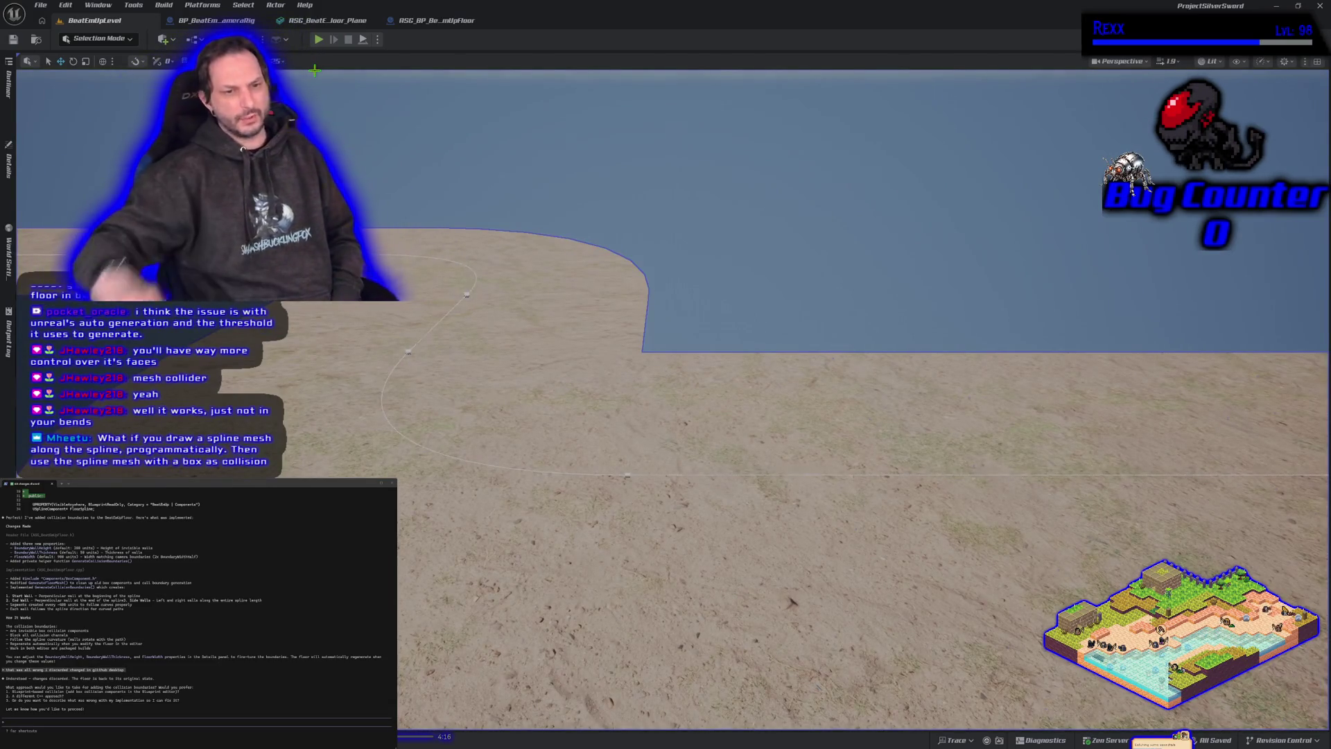
# Step: Orbit out to view the whole bent floor, inspect the plane mesh, then open ASG_BP_BeatEmUpFloor
pyautogui.moveTo(459, 498); pyautogui.dragTo(416, 475)
pyautogui.moveTo(460, 529); pyautogui.dragTo(459, 529)
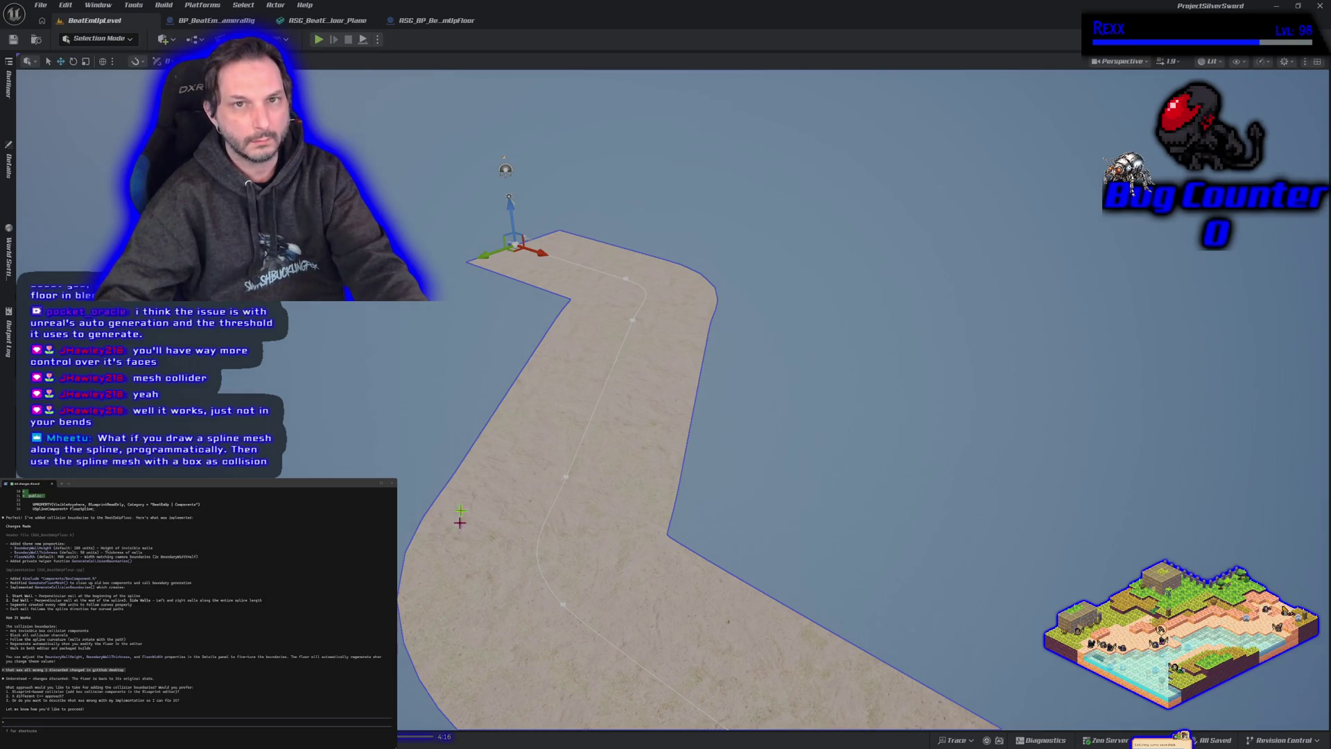
pyautogui.click(326, 20)
pyautogui.moveTo(555, 478); pyautogui.dragTo(574, 487)
pyautogui.click(456, 20)
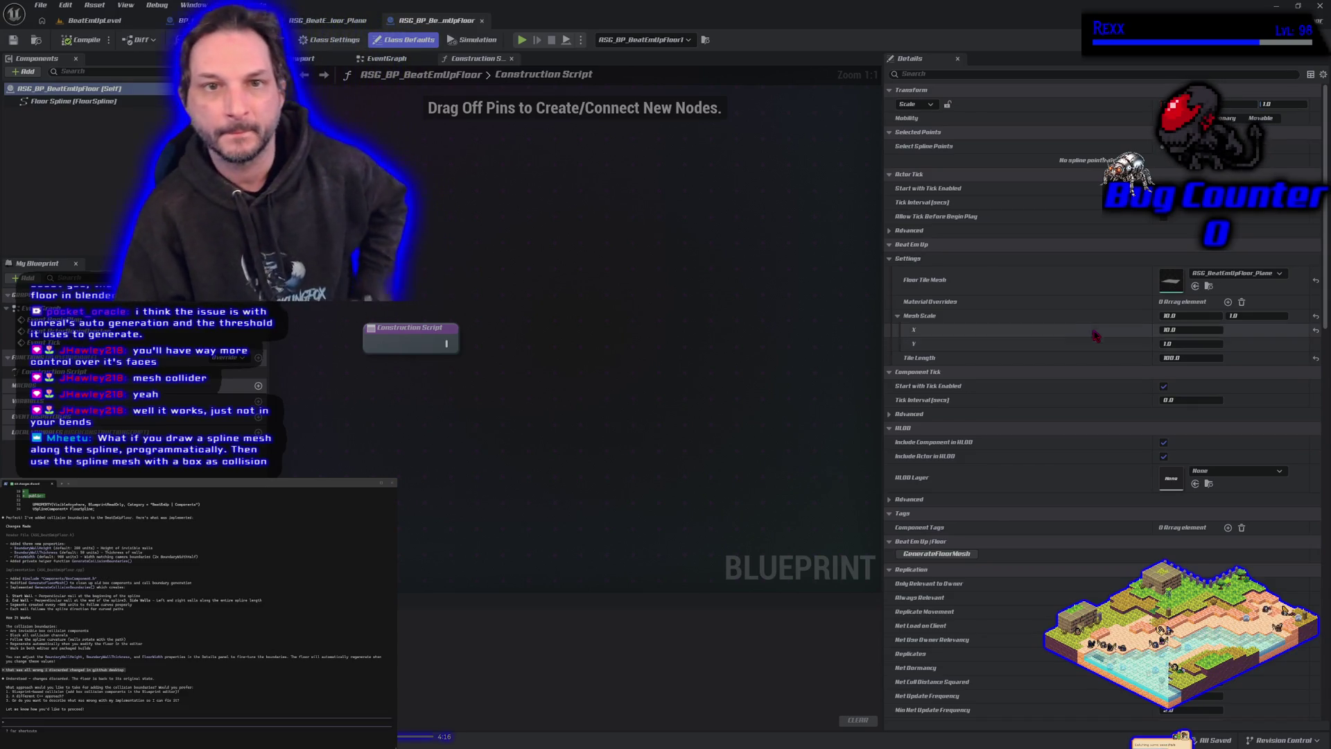
# Step: Delete the floor plane mesh's capsule collision, leaving one box primitive, and save the mesh
pyautogui.click(327, 20)
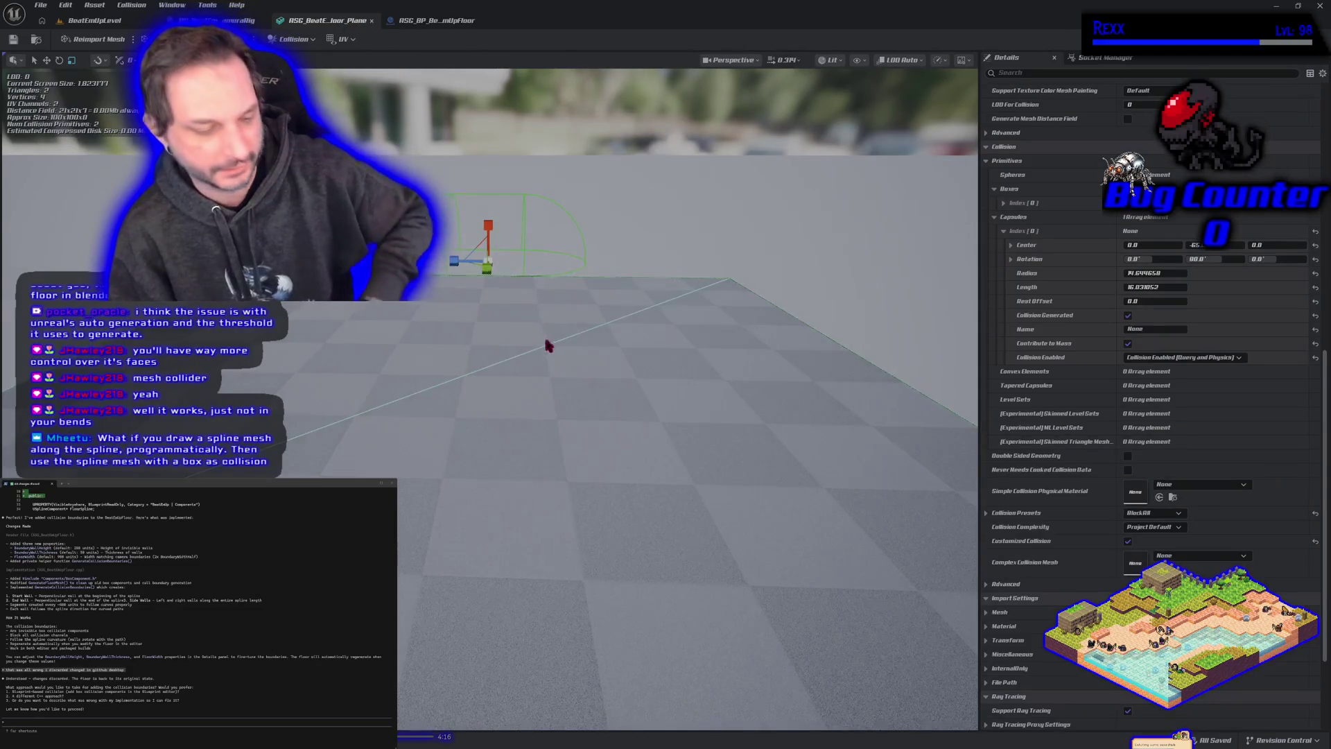
pyautogui.moveTo(560, 331)
pyautogui.mouseDown()
pyautogui.moveTo(560, 409)
pyautogui.moveTo(560, 350)
pyautogui.mouseUp()
pyautogui.moveTo(401, 126)
pyautogui.mouseDown()
pyautogui.moveTo(401, 167)
pyautogui.moveTo(401, 126)
pyautogui.mouseUp()
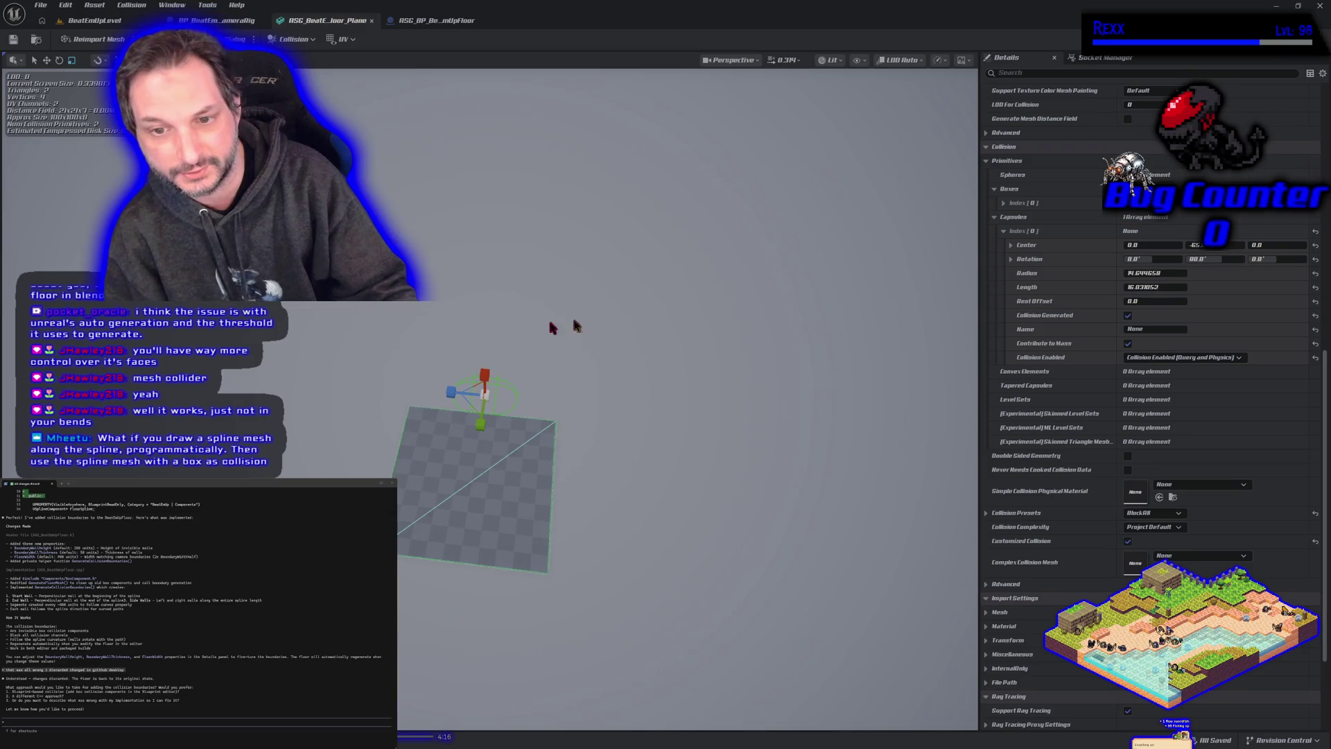
pyautogui.click(215, 20)
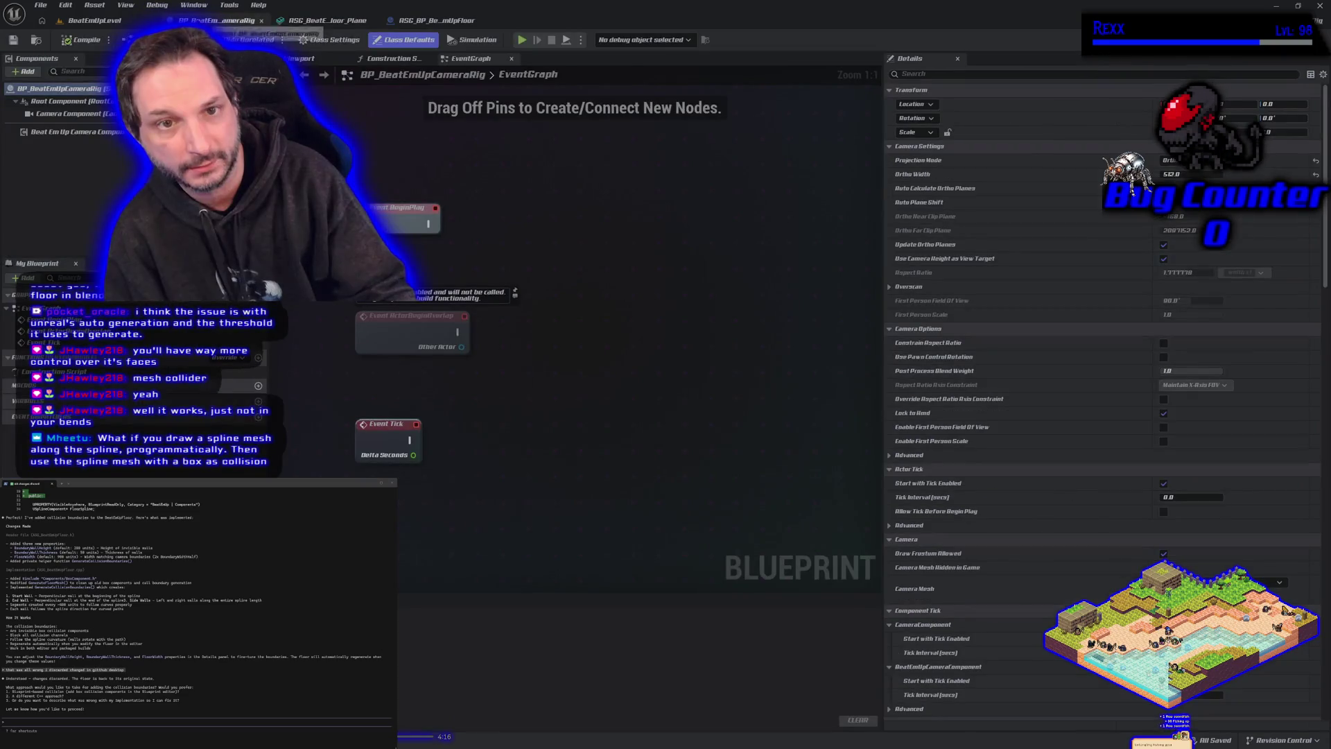
pyautogui.click(120, 19)
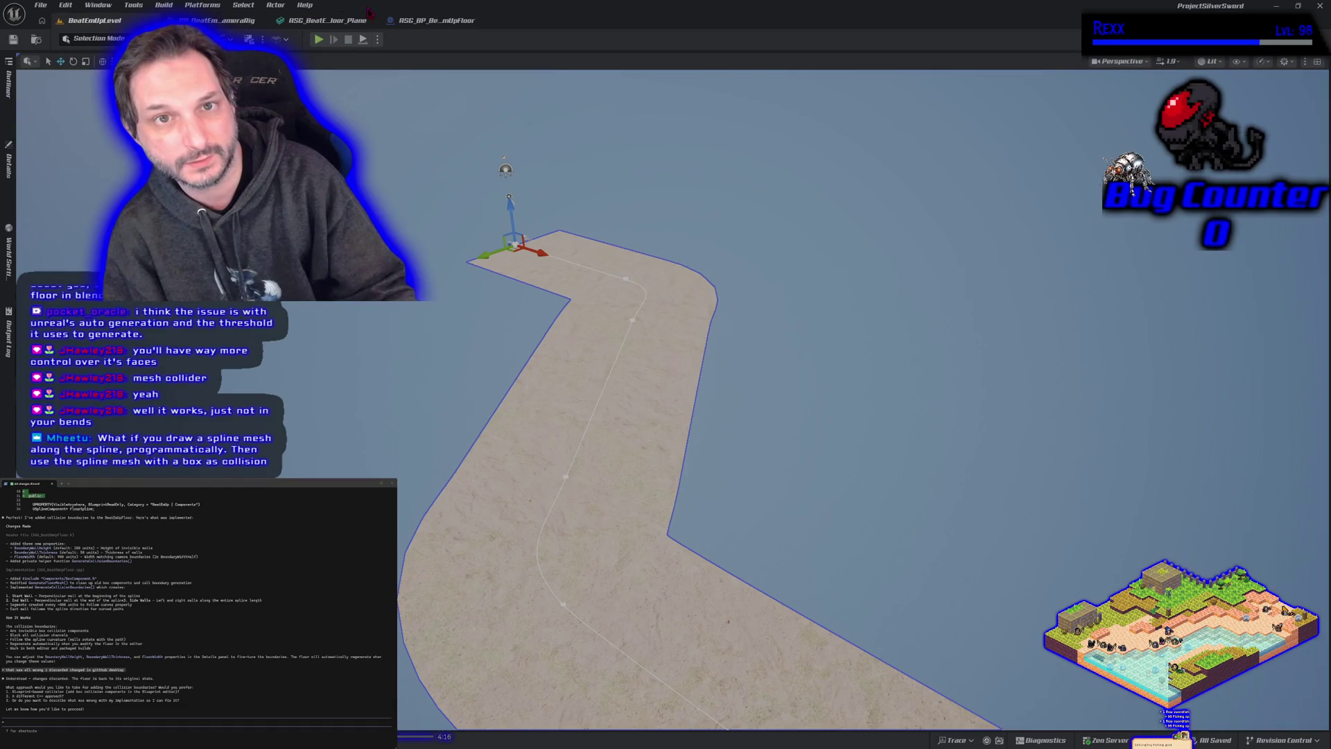
pyautogui.click(343, 21)
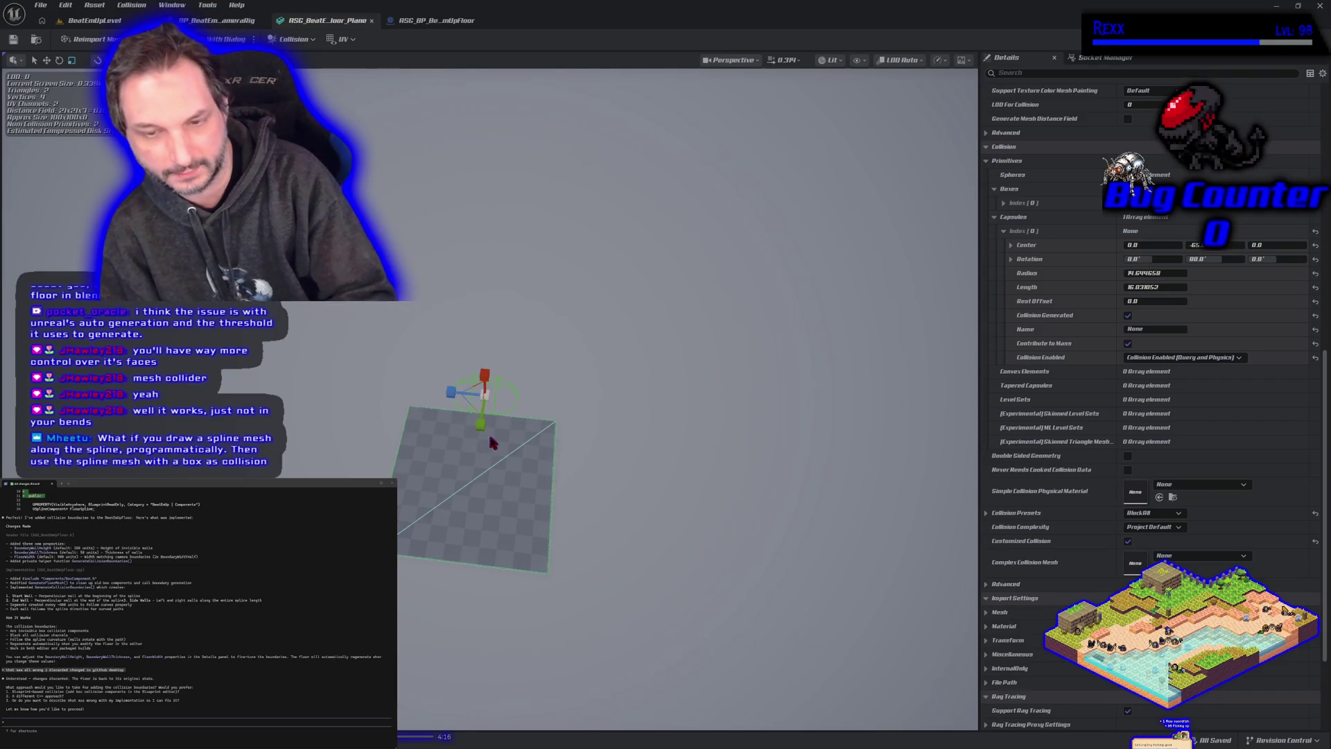
pyautogui.press('Delete')
pyautogui.hotkey('ctrl', 's')
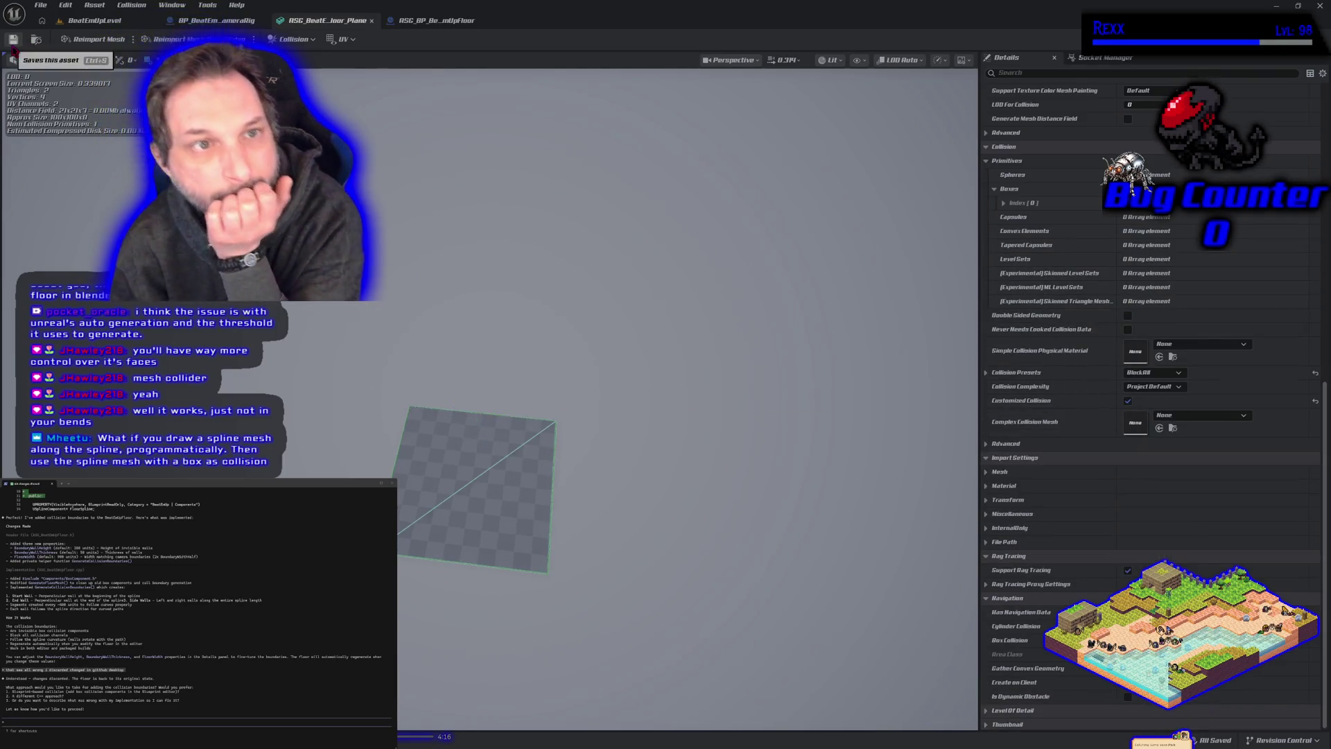
# Step: Open the floor plane mesh asset from the ASG_BP_BeatEmUpFloor Blueprint
pyautogui.click(120, 27)
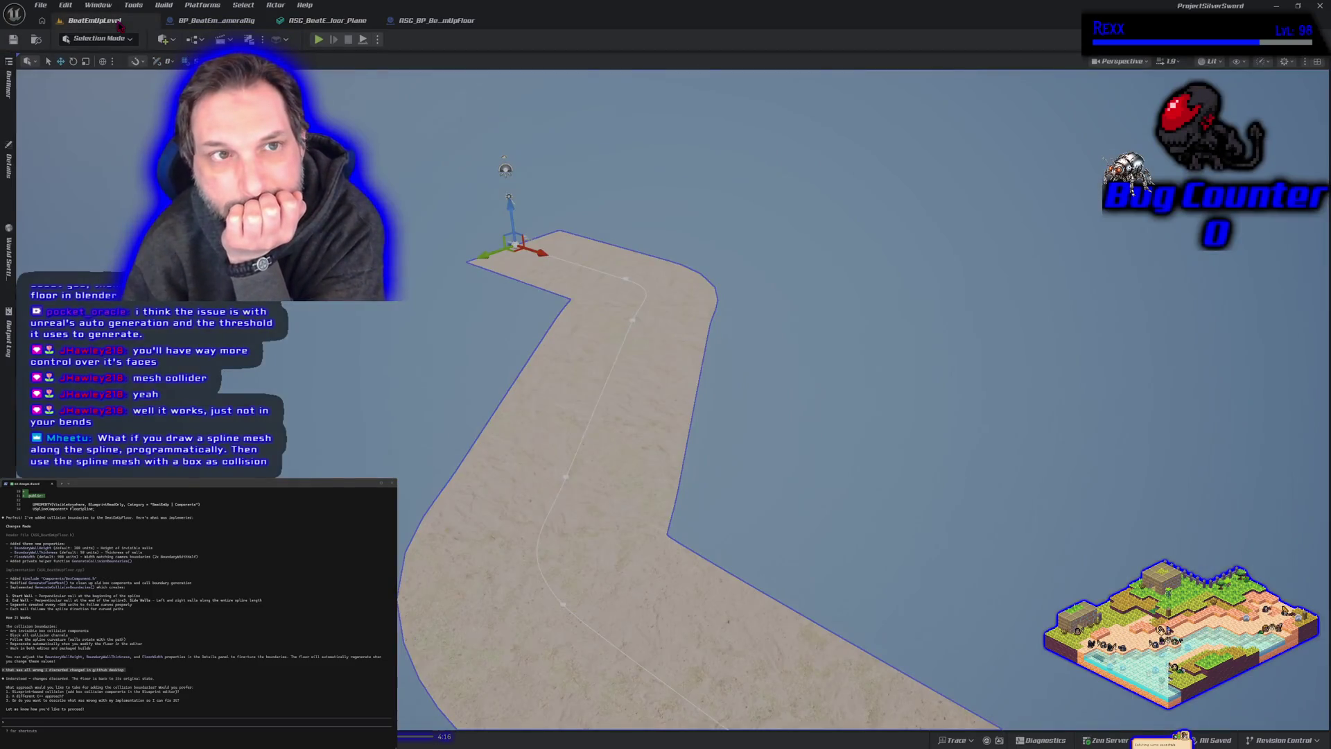
pyautogui.click(450, 27)
pyautogui.click(338, 22)
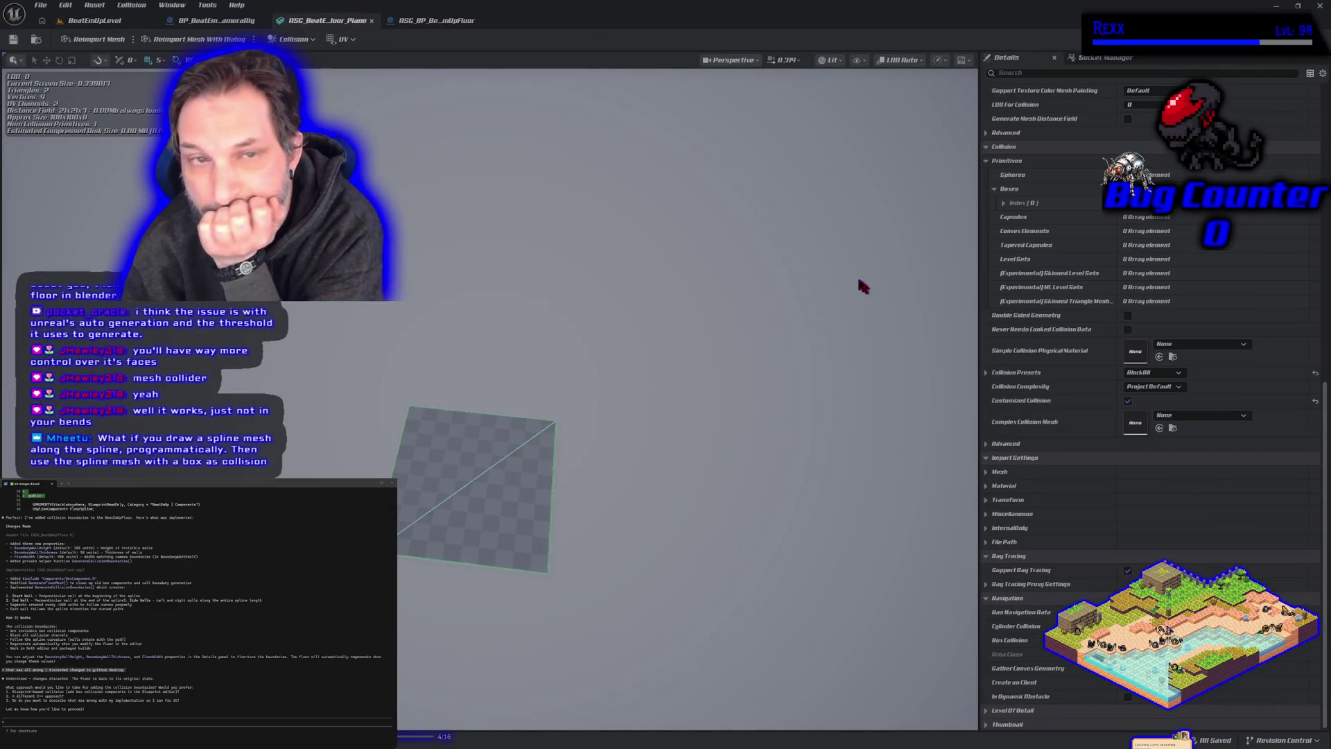
# Step: Add a second box simplified collision to the plane and flatten it into a thin slab on Y
pyautogui.click(293, 39)
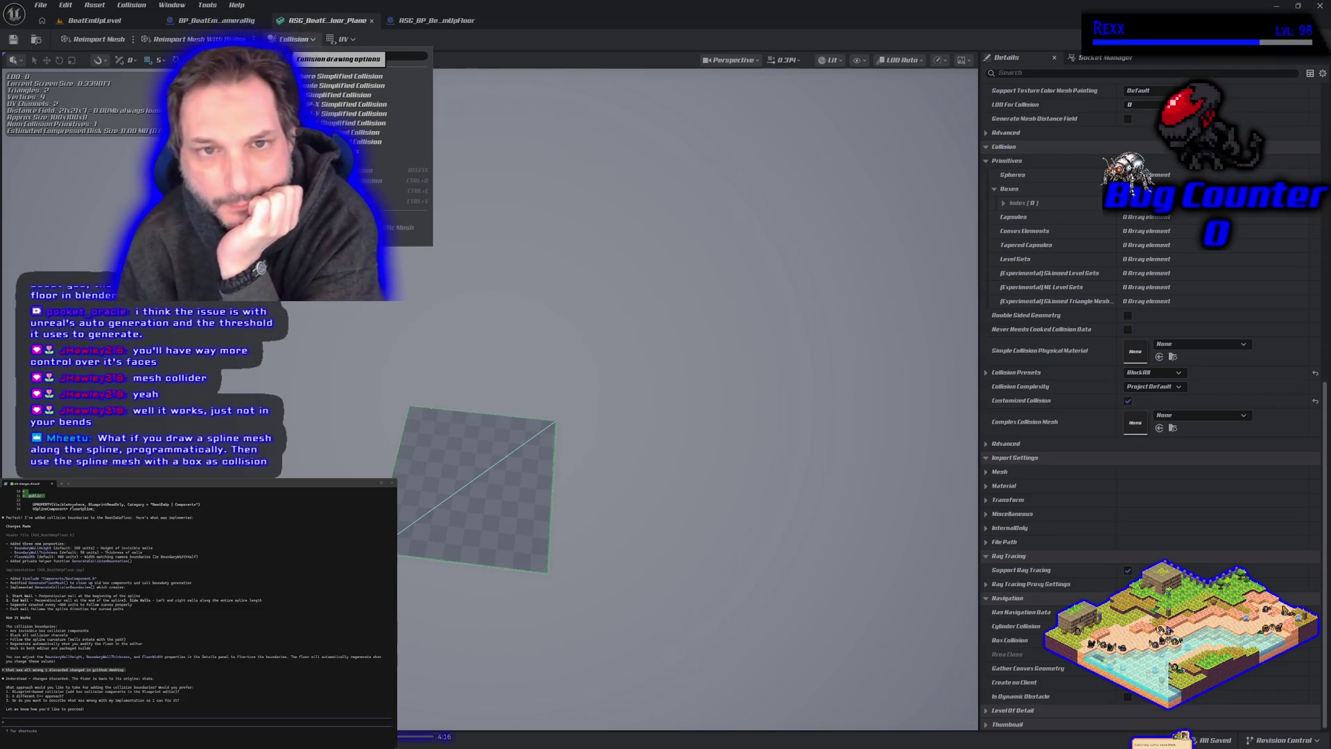
pyautogui.click(346, 95)
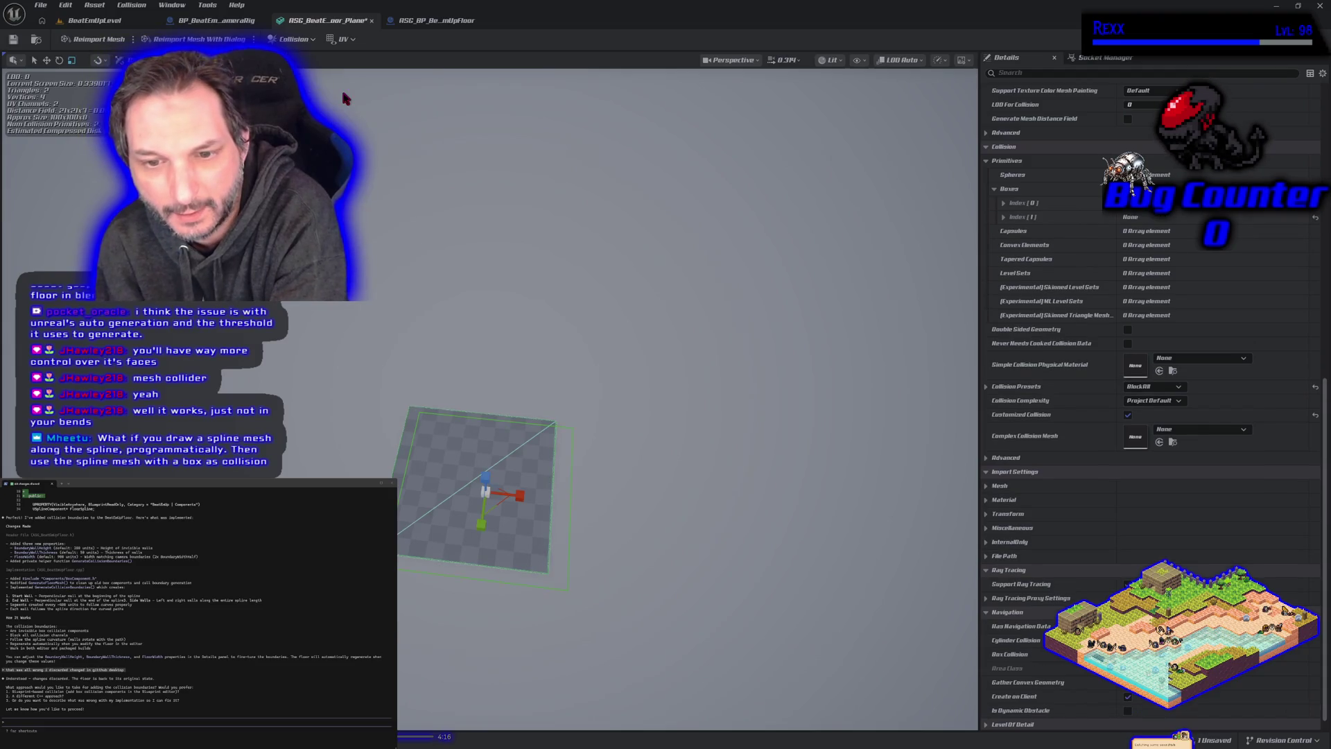
pyautogui.moveTo(571, 468)
pyautogui.mouseDown()
pyautogui.moveTo(517, 526)
pyautogui.moveTo(584, 415)
pyautogui.moveTo(571, 410)
pyautogui.moveTo(570, 305)
pyautogui.mouseUp()
pyautogui.moveTo(541, 485); pyautogui.dragTo(579, 485)
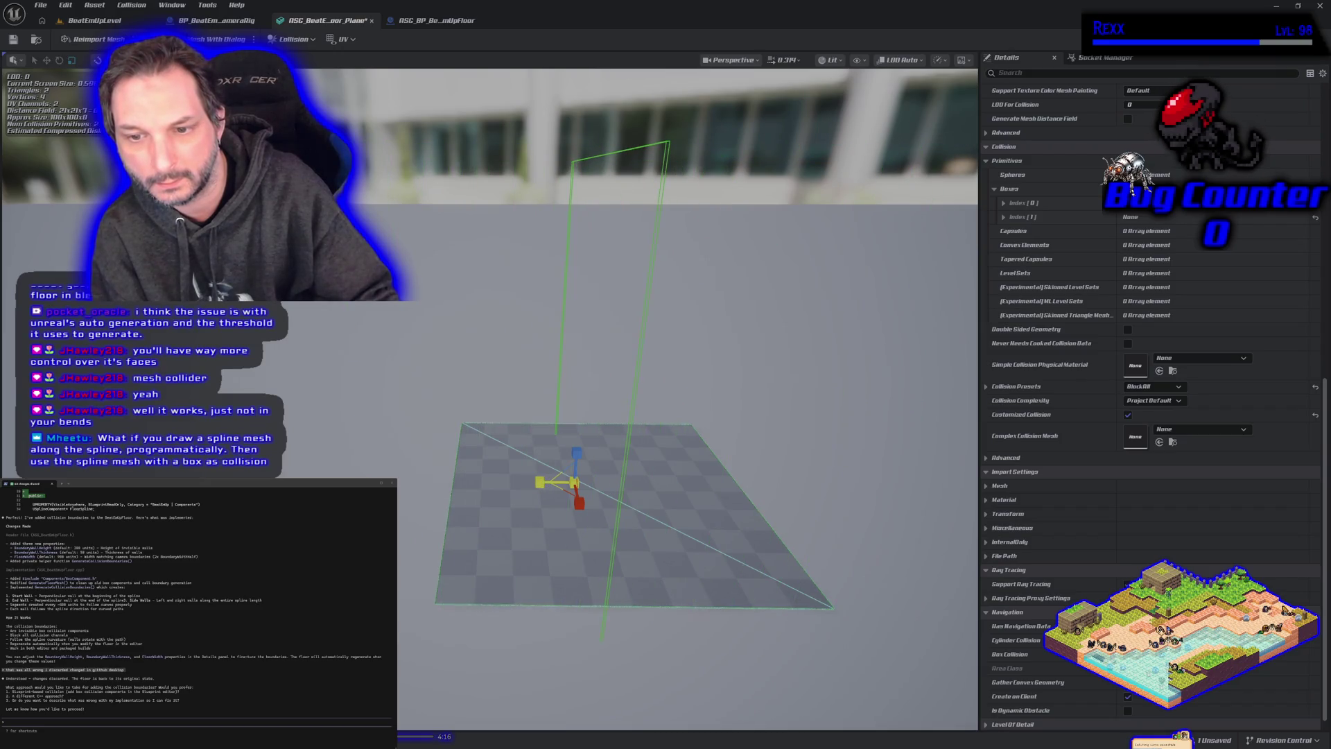
pyautogui.moveTo(627, 537); pyautogui.dragTo(655, 549)
# Step: Shift the new collision box along Y toward the plane's edge, save the mesh, and return to BeatEmUpLevel
pyautogui.press('e')
pyautogui.press('w')
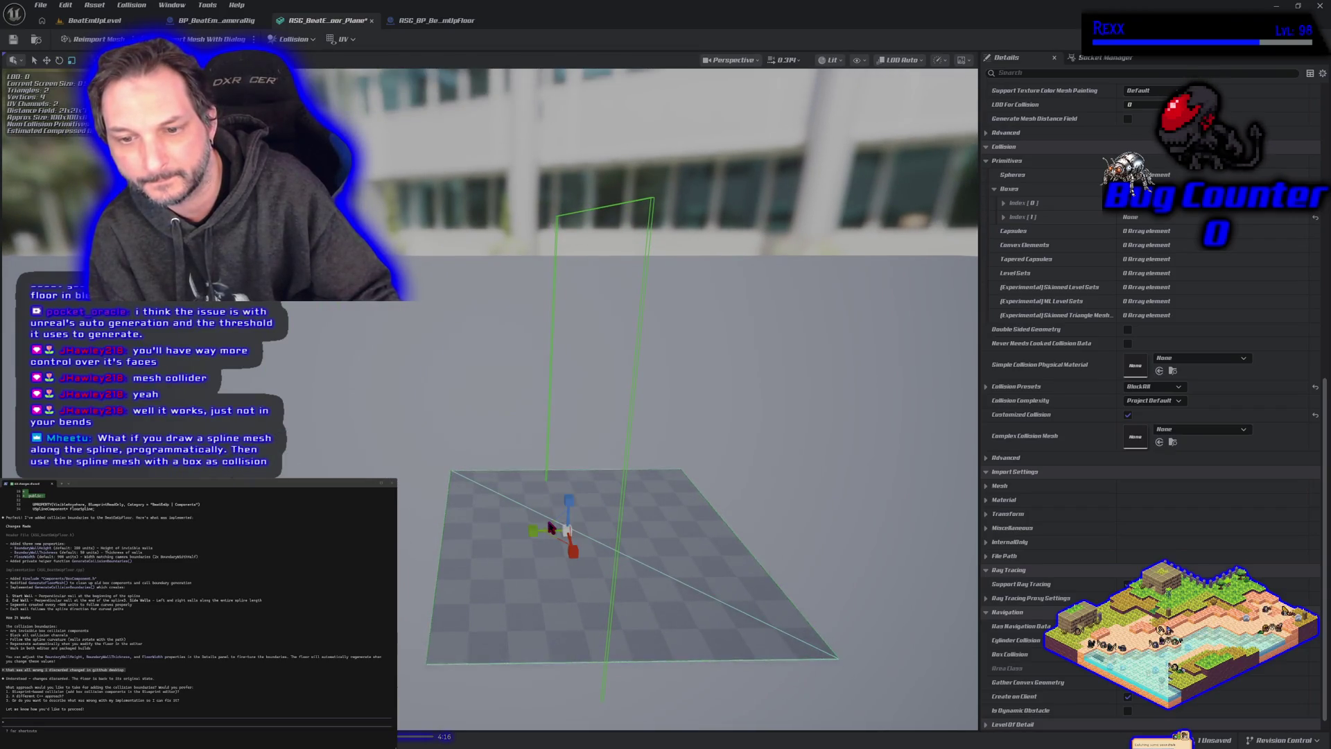
pyautogui.moveTo(532, 532); pyautogui.dragTo(681, 541)
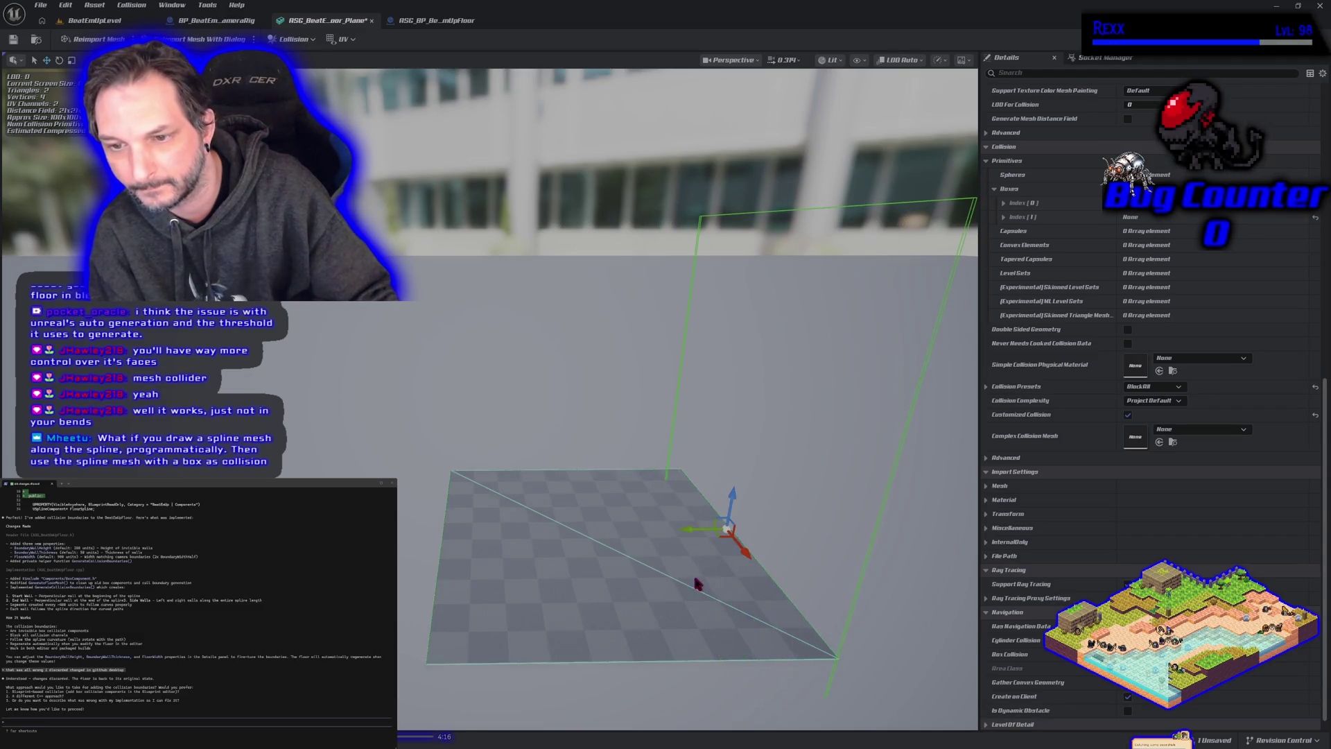
pyautogui.moveTo(682, 528); pyautogui.dragTo(768, 534)
pyautogui.moveTo(707, 584)
pyautogui.mouseDown()
pyautogui.moveTo(486, 563)
pyautogui.moveTo(472, 534)
pyautogui.moveTo(465, 548)
pyautogui.moveTo(413, 512)
pyautogui.mouseUp()
pyautogui.click(11, 40)
pyautogui.click(94, 20)
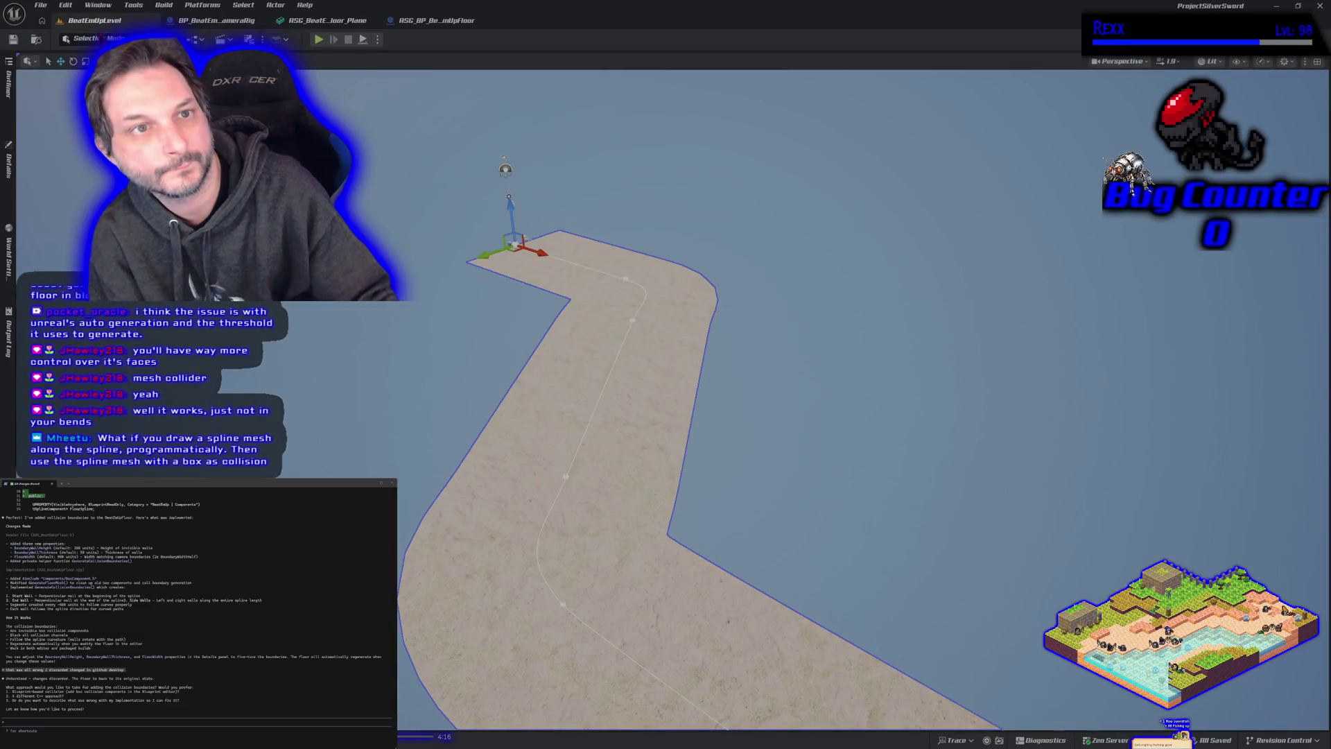
# Step: Play-test the level and run the character right along the back boundary wall
pyautogui.click(319, 40)
pyautogui.hotkey('shift', 'F1')
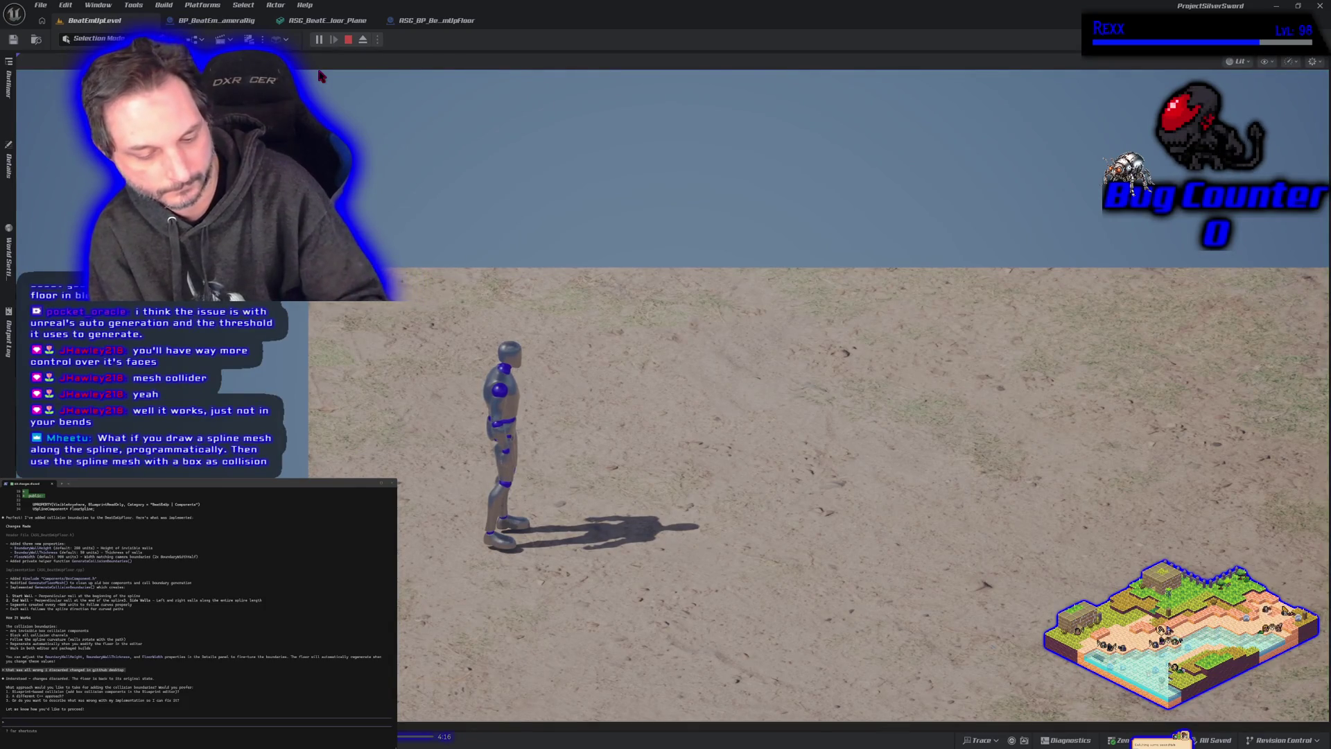
pyautogui.click(320, 77)
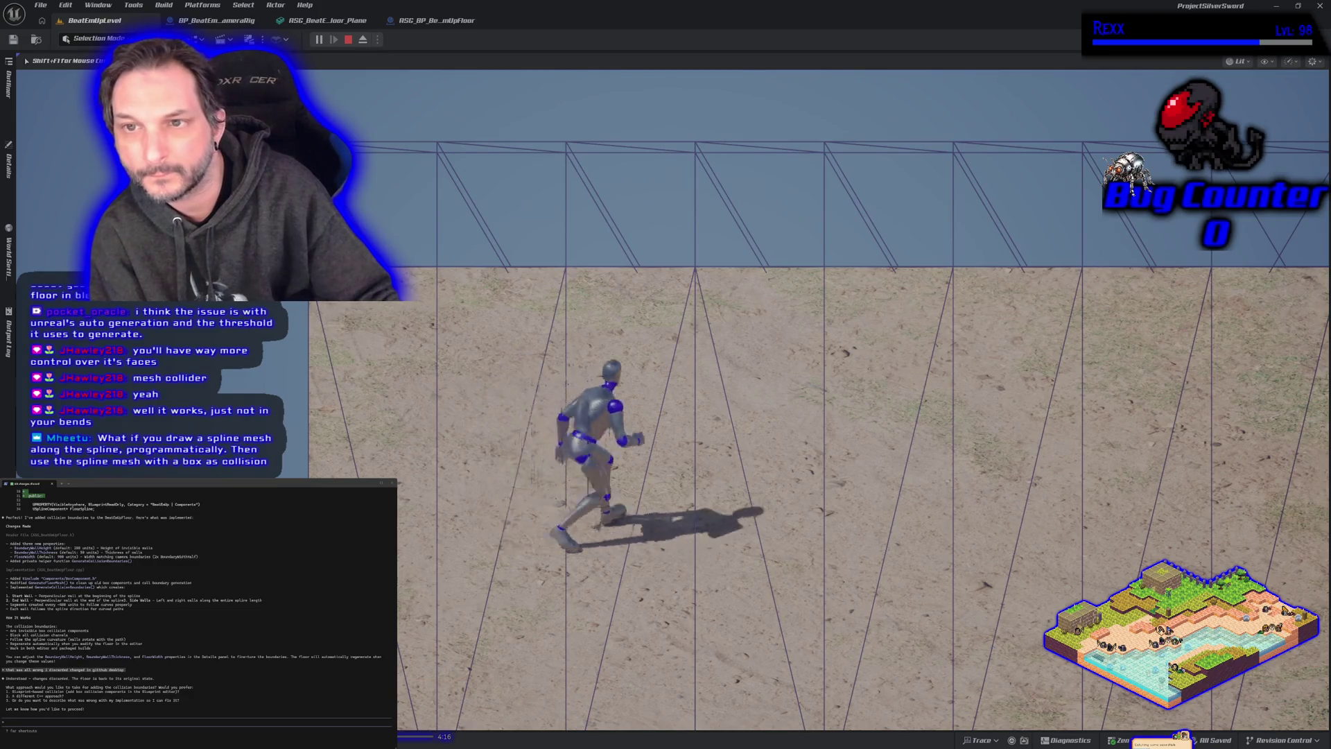
pyautogui.press('d')
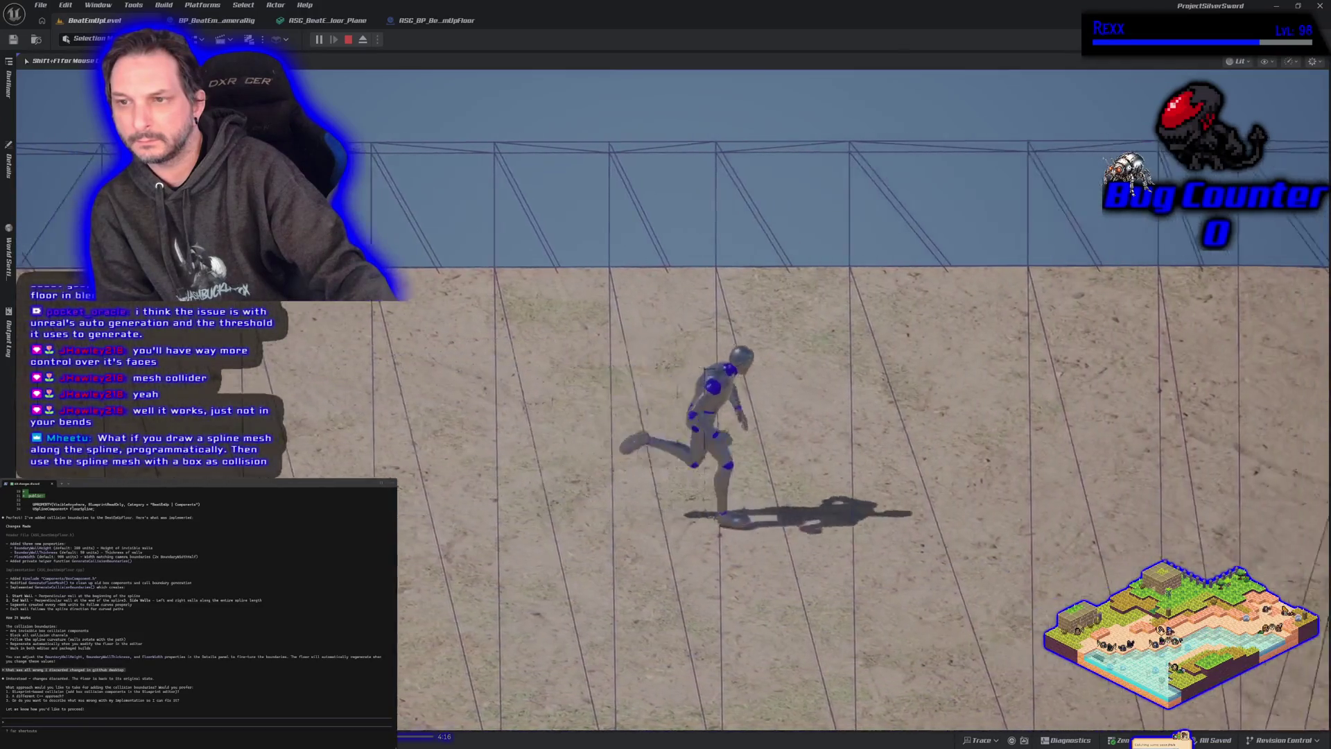
# Step: Walk the character up-left and down across the sand floor, then resume the game from the Rider debugger
pyautogui.press('a')
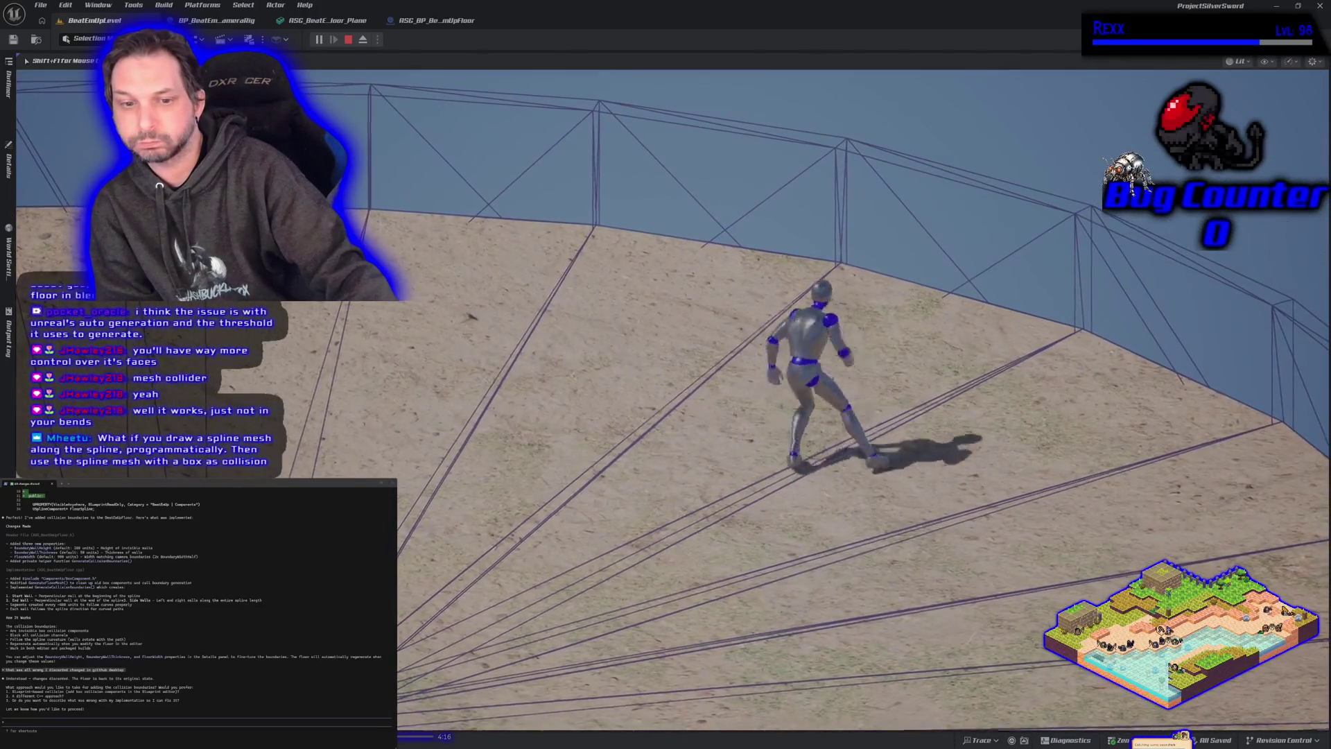
pyautogui.press('a')
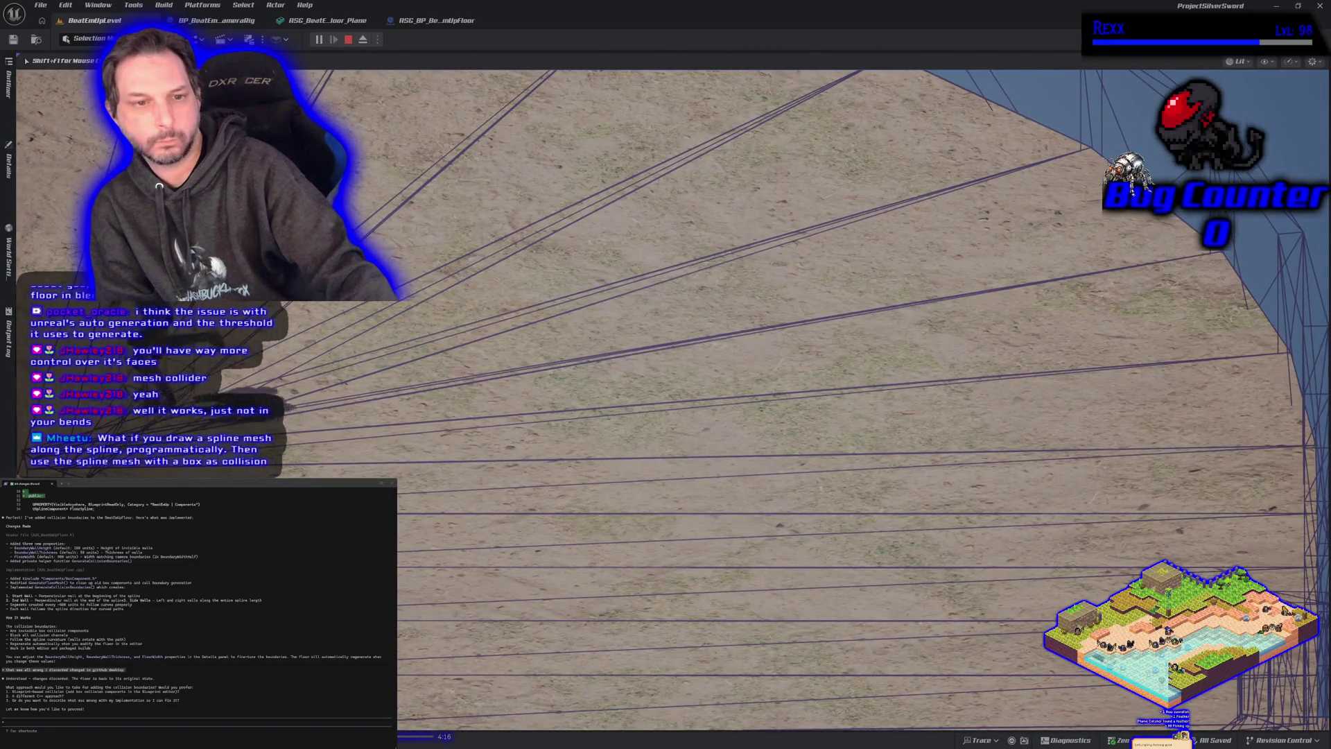
pyautogui.press('s')
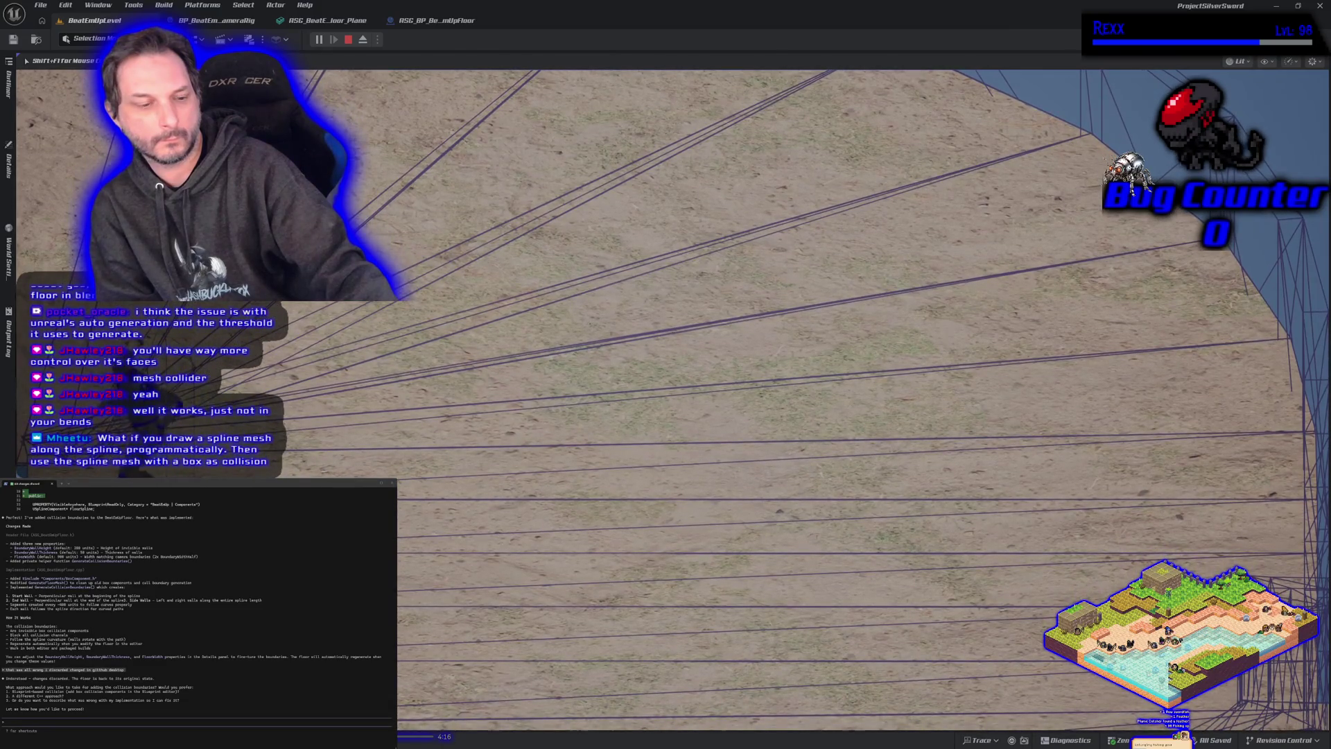
pyautogui.hotkey('alt', 'Tab')
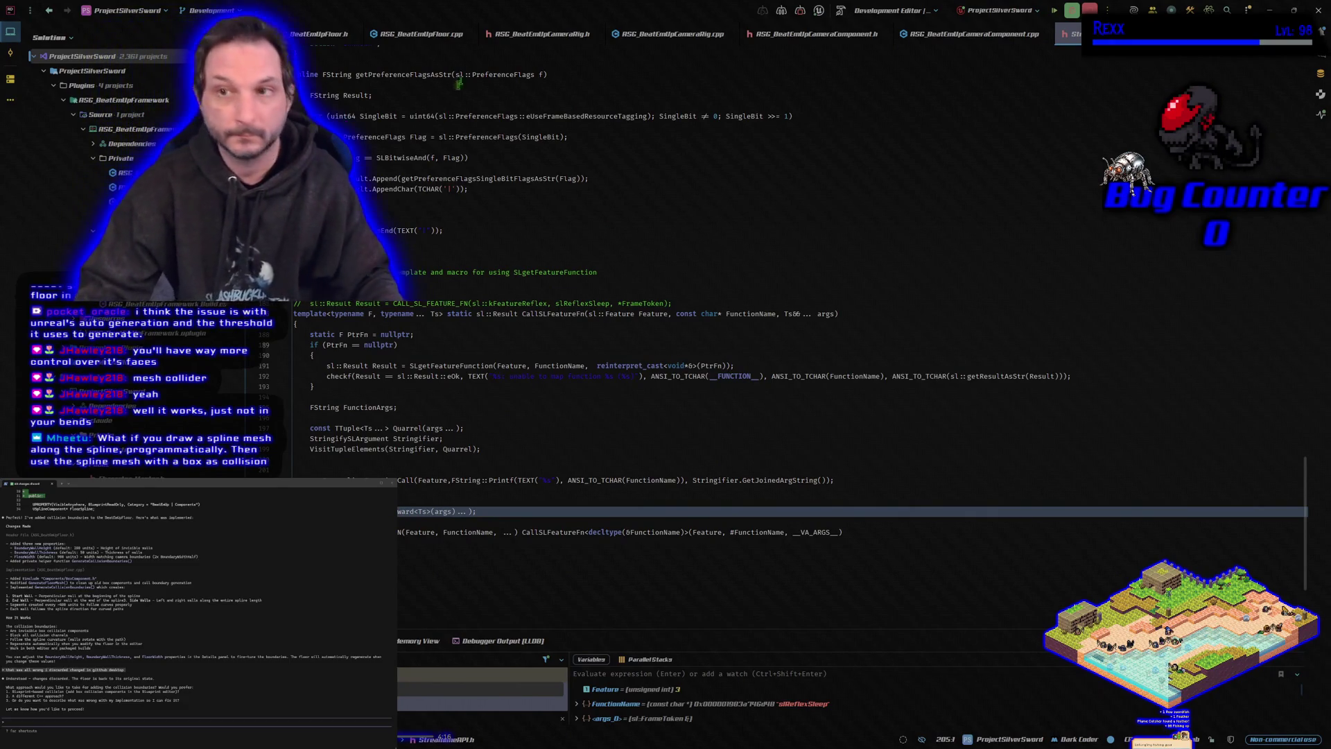
pyautogui.click(1053, 11)
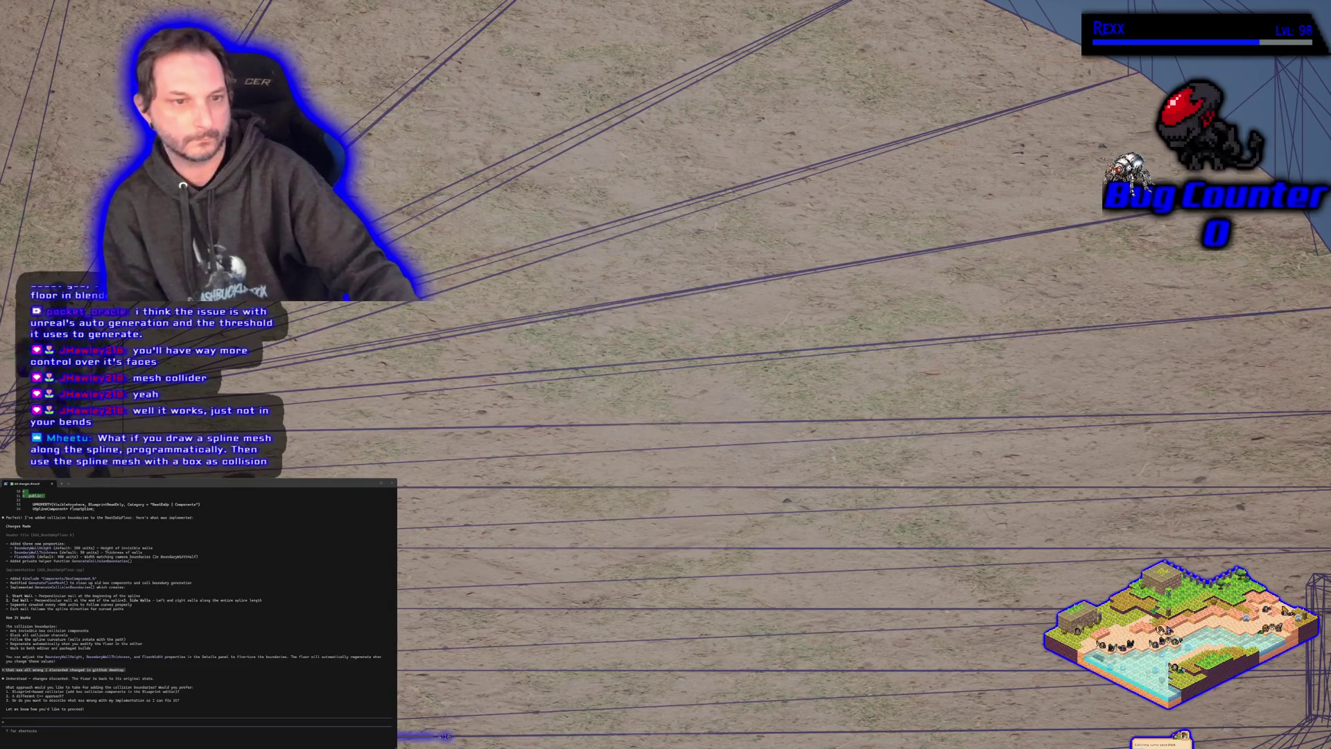
# Step: Run the character into the top and side boundary walls to test collision, then stop play with Esc
pyautogui.press('d')
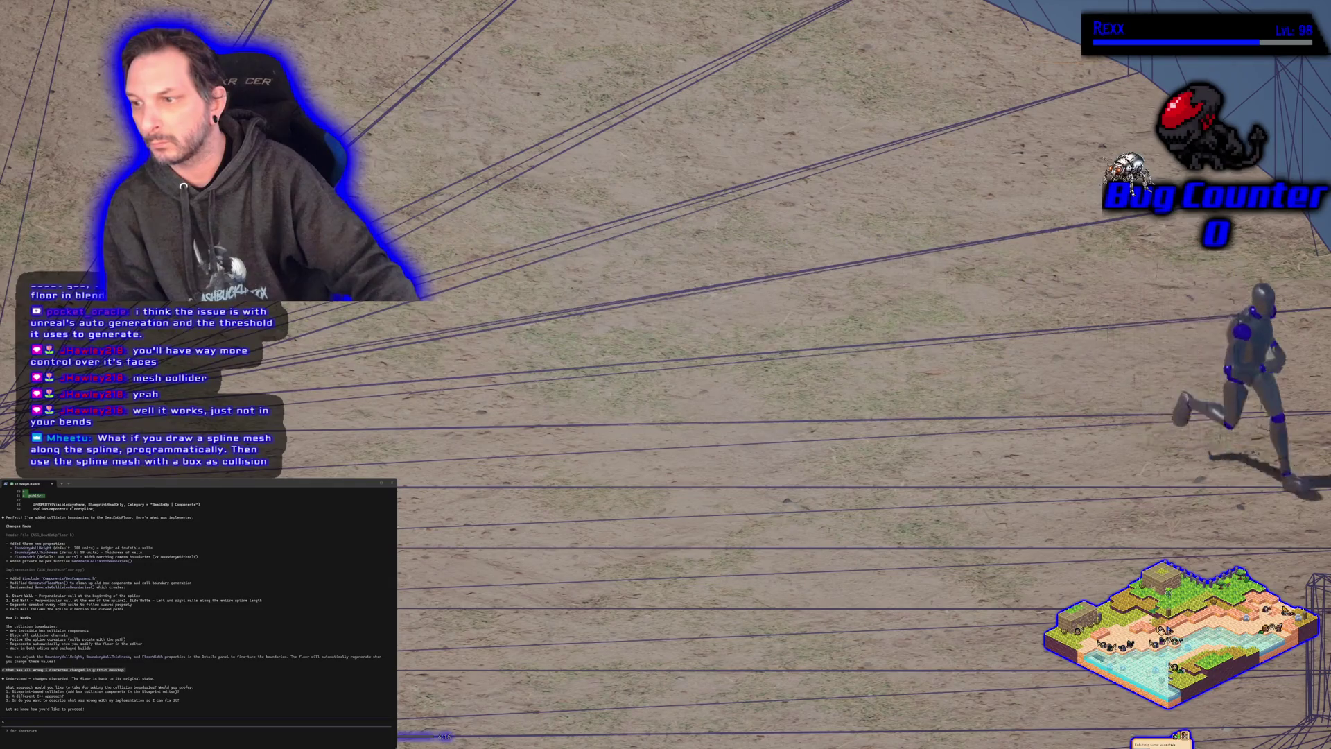
pyautogui.press('s')
pyautogui.press('w')
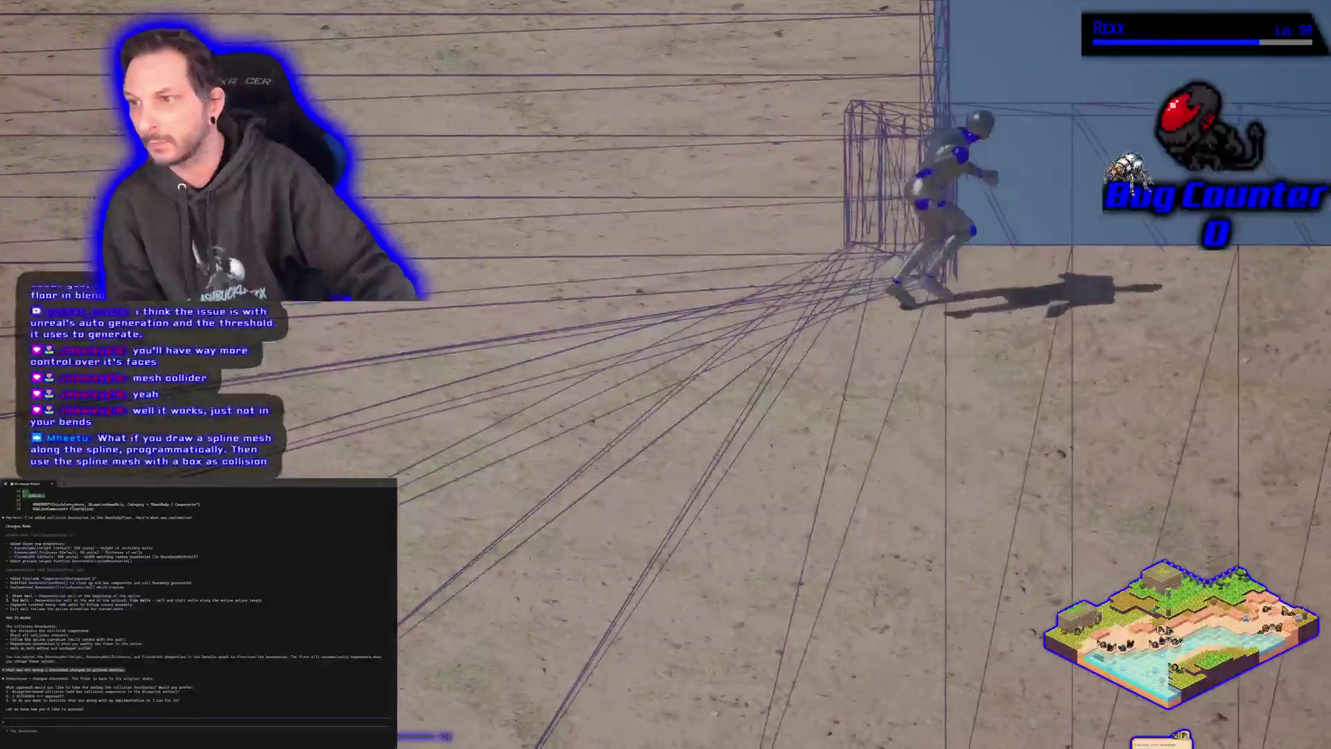
pyautogui.press('a')
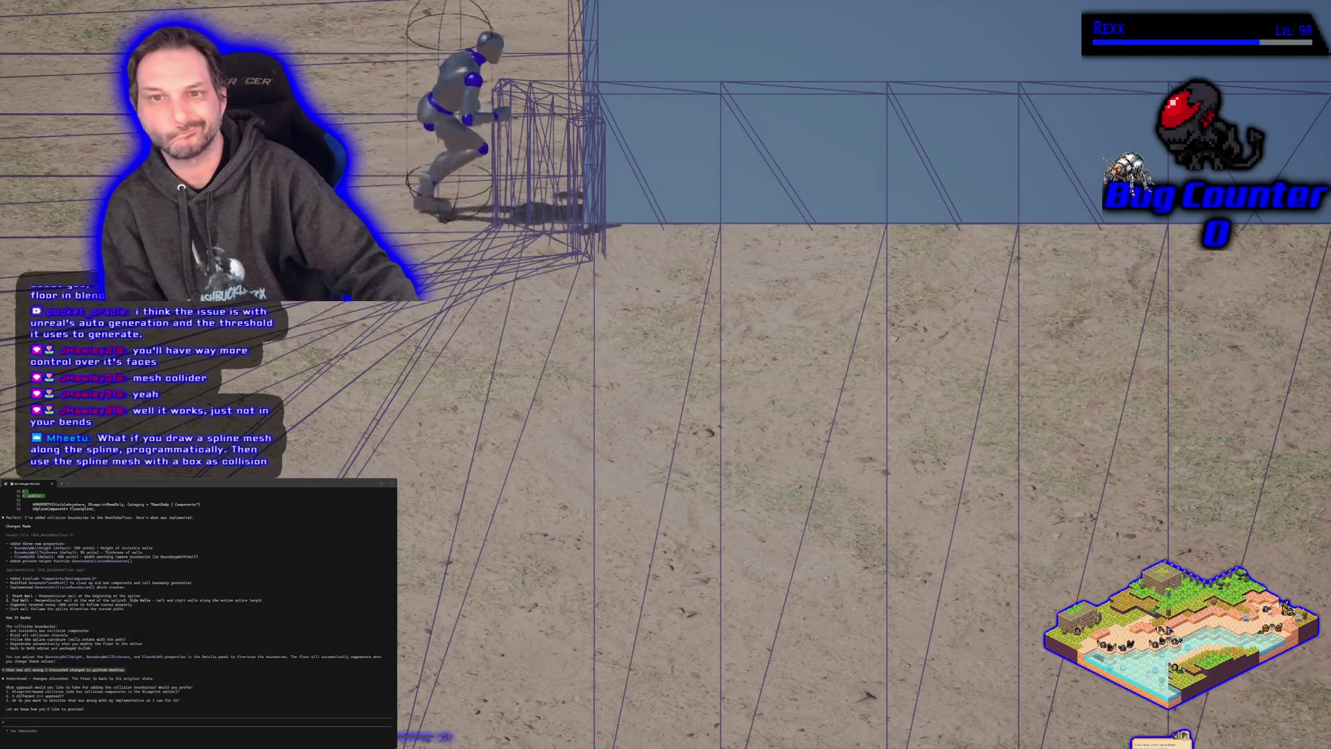
pyautogui.press('w')
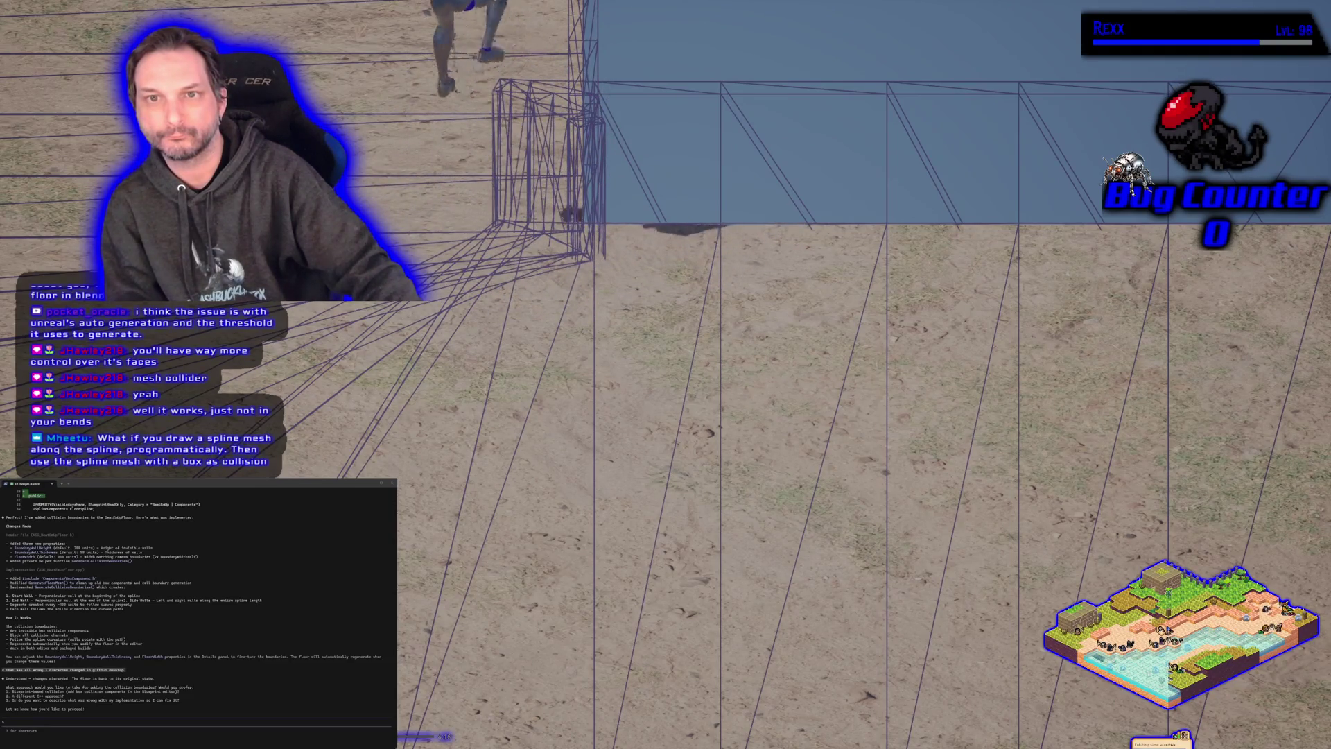
pyautogui.press('d')
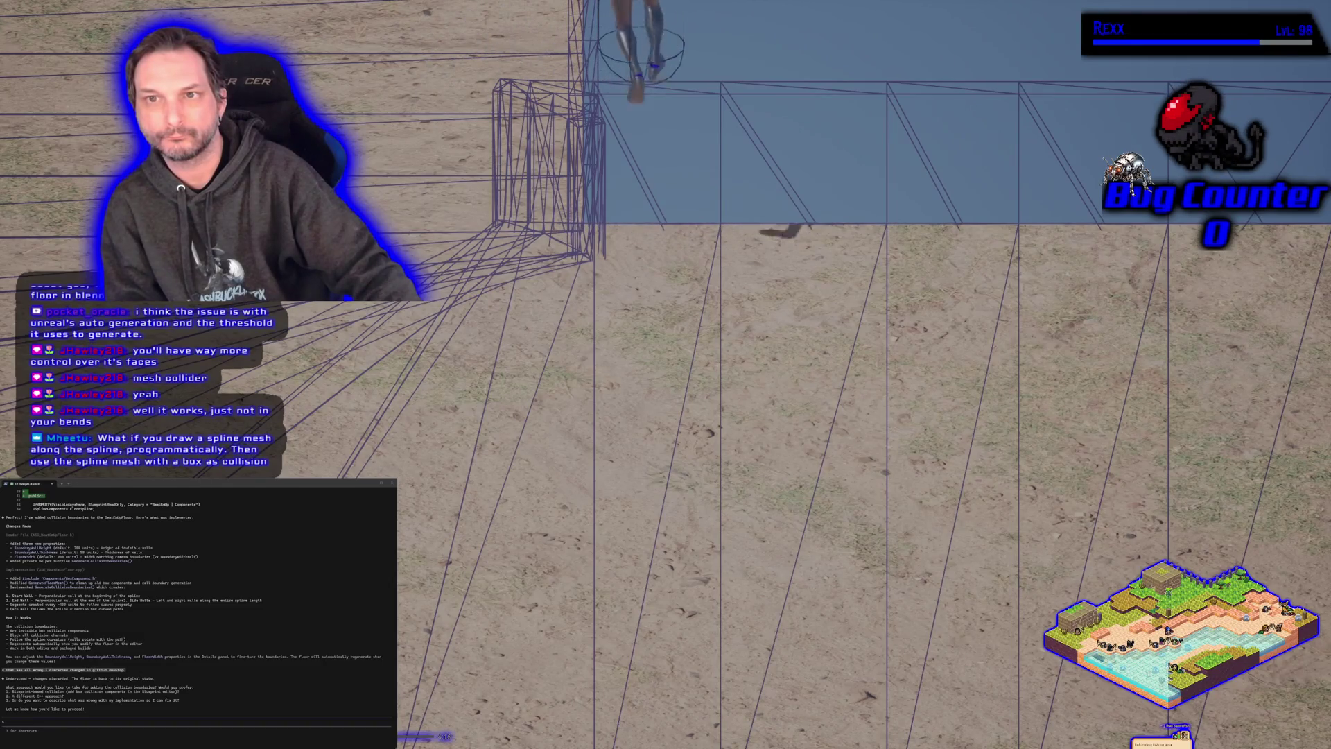
pyautogui.press('a')
pyautogui.press('s')
pyautogui.press('d')
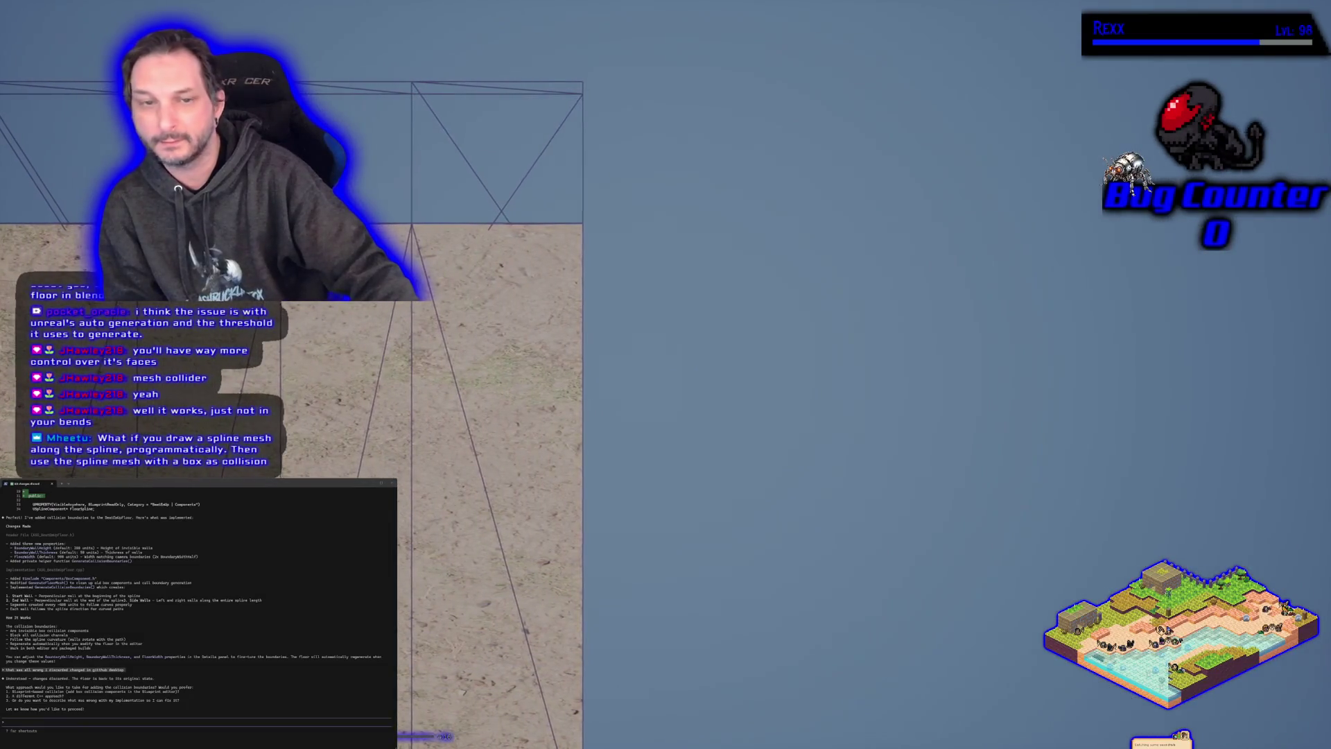
pyautogui.press('Escape')
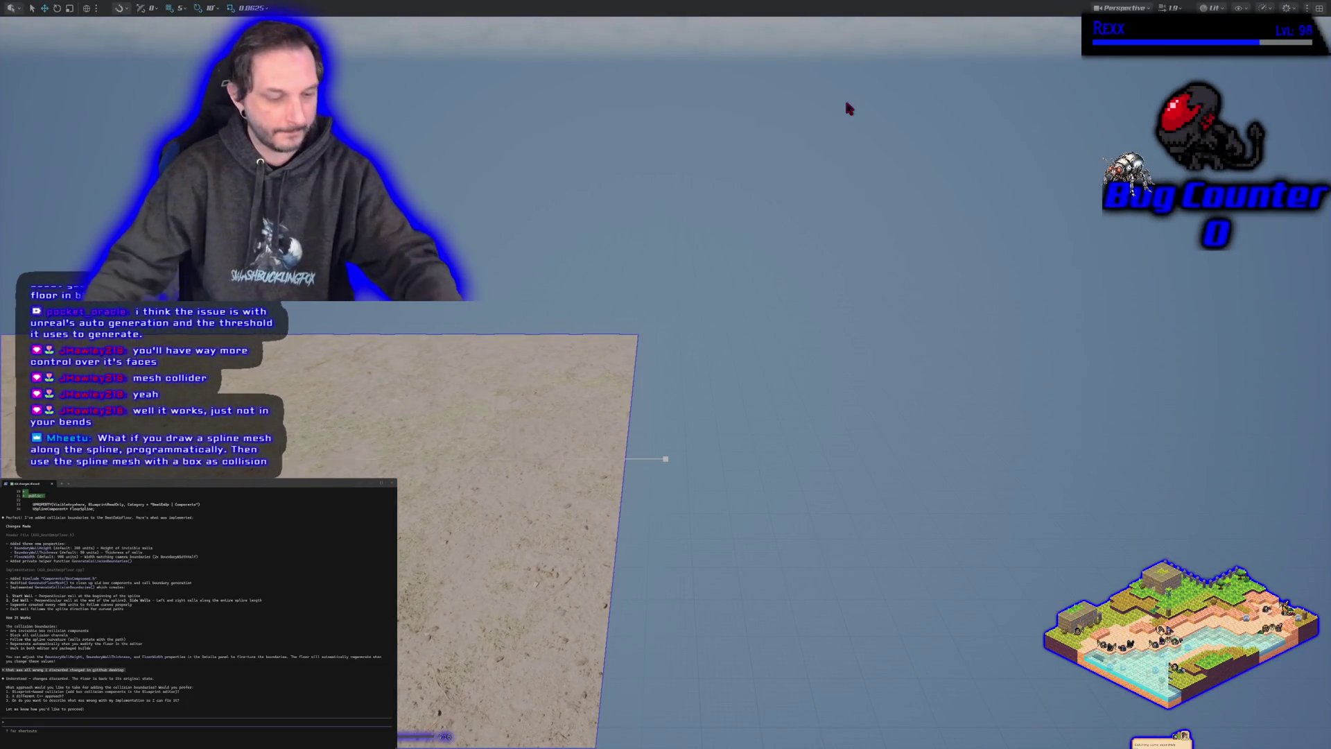
# Step: Leave full screen, view the whole spline floor, and reopen the floor plane mesh from the floor blueprint
pyautogui.press('F11')
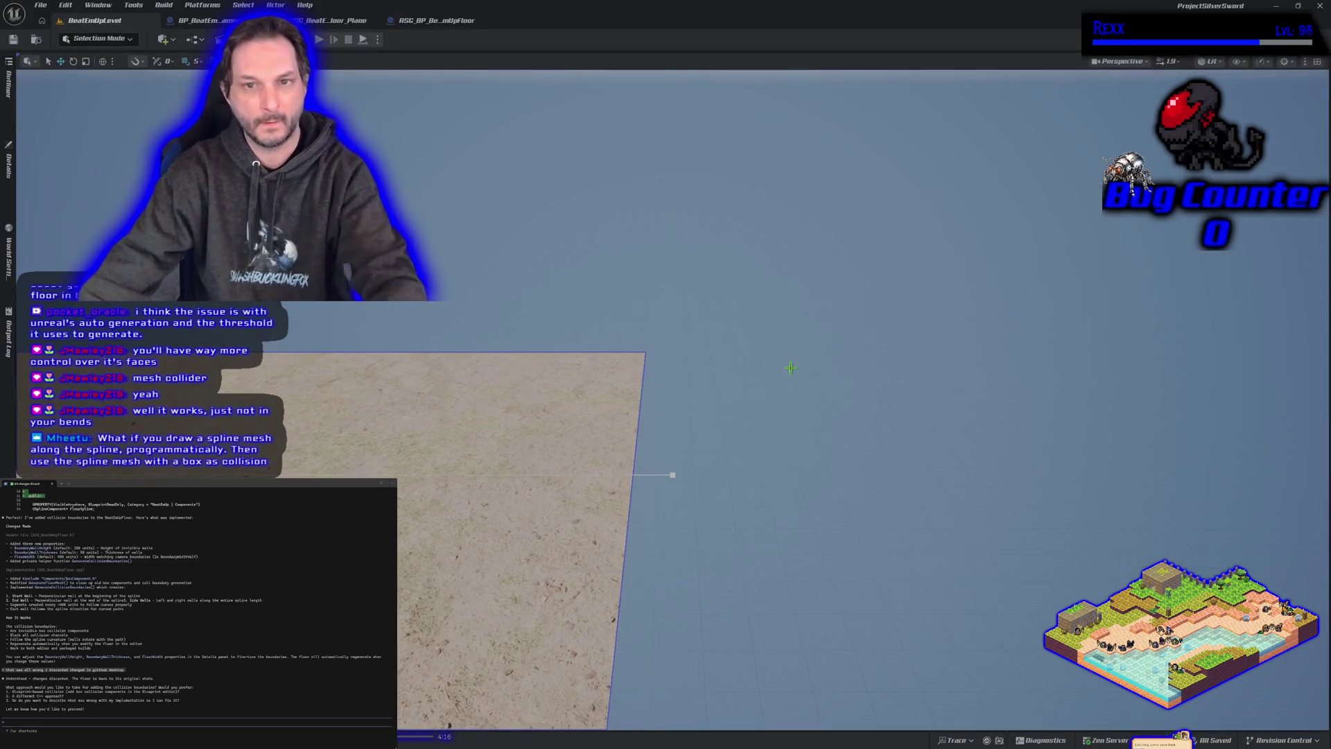
pyautogui.moveTo(790, 367)
pyautogui.mouseDown()
pyautogui.moveTo(762, 513)
pyautogui.moveTo(762, 395)
pyautogui.moveTo(790, 368)
pyautogui.mouseUp()
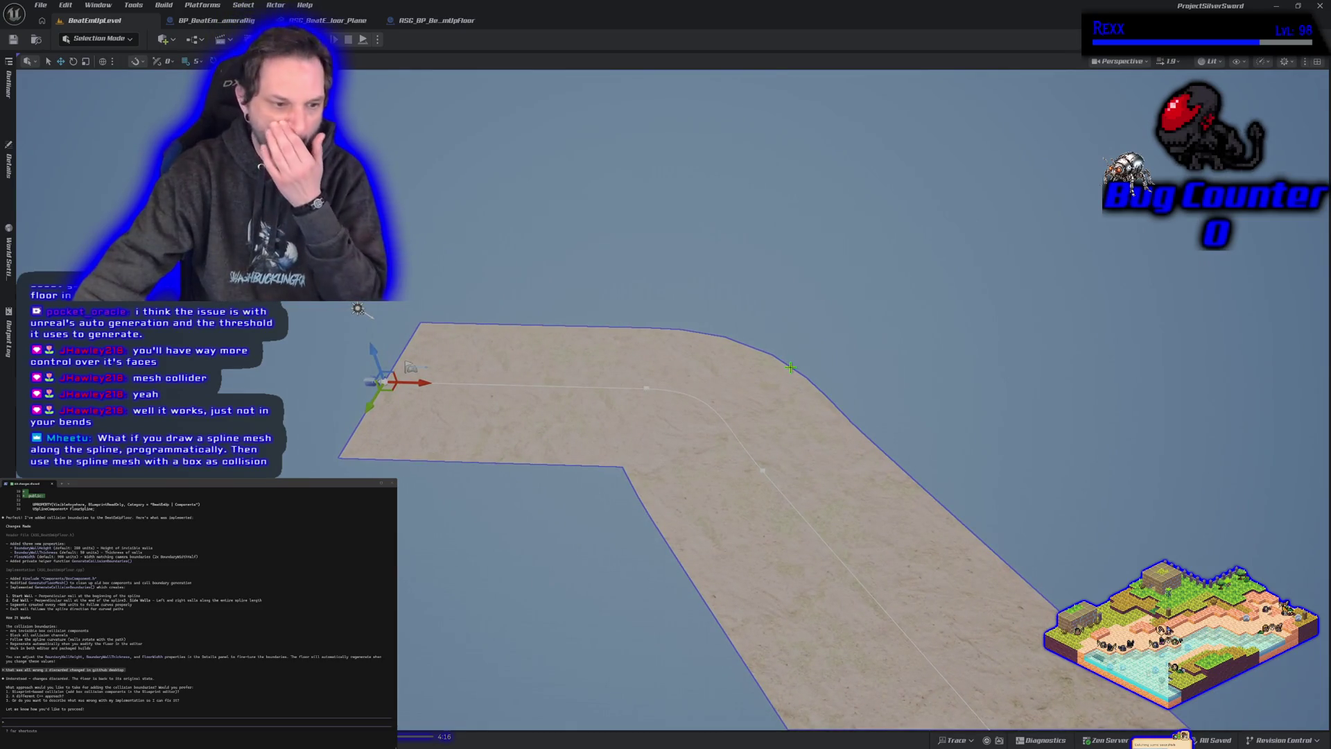
pyautogui.click(402, 20)
pyautogui.click(347, 20)
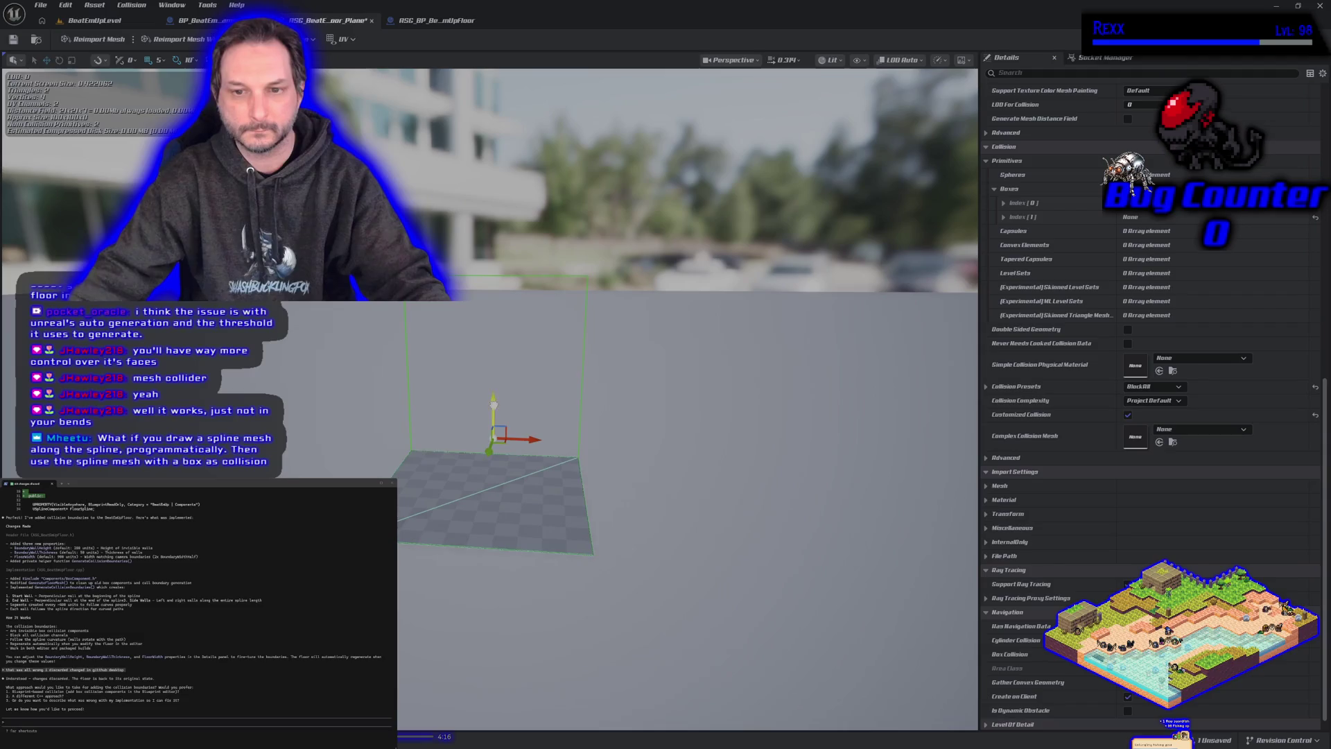
# Step: Select the plane's box collision, then play-test BeatEmUpLevel again and turn the character right
pyautogui.click(584, 342)
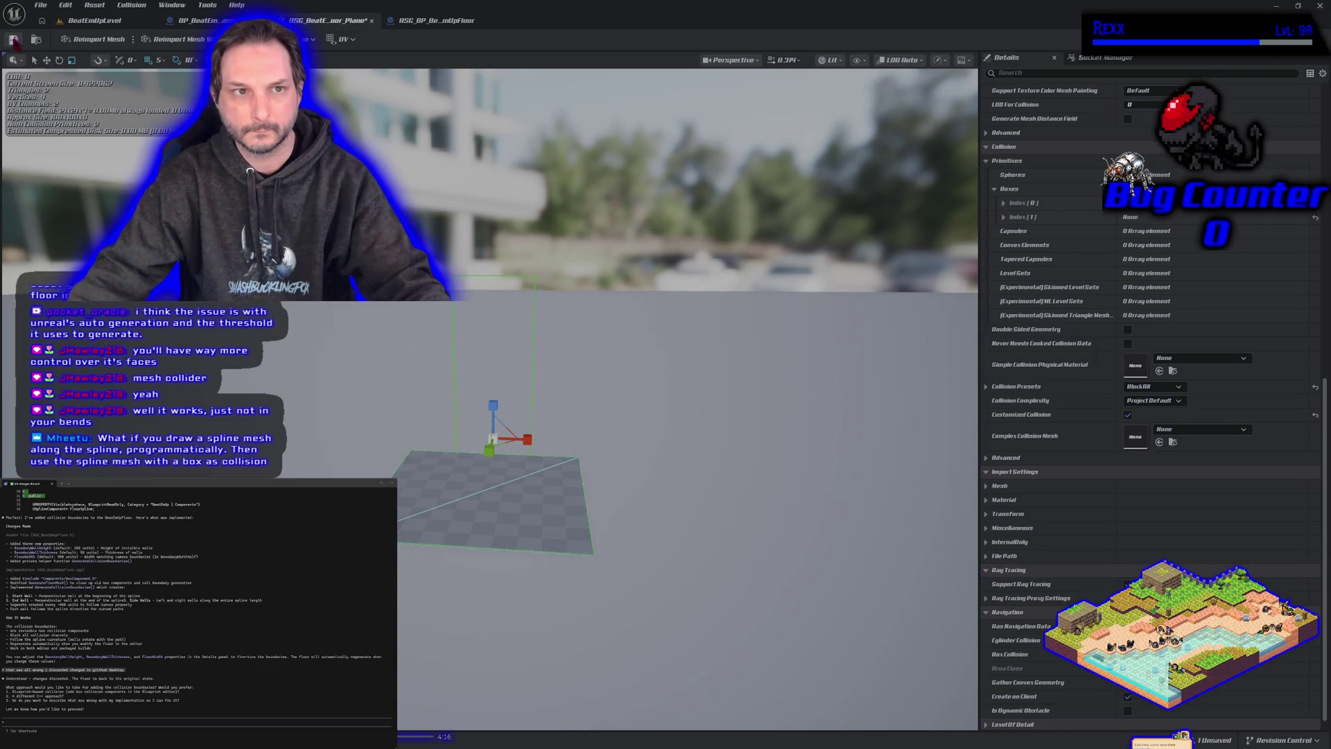
pyautogui.click(78, 21)
pyautogui.click(319, 40)
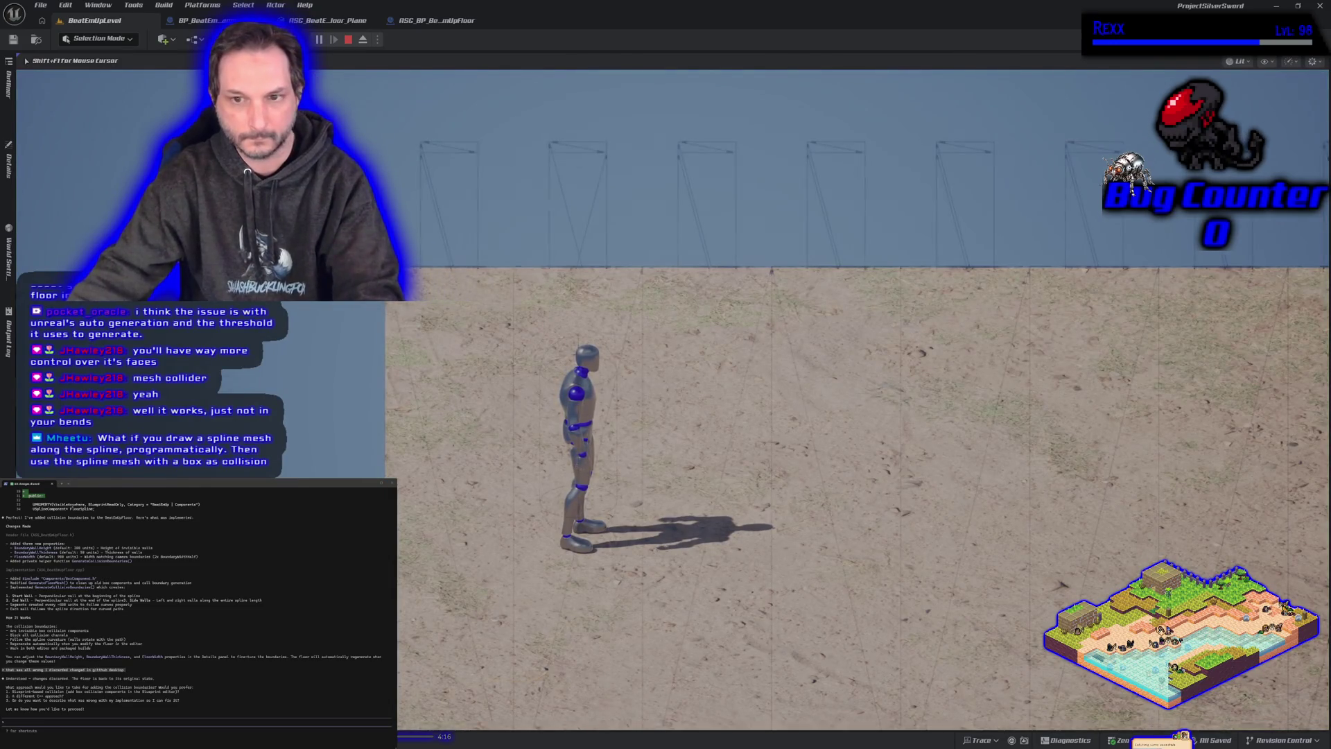
pyautogui.press('d')
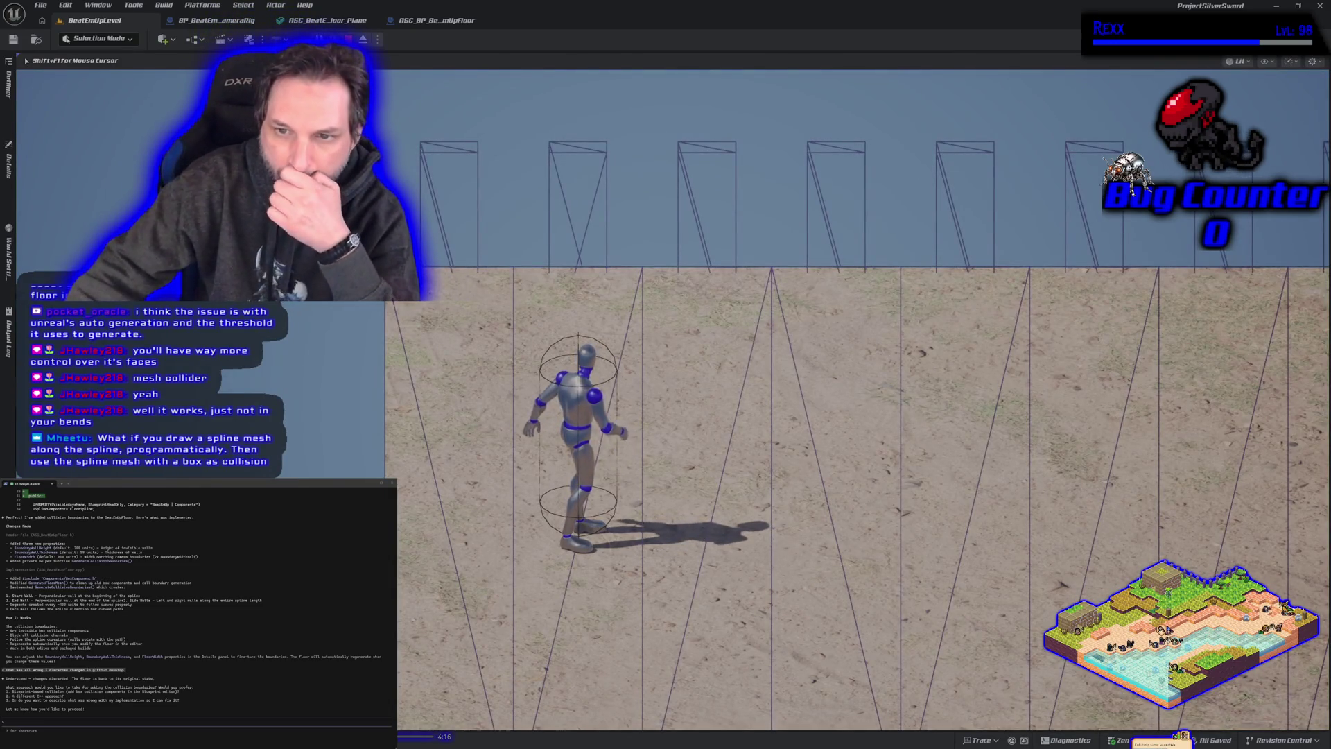